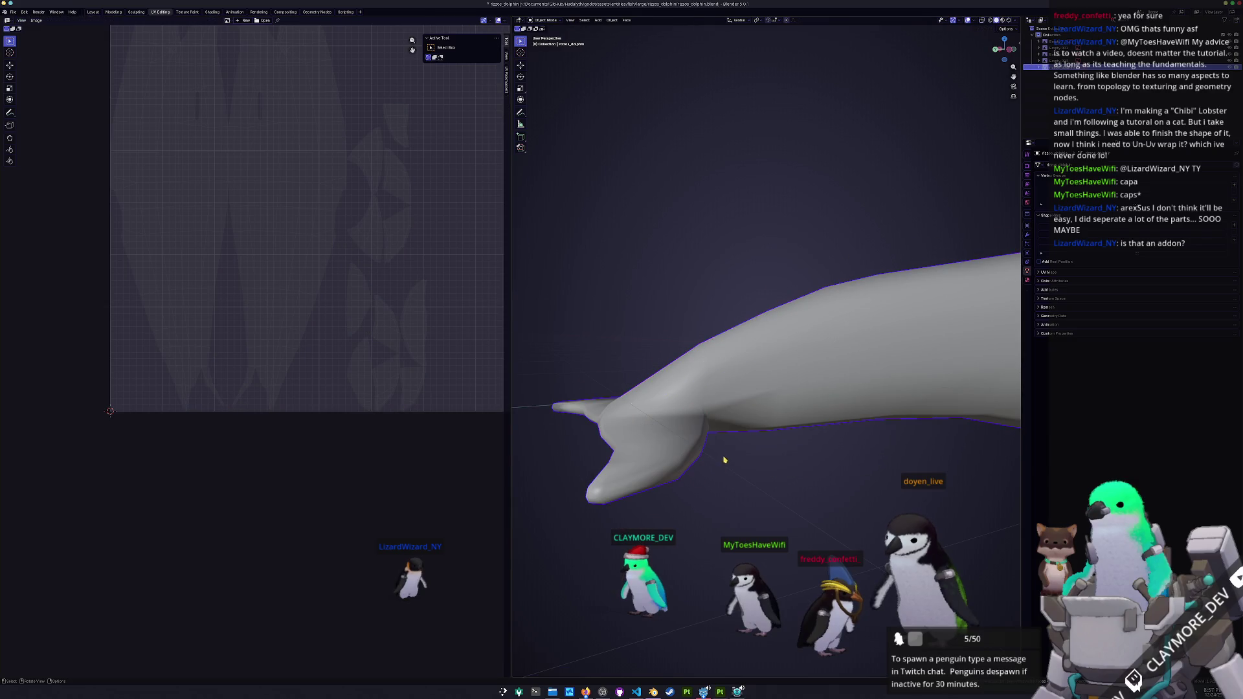
key("Tab")
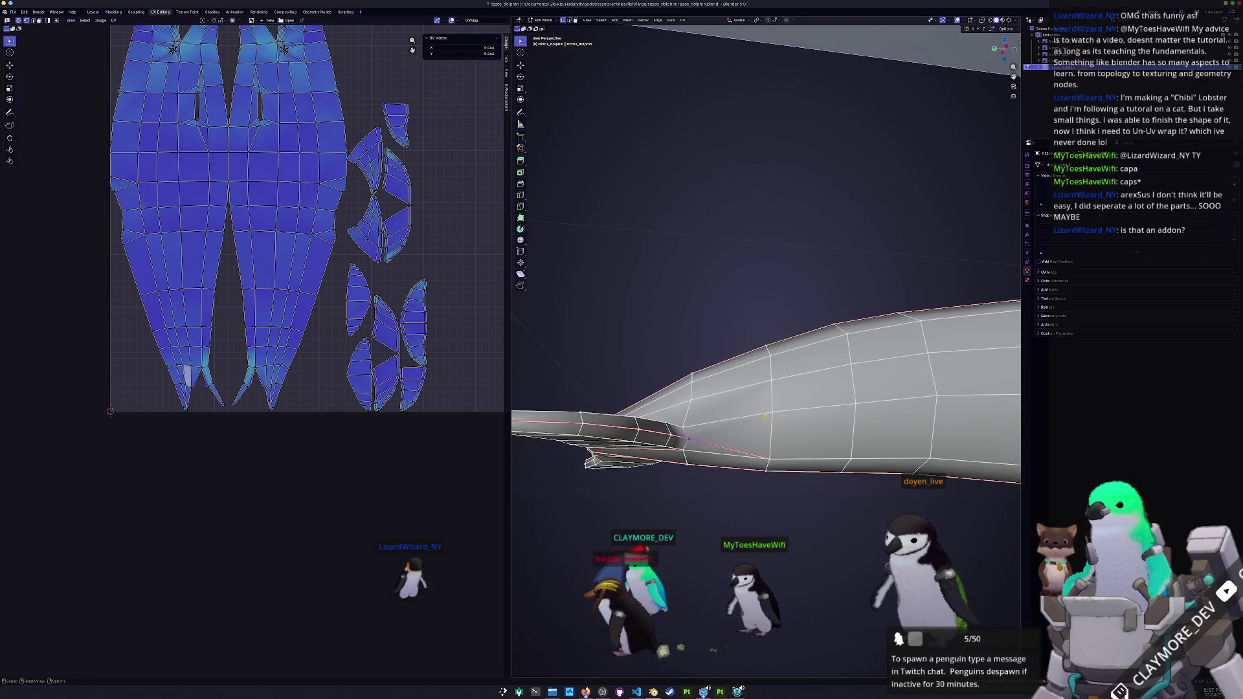
- Preview the dolphin's generated coordinates in the Shading workspace, then return to UV Editing
left_click(727, 412)
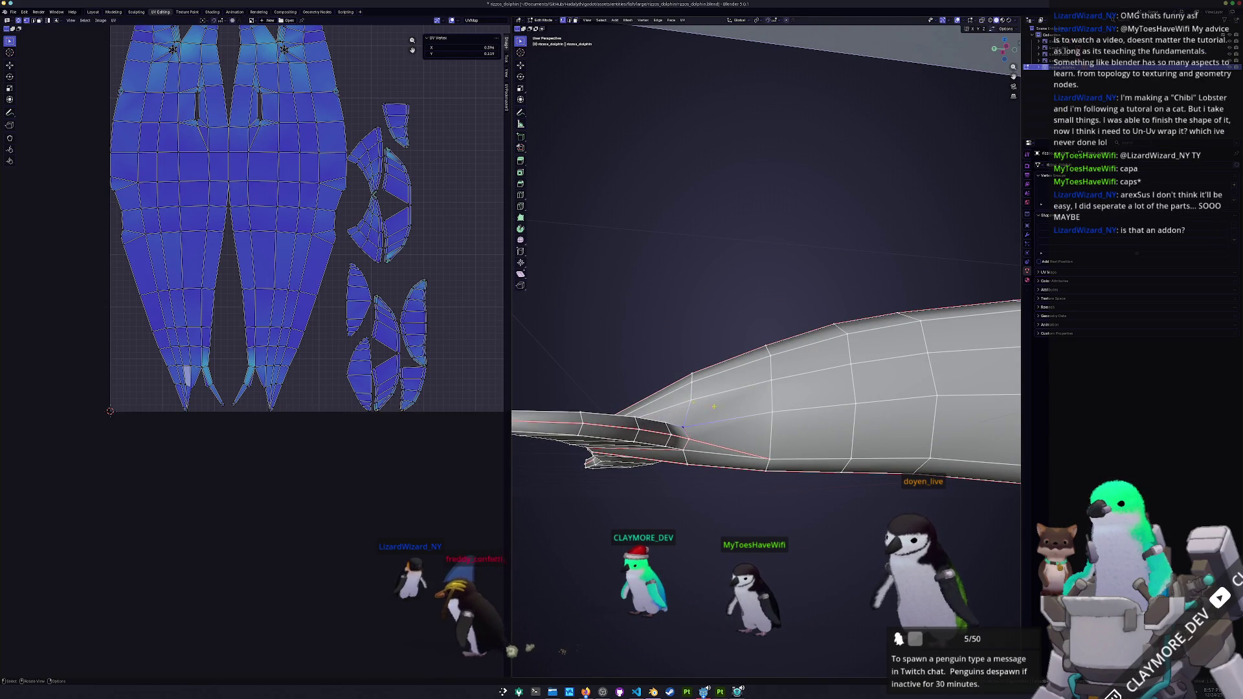
key("Tab")
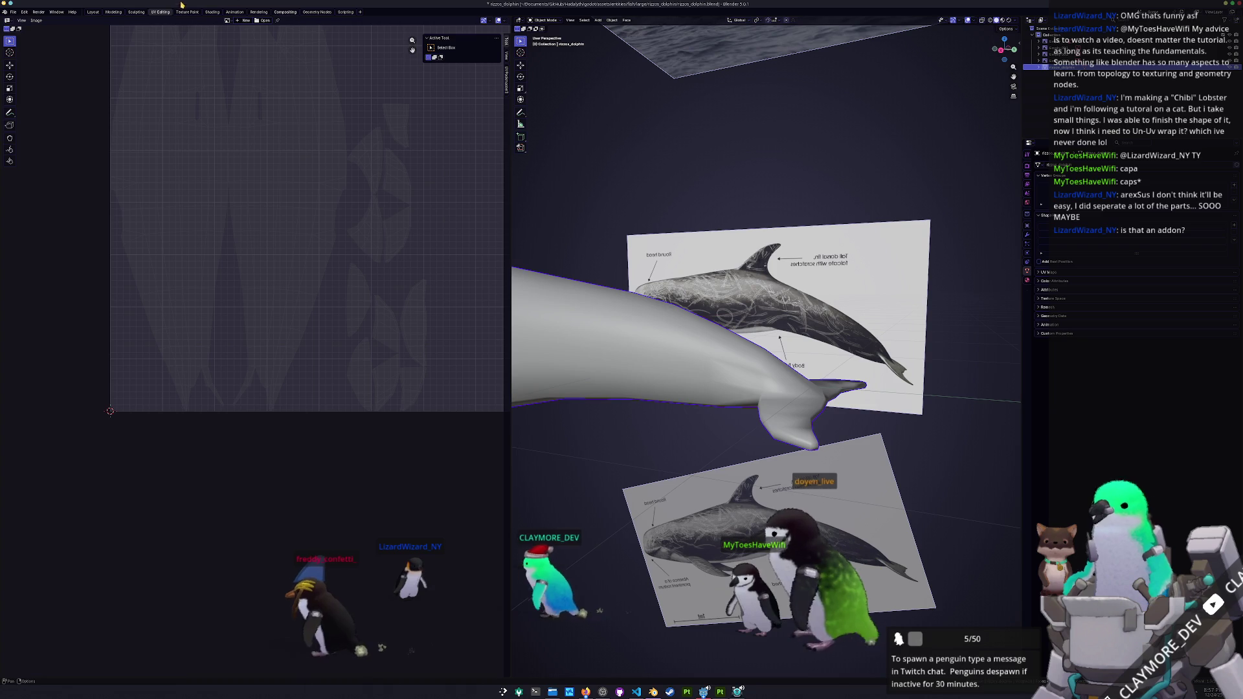
left_click(213, 11)
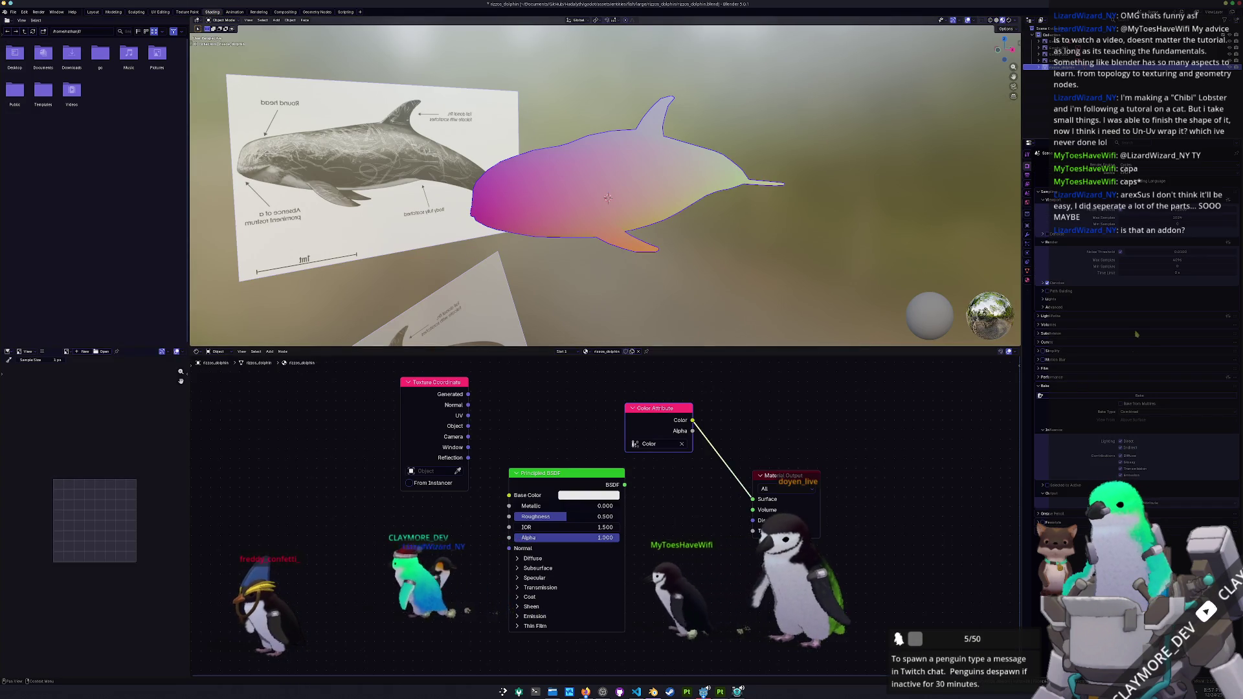
left_click(434, 382, "ctrl+shift")
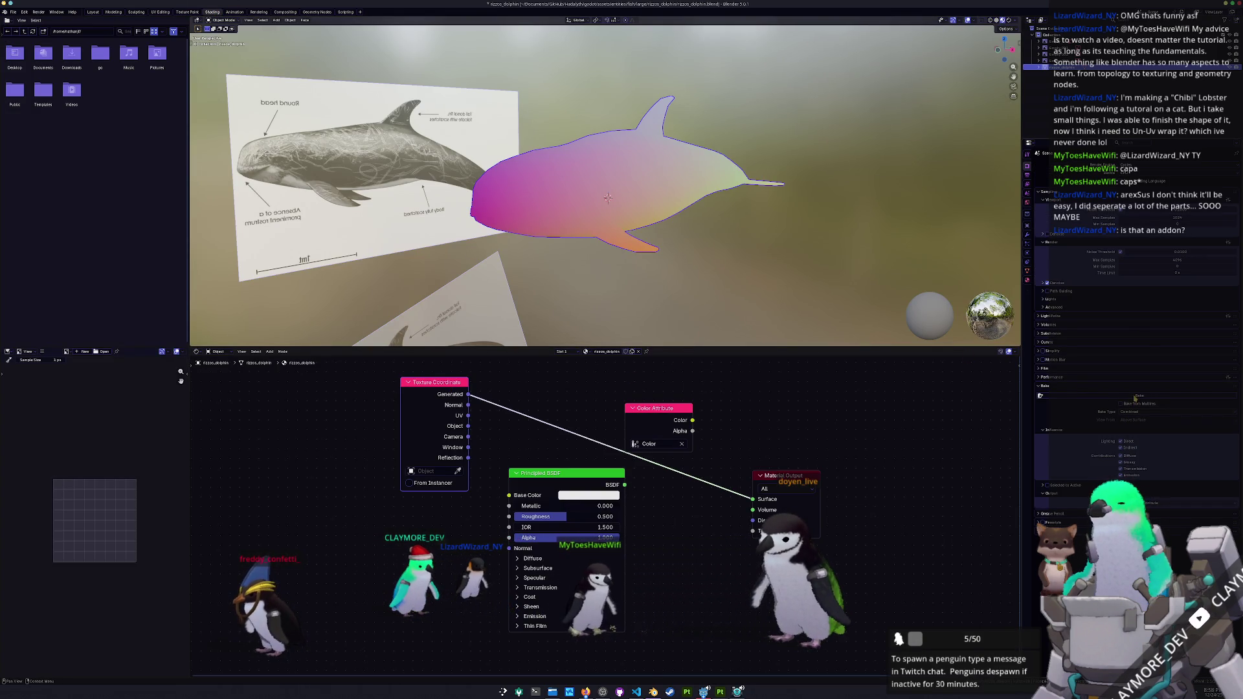
left_click(652, 409, "ctrl+shift")
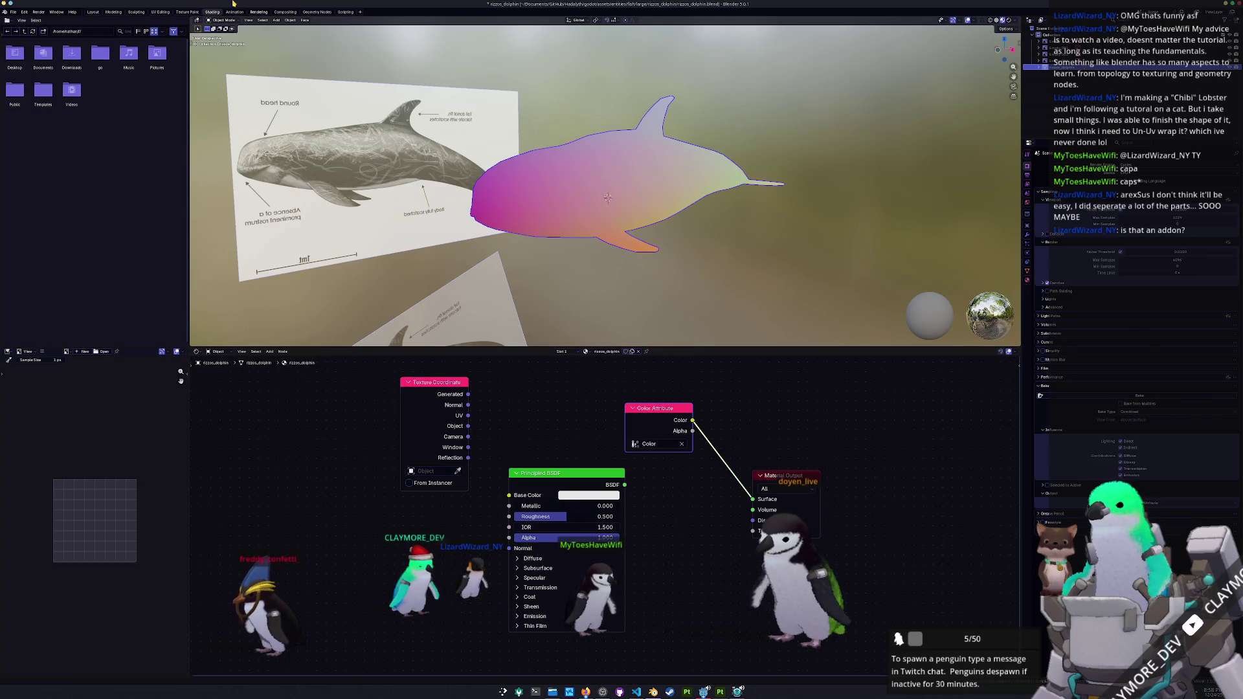
left_click(160, 12)
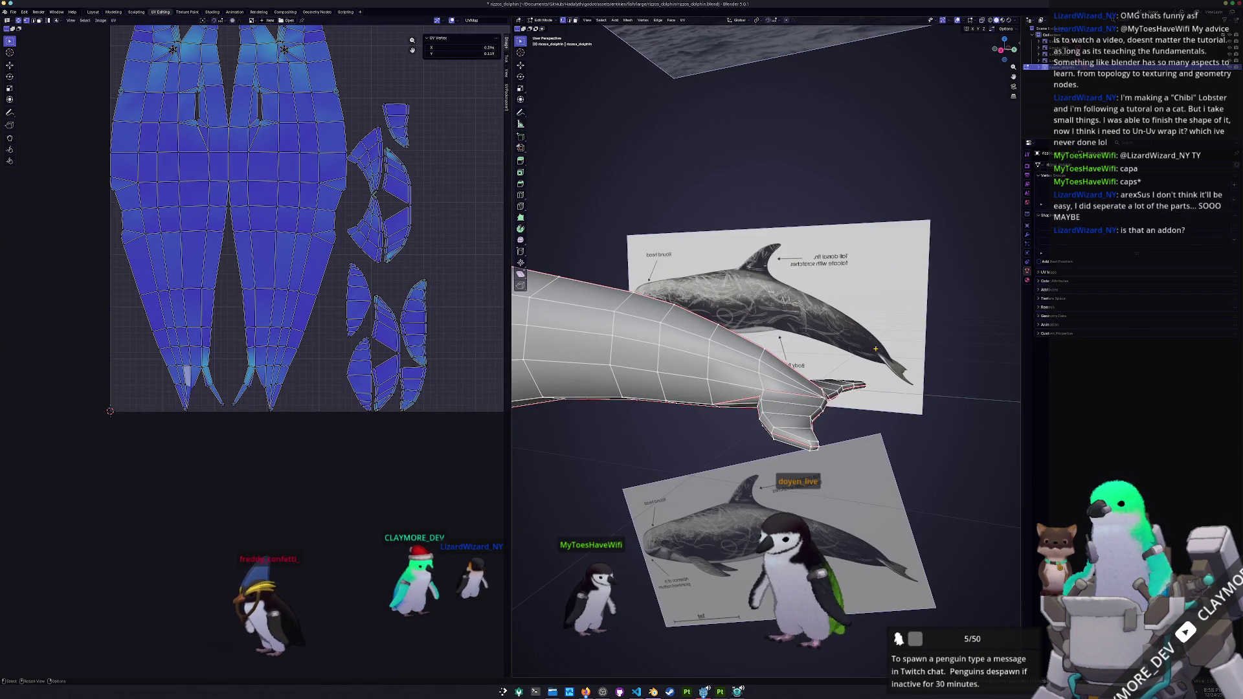
- Mark the selected tail-fluke edge as sharp
mouse_move(473, 411)
left_mouse_down()
mouse_move(703, 277)
mouse_move(868, 259)
mouse_move(875, 313)
mouse_move(634, 331)
left_mouse_up()
key("a")
key("alt+a")
right_click(634, 332)
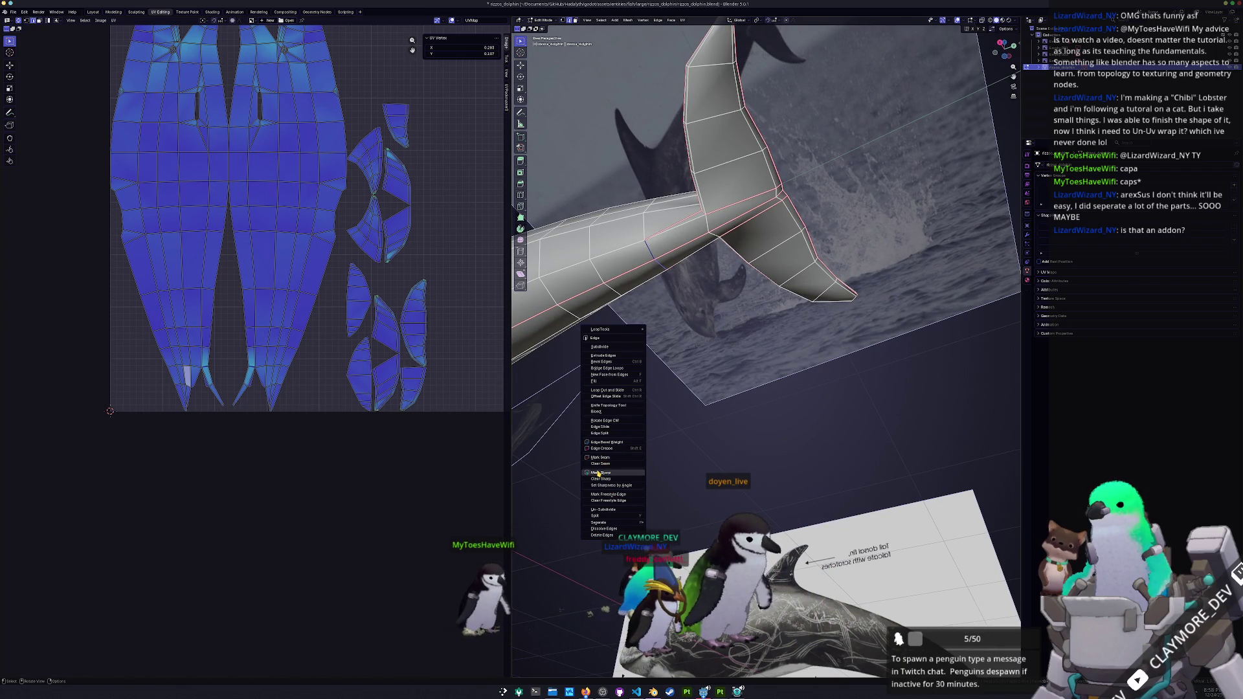
left_click(599, 475)
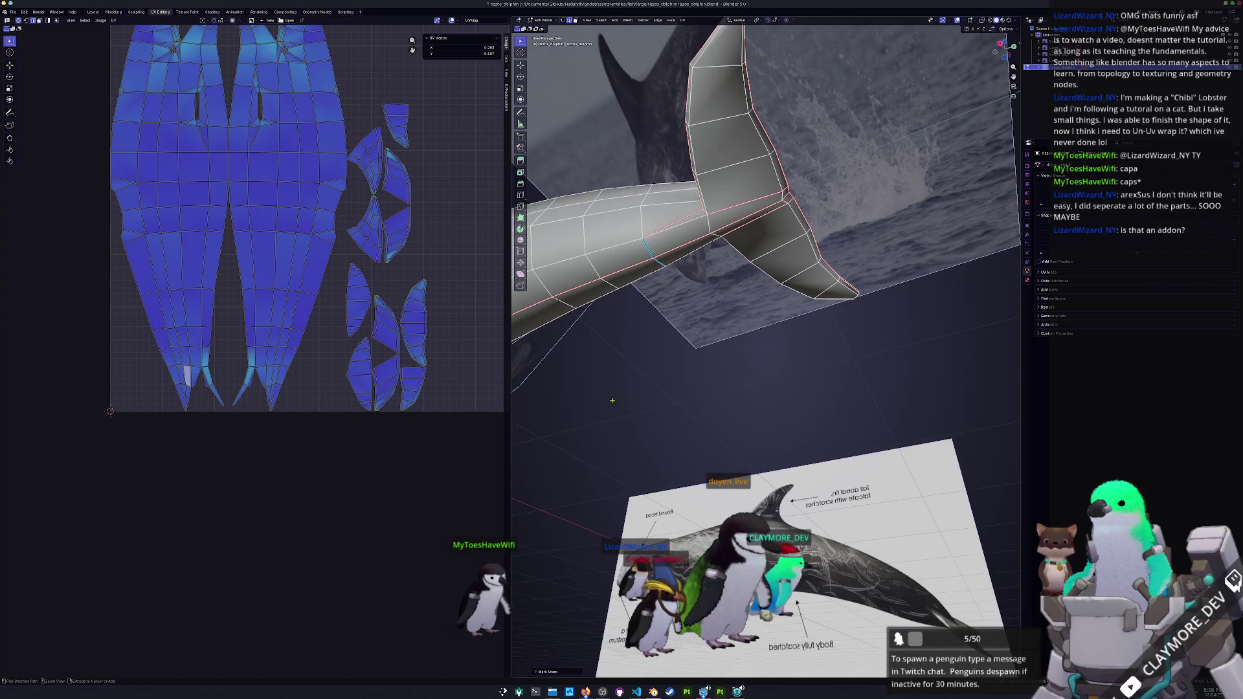
- Mark further tail edges as UV seams, then select the whole mesh for unwrapping
right_click(619, 330)
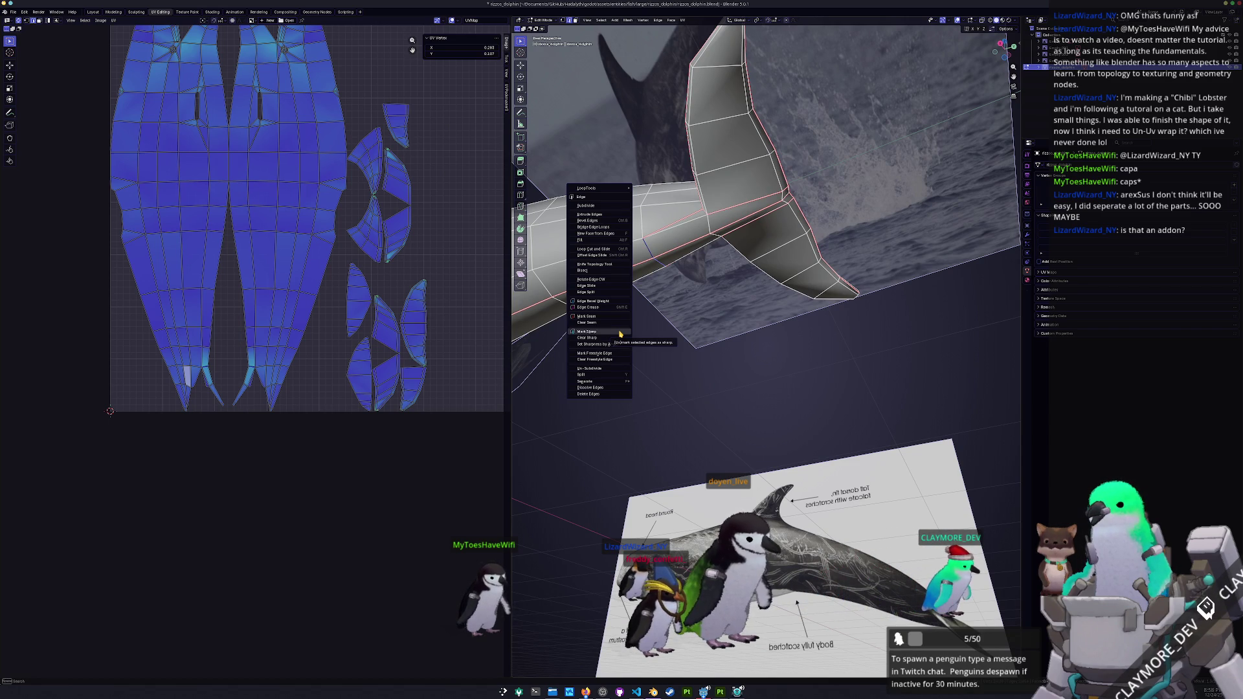
left_click(602, 317)
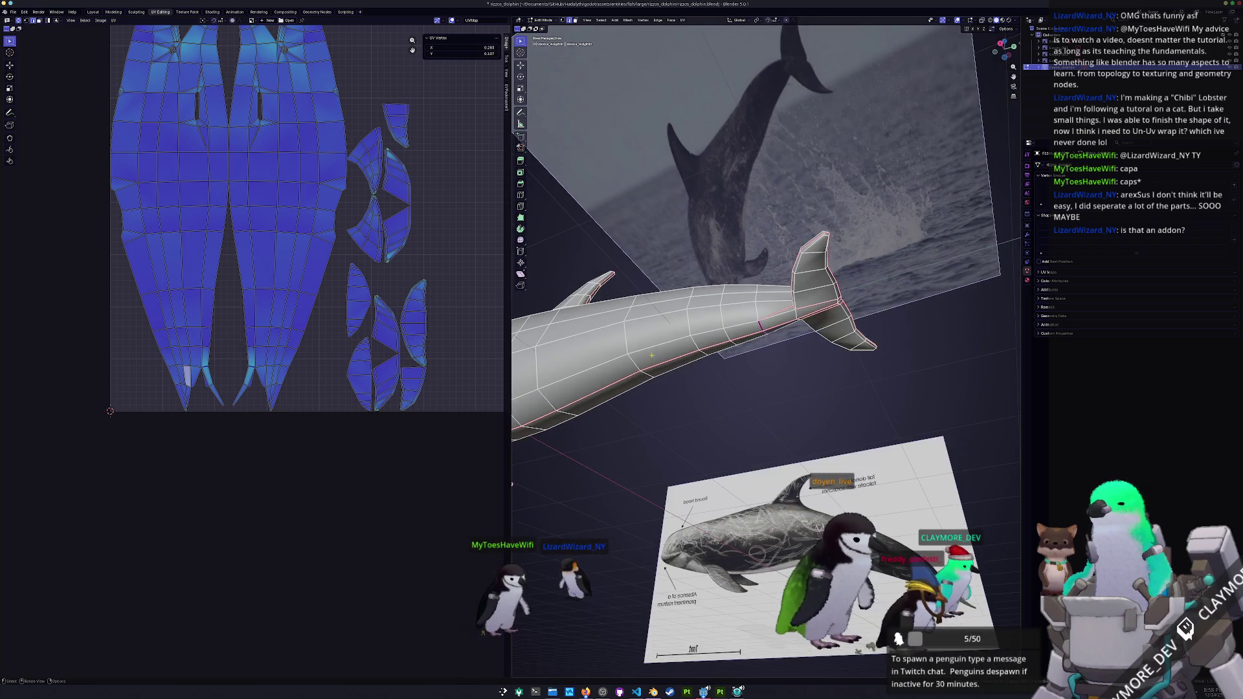
mouse_move(675, 368)
left_mouse_down()
mouse_move(757, 312)
mouse_move(637, 435)
mouse_move(652, 60)
left_mouse_up()
right_click(638, 434)
left_click(641, 432)
key("a")
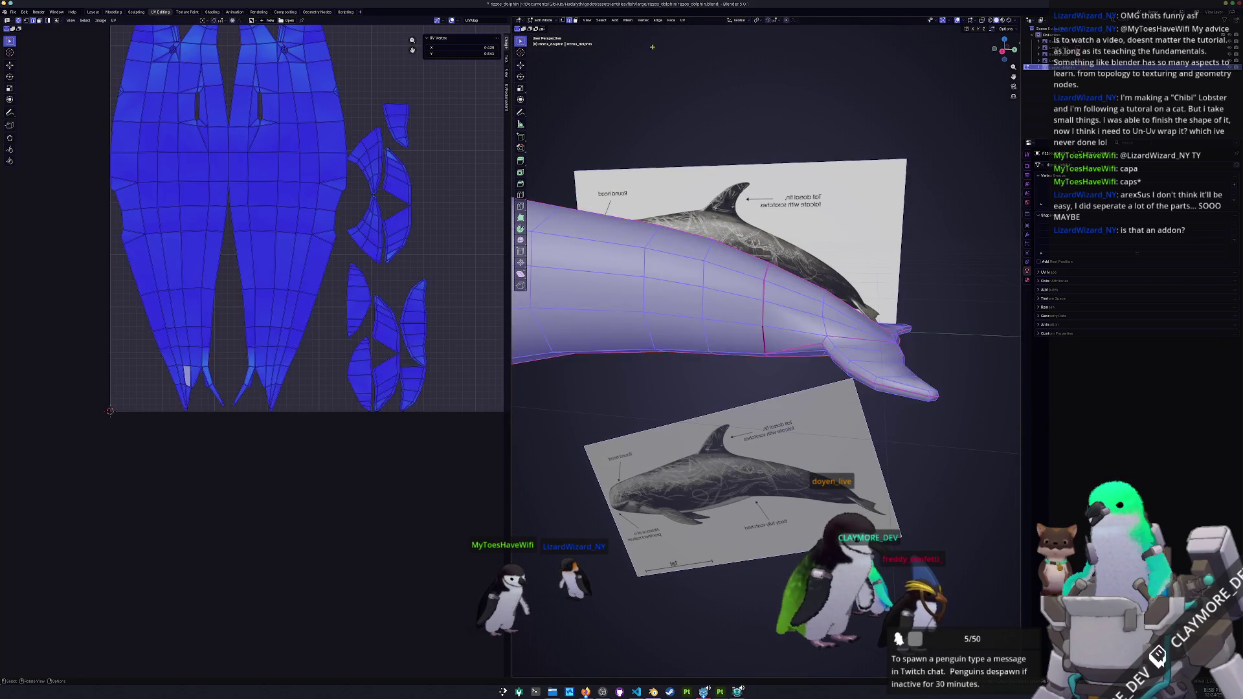
left_click(682, 22)
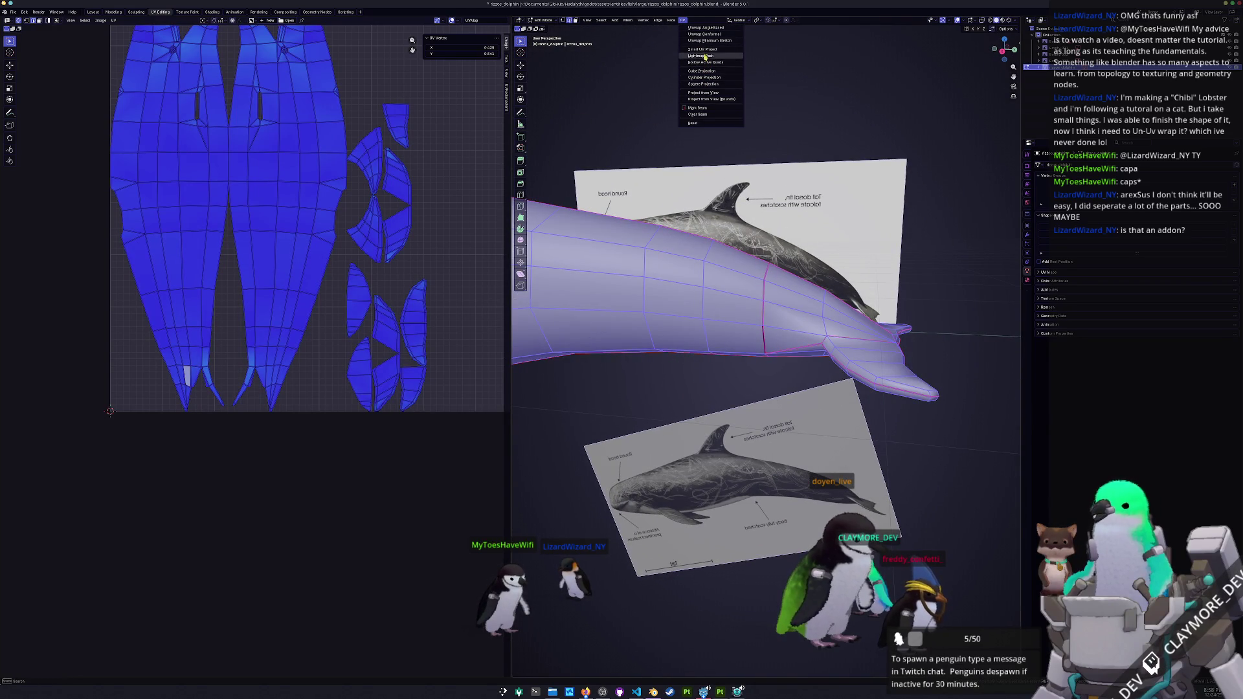
- Unwrap the dolphin with Minimum Stretch and zoom around the resulting UV islands
left_click(706, 40)
scroll(386, 261, "down", 7)
scroll(389, 256, "up", 3)
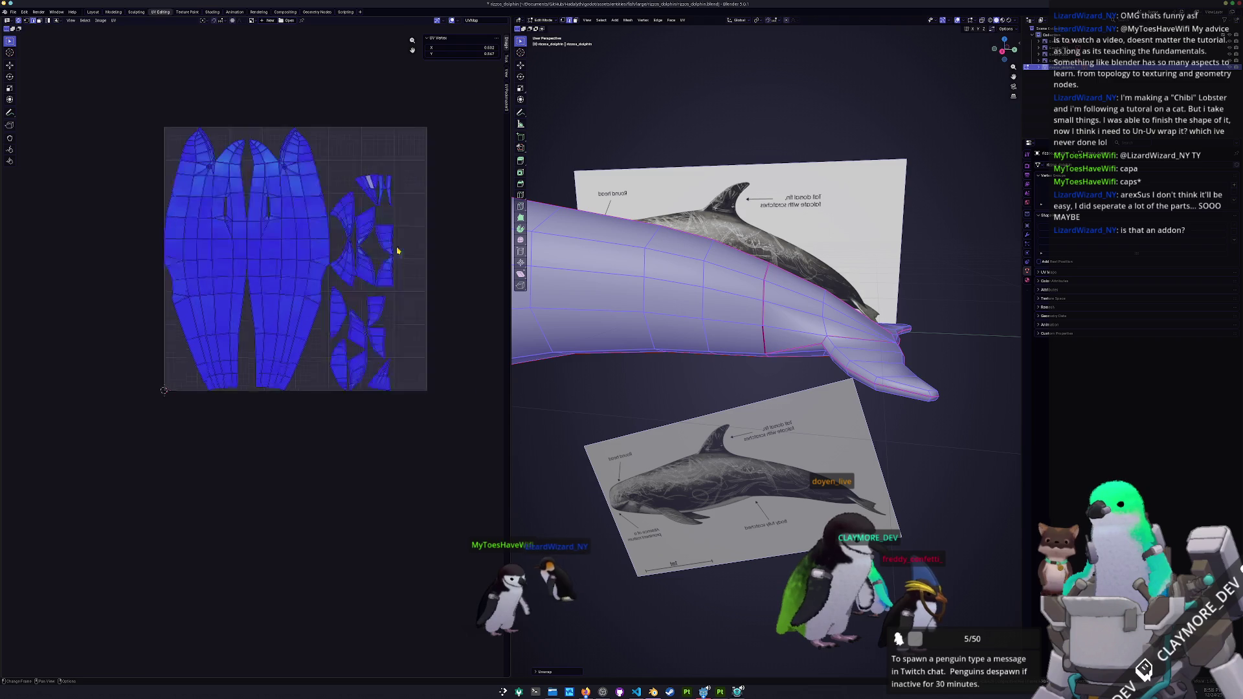
scroll(353, 116, "up", 3)
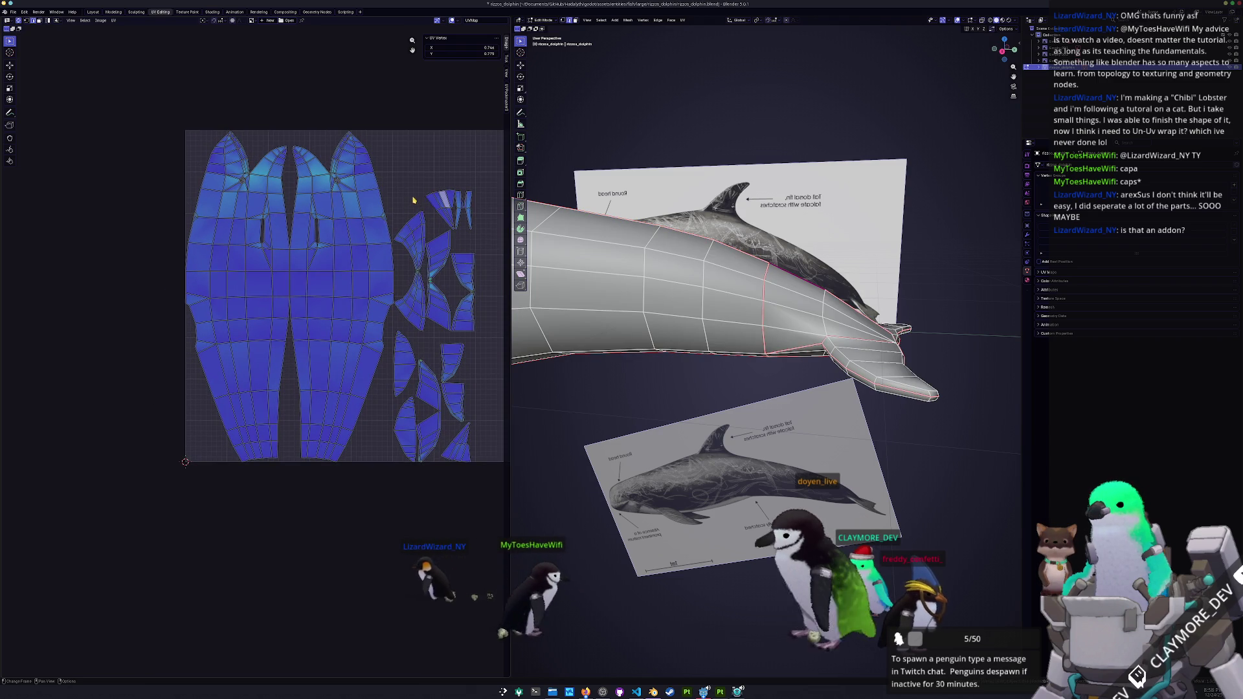
scroll(364, 232, "up", 2)
left_click_drag(365, 232, 322, 320)
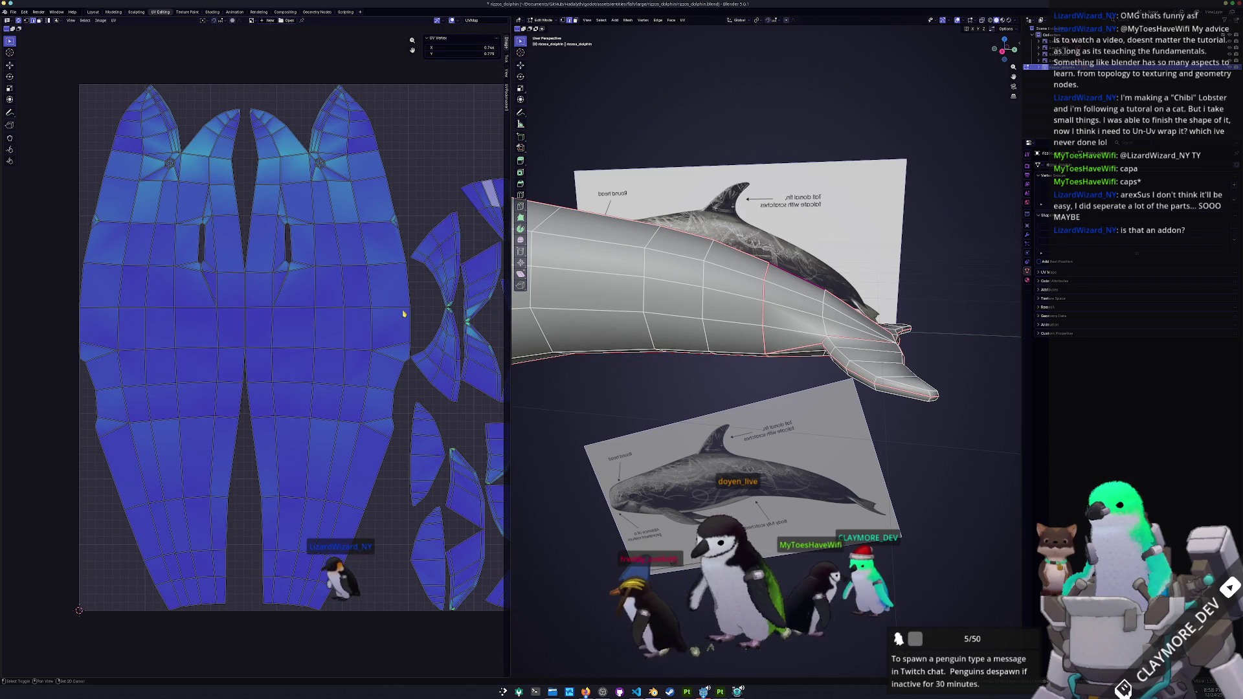
scroll(363, 336, "right", 3)
scroll(386, 314, "up", 3)
scroll(387, 314, "right", 2)
scroll(369, 297, "up", 2)
scroll(356, 283, "down", 1)
scroll(357, 283, "down", 2)
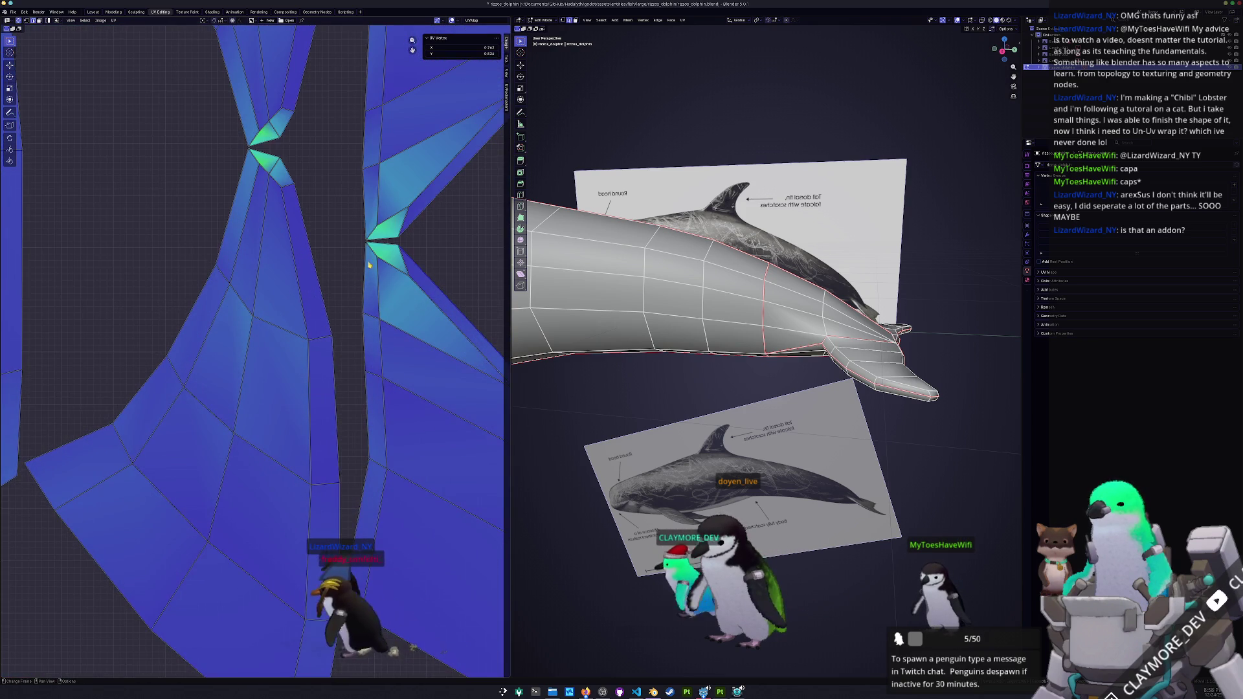
scroll(291, 258, "down", 2)
scroll(239, 231, "right", 2)
scroll(279, 231, "up", 4)
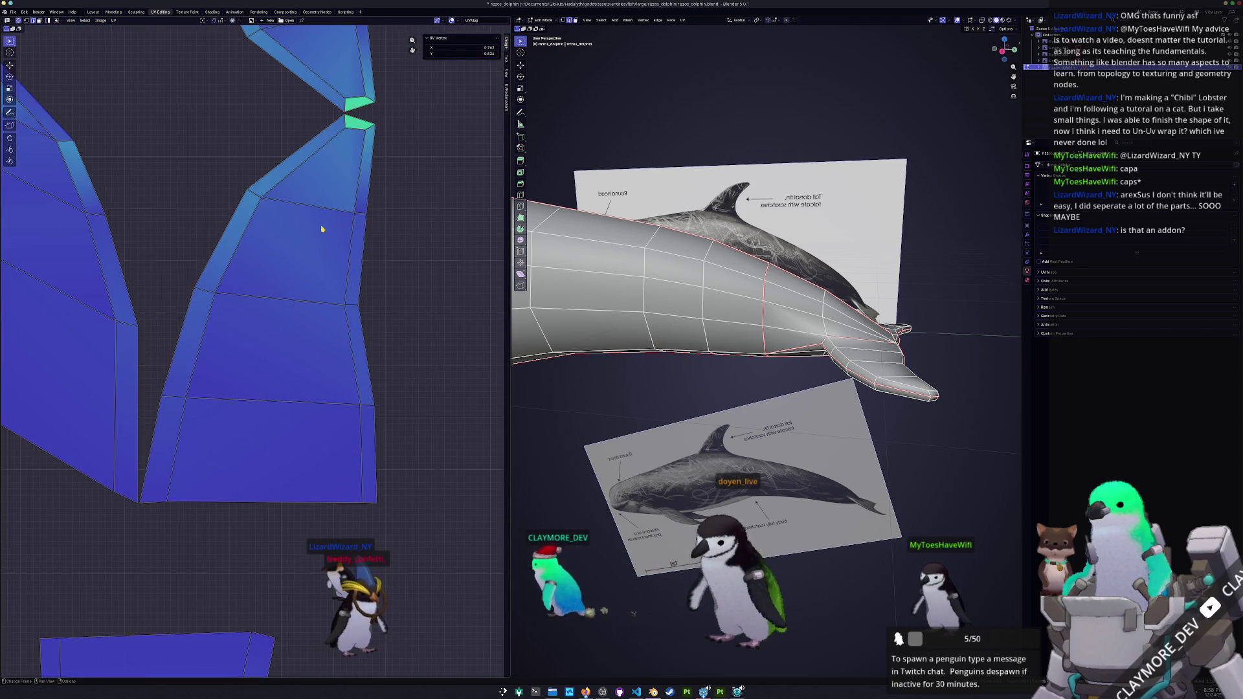
scroll(276, 251, "down", 5)
scroll(258, 291, "up", 3)
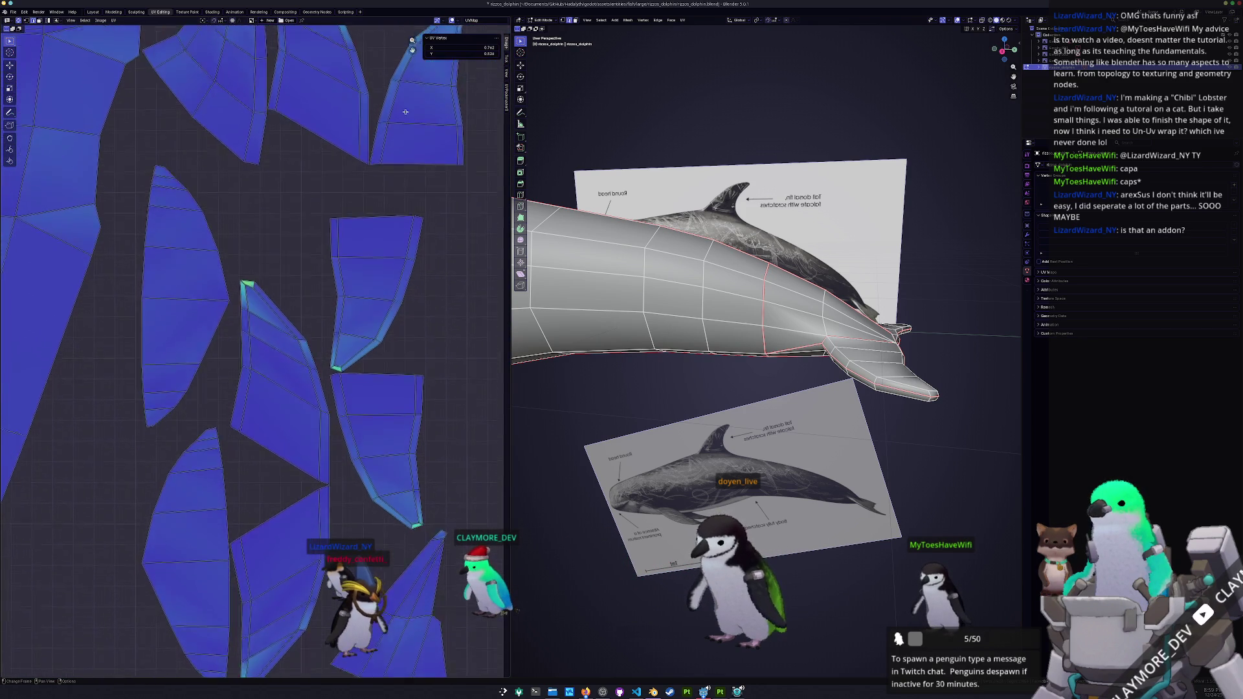
scroll(407, 82, "down", 5)
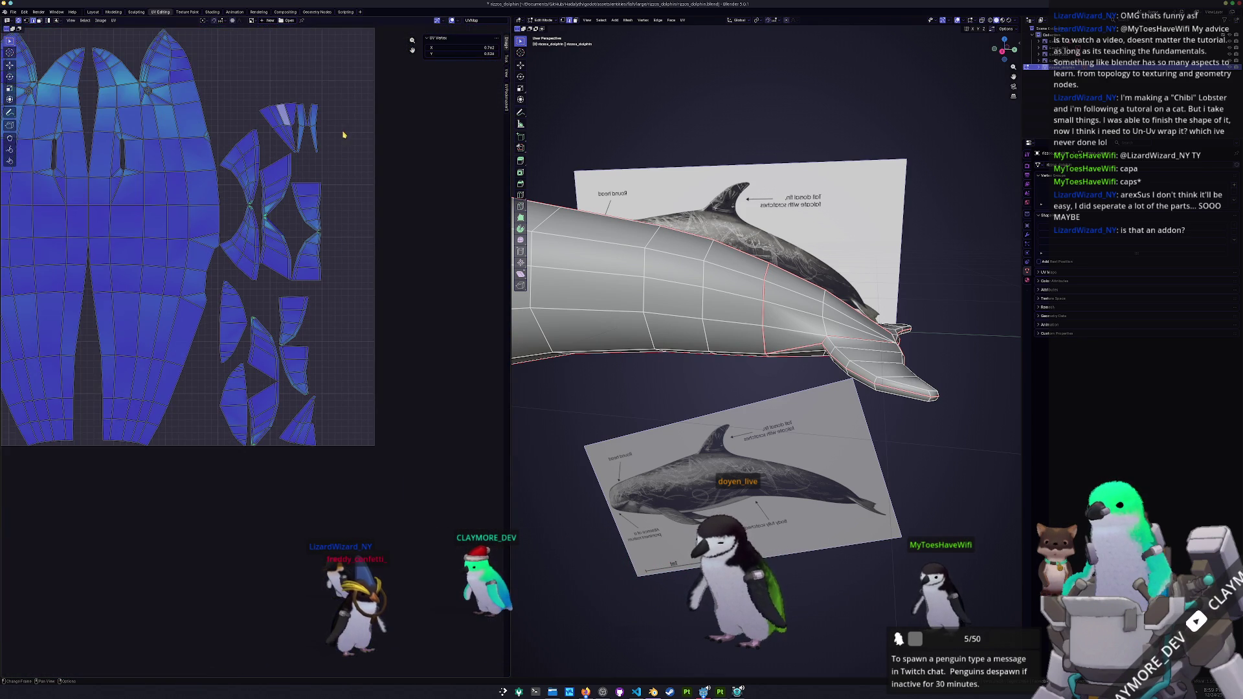
scroll(389, 375, "up", 3)
scroll(388, 376, "left", 5)
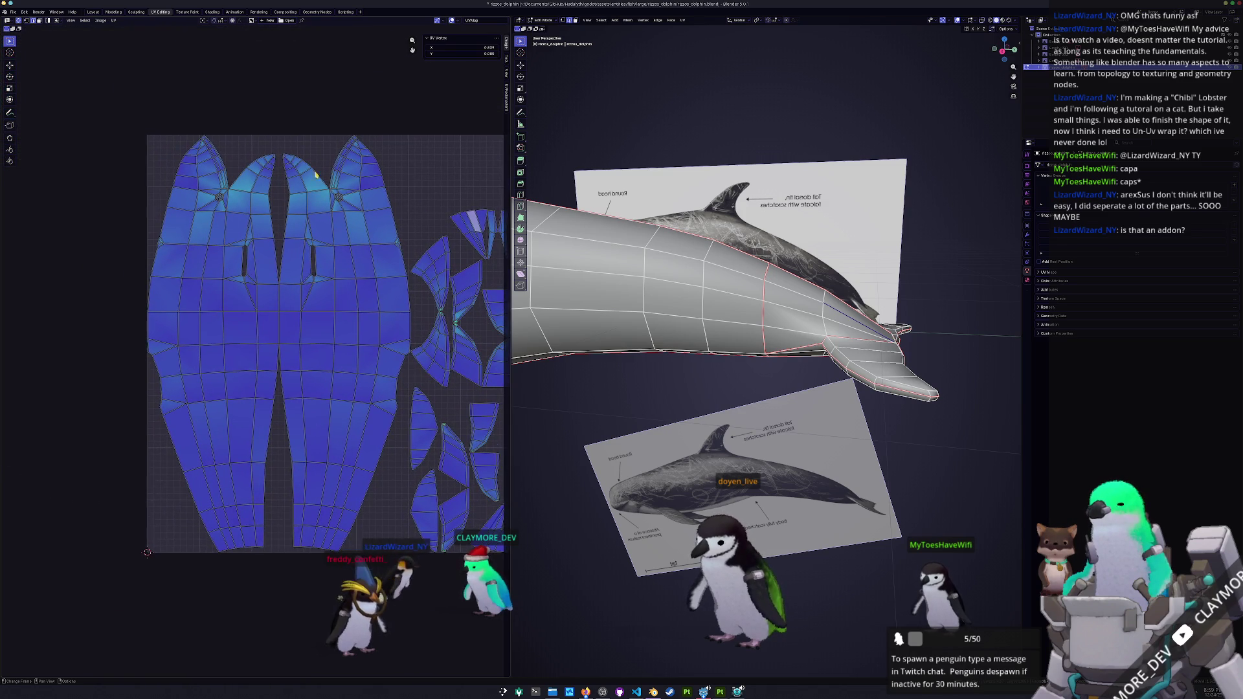
scroll(299, 340, "up", 4)
scroll(299, 340, "up", 1)
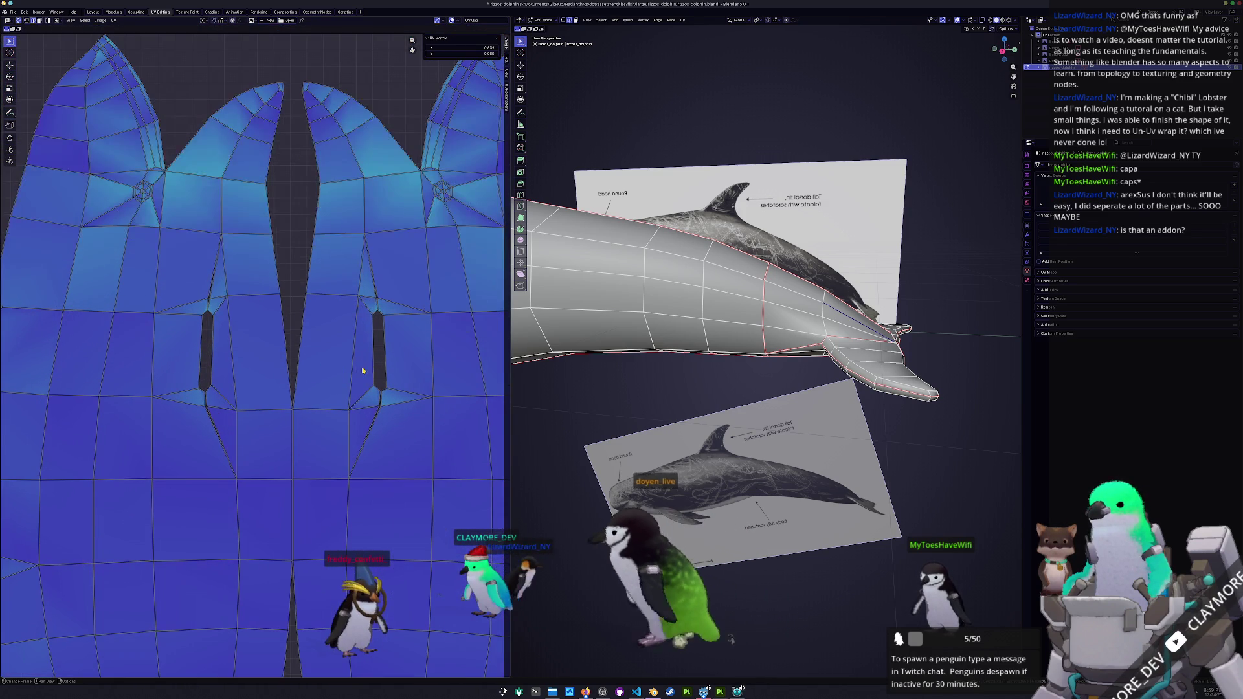
scroll(317, 389, "up", 3)
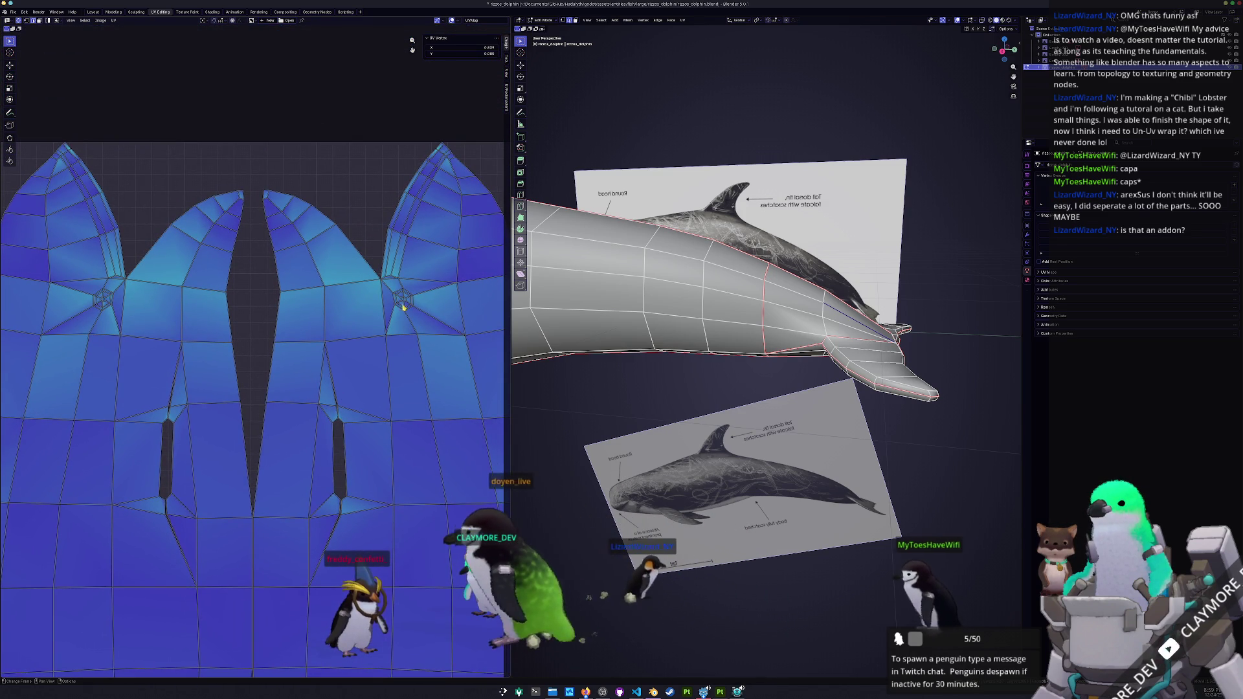
- Check the body and mouth-line edge loops, then select all and show the UVPackmaster3 options
left_click(403, 259, "alt")
scroll(852, 278, "up", 5)
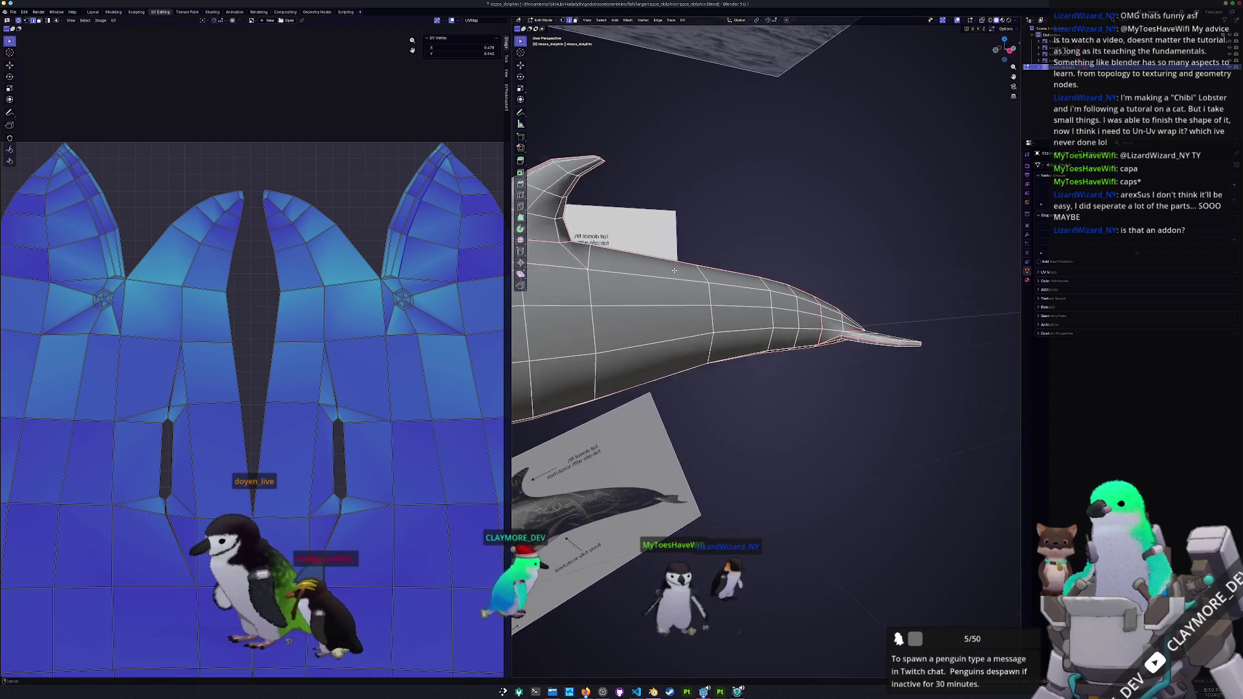
left_click_drag(852, 278, 803, 261)
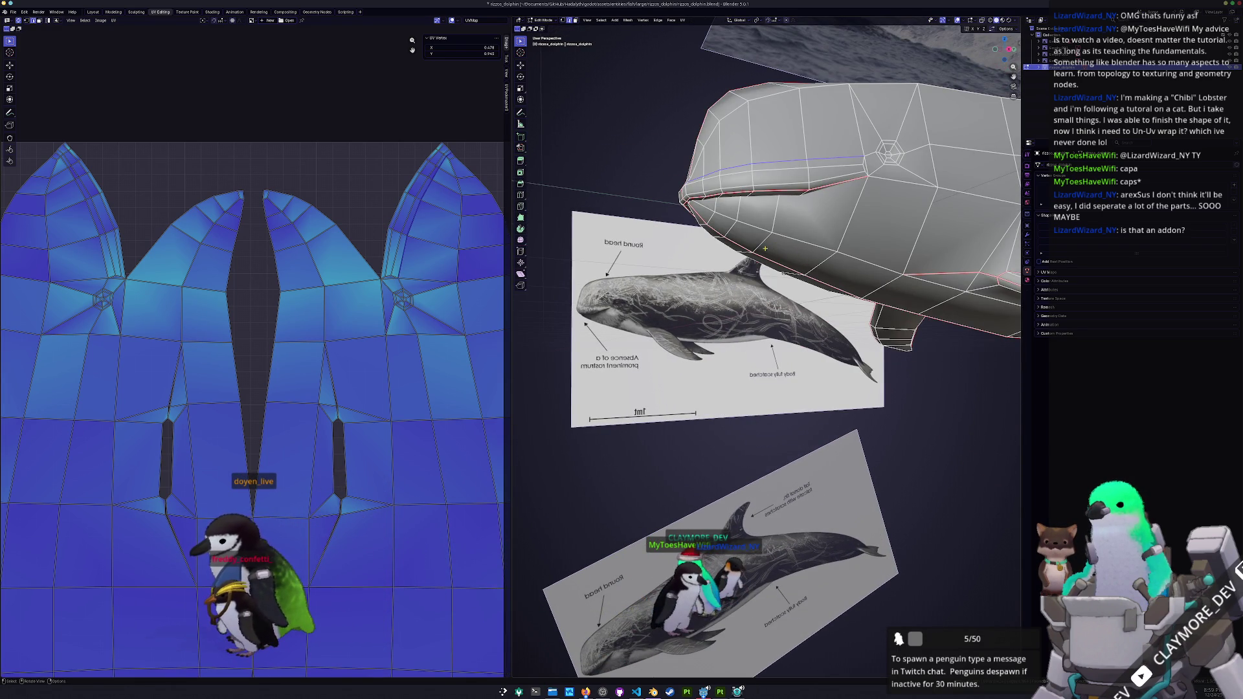
left_click(391, 239, "alt")
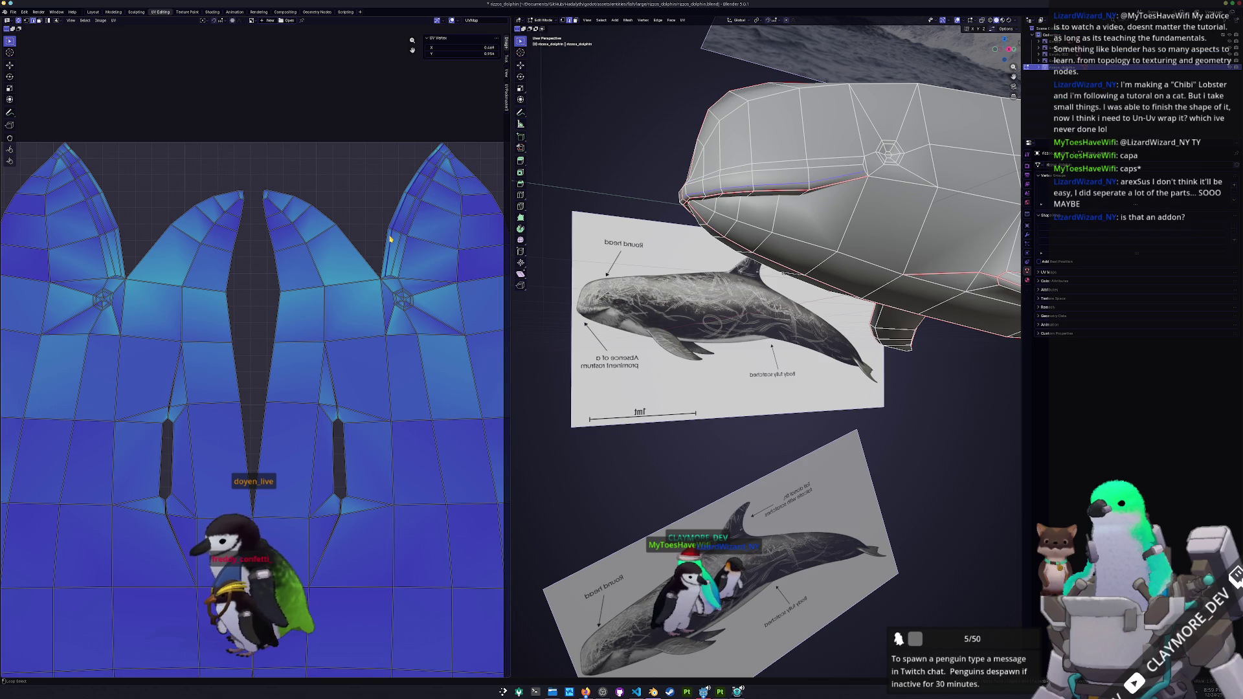
scroll(377, 220, "down", 4)
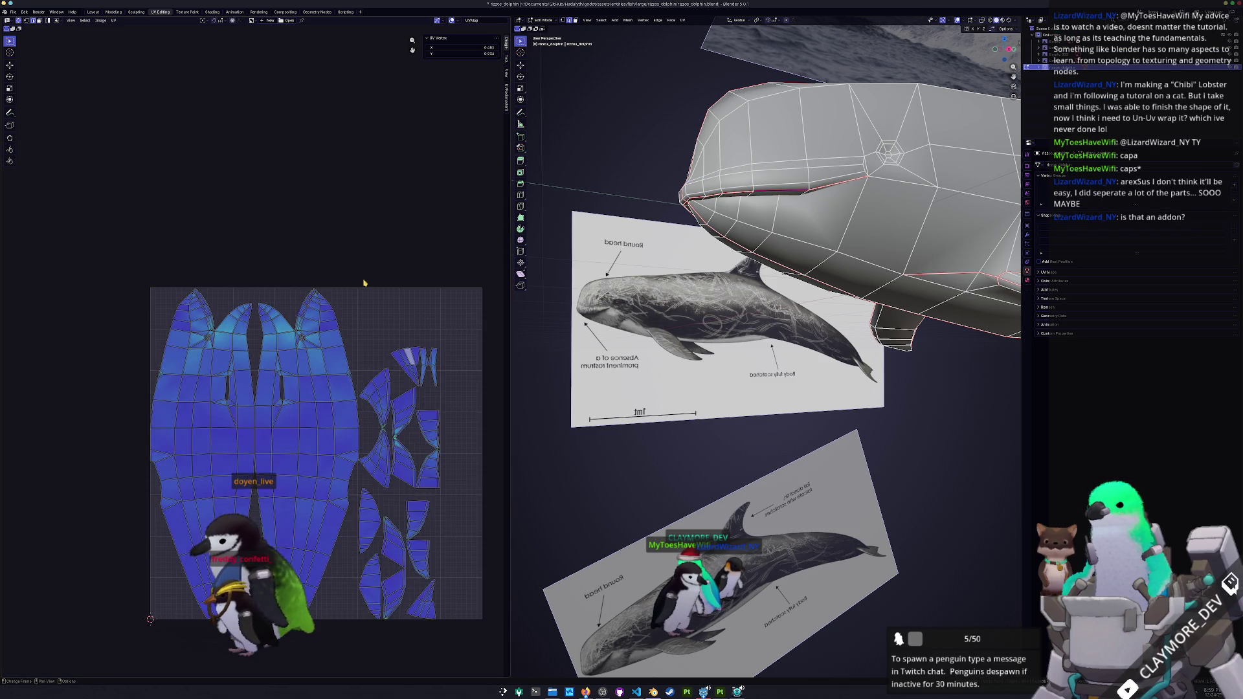
key("a")
left_click(506, 95)
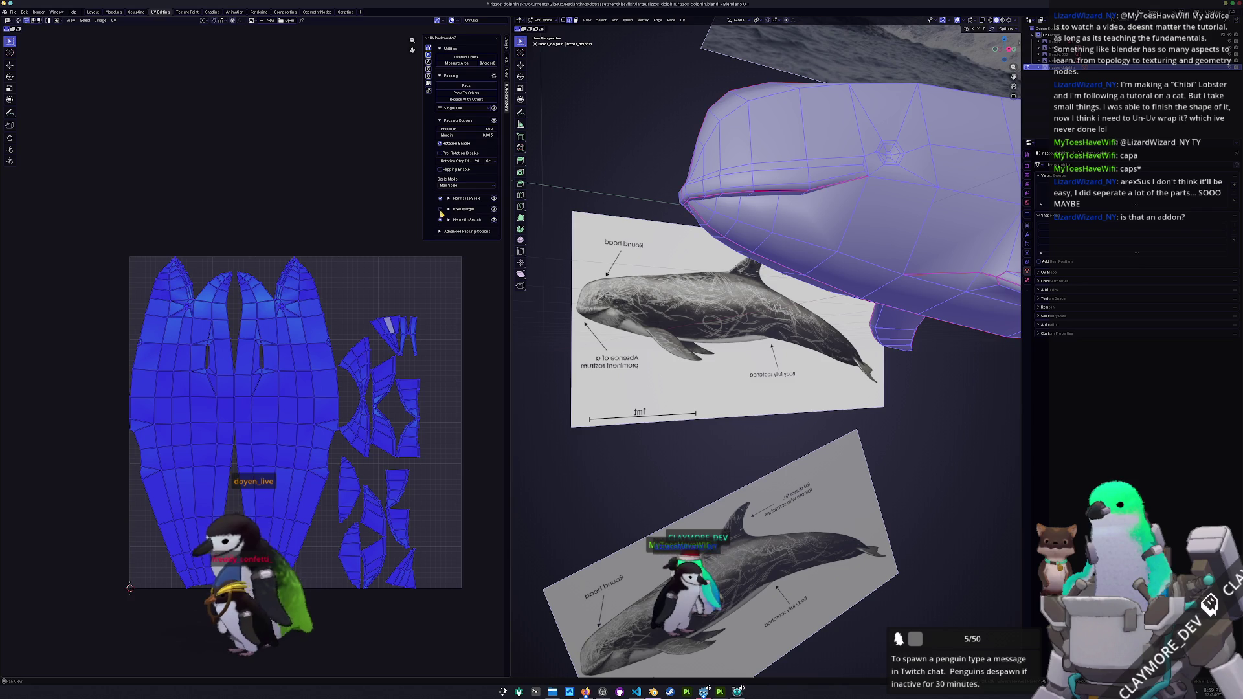
- Run a first UVPackmaster3 pack and frame the dolphin in the viewport
left_click(466, 85)
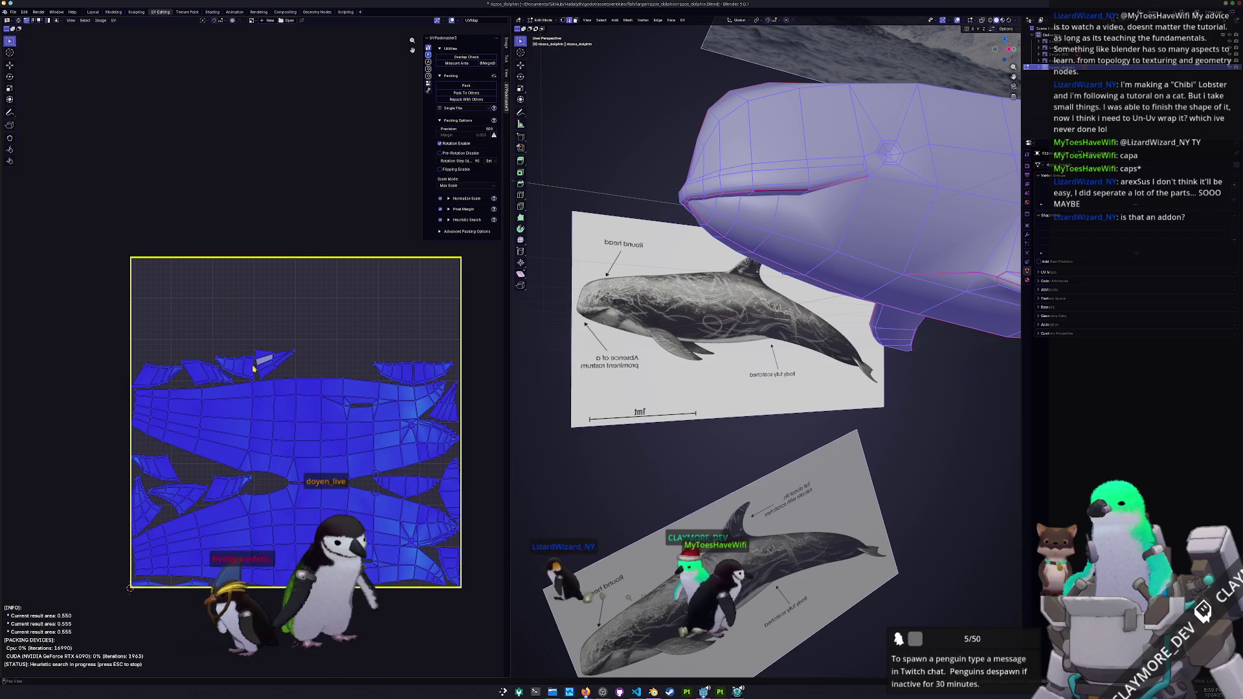
key("KP_Decimal")
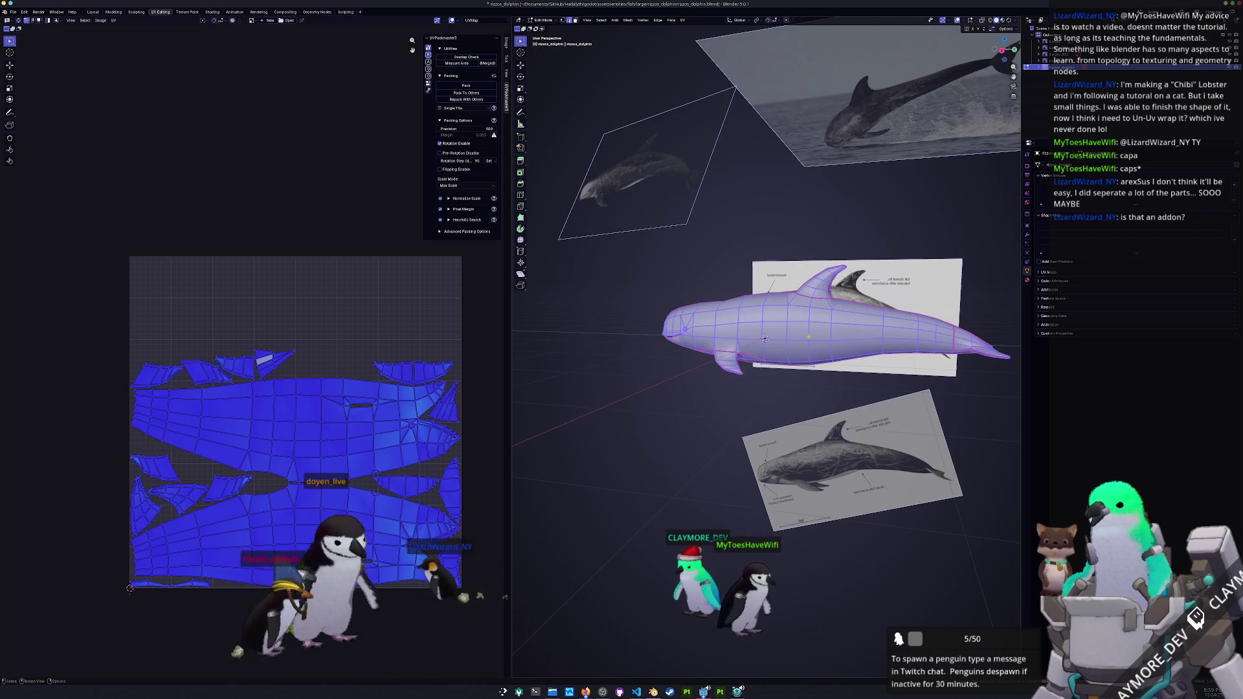
key("alt+a")
left_click_drag(764, 337, 808, 374)
right_click(808, 373)
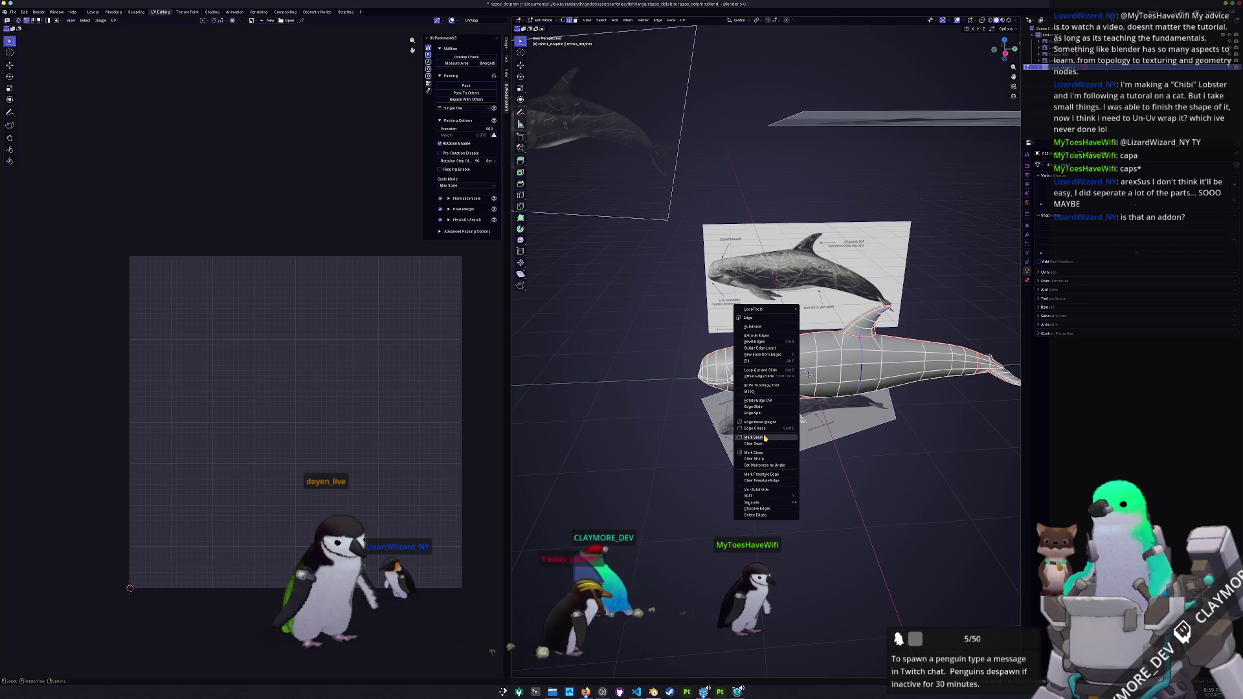
- Re-unwrap the whole mesh and pack it to 0.784 coverage, returning to object mode
key("a")
left_click(682, 20)
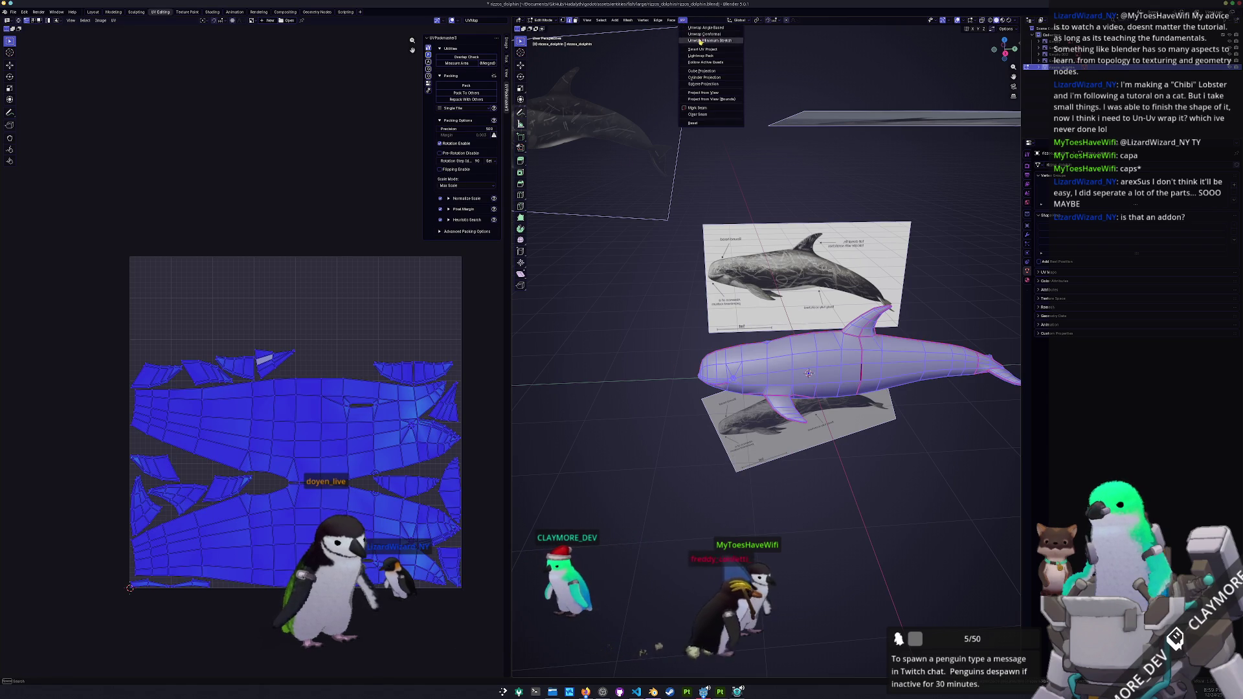
left_click(700, 40)
left_click(466, 85)
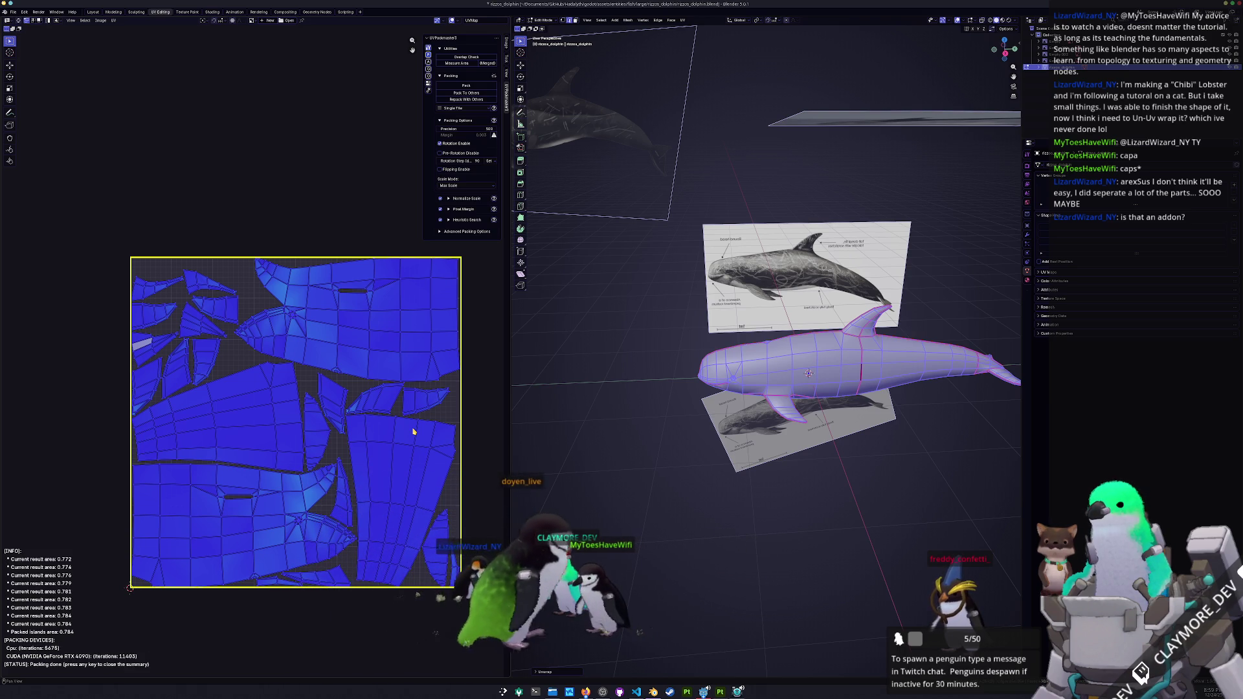
key("Tab")
- Apply the dolphin's transforms and save the blend file
key("ctrl+a")
left_click(839, 330)
key("ctrl+s")
left_click_drag(840, 329, 777, 304)
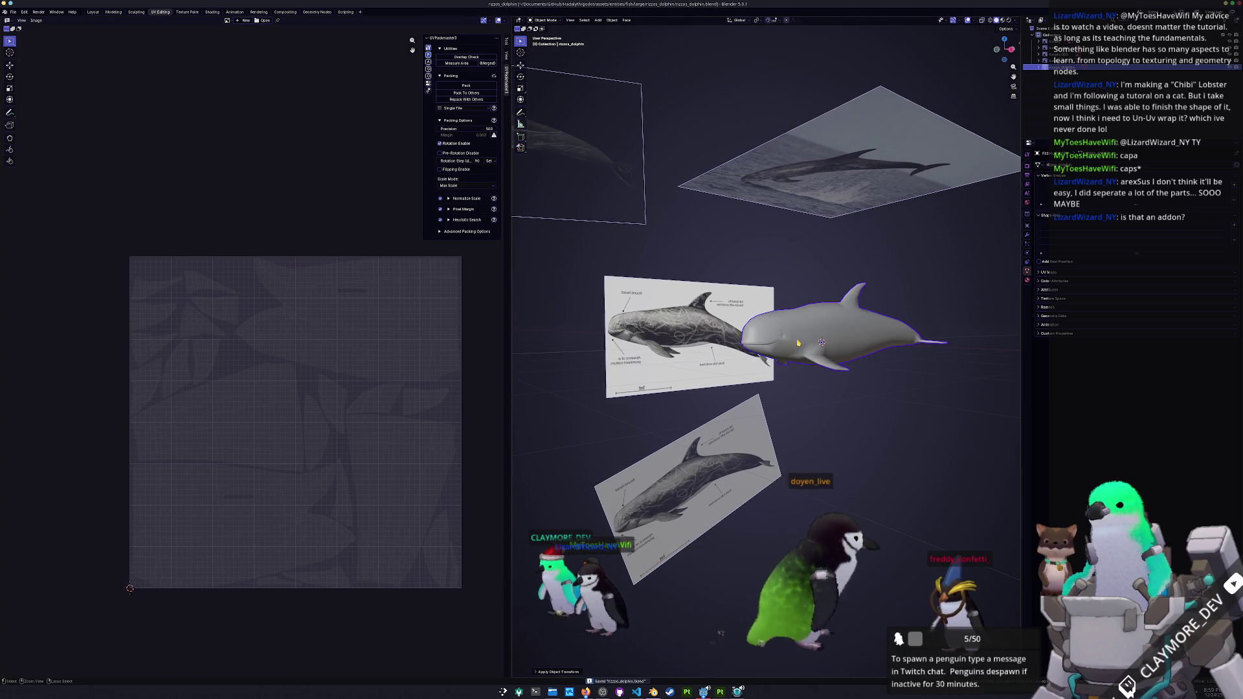
- Export the dolphin as FBX into a newly created 'exports' folder
left_click(13, 12)
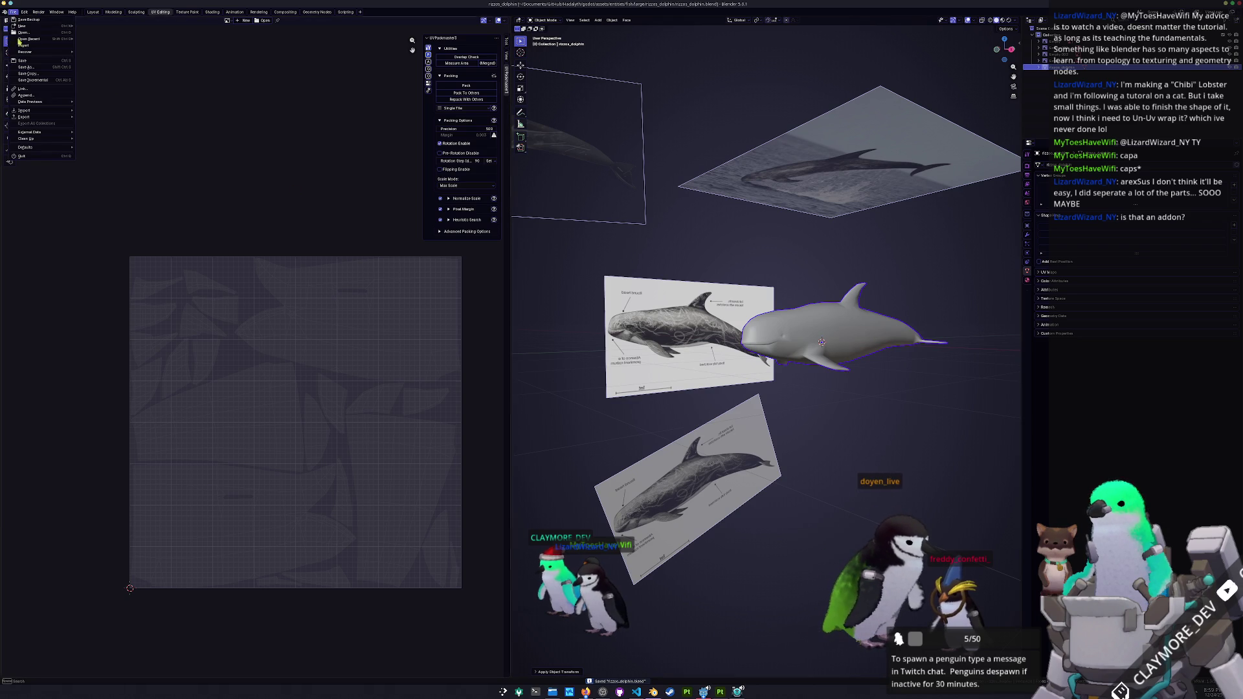
mouse_move(31, 117)
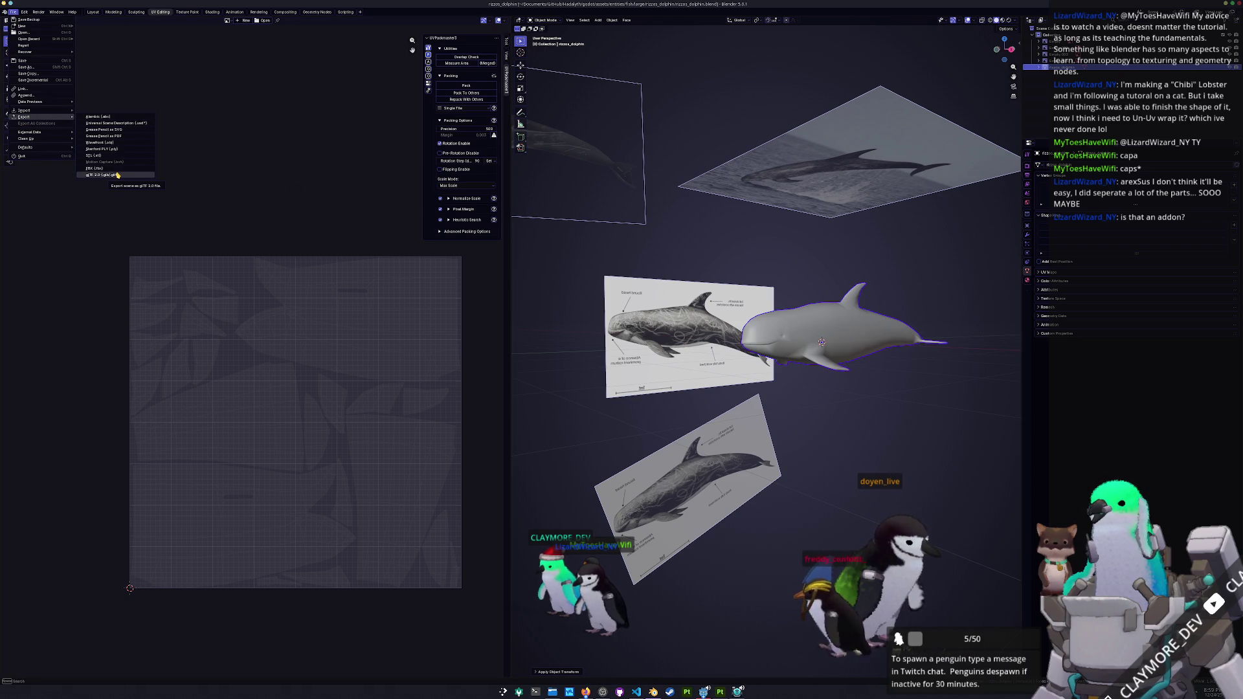
left_click(119, 168)
left_click(482, 113)
type("export")
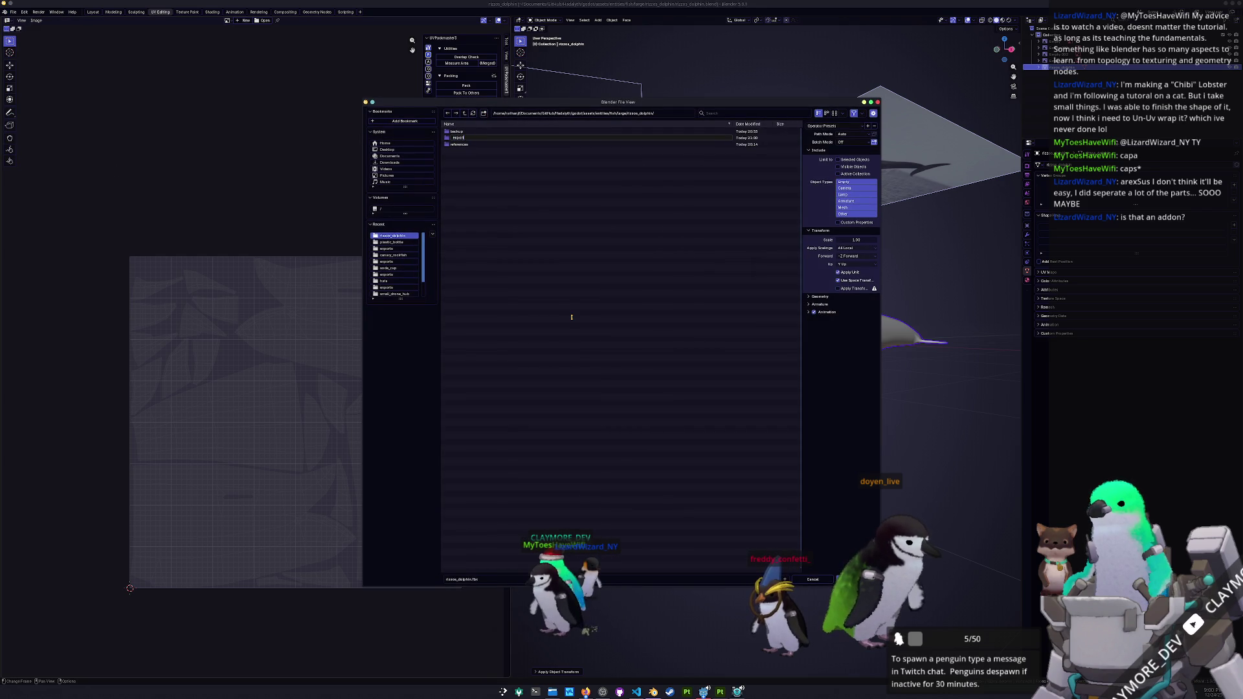
type("s")
key("Return")
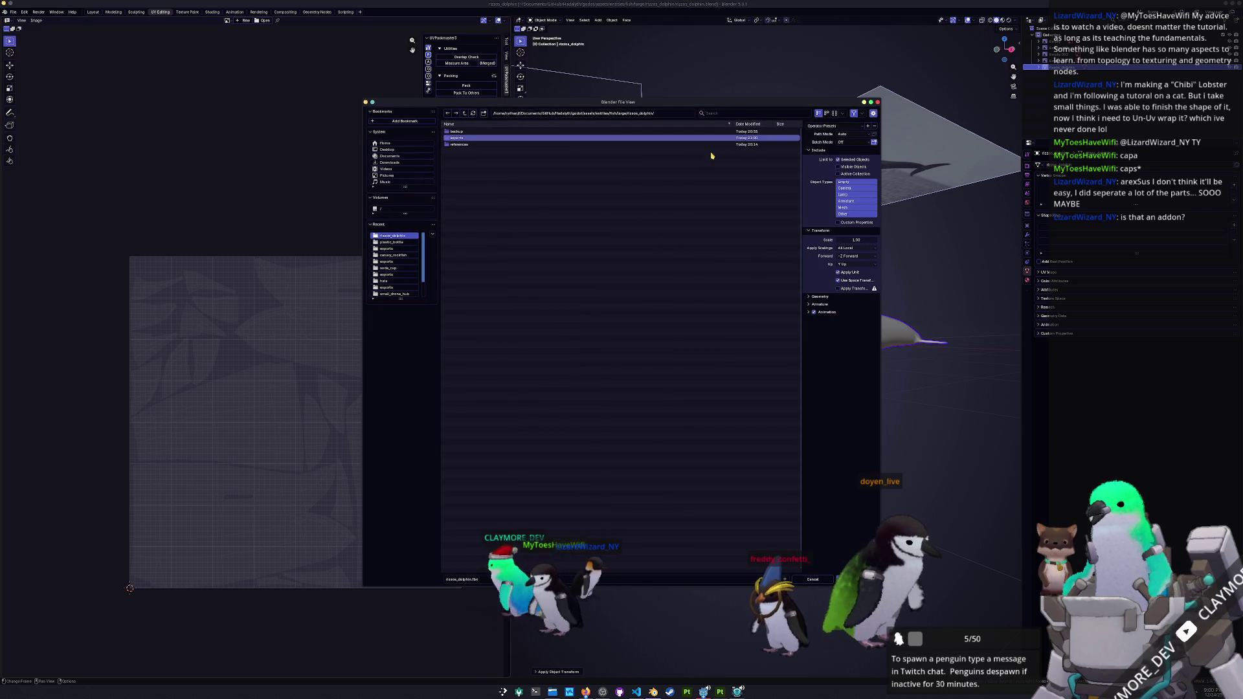
double_click(721, 140)
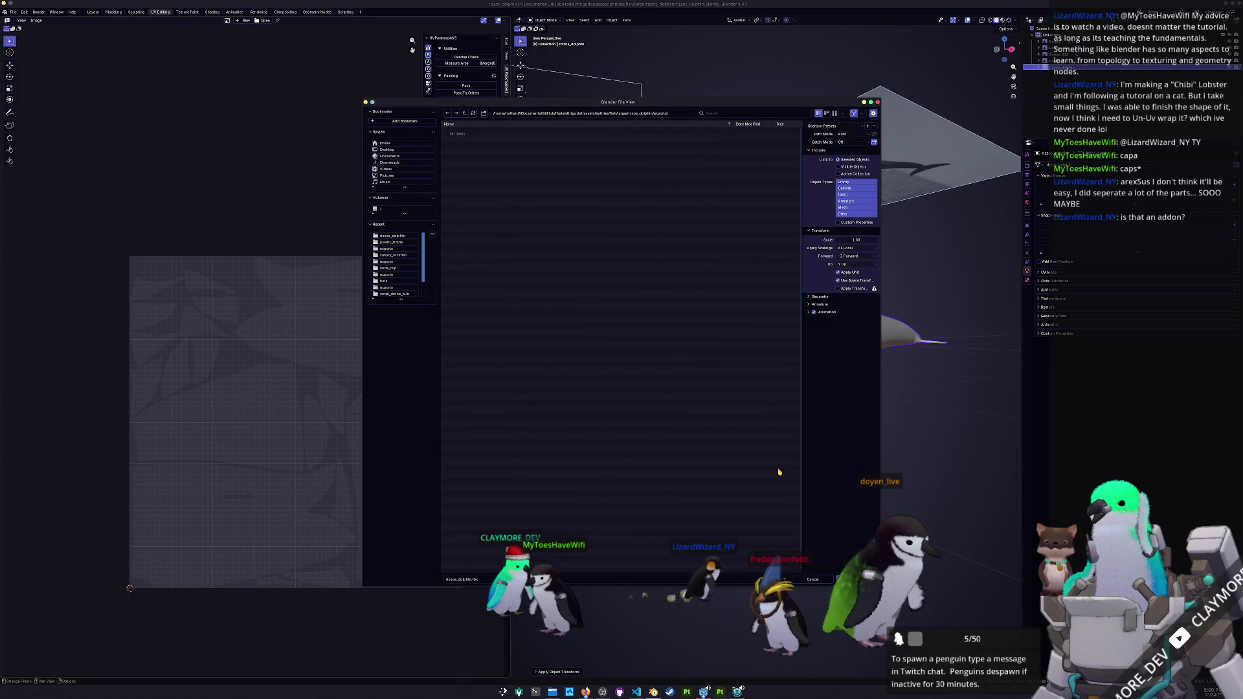
key("Return")
key("KP_Decimal")
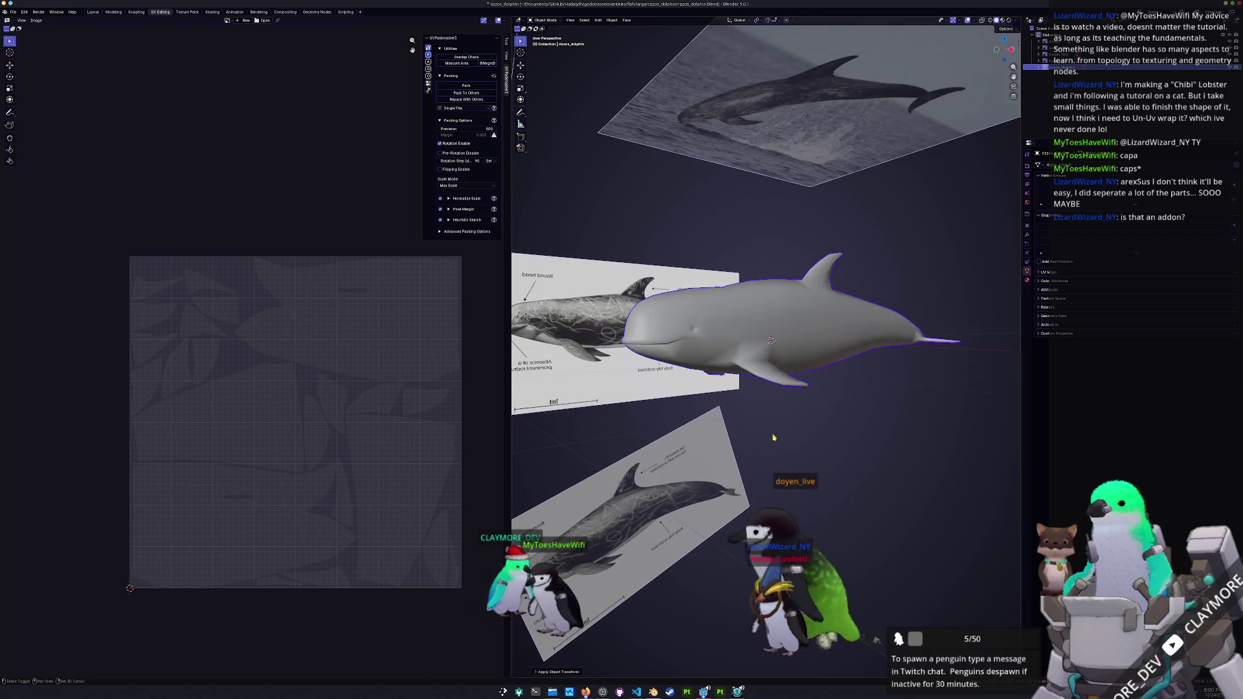
key("alt+Tab")
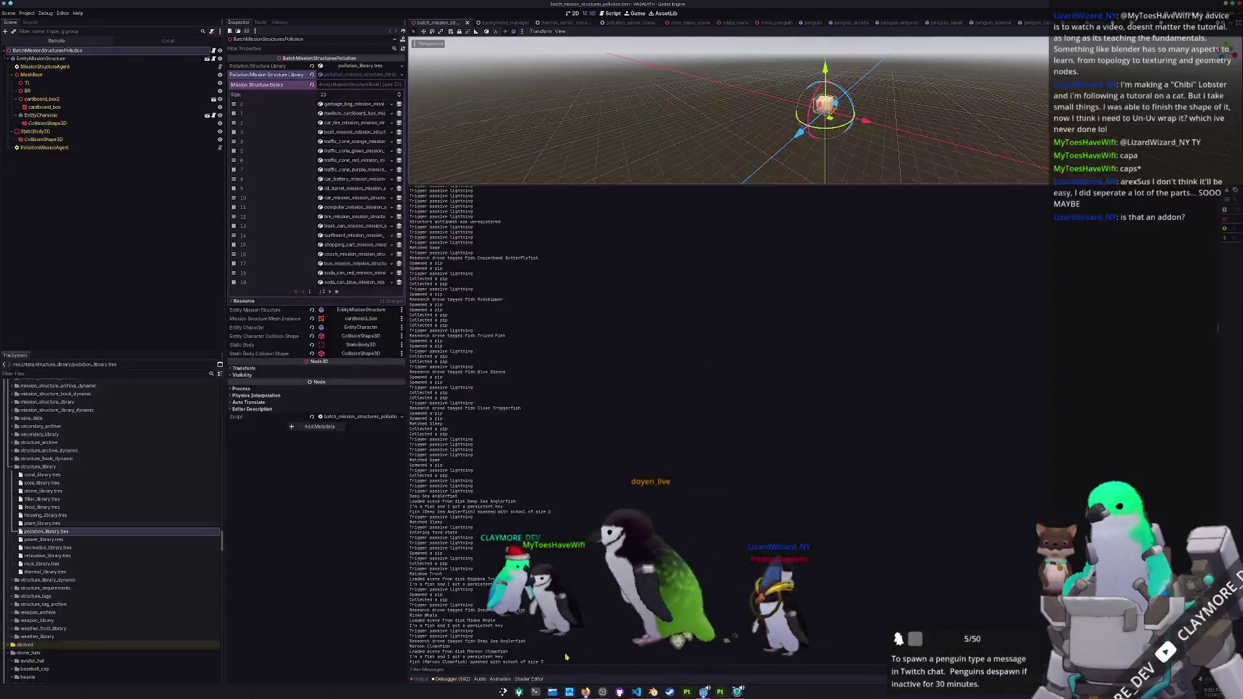
left_click(568, 673)
type("there are")
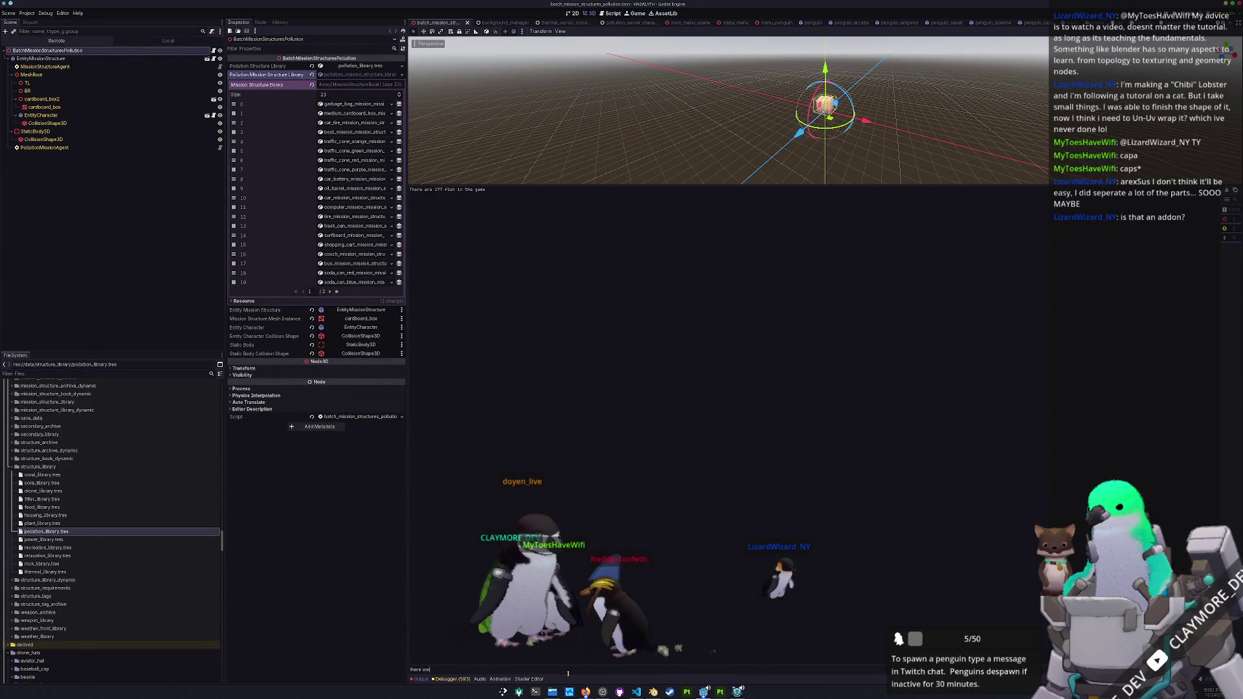
key("ctrl+a")
key("BackSpace")
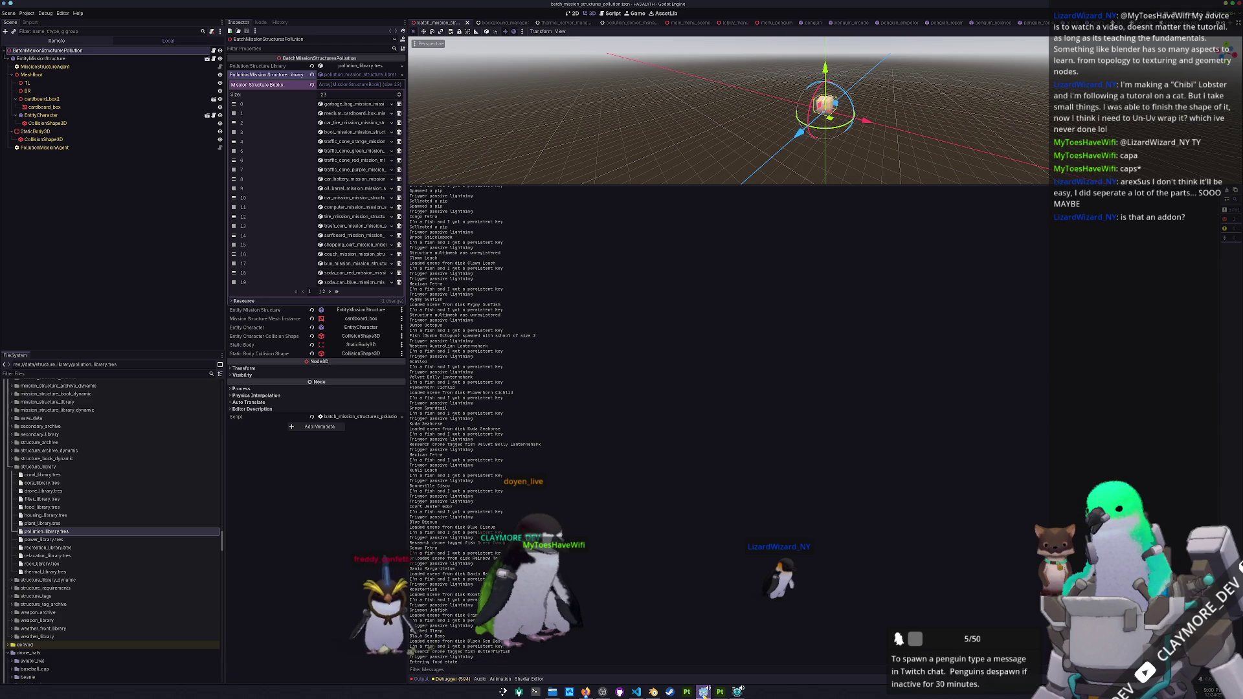
left_click(660, 647)
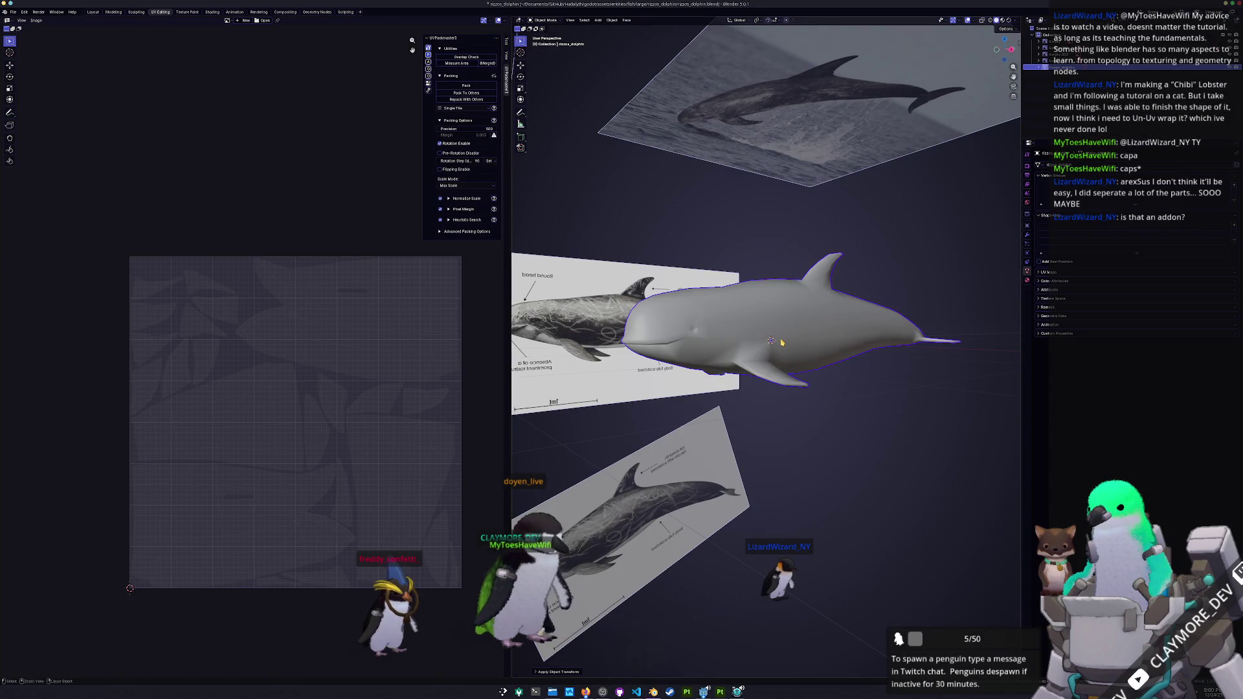
- Apply the dolphin's transforms once more
scroll(790, 383, "up", 1)
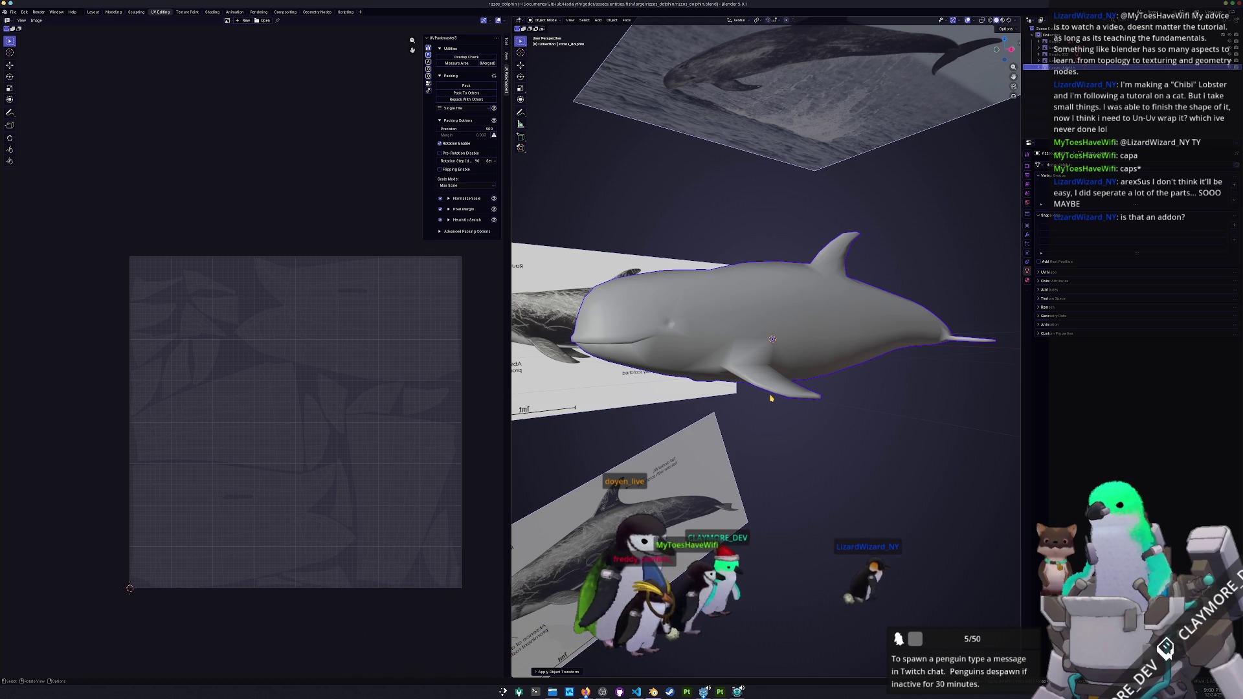
key("ctrl+a")
left_click(773, 358)
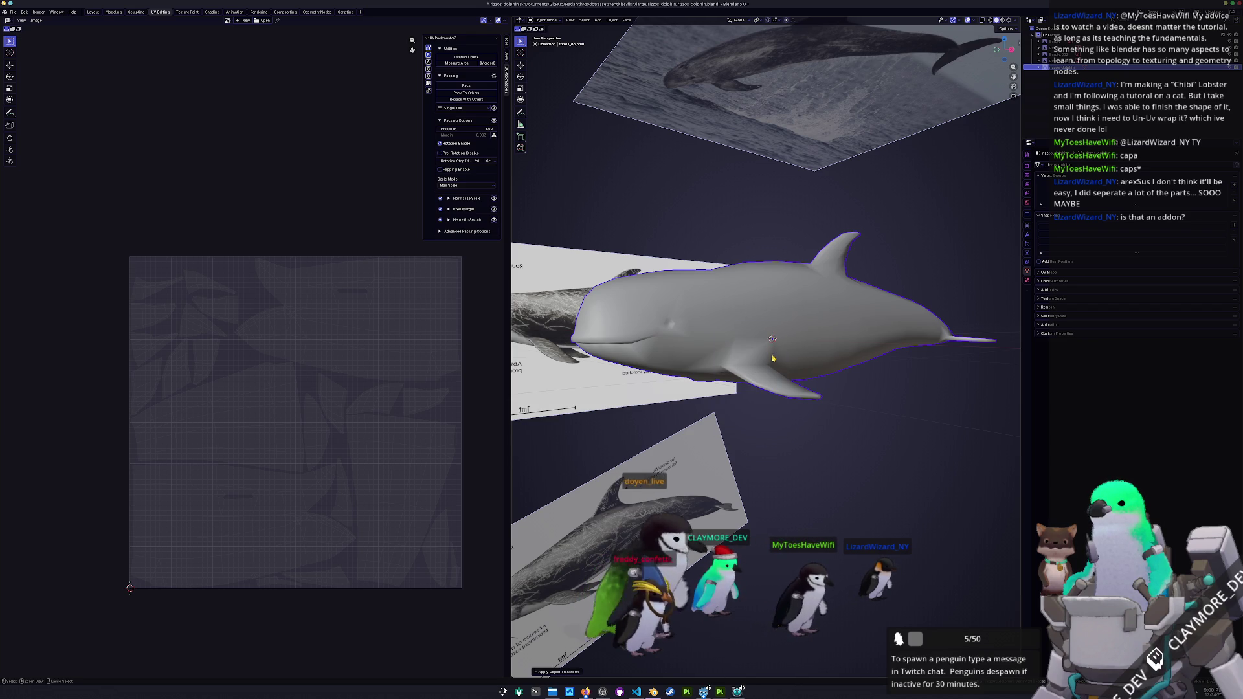
- Overwrite rizzos_dolphin.fbx with a fresh FBX export and switch to Substance Painter
left_click(13, 12)
mouse_move(27, 120)
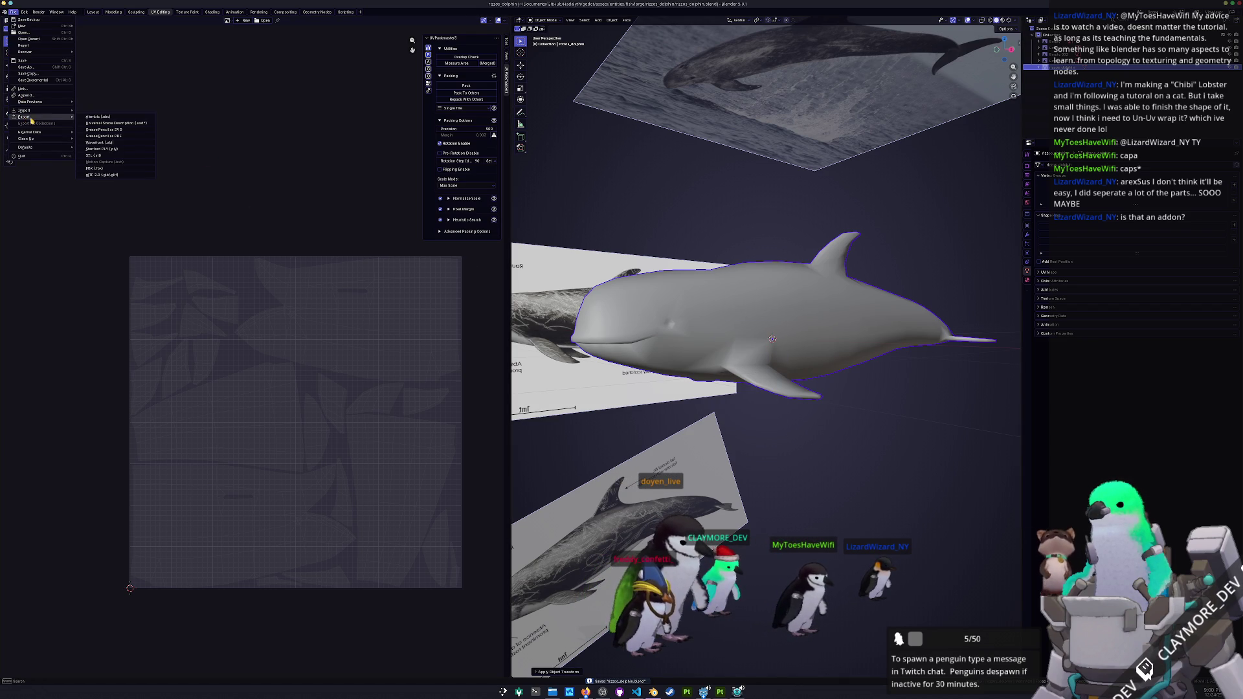
left_click(97, 169)
left_click(484, 132)
left_click(849, 580)
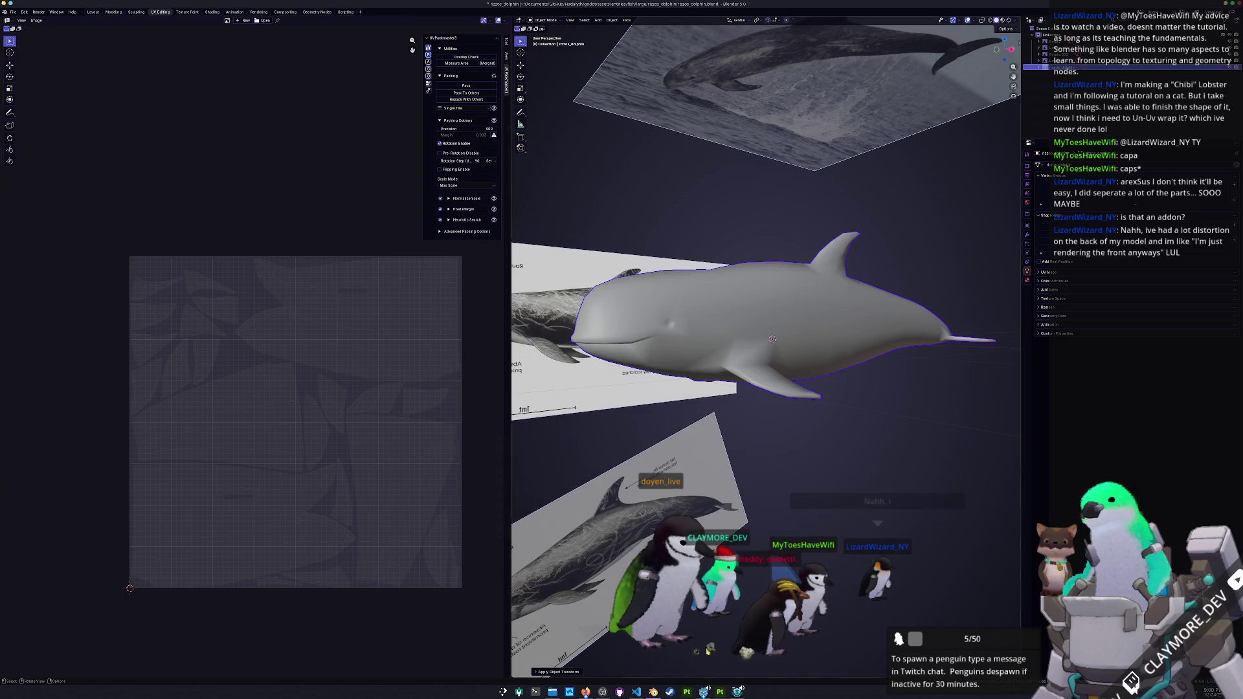
left_click(720, 692)
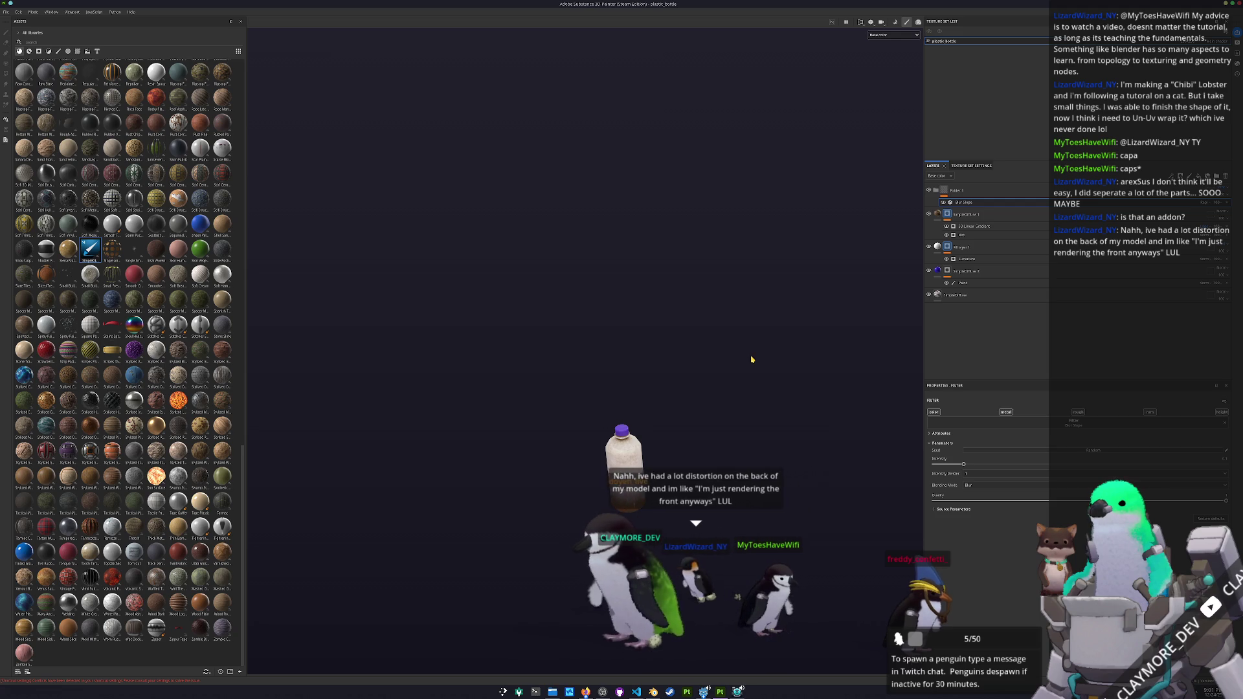
- Start a new texturing project and browse the fish folders for the mesh file
left_click(7, 12)
left_click(19, 20)
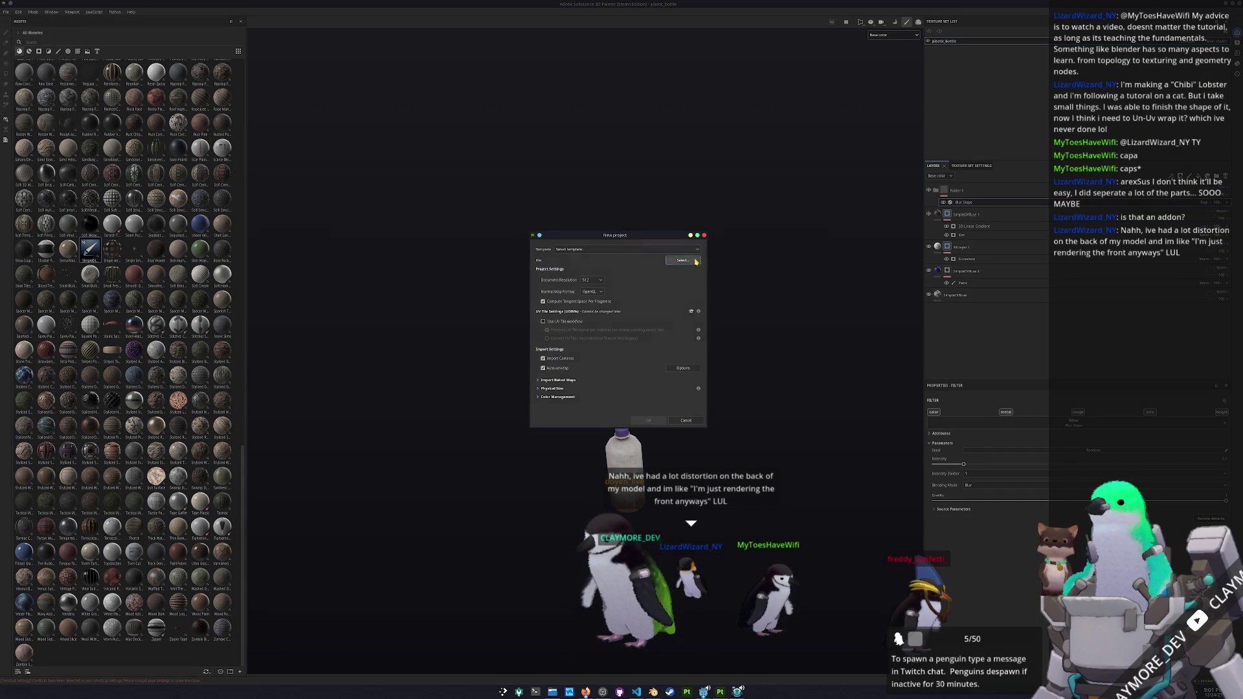
left_click(695, 261)
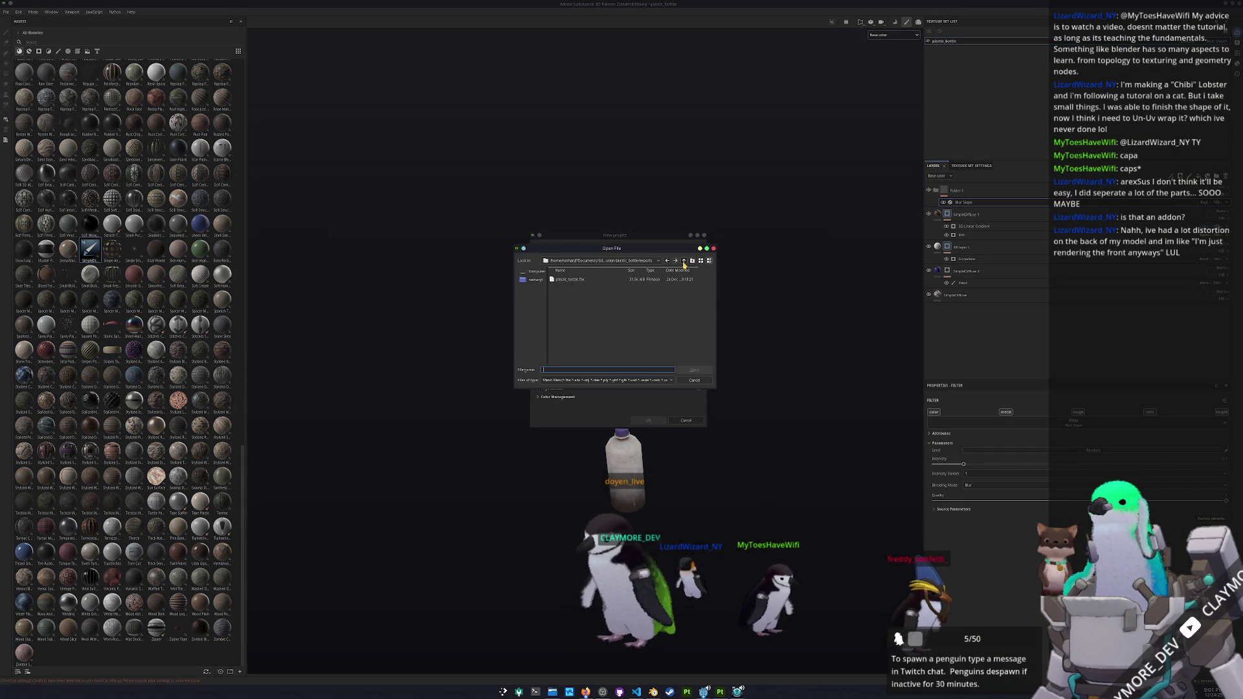
left_click(684, 261)
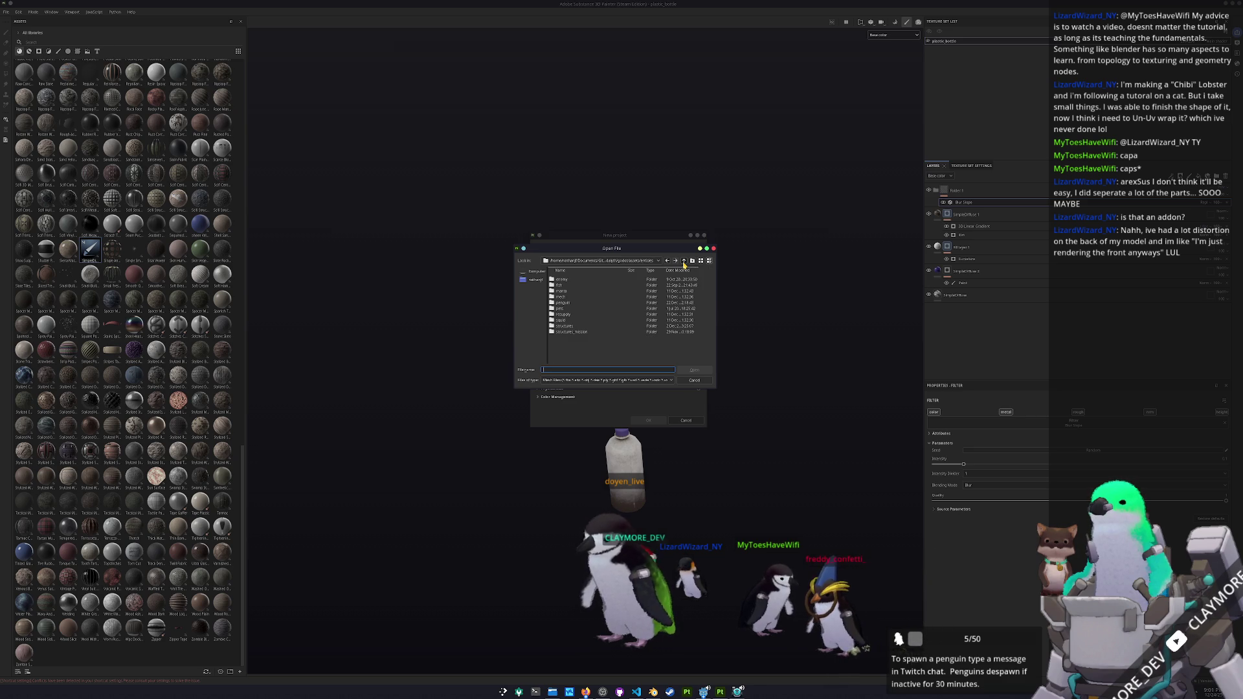
double_click(567, 297)
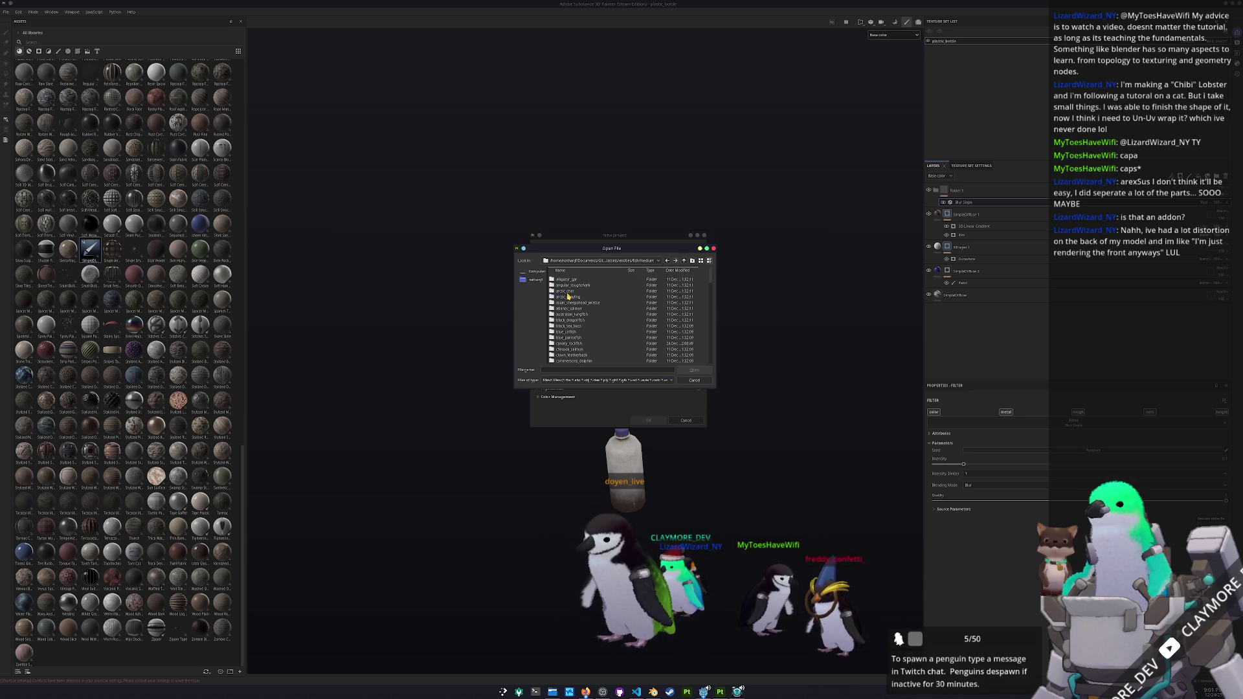
left_click(684, 261)
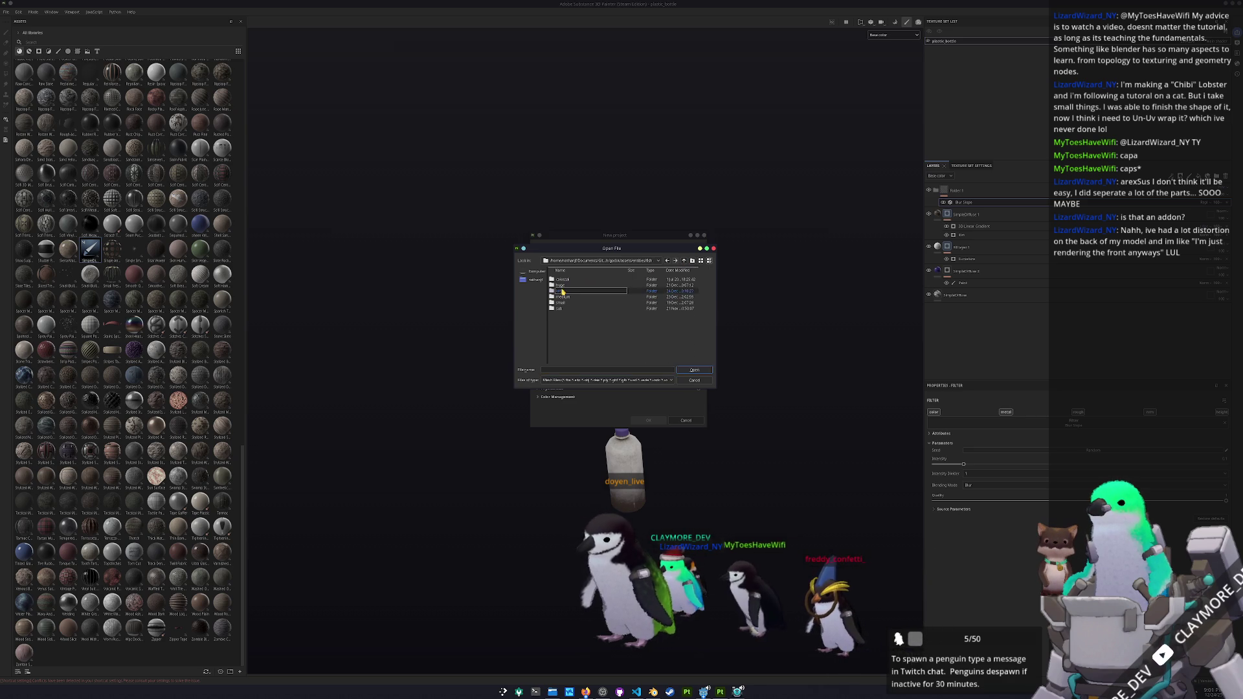
double_click(560, 291)
- Load rizzos_dolphin.fbx from large/rizzos_dolphin/exports, create the project, and open baking
scroll(597, 310, "down", 2)
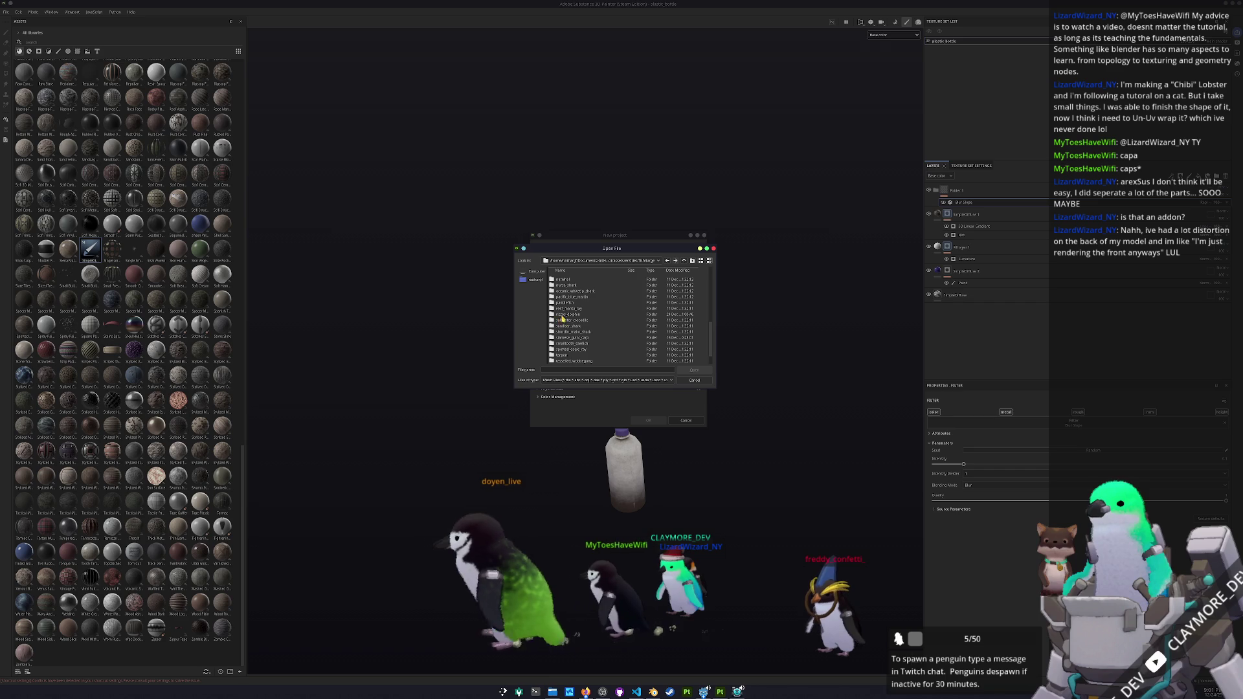
left_click(568, 316)
double_click(567, 315)
double_click(567, 283)
double_click(567, 281)
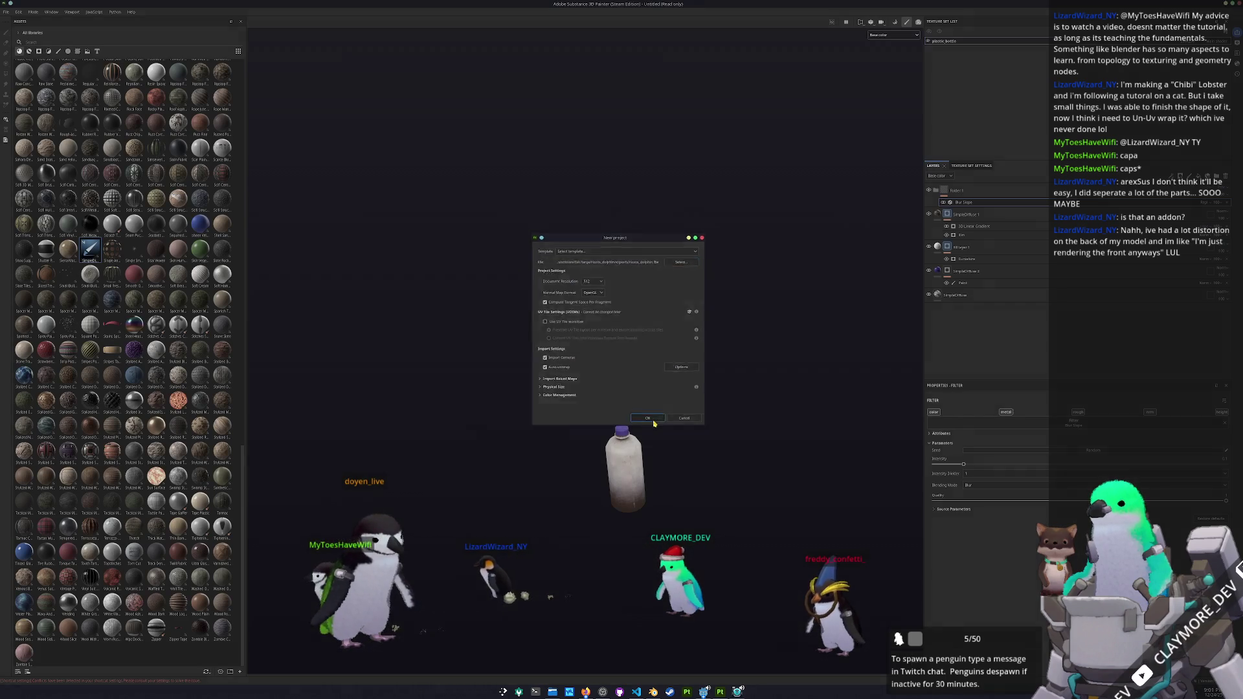
left_click(648, 421)
key("ctrl+b")
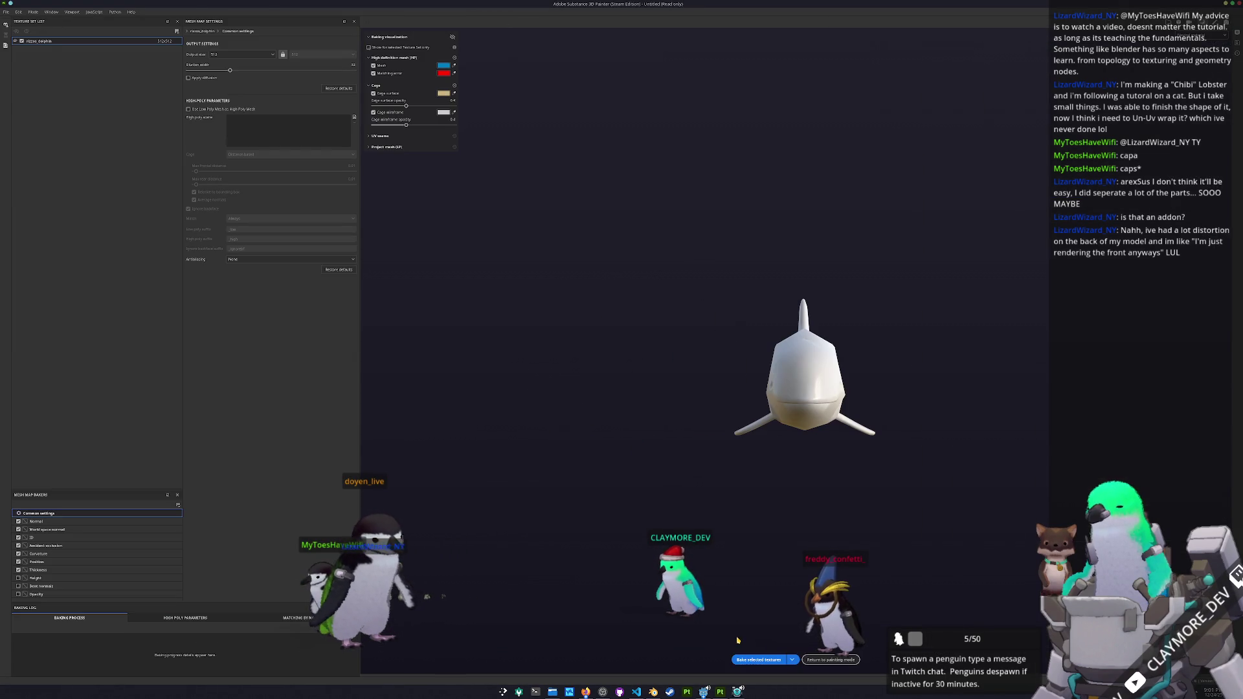
- Bake the dolphin's mesh maps and return to the painting view
left_click(756, 660)
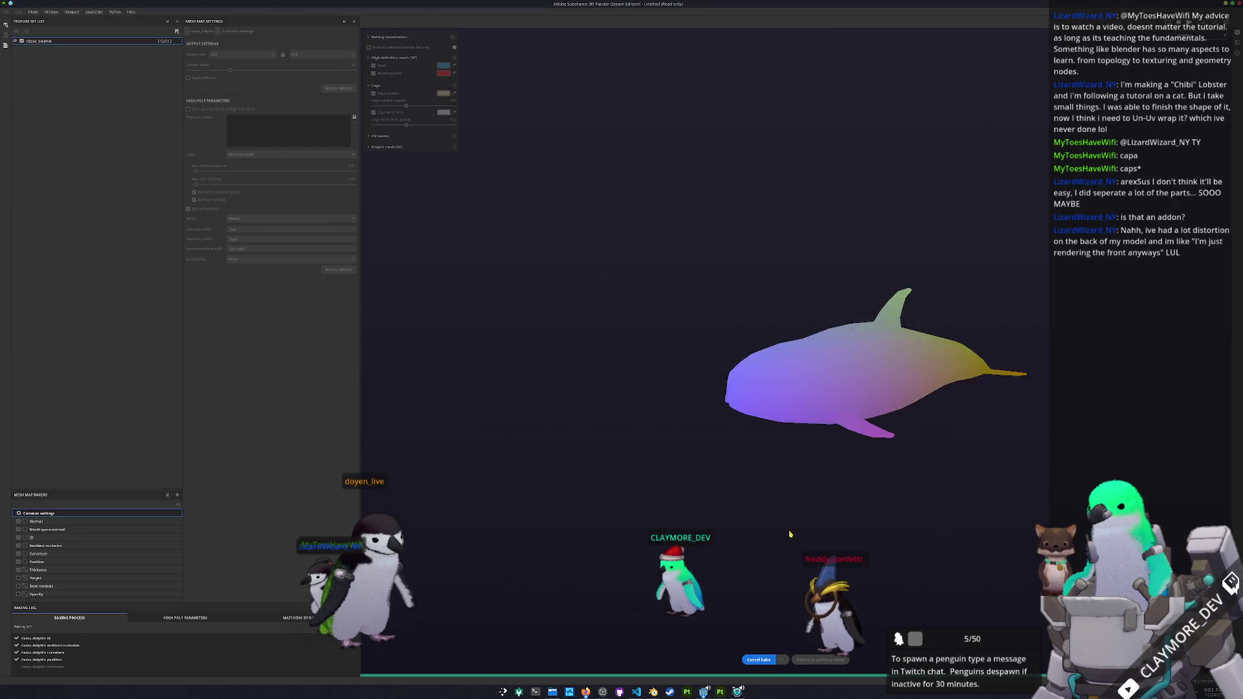
left_click(831, 660)
mouse_move(654, 531)
left_mouse_down()
mouse_move(627, 585)
mouse_move(599, 463)
mouse_move(503, 509)
mouse_move(763, 341)
mouse_move(785, 377)
mouse_move(729, 430)
mouse_move(555, 374)
mouse_move(477, 391)
mouse_move(530, 324)
mouse_move(525, 439)
mouse_move(537, 466)
left_mouse_up()
- Playtest the Godot game, then put the dolphin into Edit Mode in Blender
left_click(653, 692)
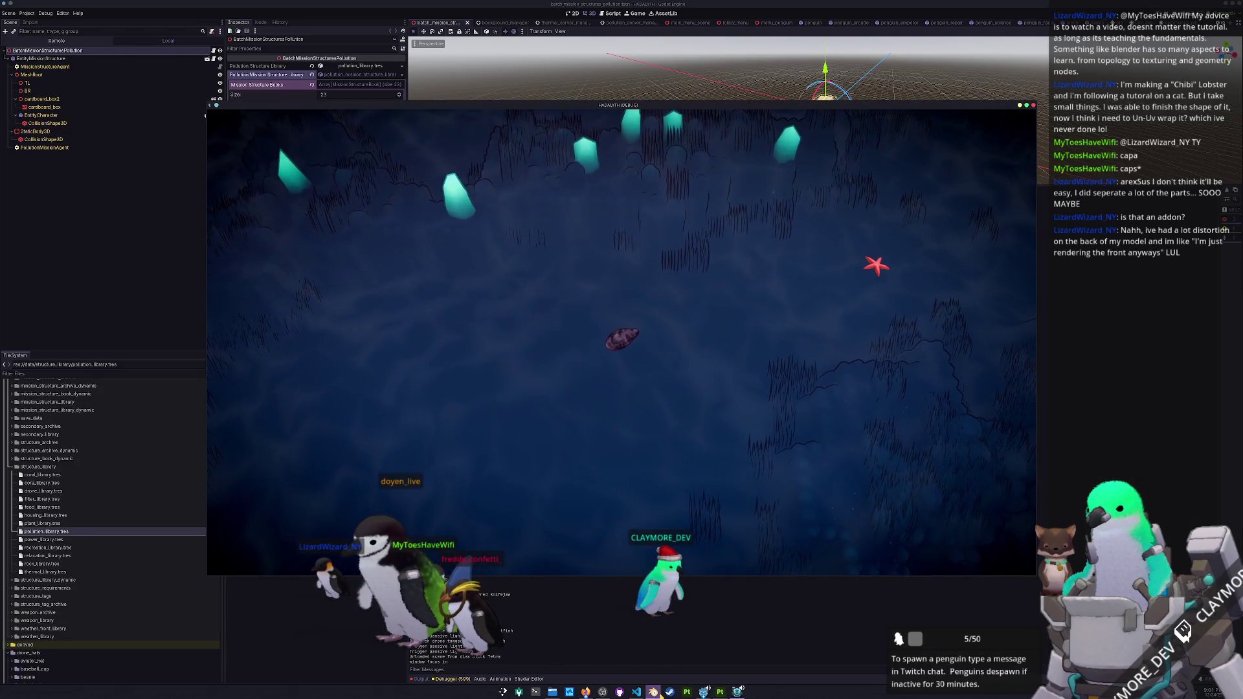
left_click(653, 692)
key("Tab")
scroll(805, 335, "up", 5)
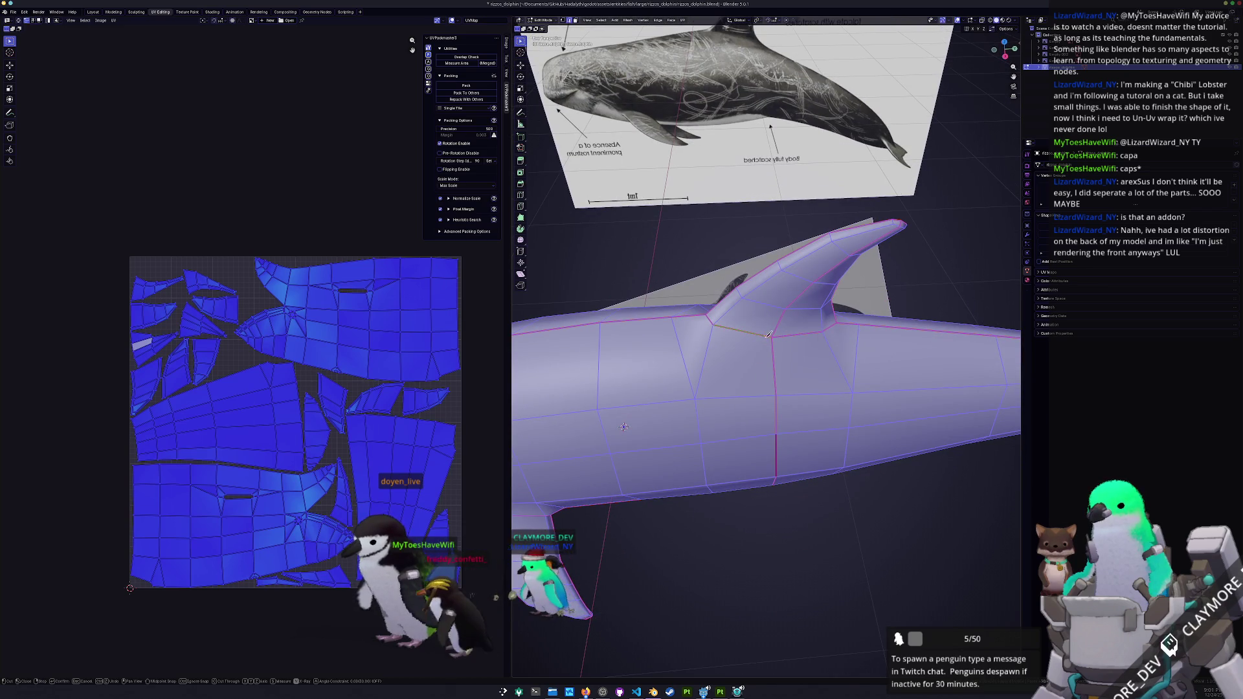
- Orbit and zoom close to the dorsal fin, comparing its edit-mode and object-mode appearance
left_click(695, 398)
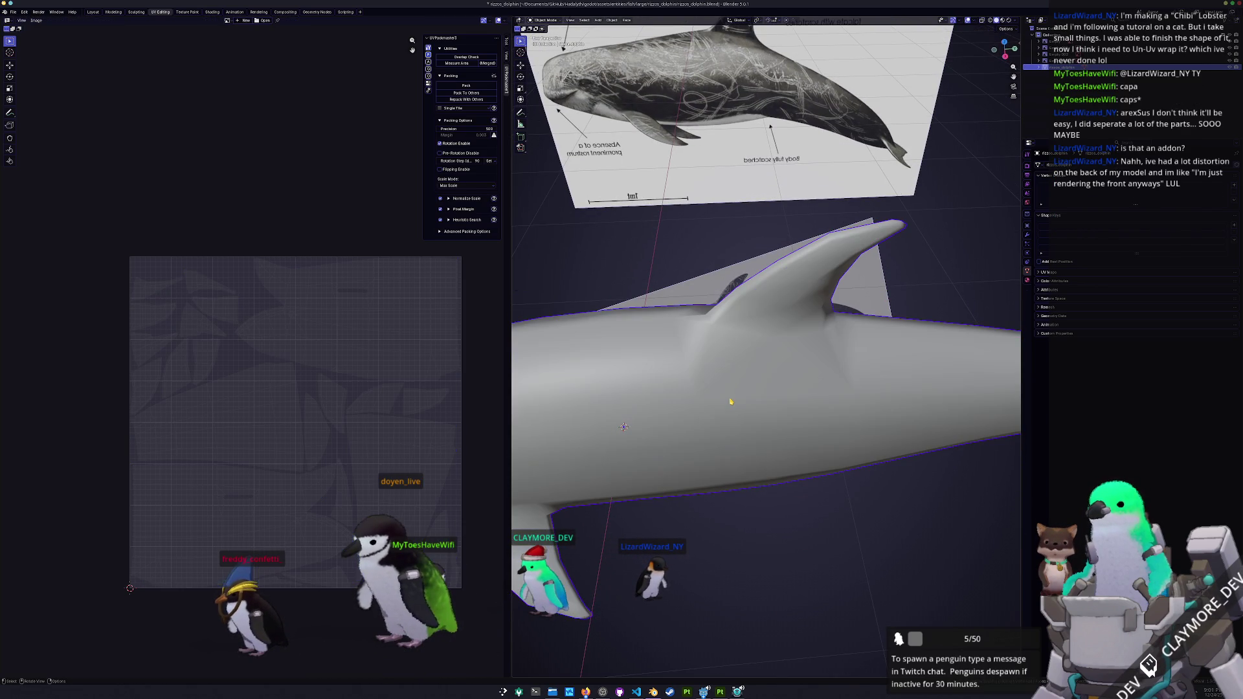
left_click_drag(730, 398, 728, 387)
key("Tab")
key("Tab")
key("Tab")
key("Tab")
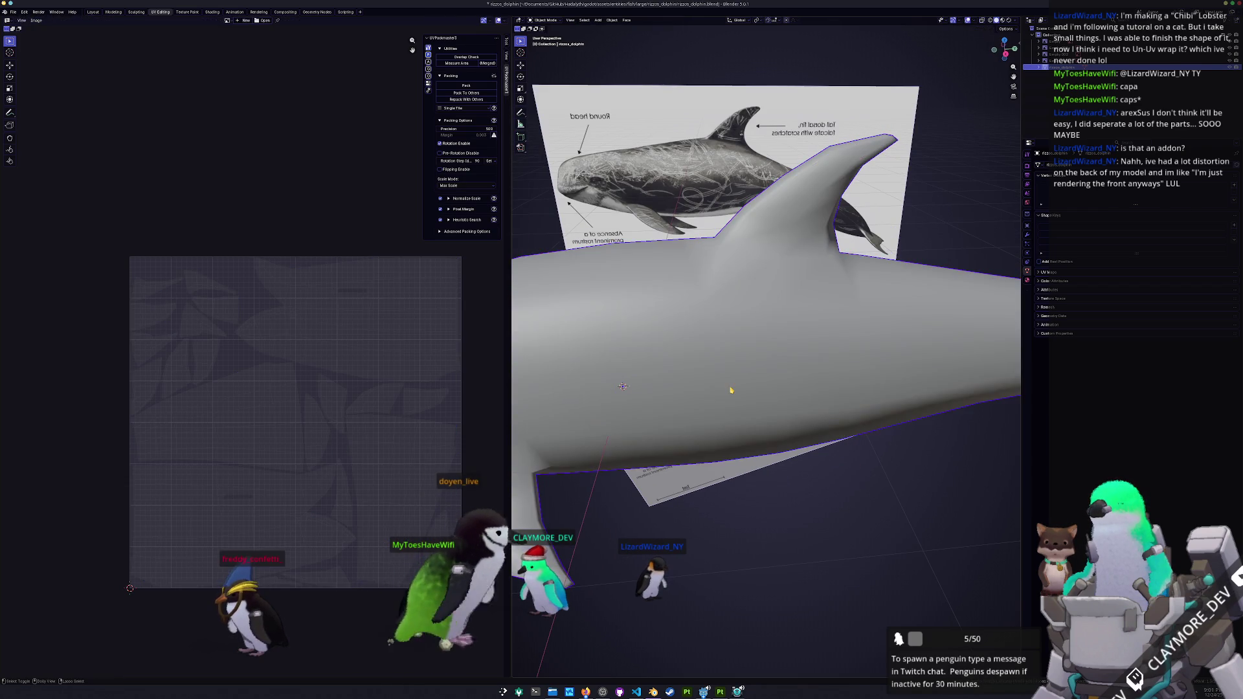
key("Tab")
key("Tab")
key("Tab")
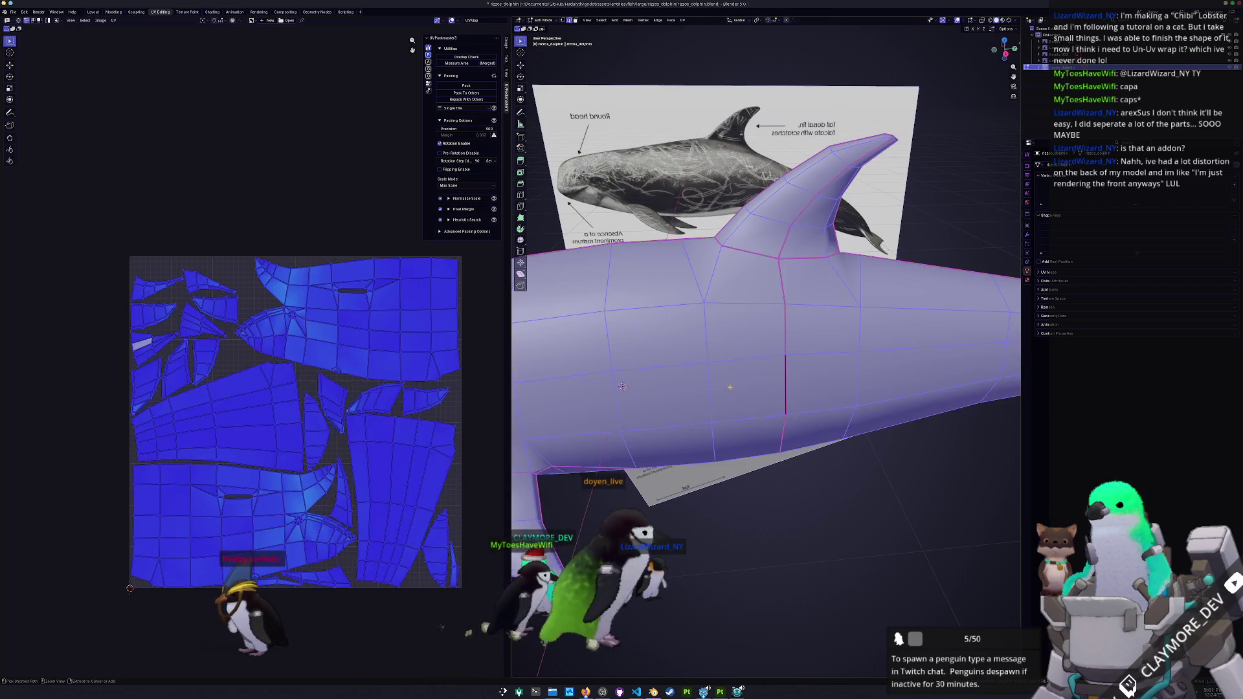
left_click_drag(731, 391, 719, 498)
key("Tab")
key("Tab")
key("Tab")
key("Tab")
key("Tab")
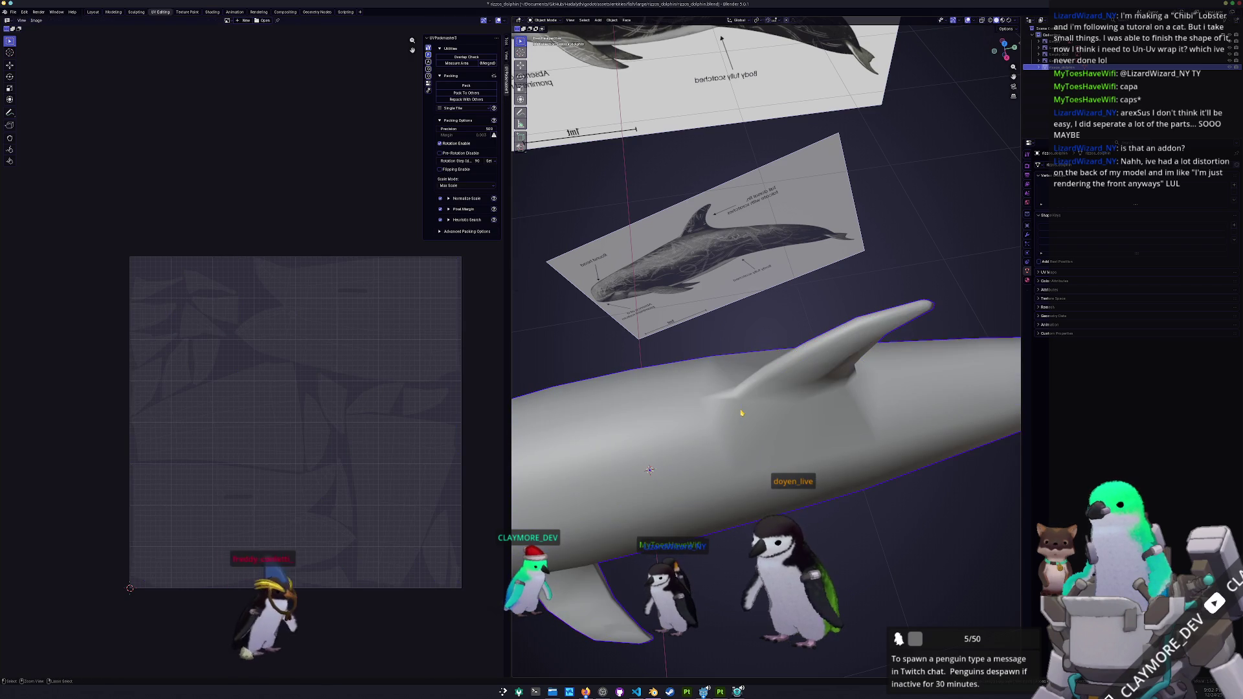
mouse_move(741, 412)
left_mouse_down()
mouse_move(733, 476)
mouse_move(744, 392)
left_mouse_up()
right_click(789, 372)
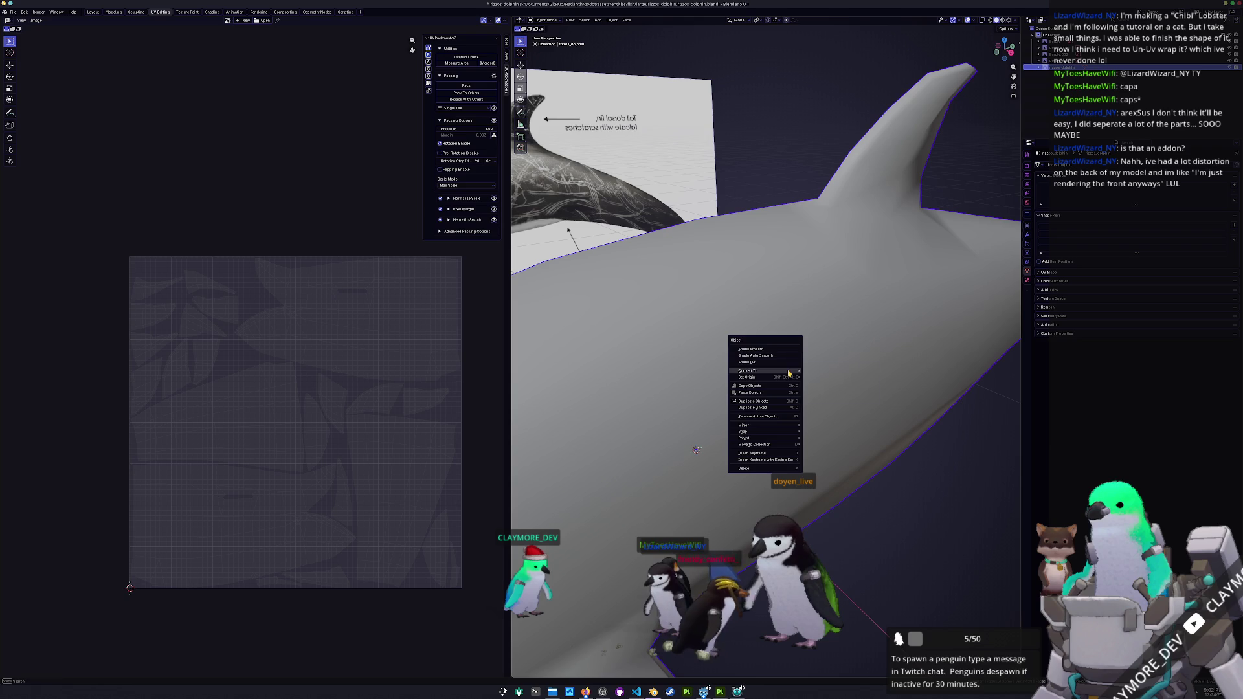
- Compare flat shading on the dolphin, then restore smooth shading
left_click(765, 364)
left_click_drag(797, 341, 735, 388)
right_click(742, 385)
left_click(745, 369)
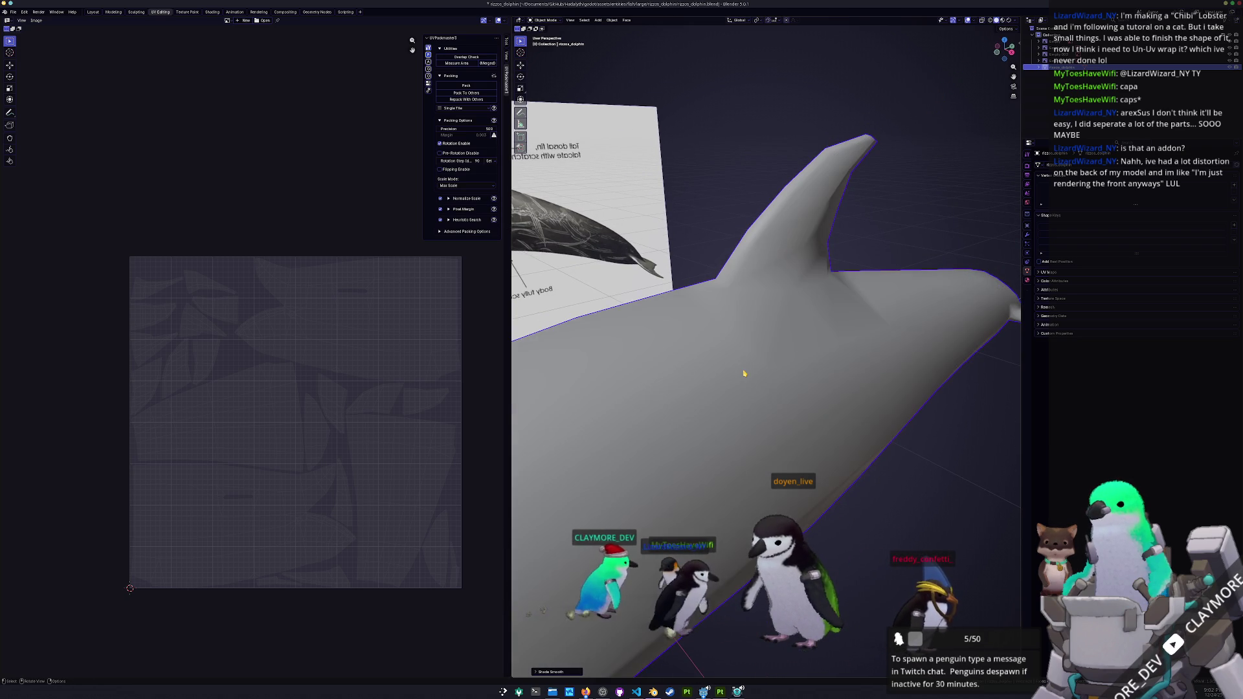
- Edge-slide the fin-base edge down the body and check the new fin shape
key("Tab")
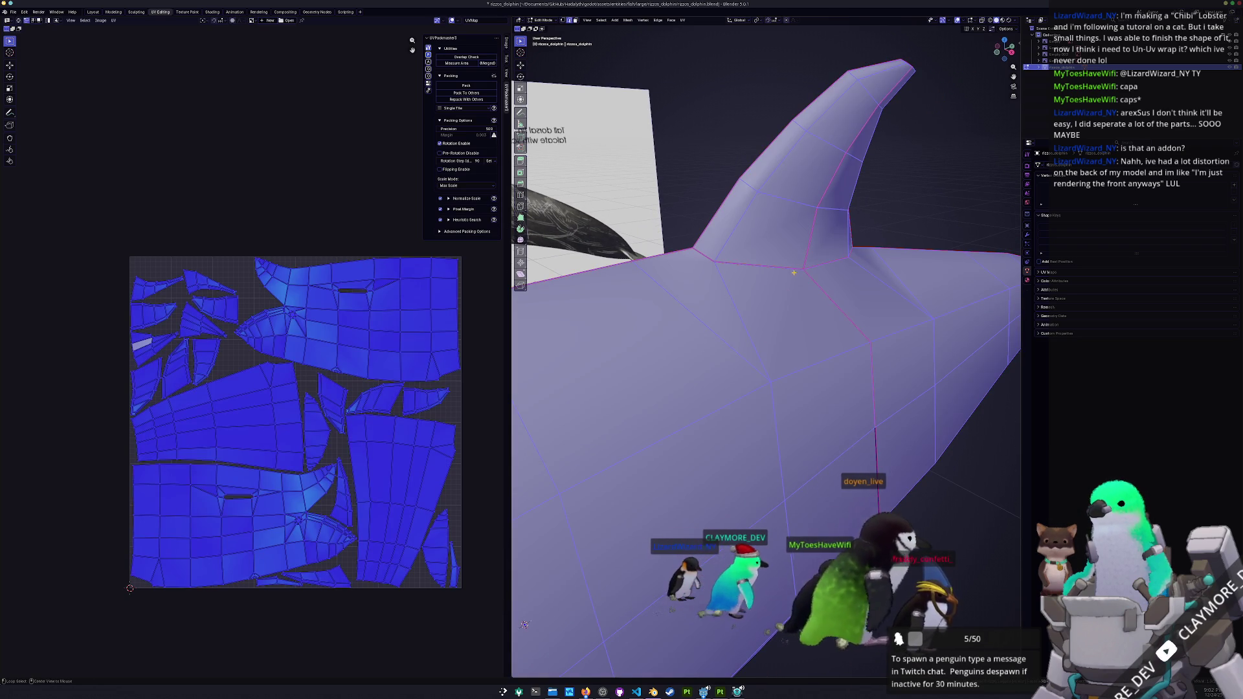
left_click(793, 271)
key("g")
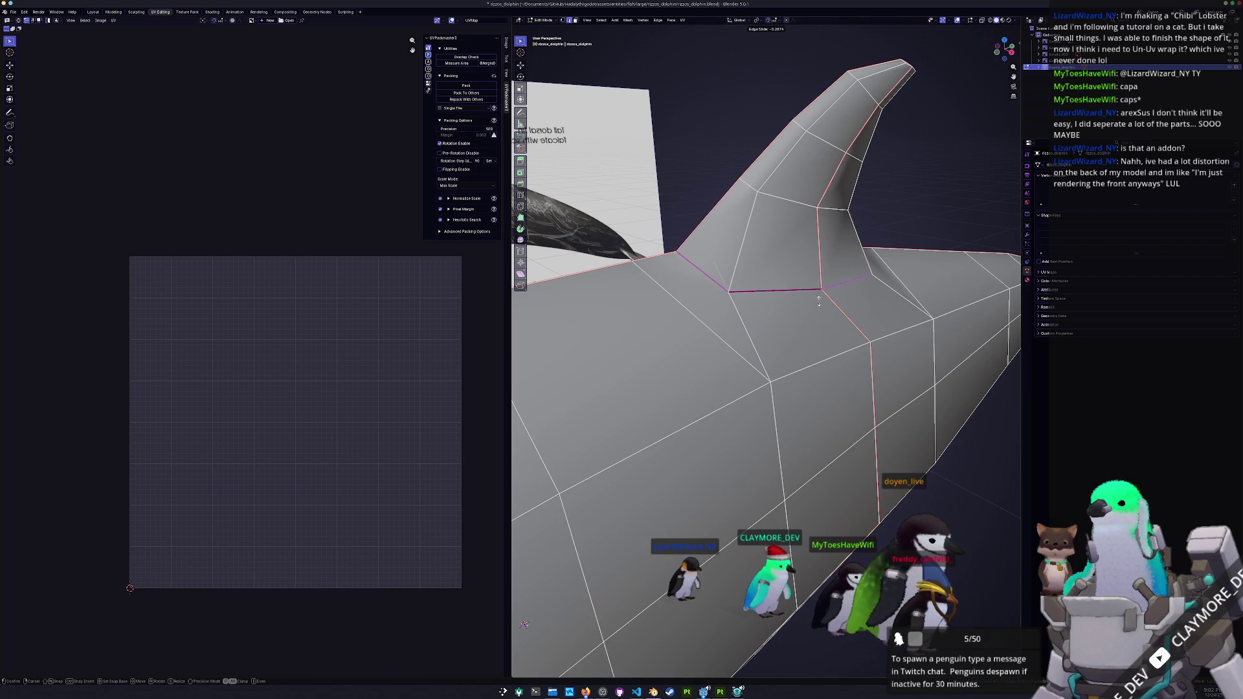
left_click(831, 311)
key("Tab")
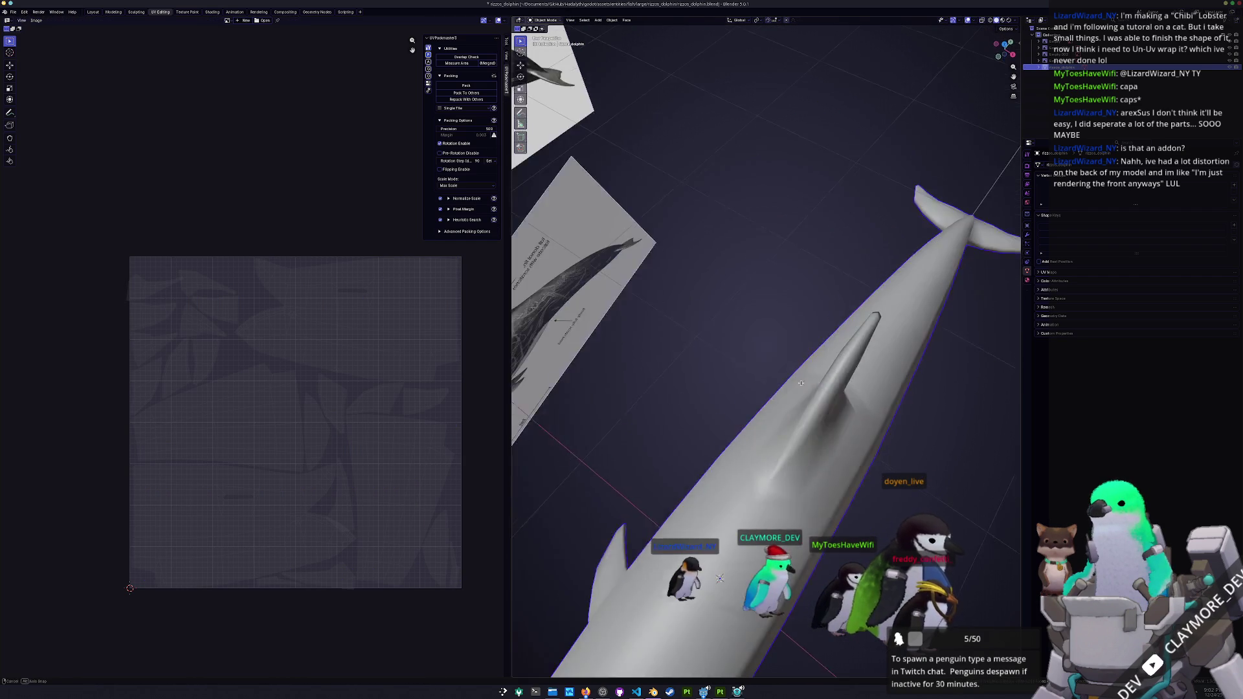
key("Tab")
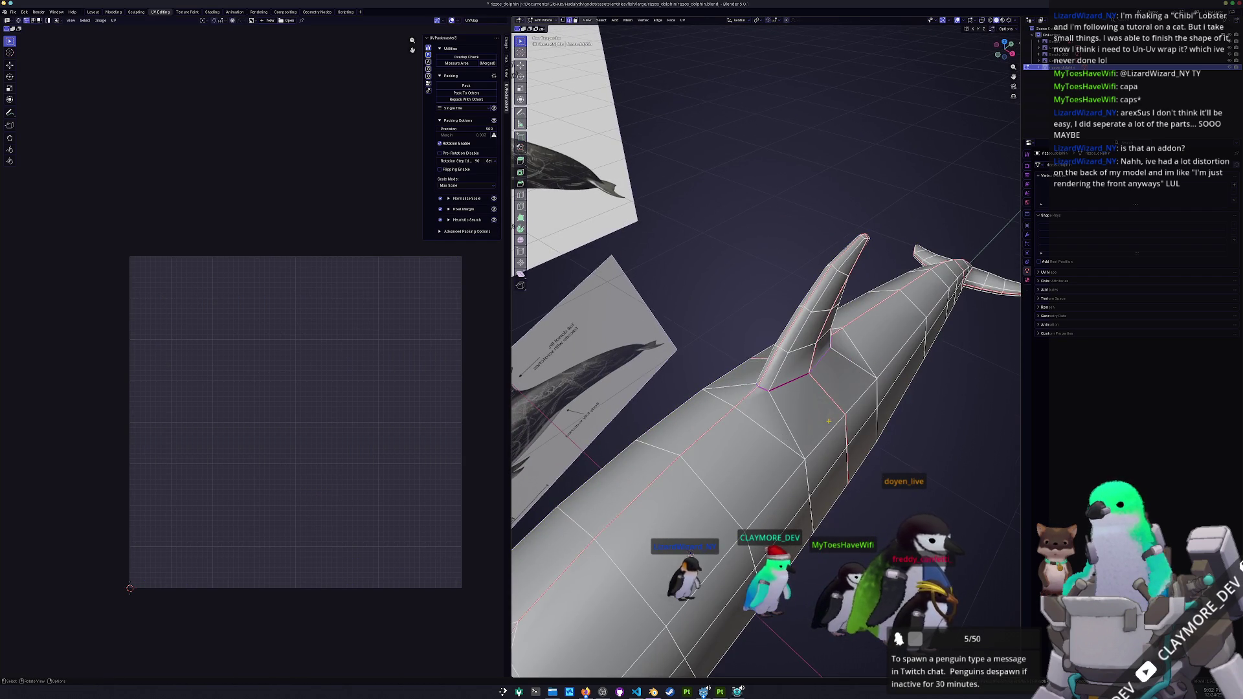
key("Tab")
scroll(823, 440, "down", 3)
mouse_move(824, 441)
left_mouse_down()
mouse_move(744, 453)
mouse_move(710, 441)
mouse_move(724, 342)
left_mouse_up()
- In Edit Mode, select faces around the fin base and the edge loop through fin and body
key("Tab")
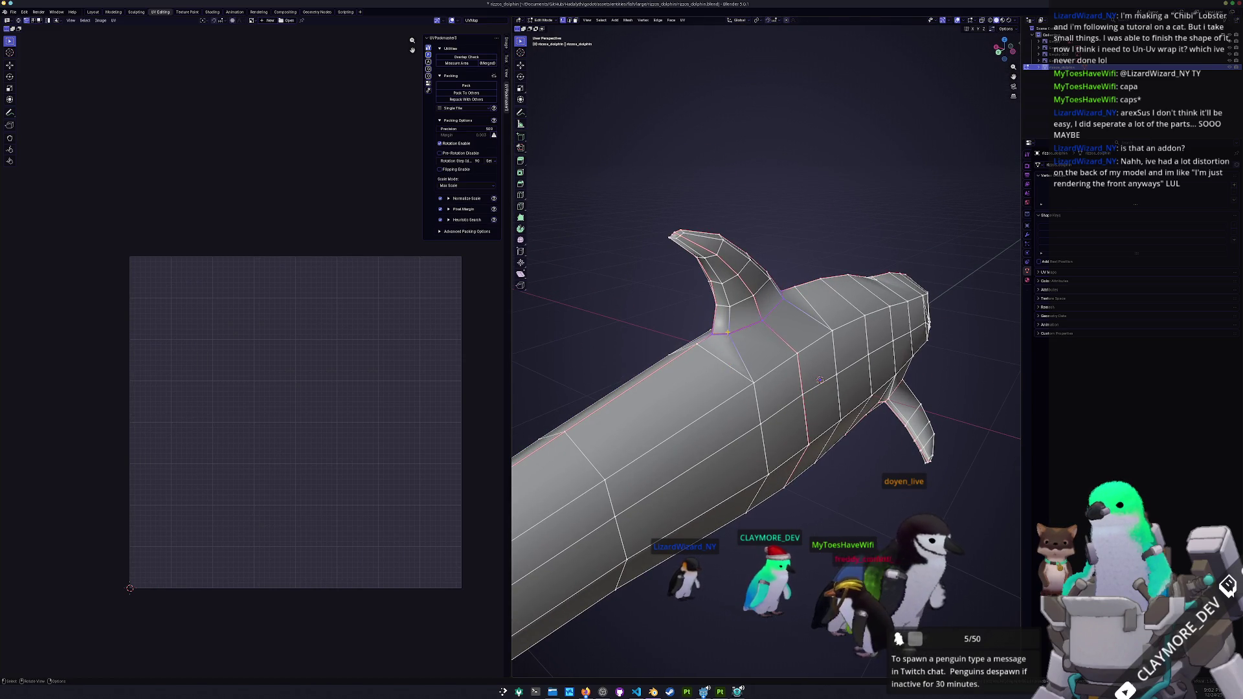
left_click_drag(820, 380, 884, 379)
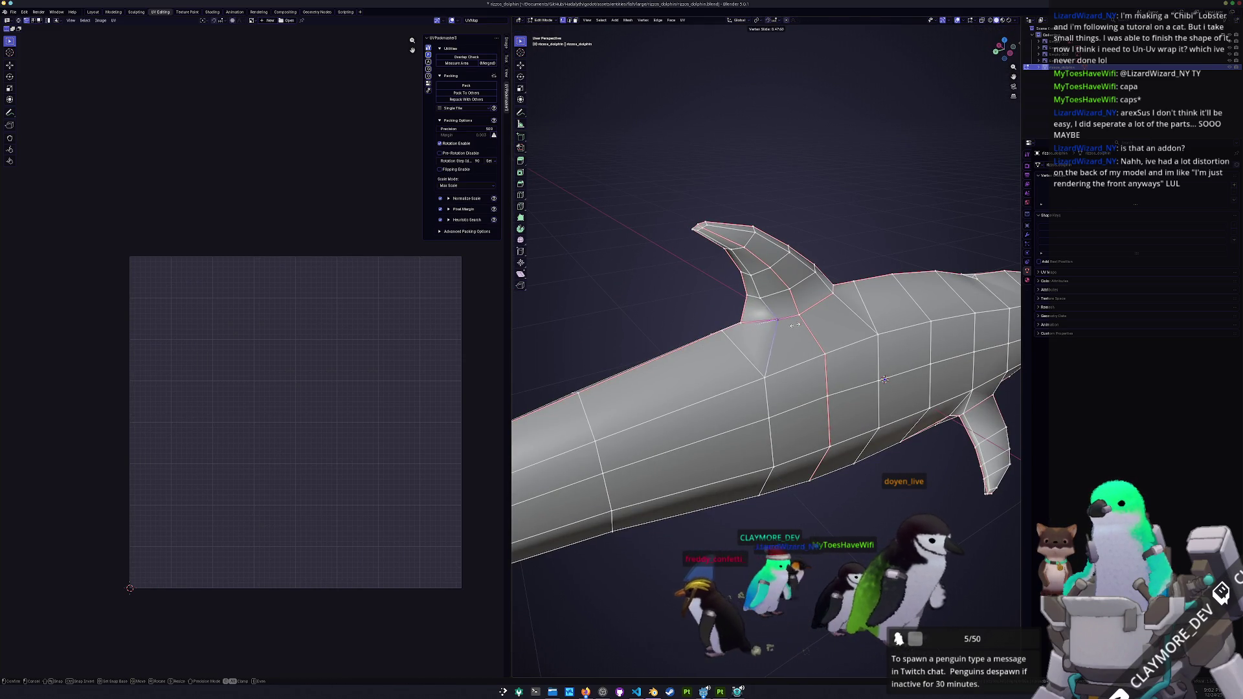
scroll(791, 360, "up", 1)
left_click(791, 360)
left_click(783, 301, "shift")
left_click(817, 288, "shift")
left_click(835, 312, "shift")
left_click(897, 383, "alt")
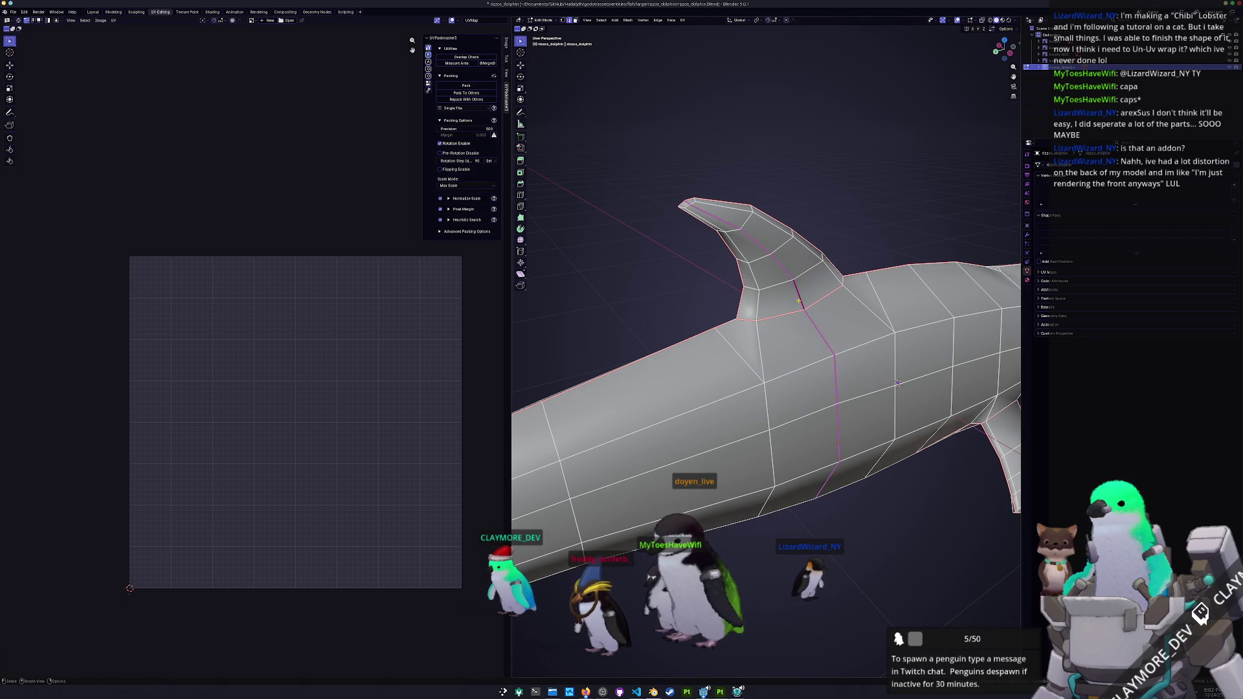
mouse_move(897, 383)
left_mouse_down()
mouse_move(569, 429)
mouse_move(665, 405)
left_mouse_up()
- Relax the first edge loop near the dolphin's fin with LoopTools from the N-panel Edit tab
key("n")
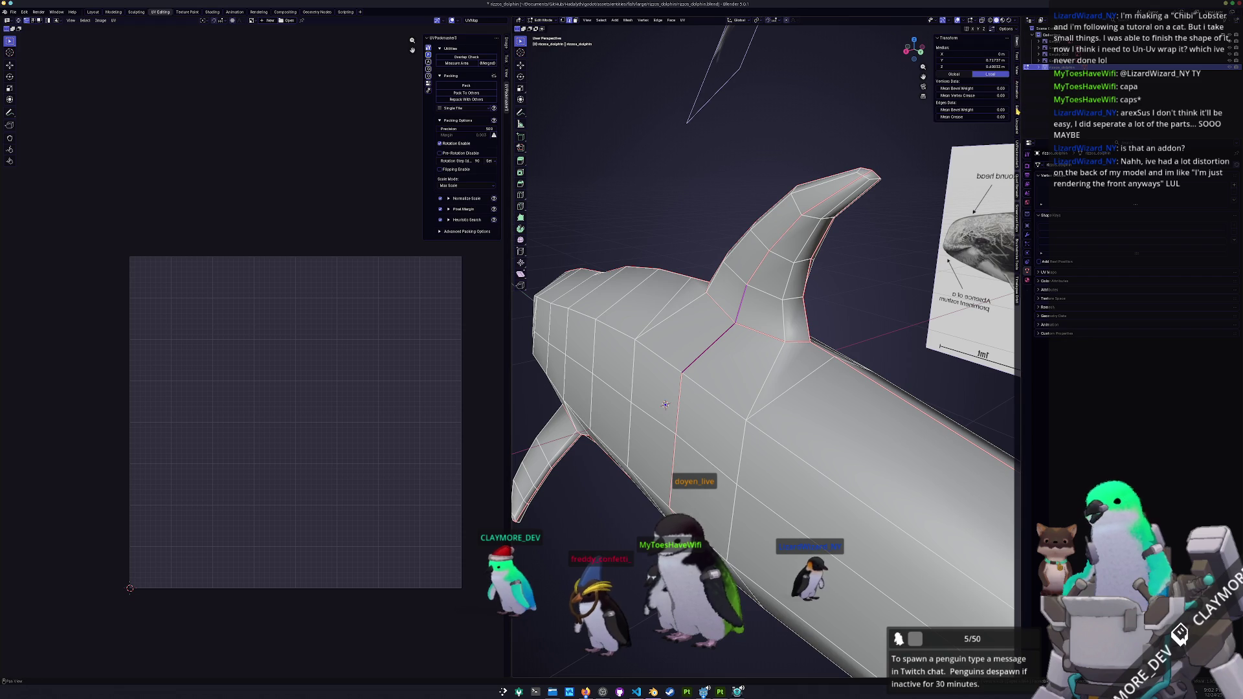
left_click(1017, 111)
left_click(949, 38)
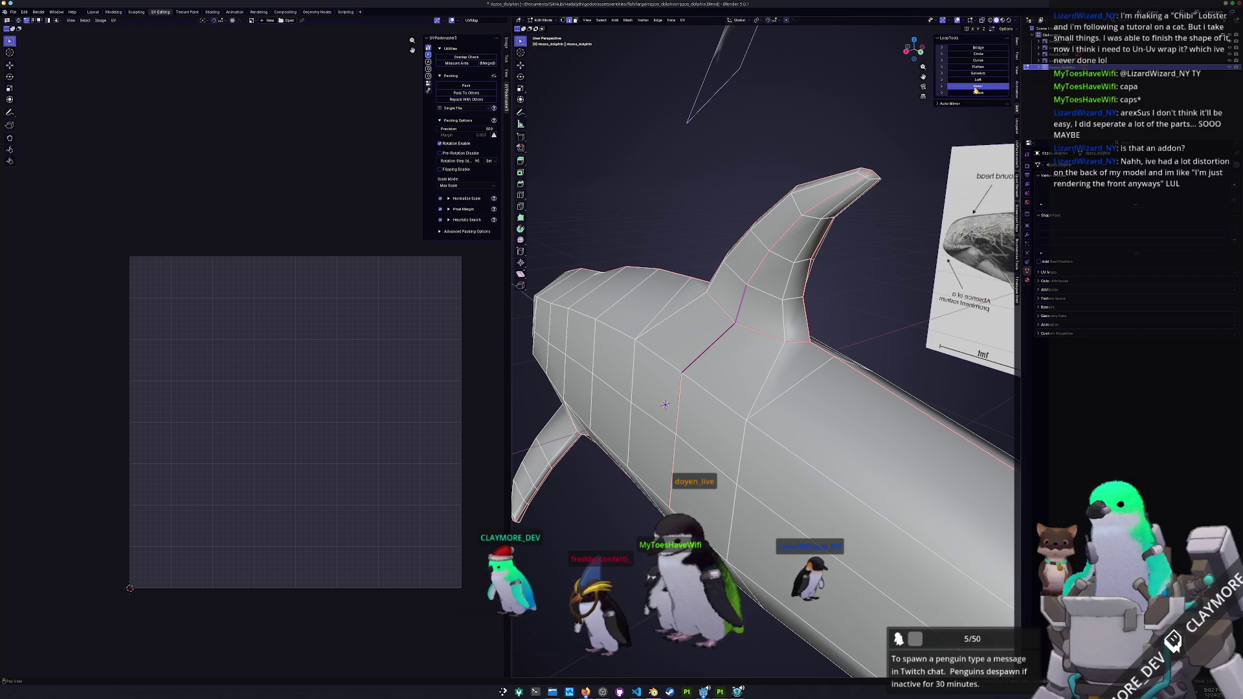
key("Tab")
mouse_move(686, 362)
left_mouse_down()
mouse_move(720, 389)
mouse_move(761, 374)
left_mouse_up()
key("Tab")
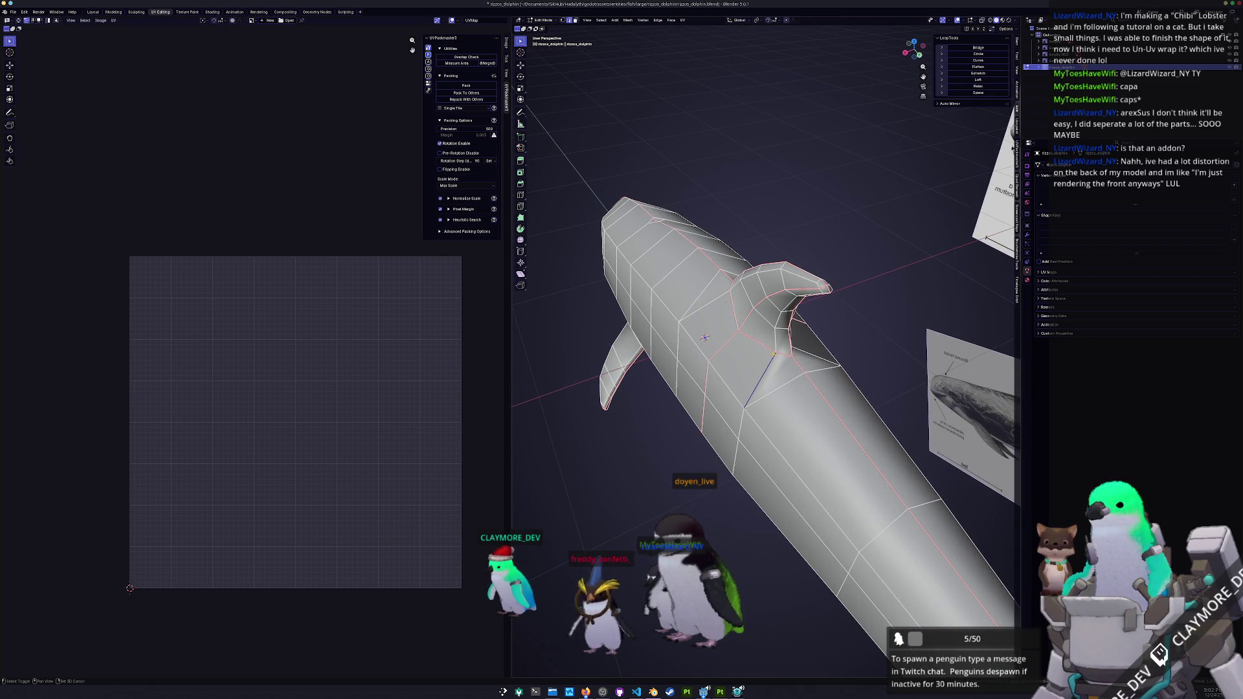
left_click_drag(704, 338, 787, 337)
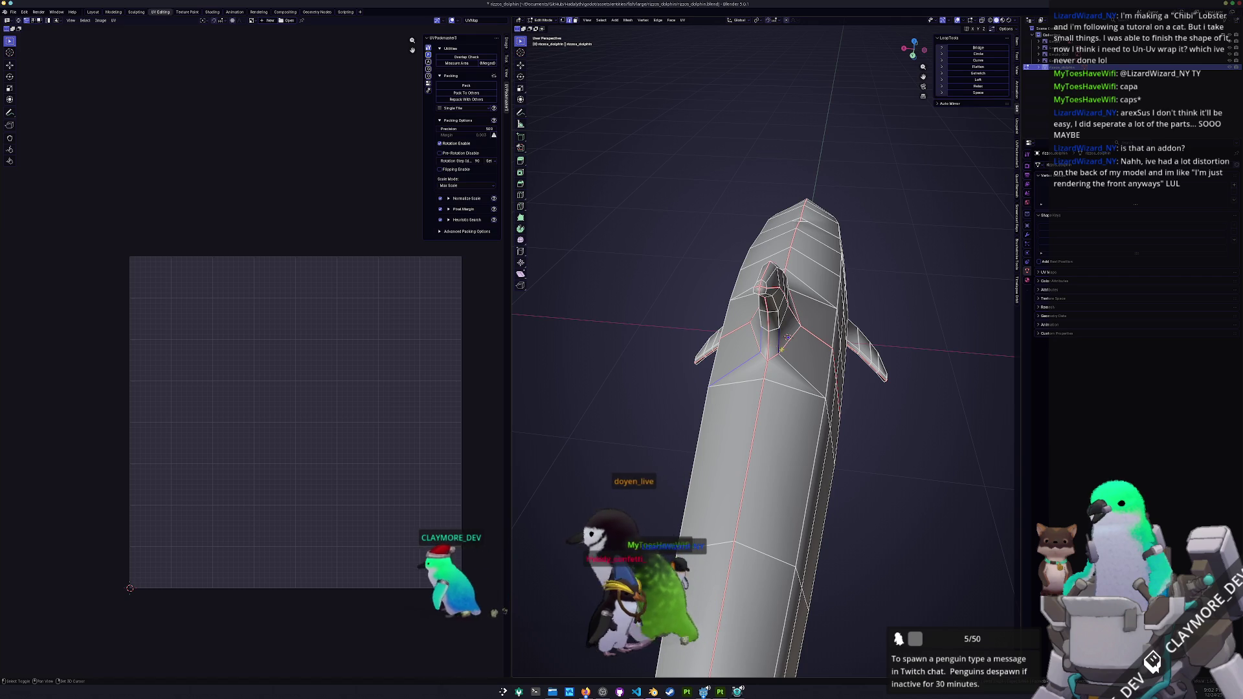
key("shift+r")
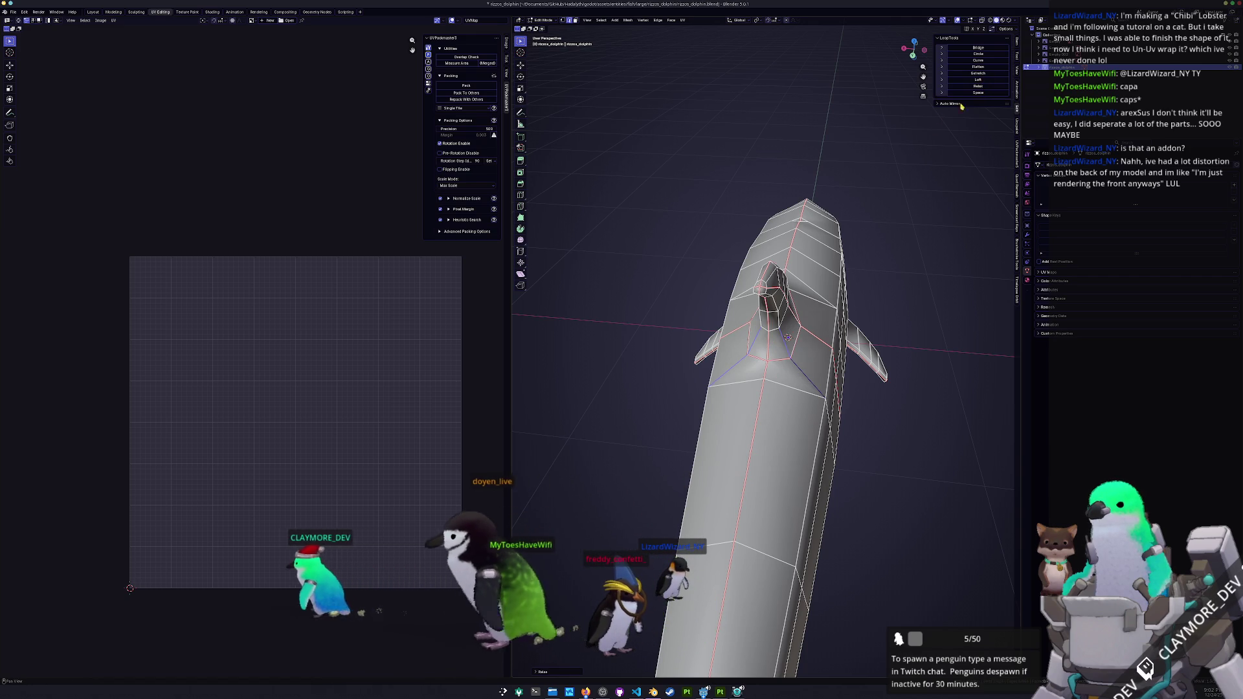
- Select a second edge loop beneath the fin and relax it with LoopTools
left_click_drag(787, 337, 886, 376)
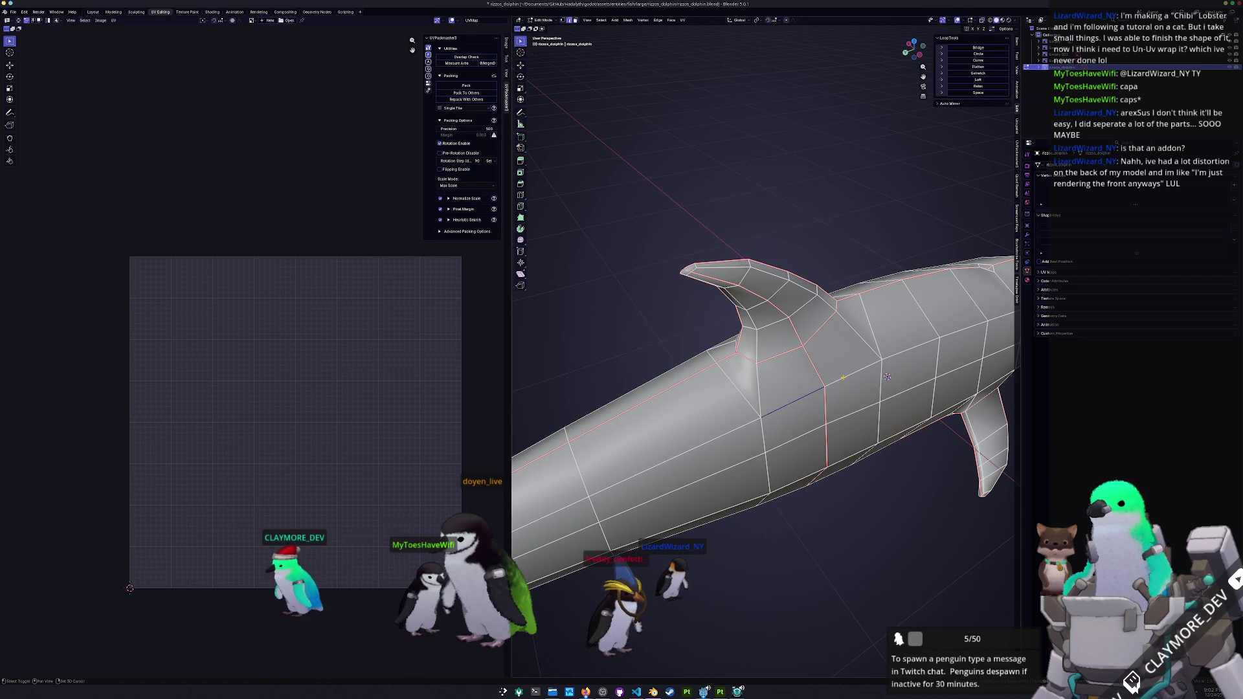
left_click_drag(887, 377, 929, 444)
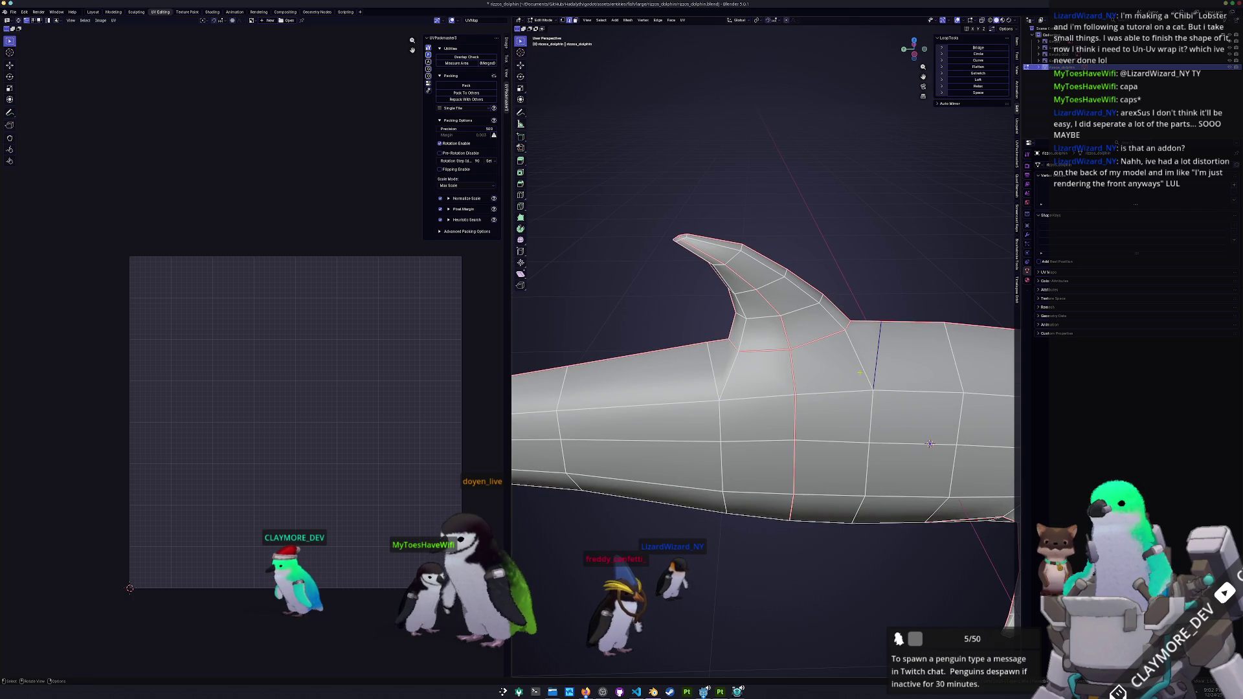
left_click_drag(930, 444, 679, 583)
left_click(752, 367)
left_click(978, 90)
- Check the smoothed fin in object mode against the reference images
key("Tab")
mouse_move(744, 291)
left_mouse_down()
mouse_move(787, 352)
mouse_move(705, 317)
left_mouse_up()
scroll(777, 348, "down", 3)
scroll(764, 343, "up", 4)
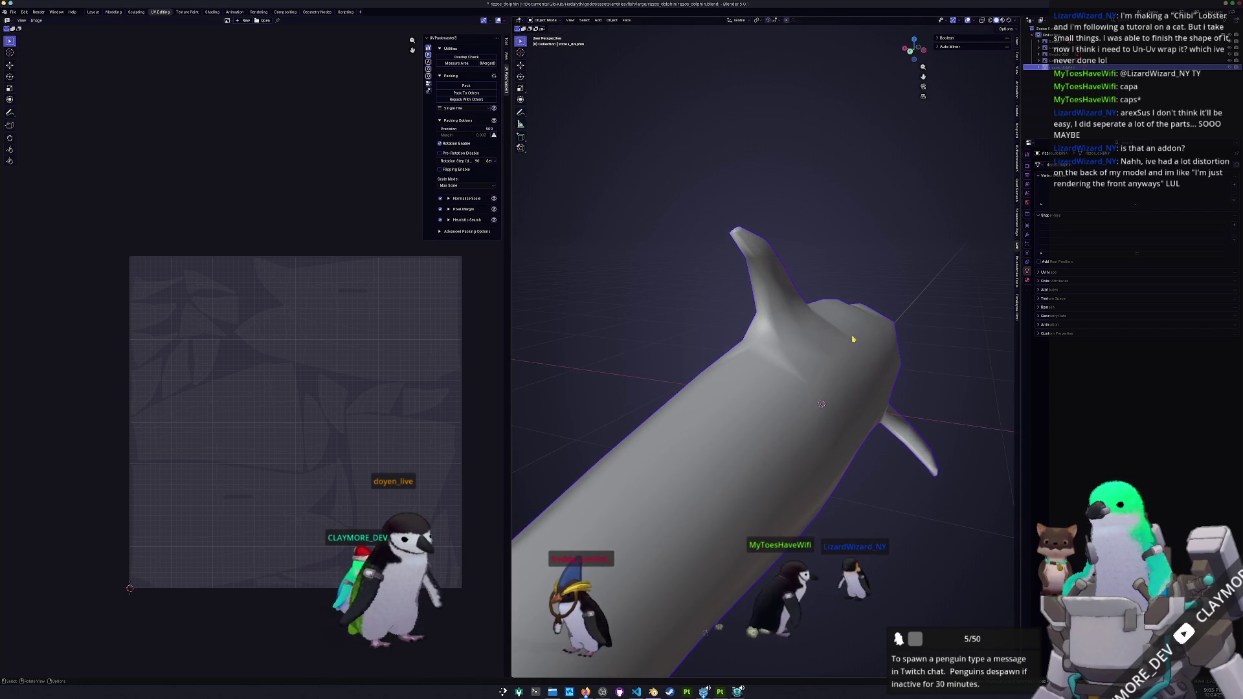
key("Tab")
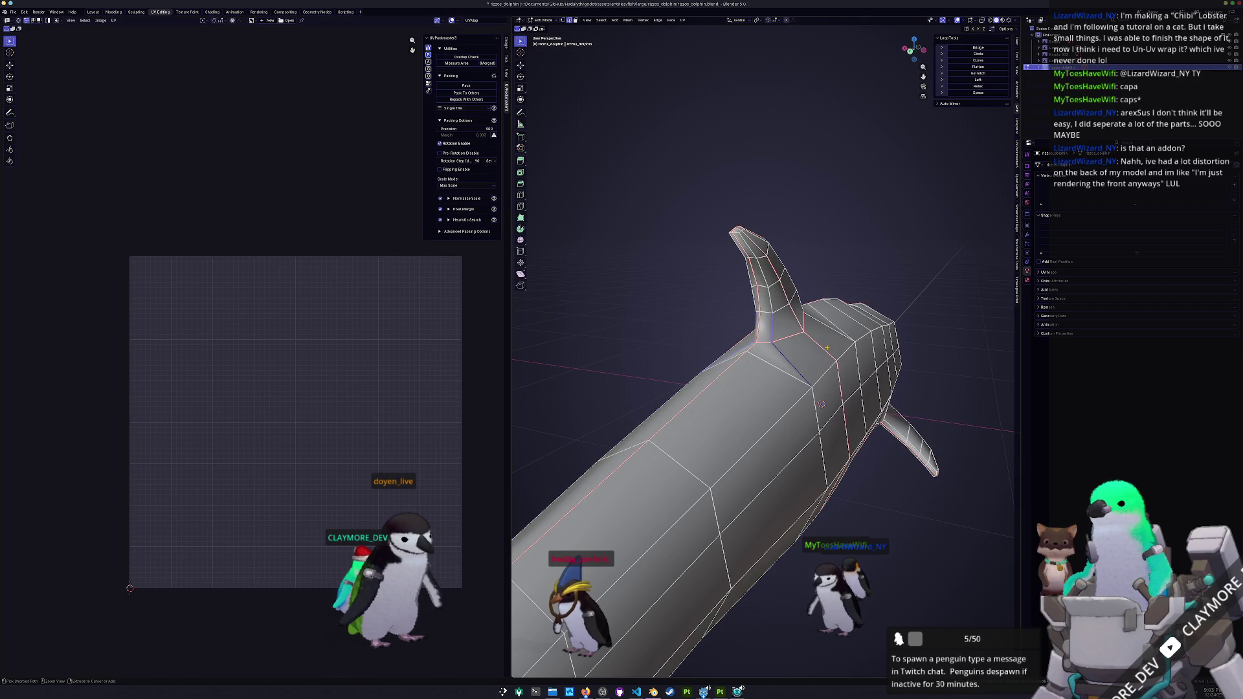
key("Tab")
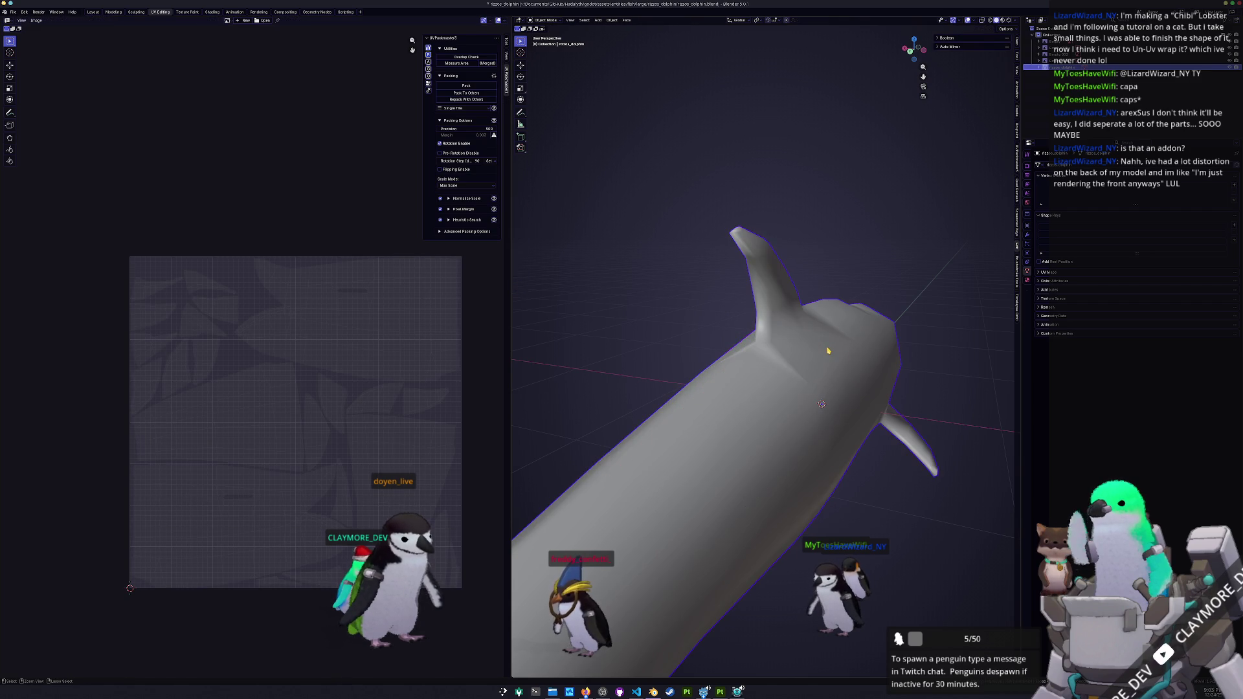
scroll(826, 348, "down", 2)
mouse_move(825, 351)
left_mouse_down()
mouse_move(786, 379)
mouse_move(682, 370)
mouse_move(639, 449)
mouse_move(788, 437)
left_mouse_up()
scroll(782, 382, "up", 4)
scroll(681, 370, "down", 4)
- Turn off X-ray and scale the selected head vertices along X
key("Tab")
scroll(712, 441, "up", 3)
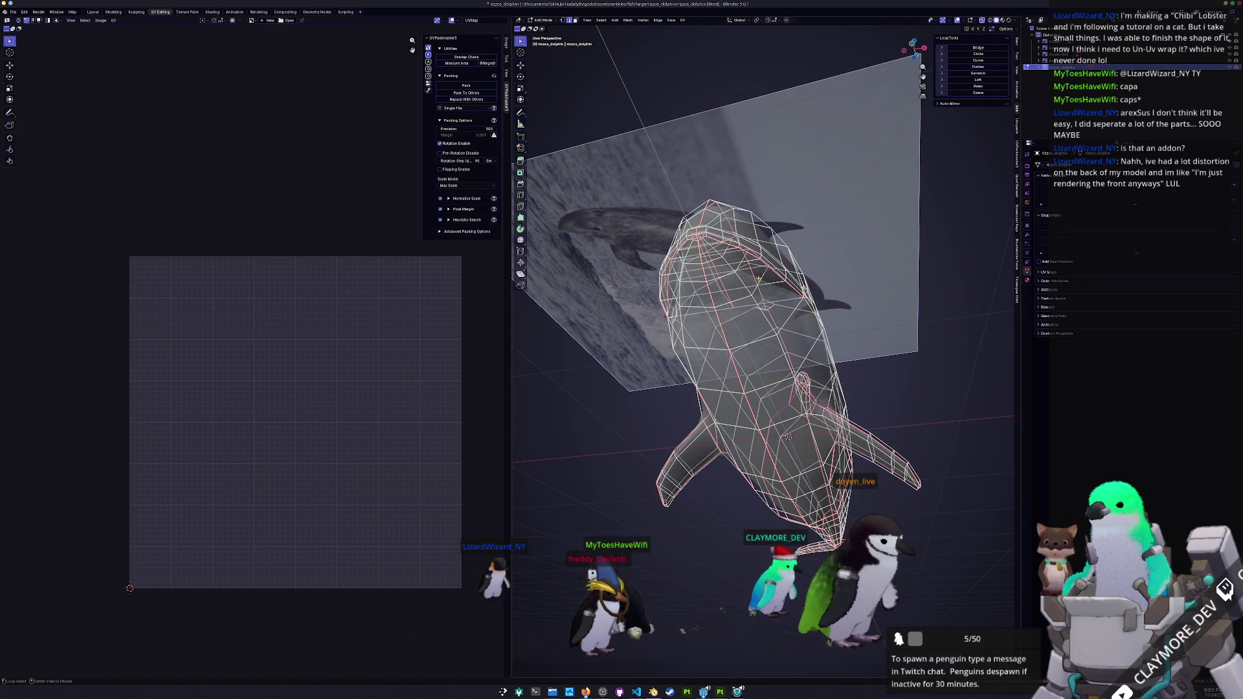
key("alt+z")
left_click_drag(760, 282, 842, 277)
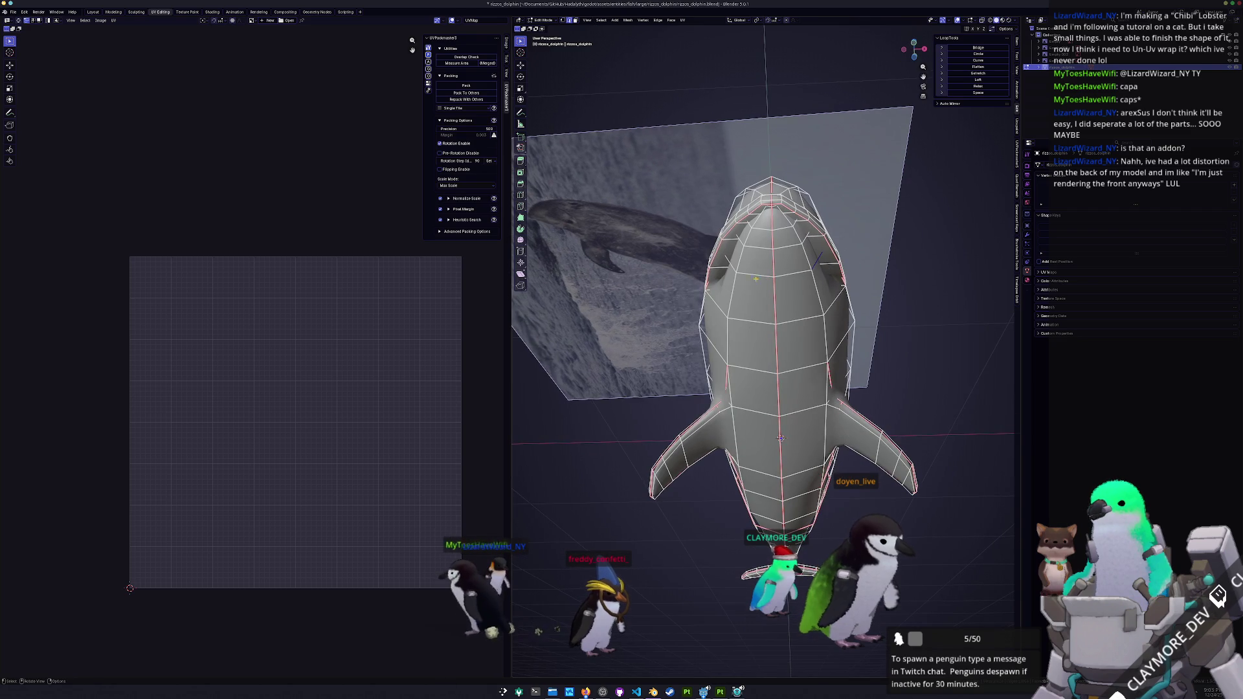
key("s")
key("x")
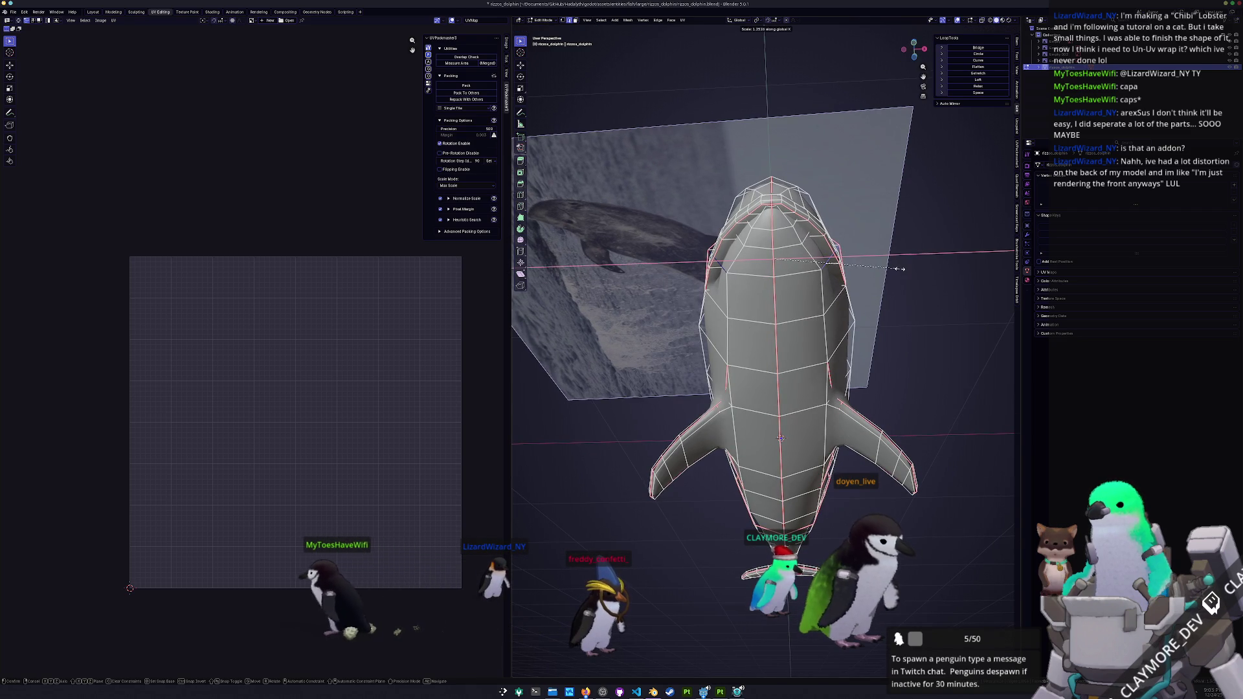
left_click(886, 272)
- Narrow the front vertices along X again from a straight front view
mouse_move(867, 279)
left_mouse_down()
mouse_move(848, 286)
mouse_move(818, 358)
mouse_move(717, 369)
left_mouse_up()
scroll(821, 372, "up", 4)
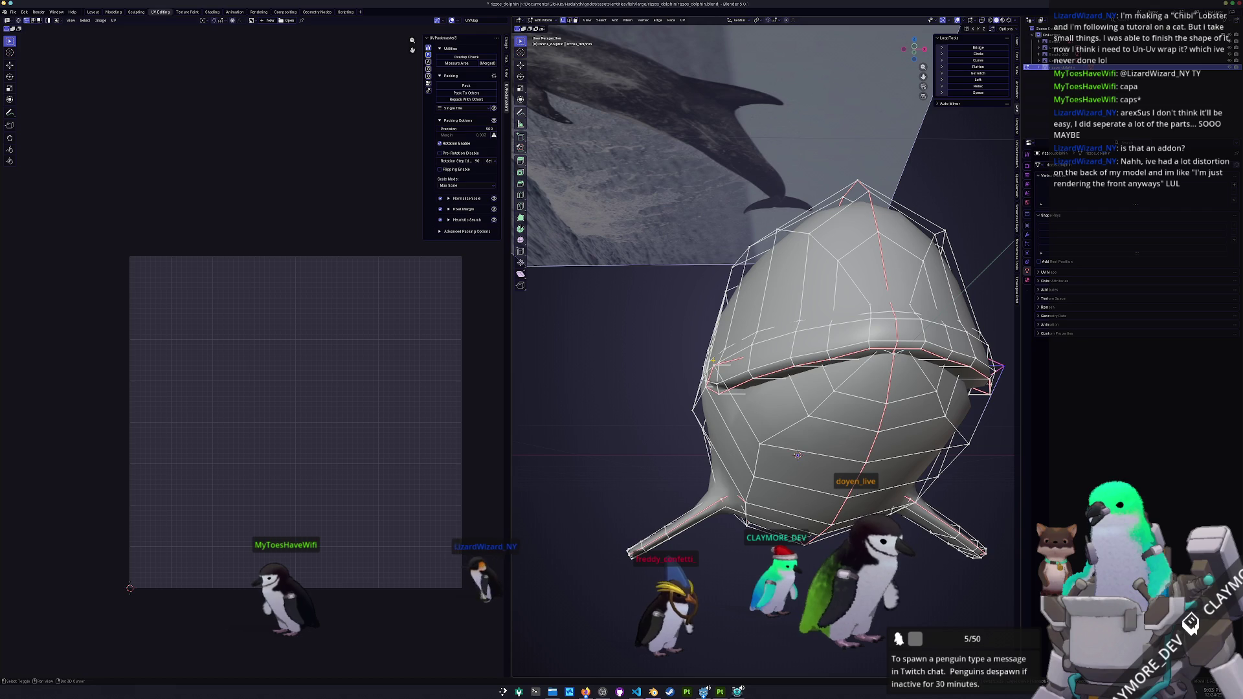
left_click_drag(719, 372, 684, 367)
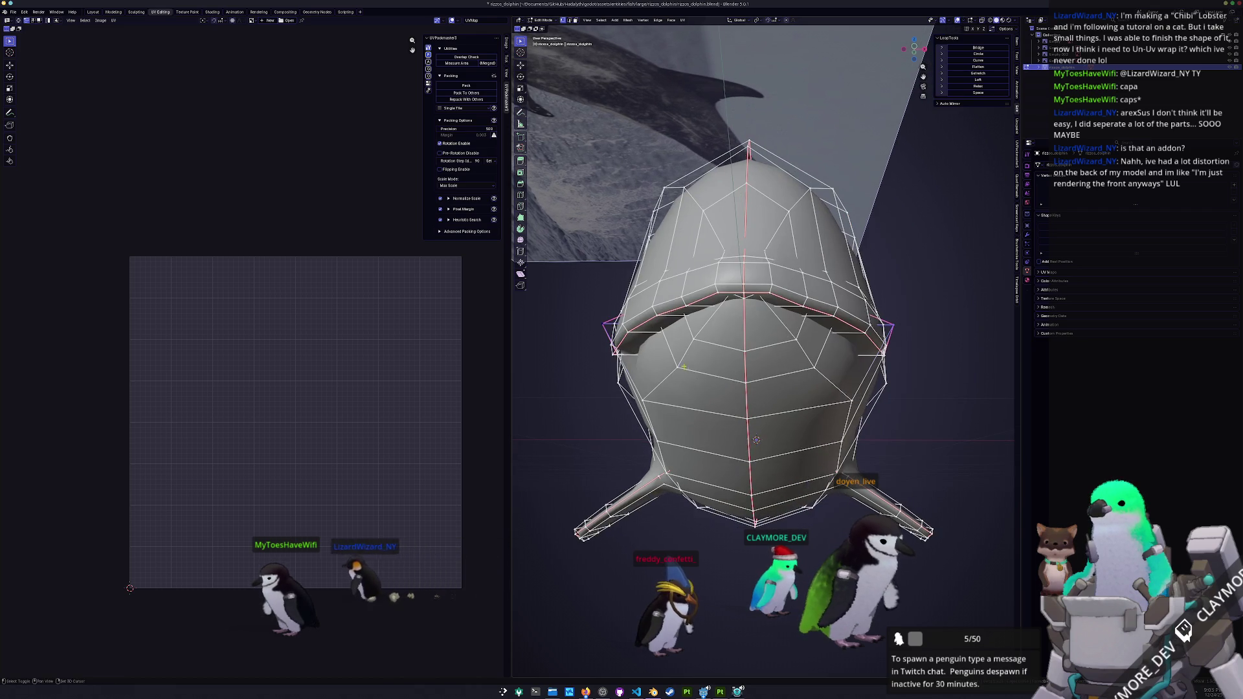
key("x")
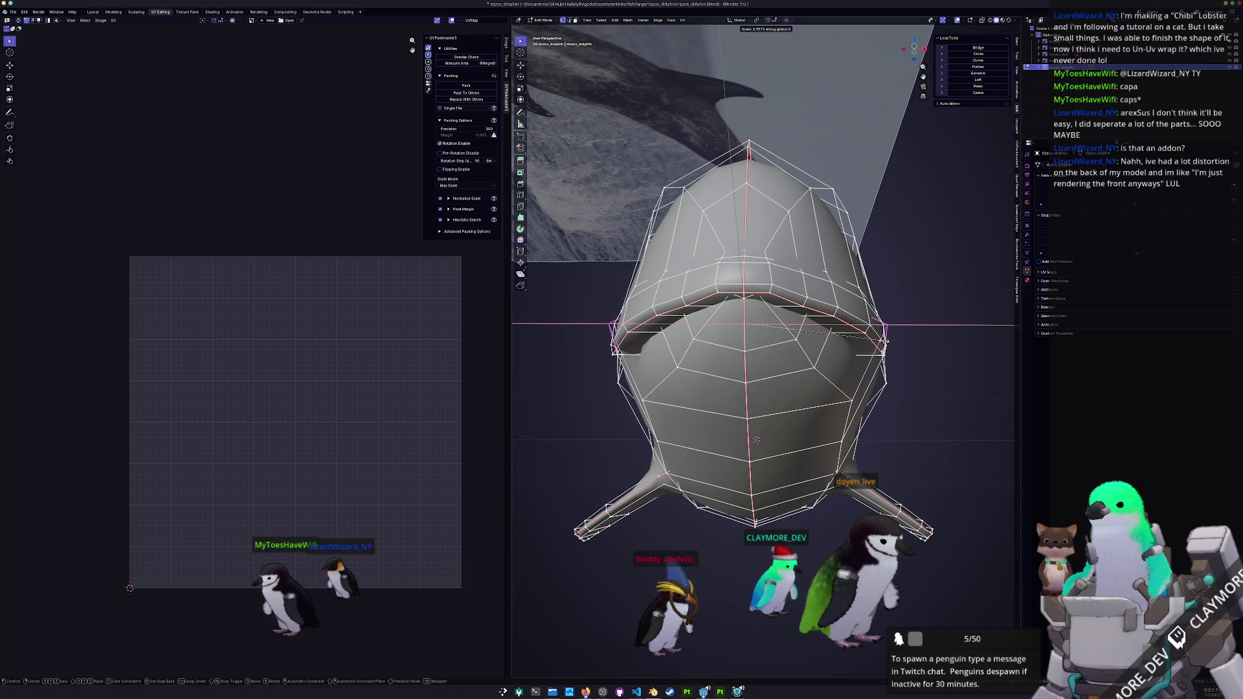
left_click(886, 341)
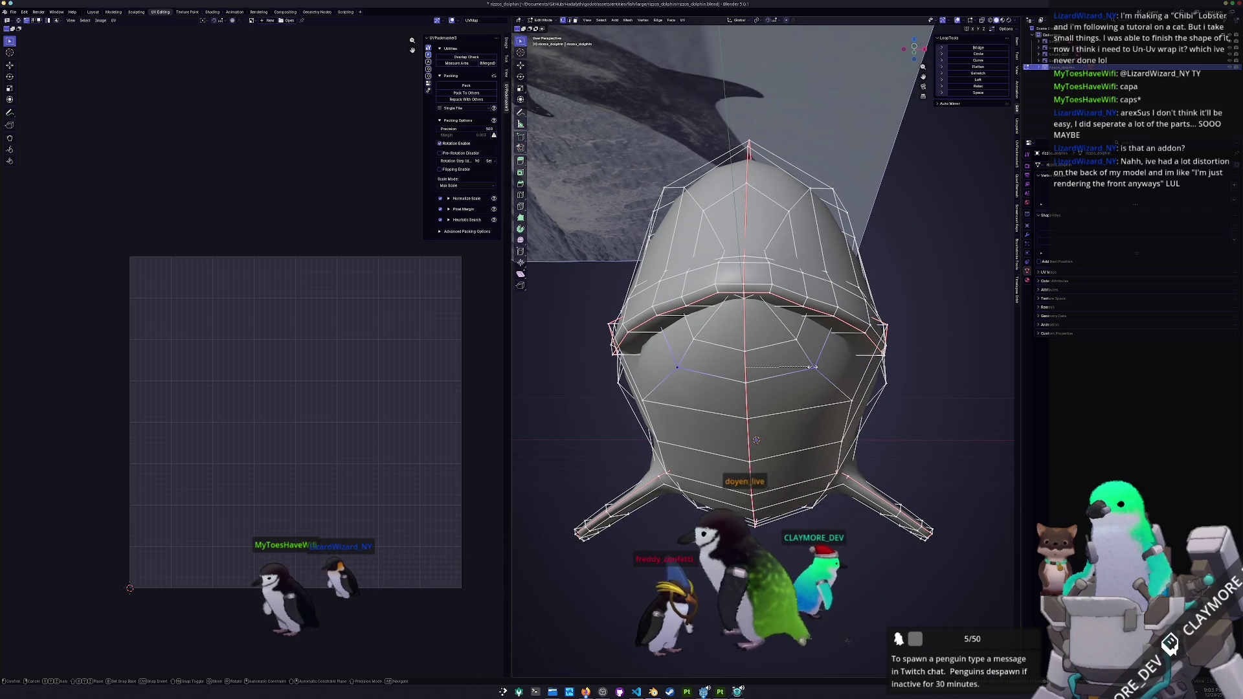
key("s")
key("x")
key("Escape")
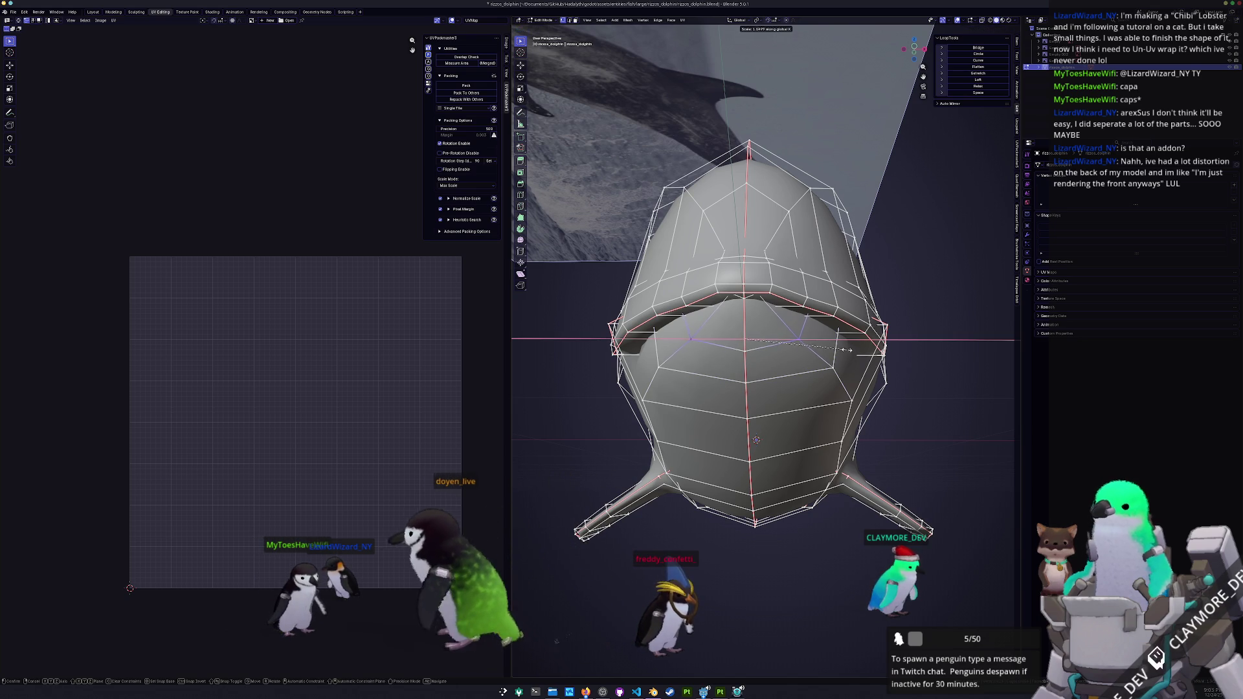
scroll(763, 350, "down", 5)
- Return to object mode and save the dolphin file
key("Tab")
mouse_move(753, 366)
left_mouse_down()
mouse_move(728, 335)
mouse_move(683, 371)
mouse_move(719, 406)
left_mouse_up()
key("ctrl+s")
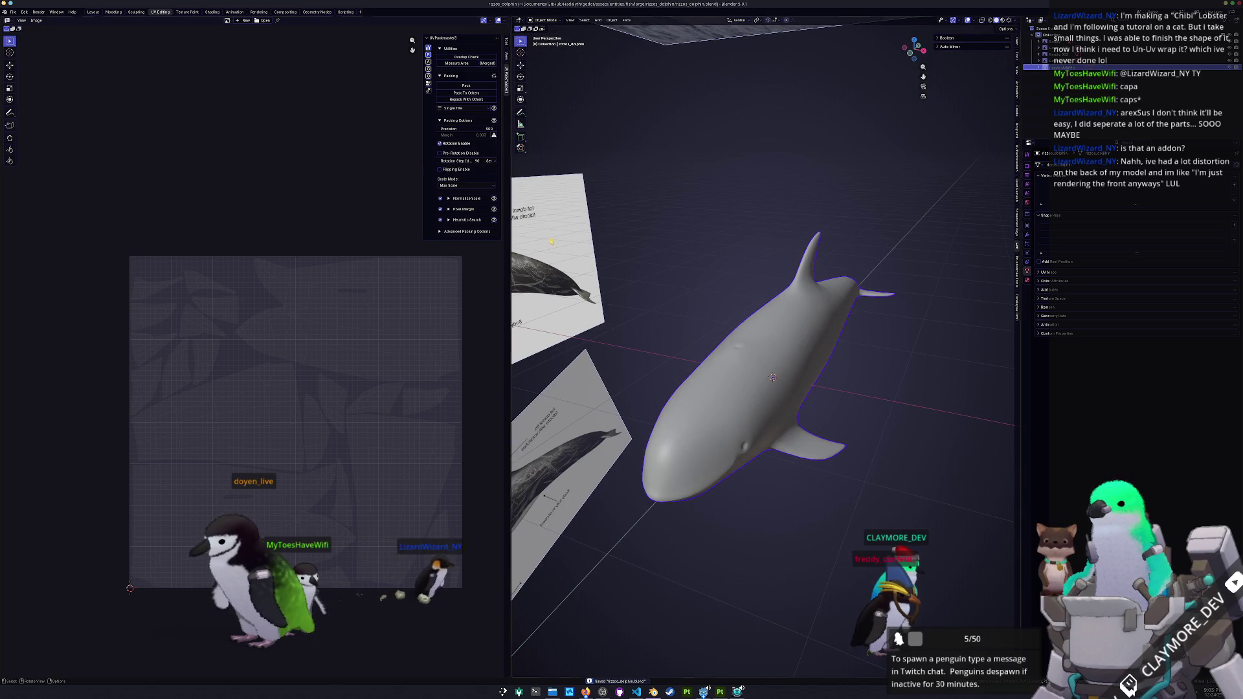
- Duplicate the dolphin in place and apply its Subdivision modifier
scroll(765, 352, "down", 3)
left_click(1027, 235)
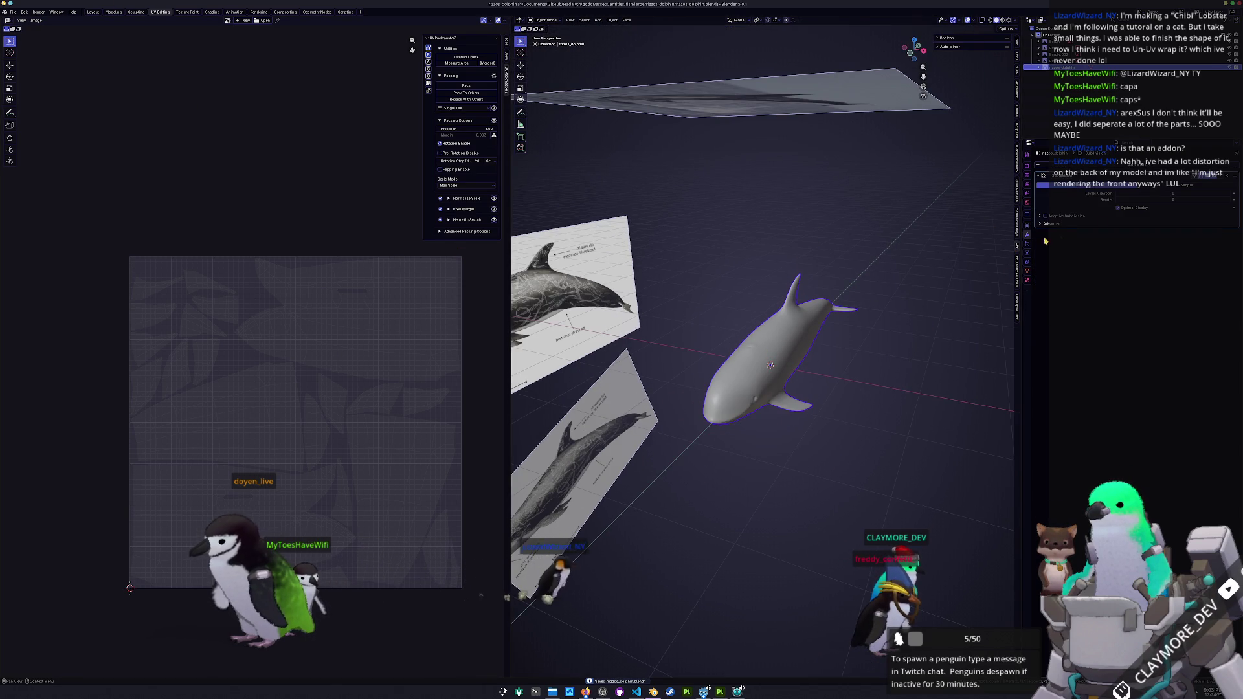
left_click(1228, 178)
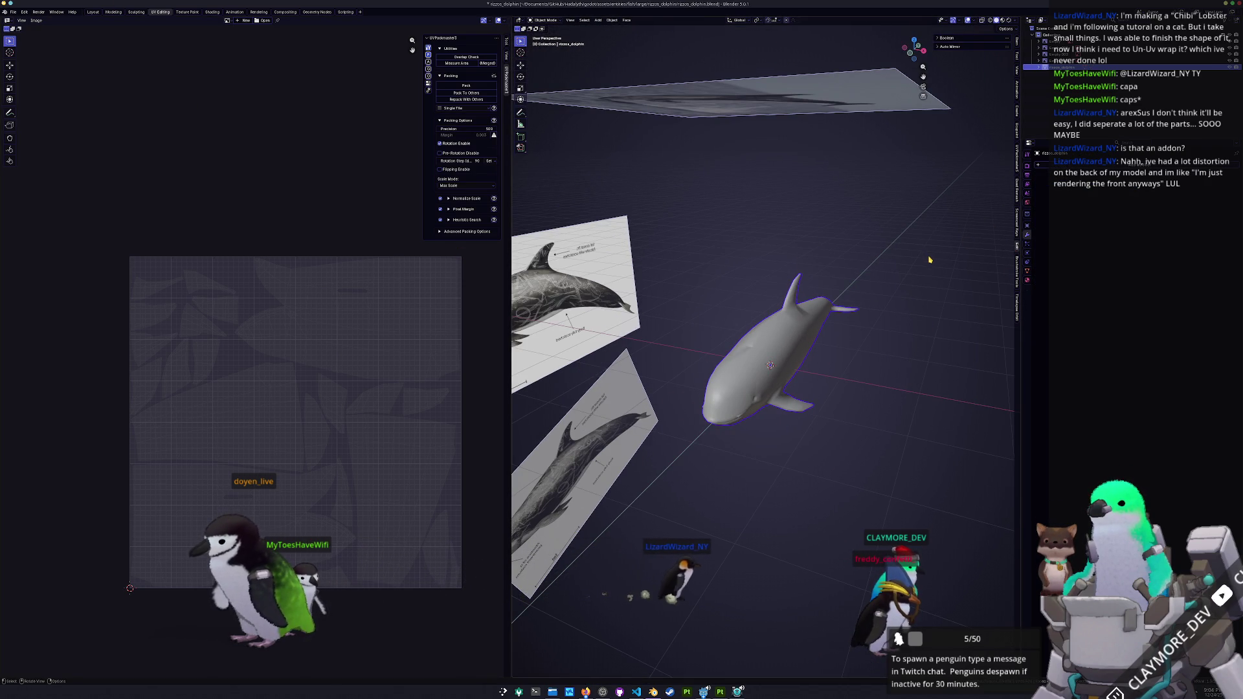
key("shift+d")
right_click(931, 303)
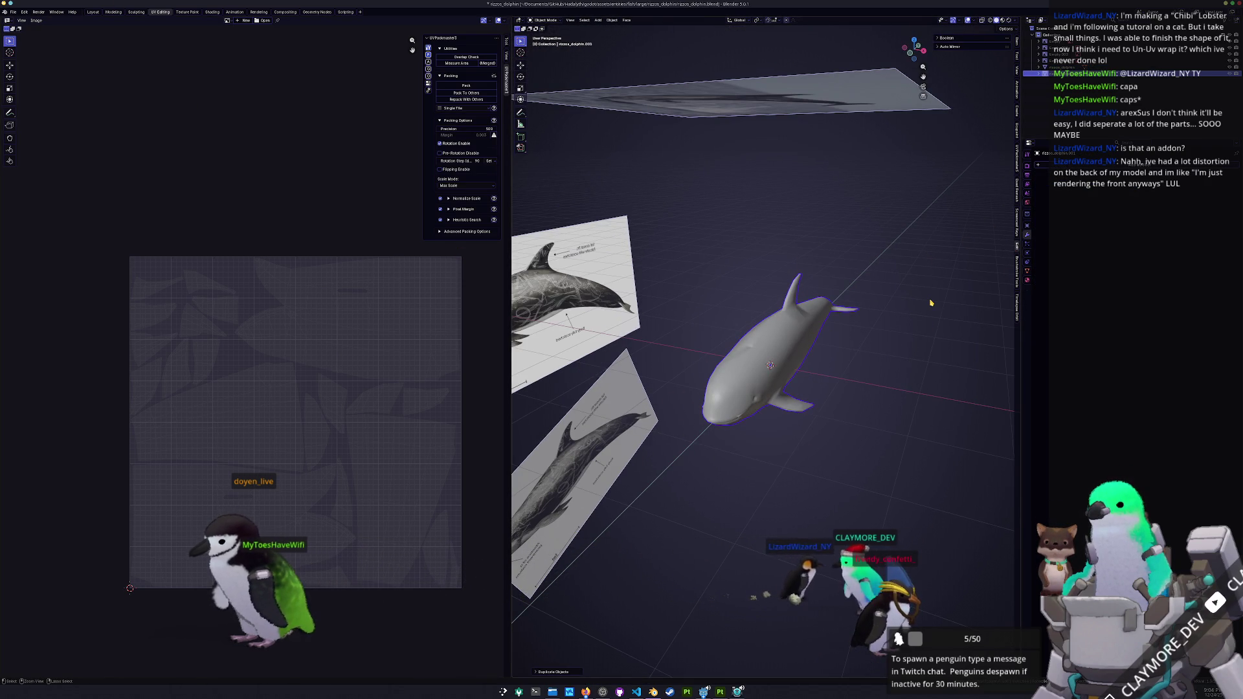
key("ctrl+a")
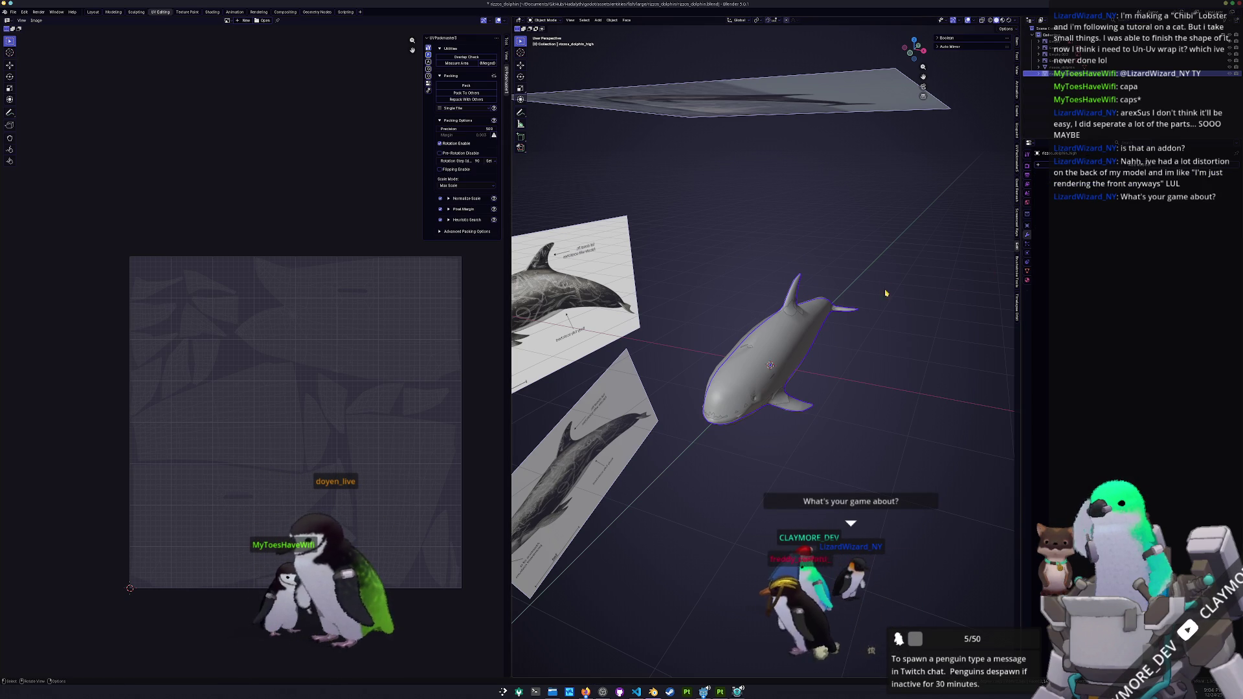
- Make rizzos_dolphin_low the active object and bring up the File menu
scroll(885, 282, "up", 2)
scroll(944, 185, "up", 2)
scroll(944, 184, "up", 2)
left_click(1062, 67)
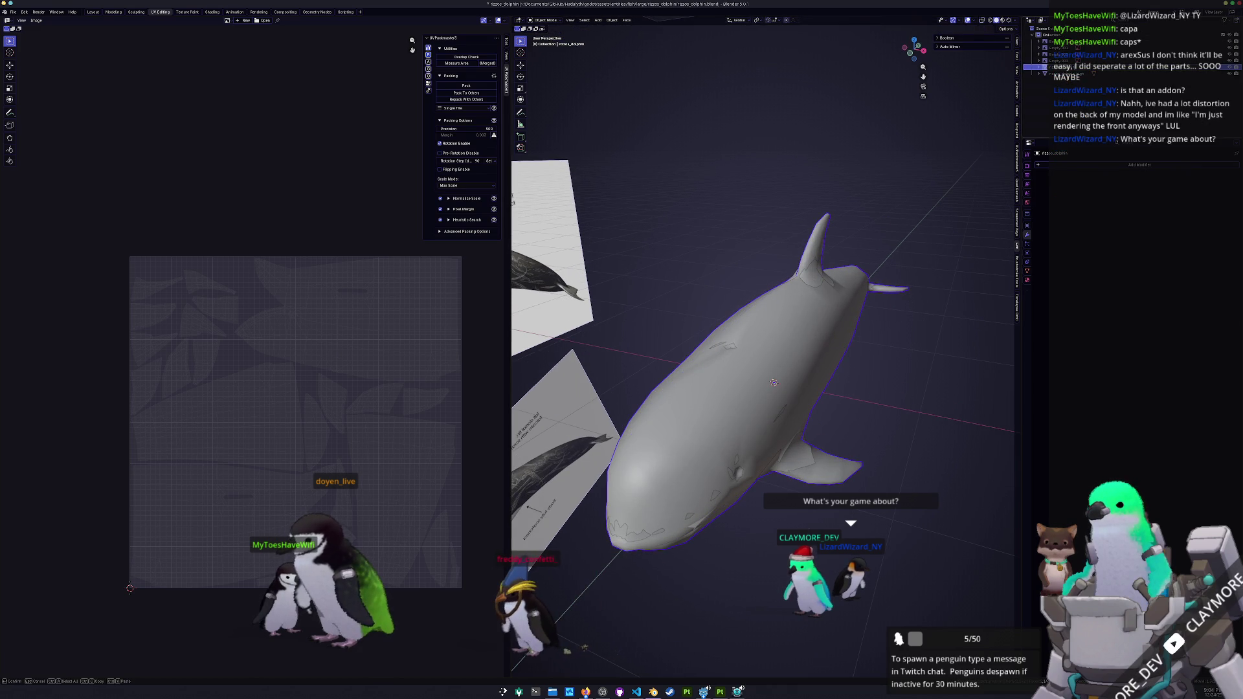
left_click(1067, 74)
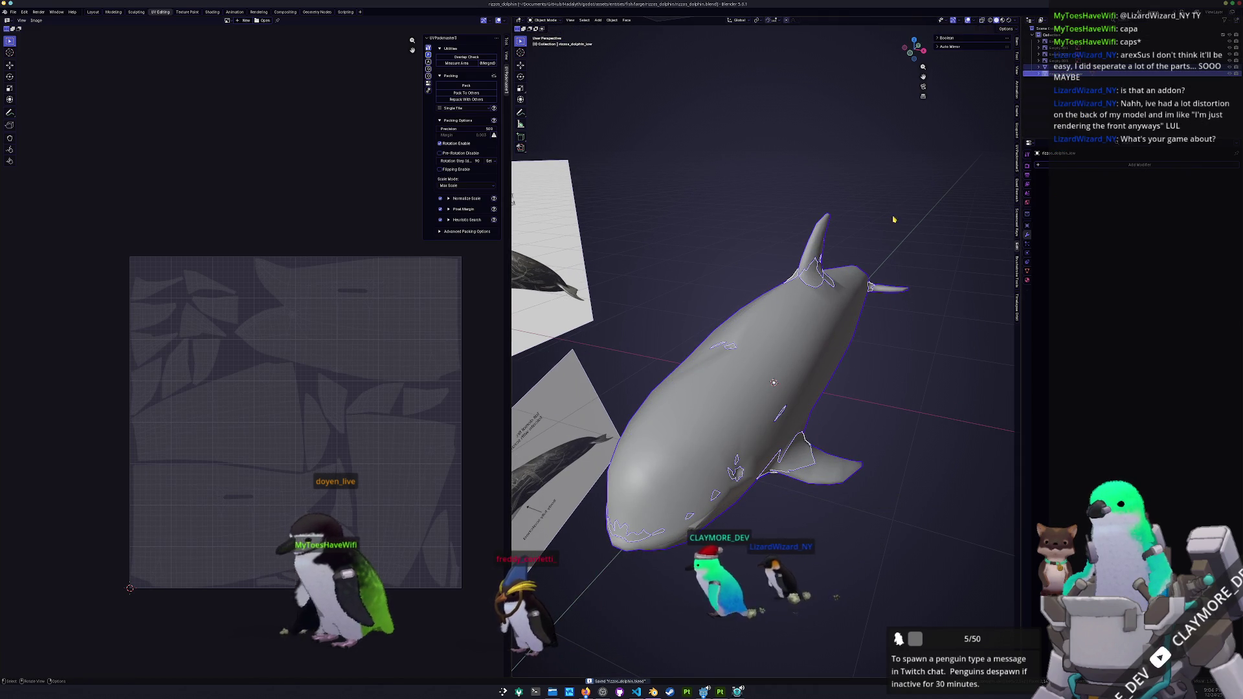
scroll(870, 285, "up", 1)
scroll(861, 292, "down", 2)
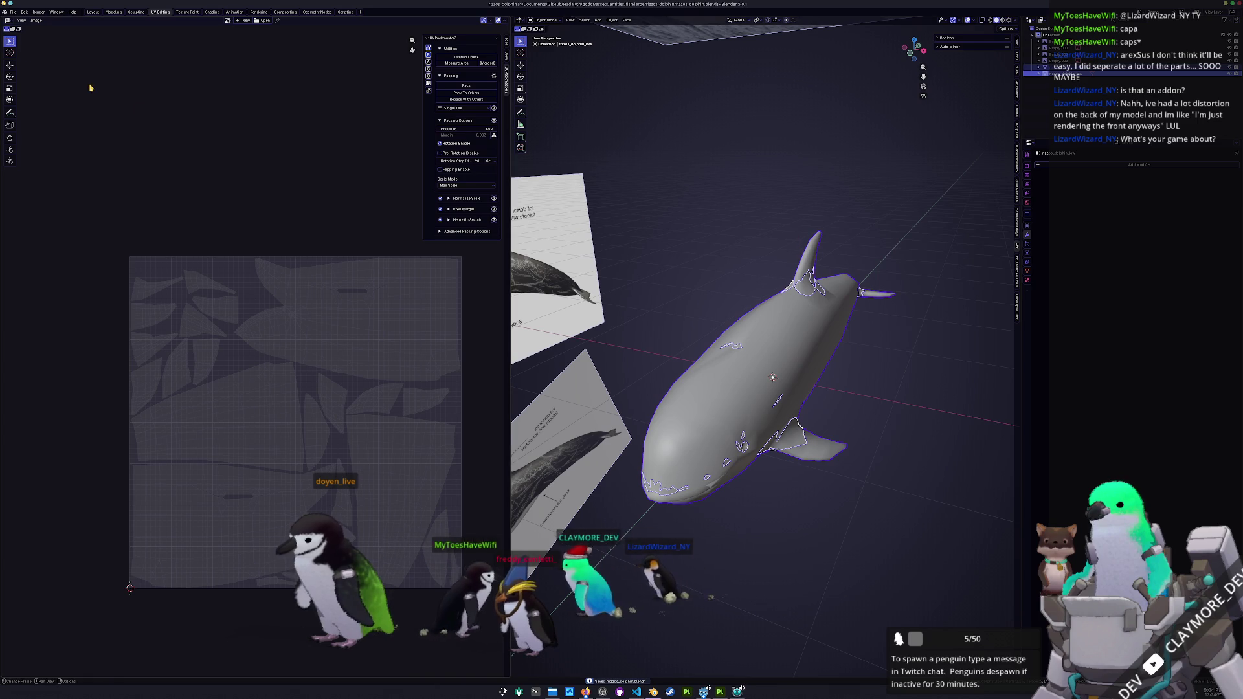
left_click(15, 12)
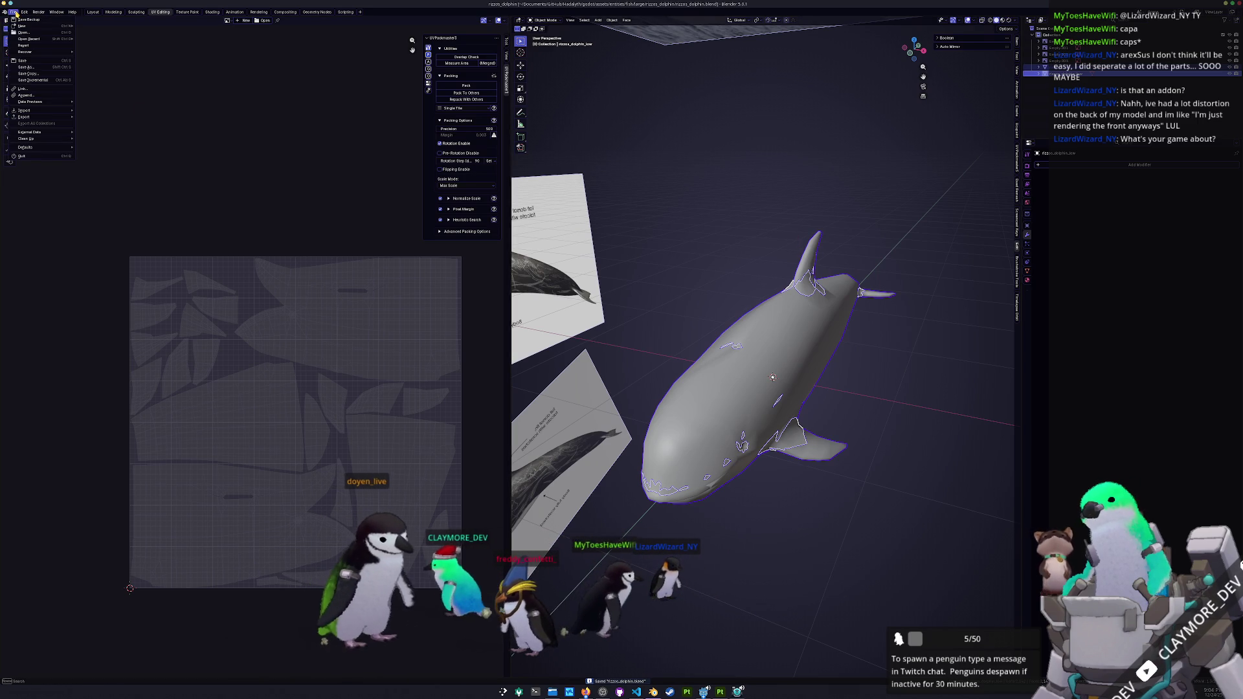
- Export the dolphin as FBX over rizzos_dolphin.fbx and switch to Substance Painter
mouse_move(26, 117)
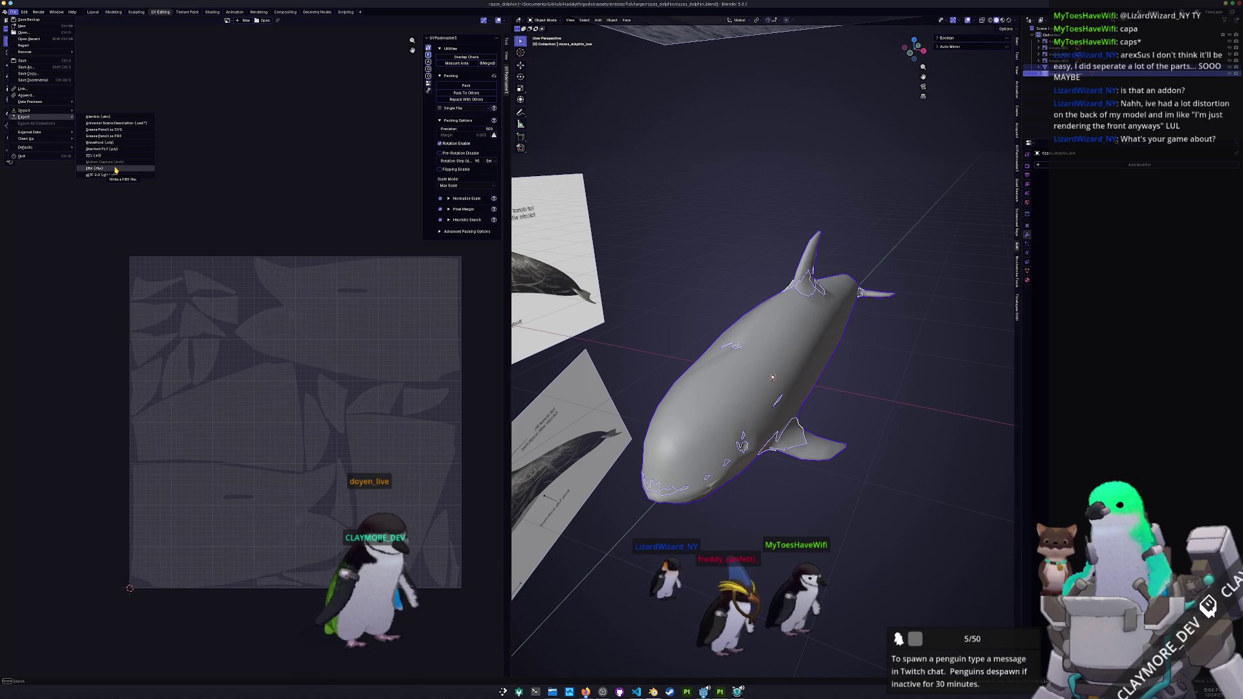
left_click(116, 169)
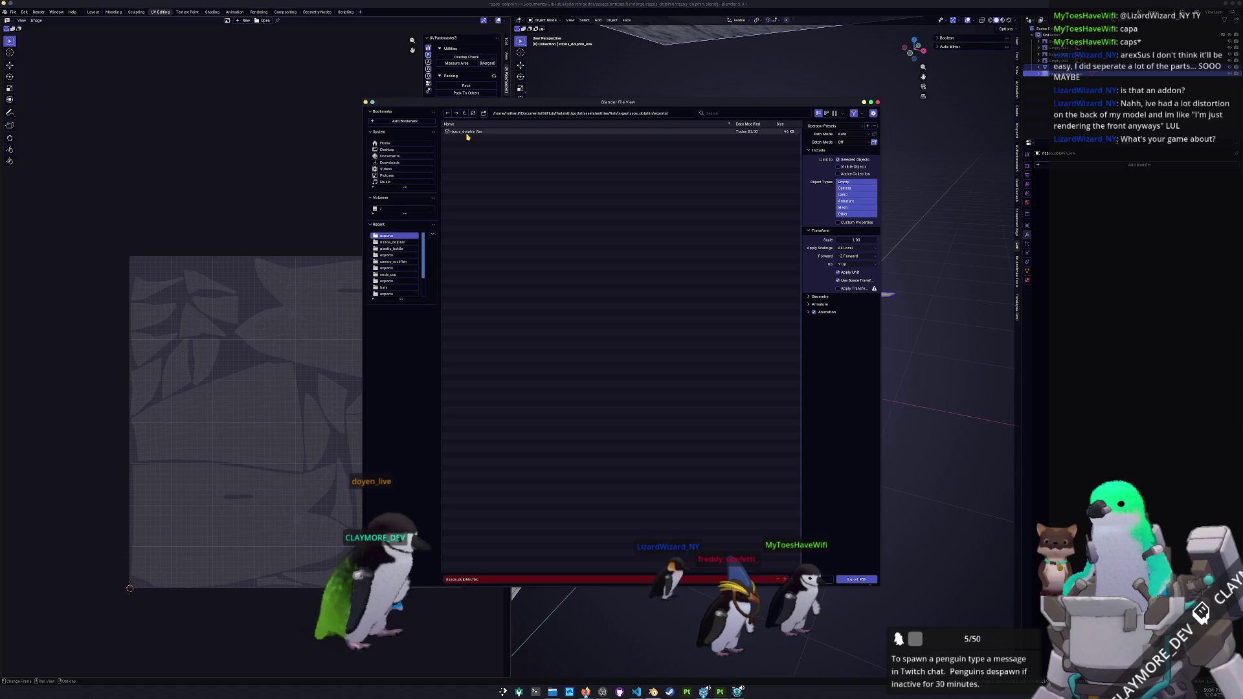
left_click(856, 579)
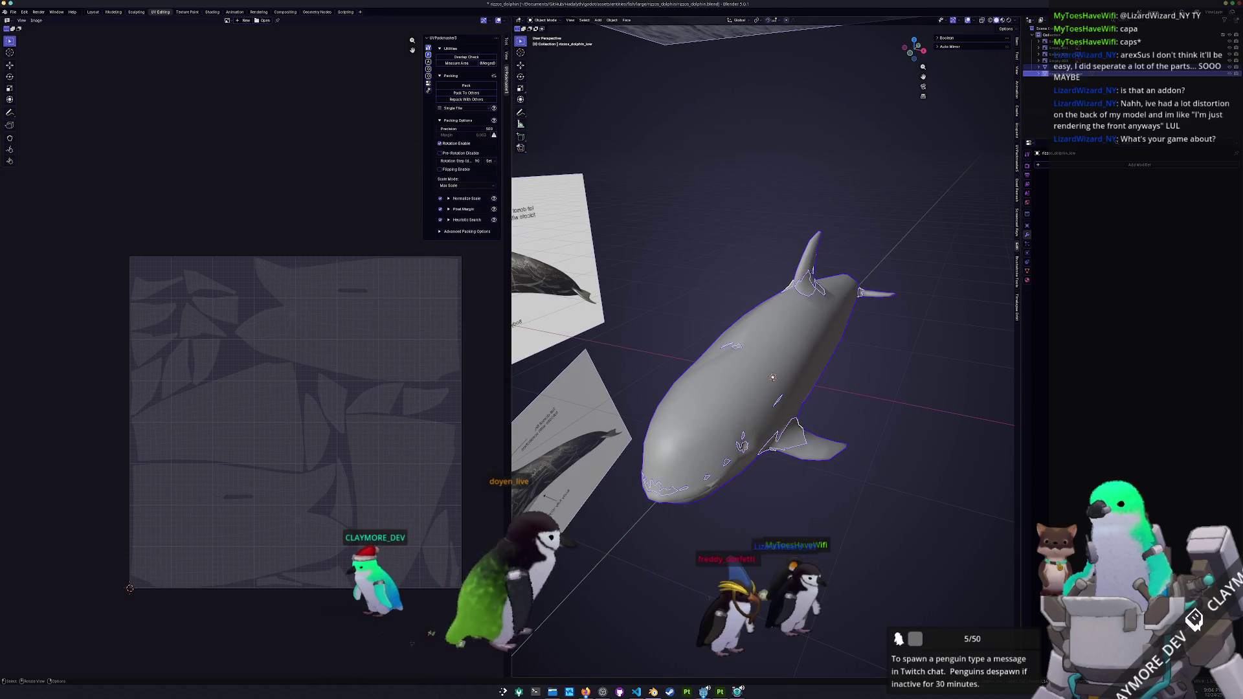
left_click(720, 690)
scroll(745, 510, "down", 3)
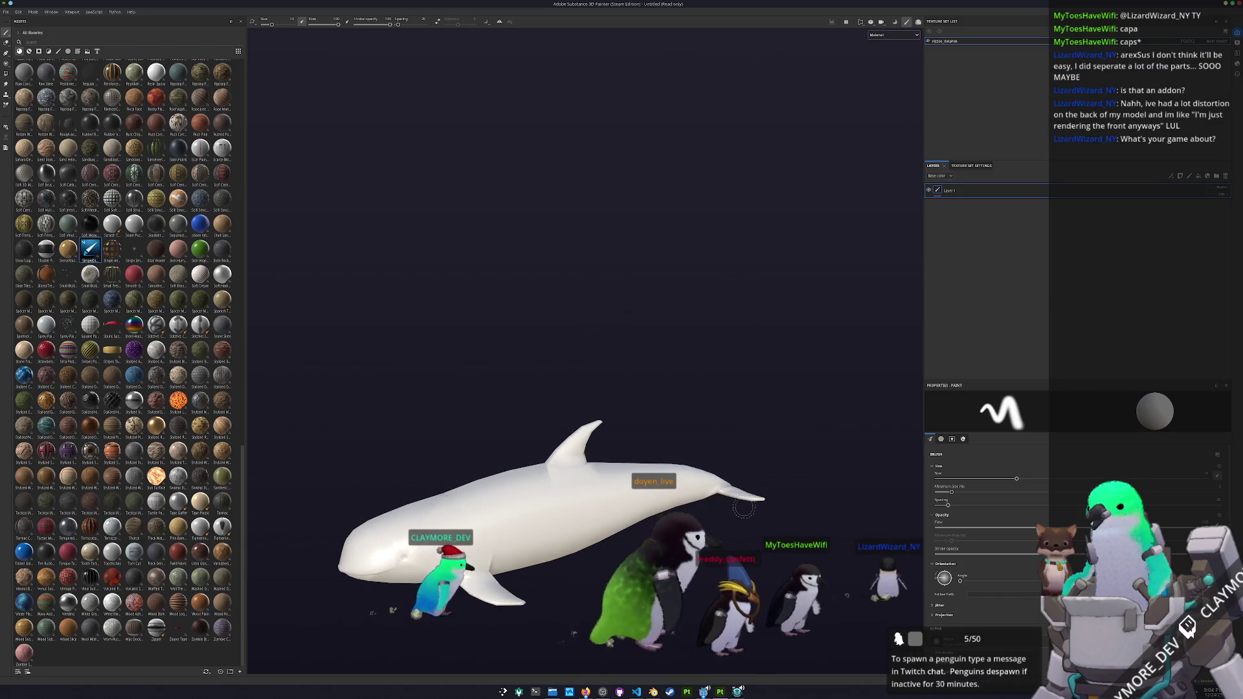
- Switch to Baking mode and check the High poly scene picker, then cancel it
mouse_move(745, 510)
left_mouse_down()
mouse_move(731, 473)
mouse_move(686, 472)
mouse_move(754, 444)
mouse_move(802, 306)
left_mouse_up()
key("f")
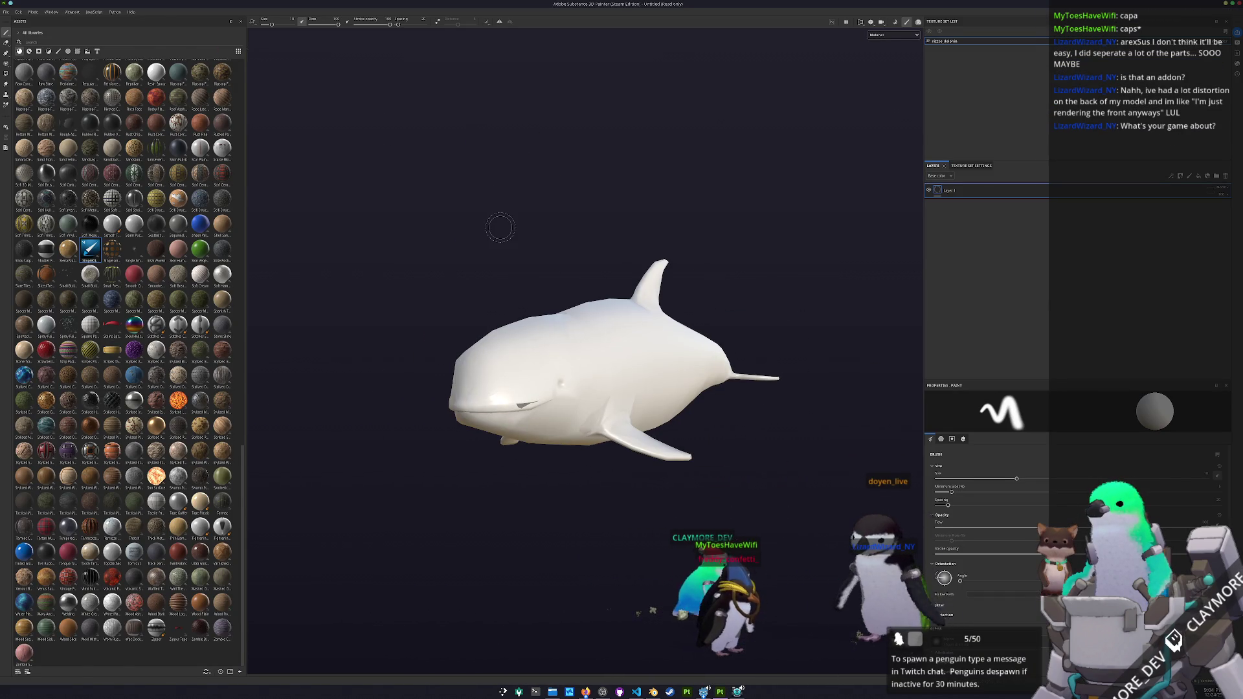
key("ctrl+shift+b")
left_click_drag(497, 229, 505, 248)
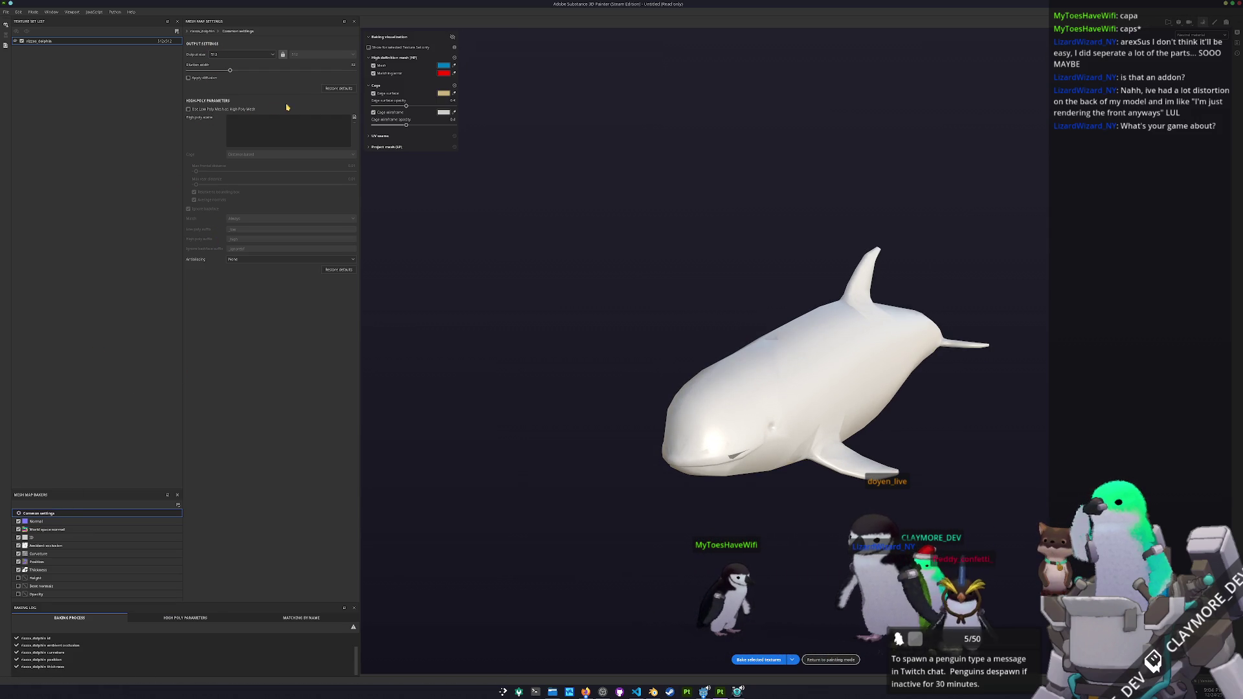
left_click(354, 118)
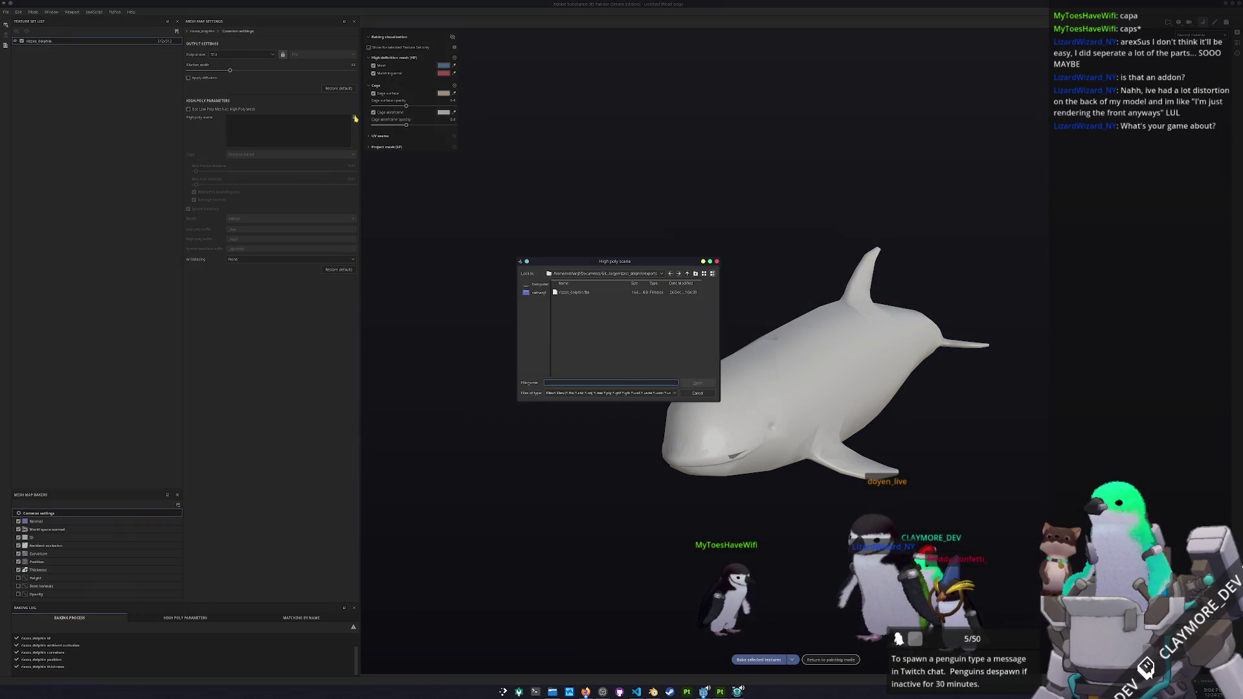
key("Escape")
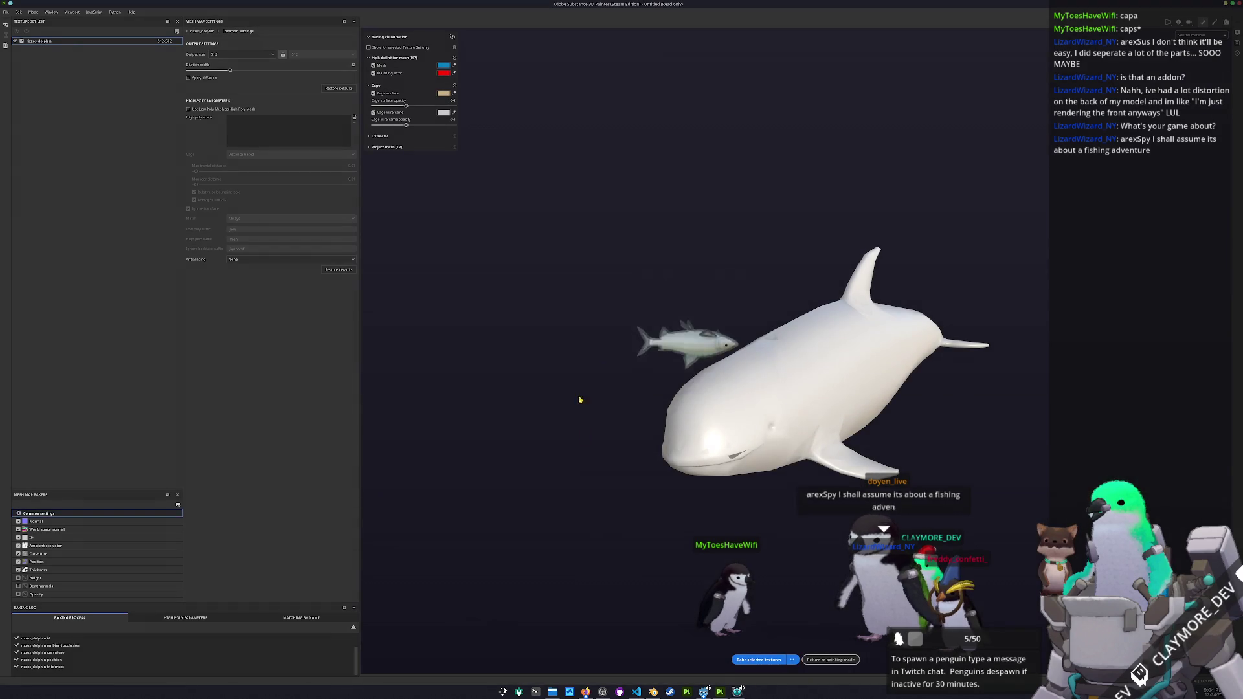
- Look over the game's debug build briefly, then go back to Blender
left_click_drag(664, 560, 687, 560)
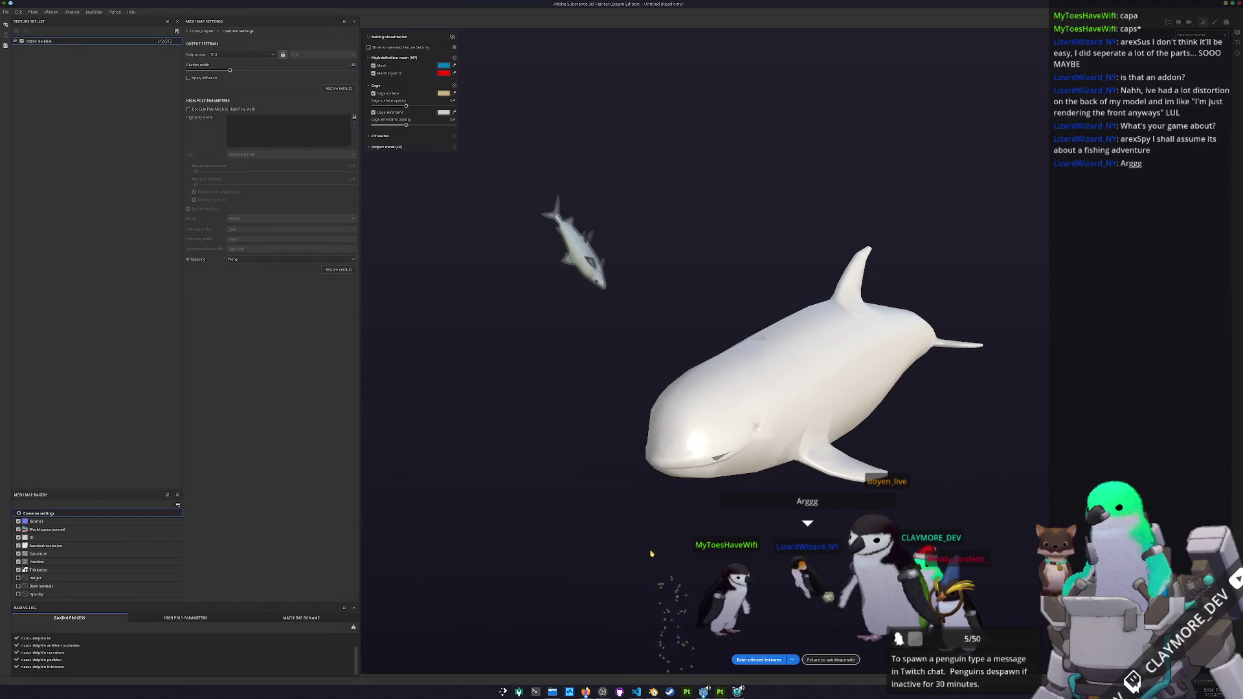
left_click(738, 691)
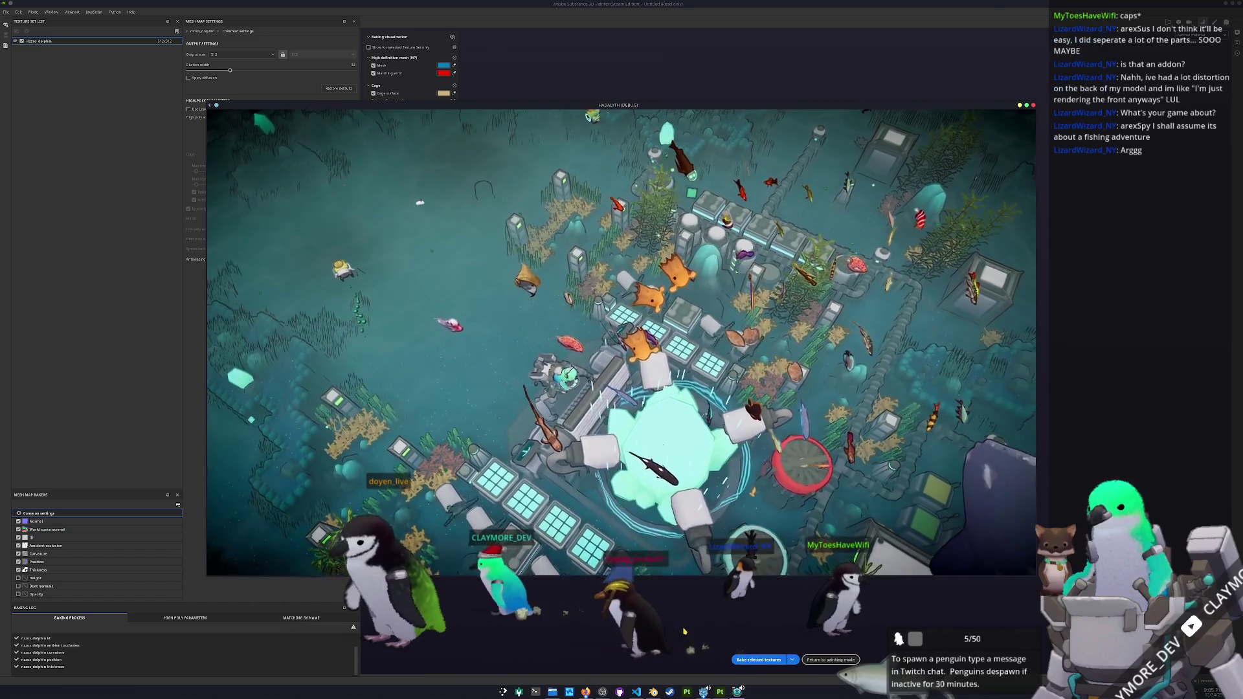
left_click(653, 692)
left_click(586, 692)
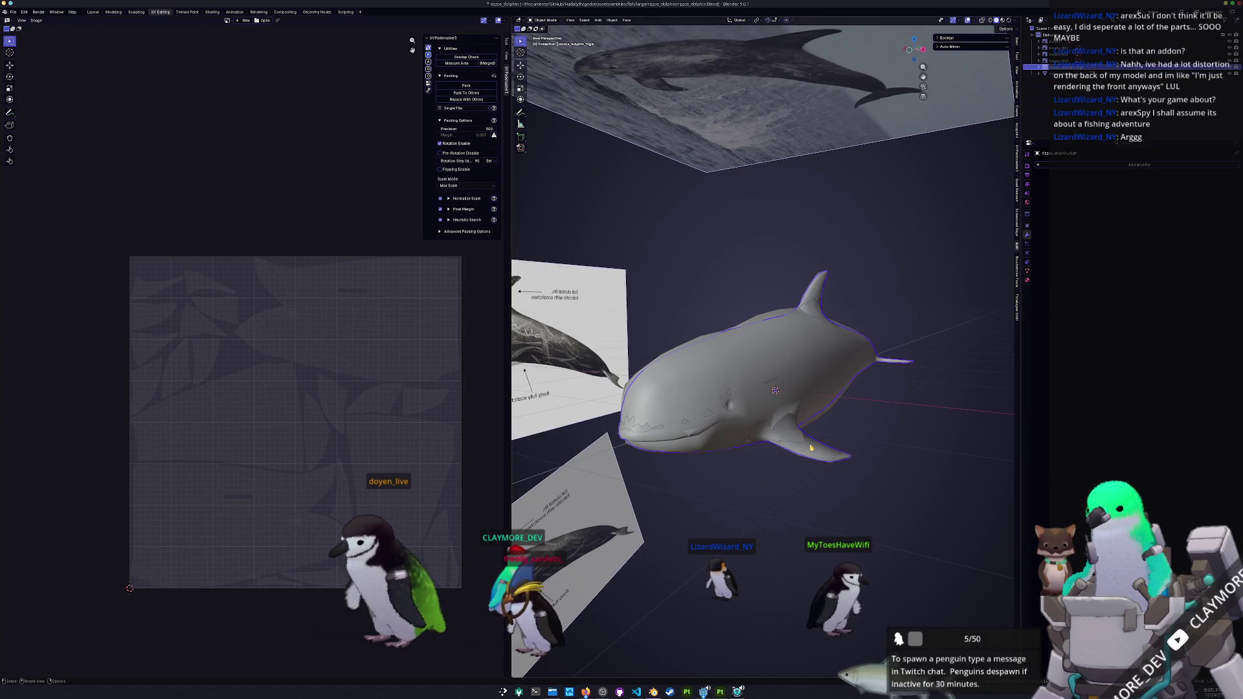
- Save the file and export the low-poly dolphin as an FBX file
left_click(824, 336)
key("ctrl+s")
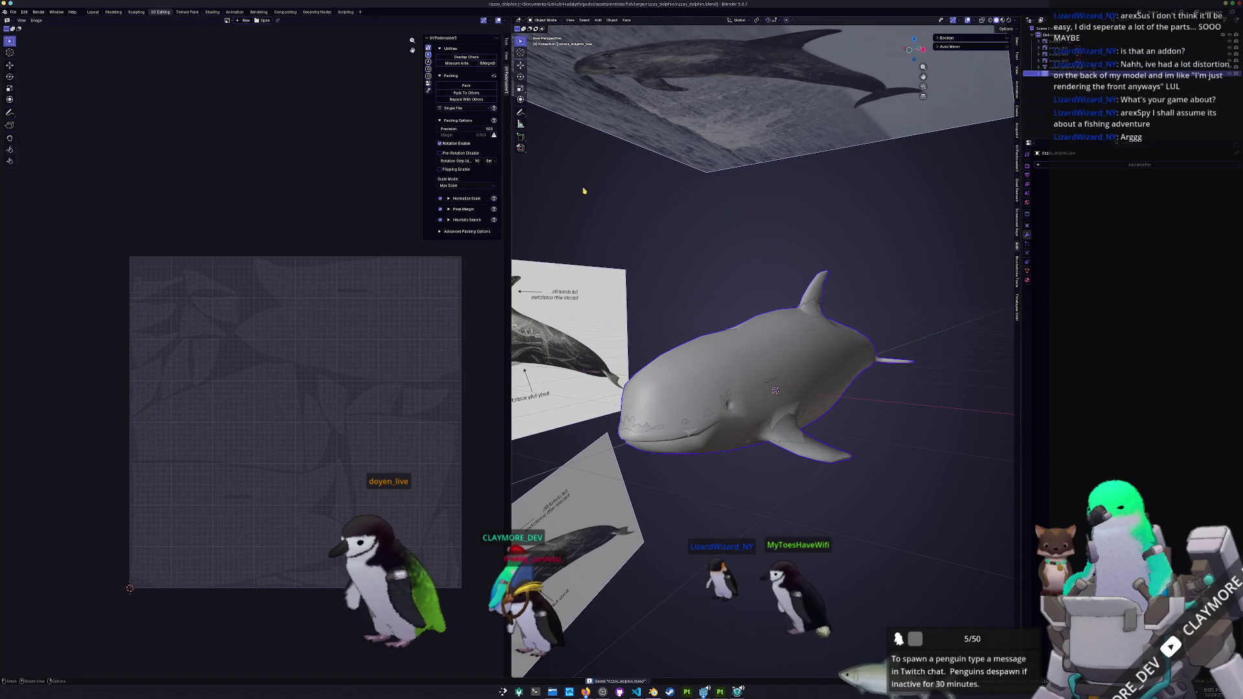
left_click(13, 12)
mouse_move(29, 117)
left_click(106, 169)
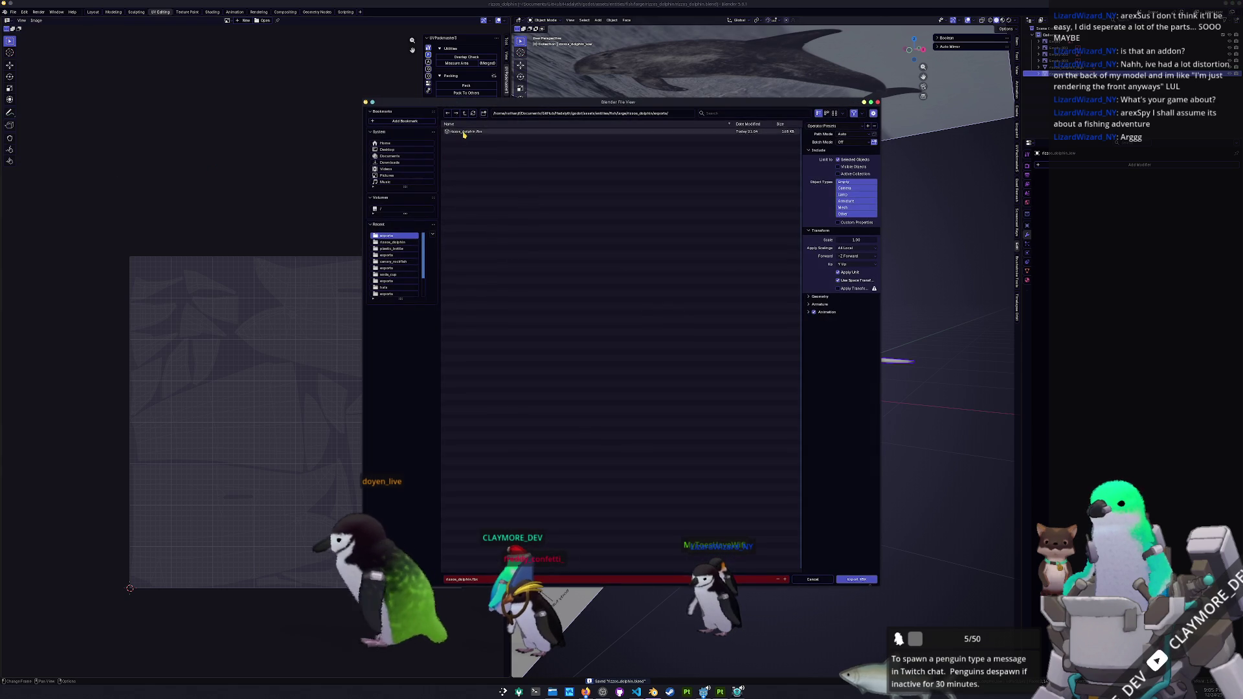
left_click(853, 578)
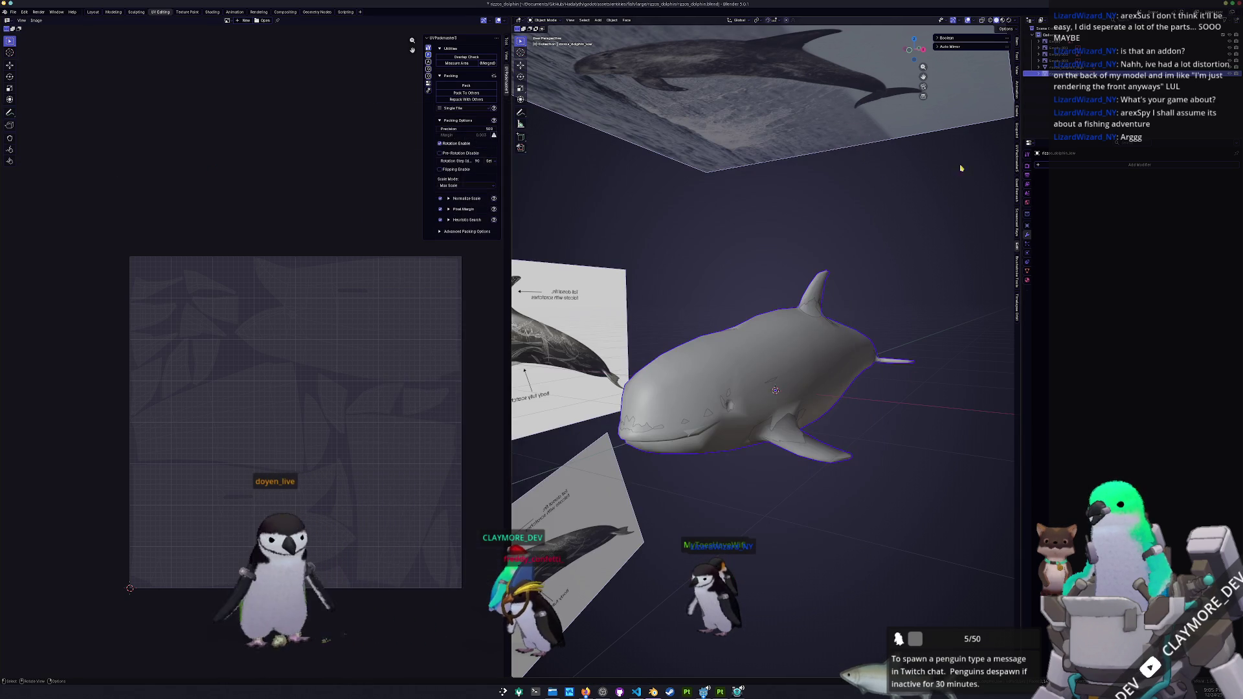
key("ctrl+s")
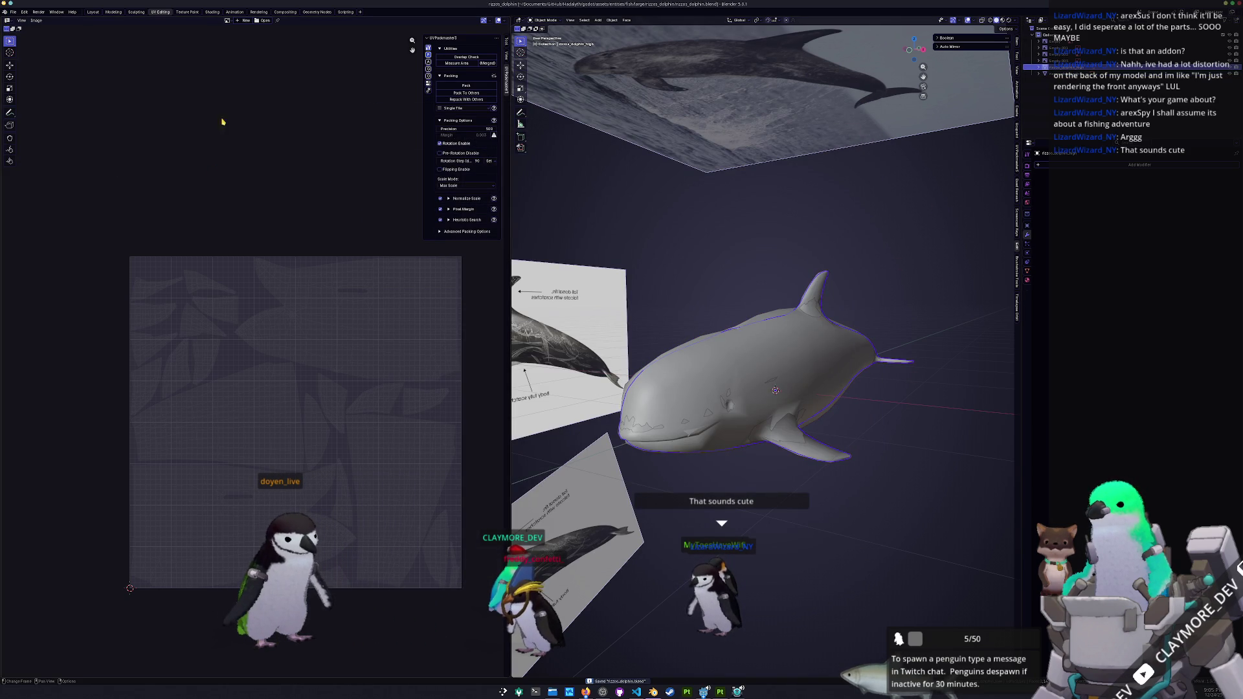
- Export a second FBX named rizzos_dolphin_h.fbx, save, and return to Substance Painter
left_click(15, 13)
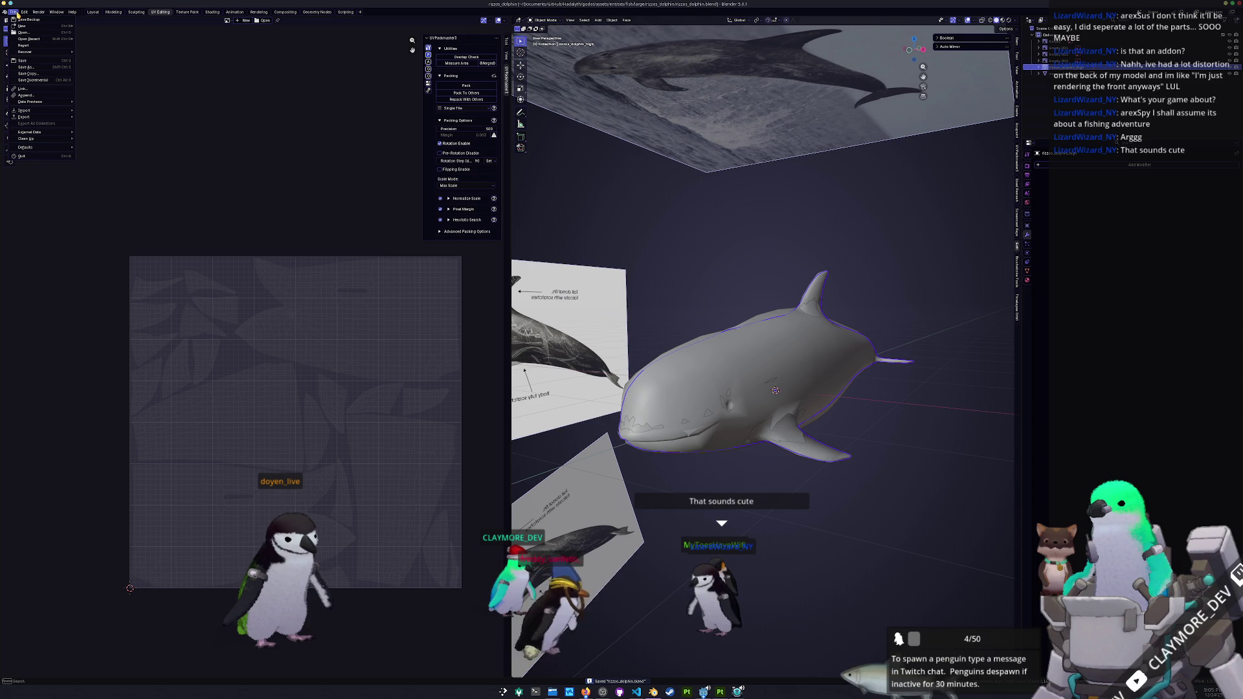
mouse_move(66, 119)
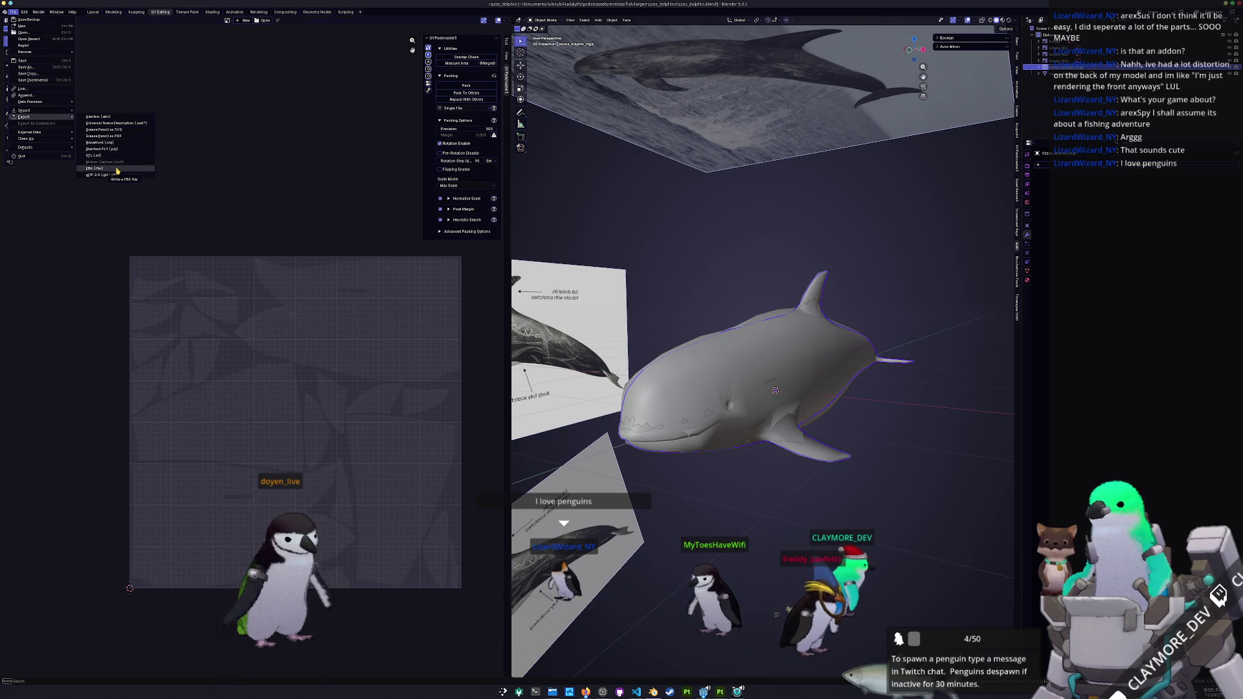
left_click(117, 170)
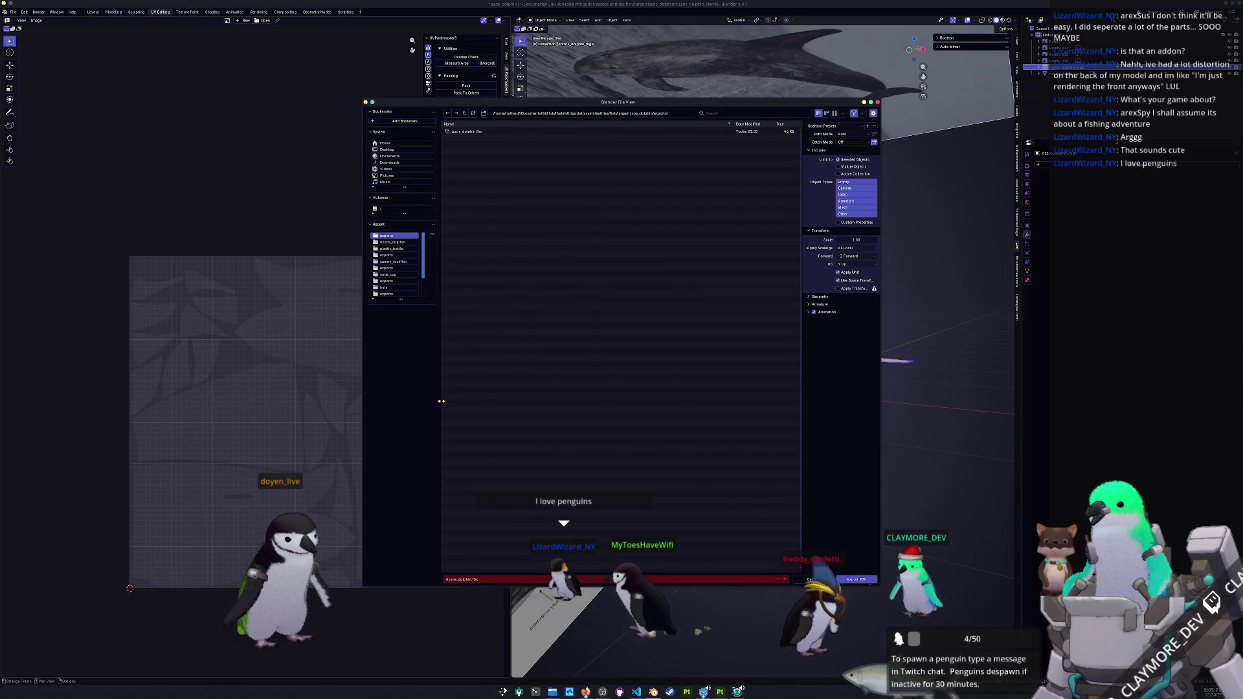
type("hin_high")
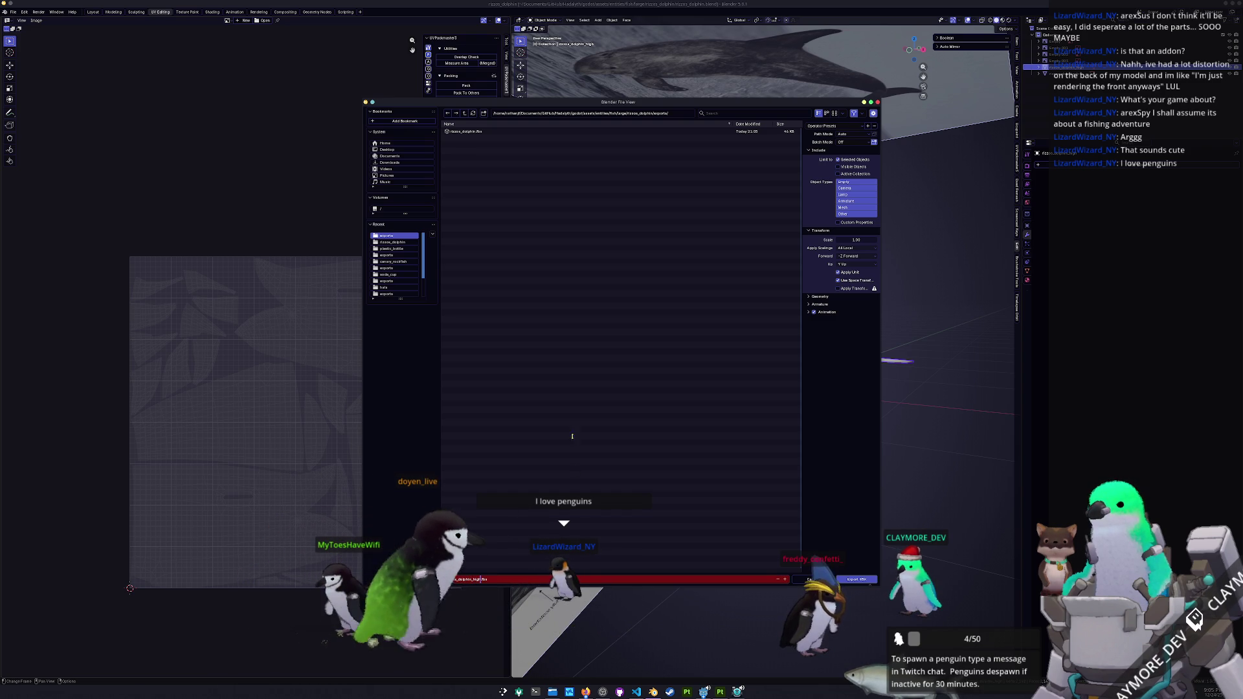
key("Return")
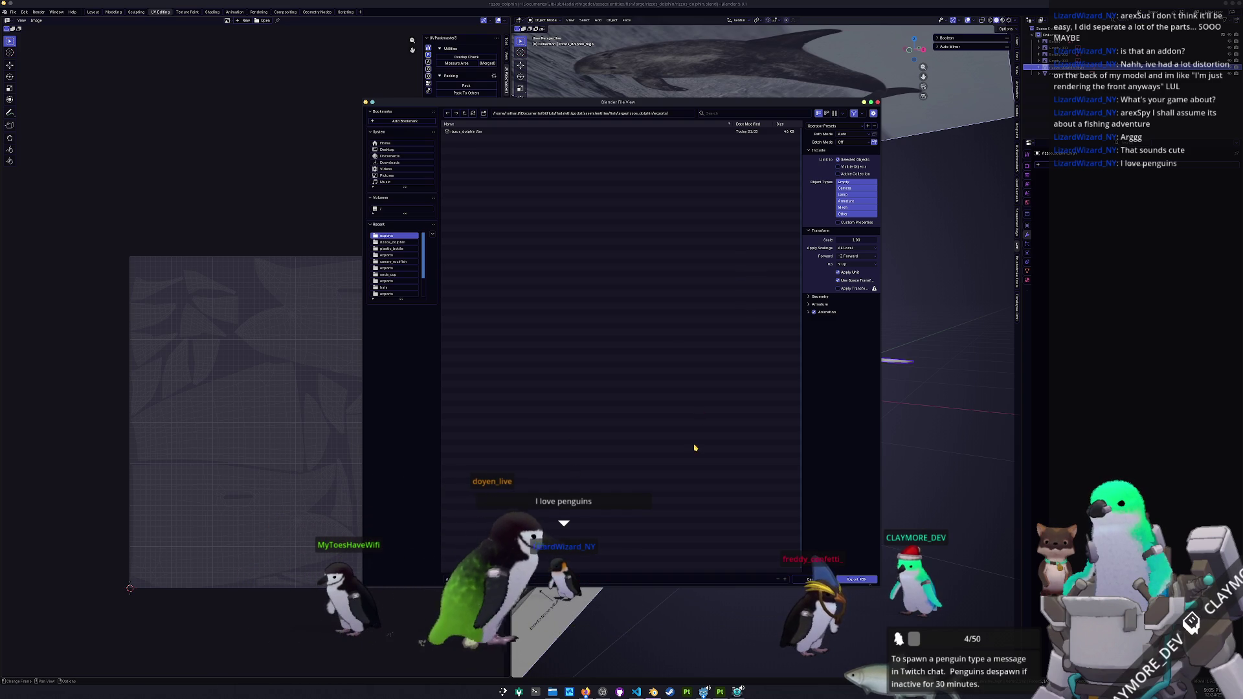
left_click_drag(811, 523, 776, 520)
key("ctrl+s")
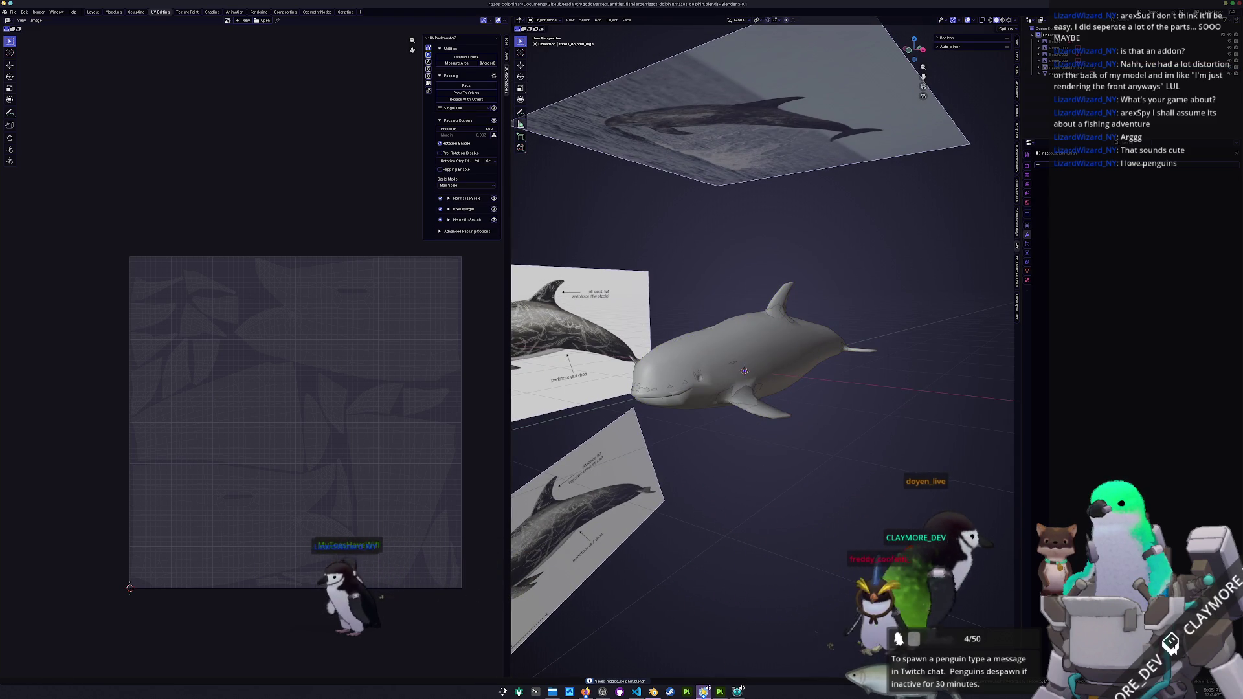
mouse_move(704, 692)
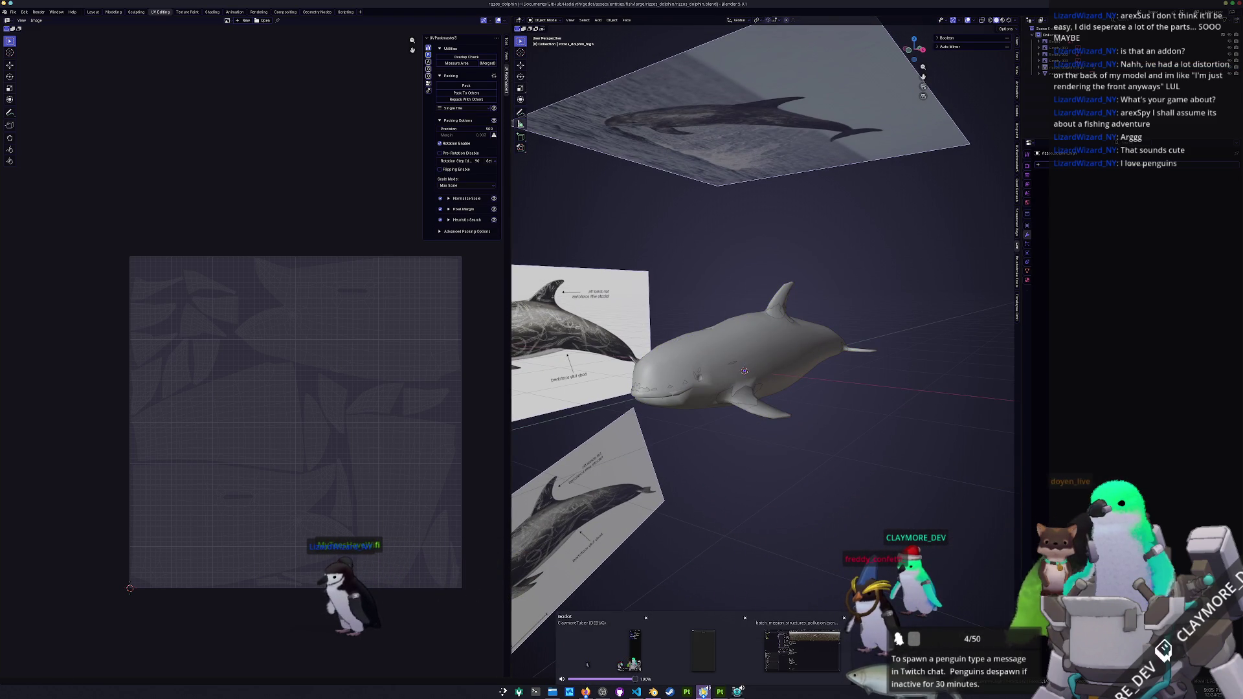
left_click(720, 692)
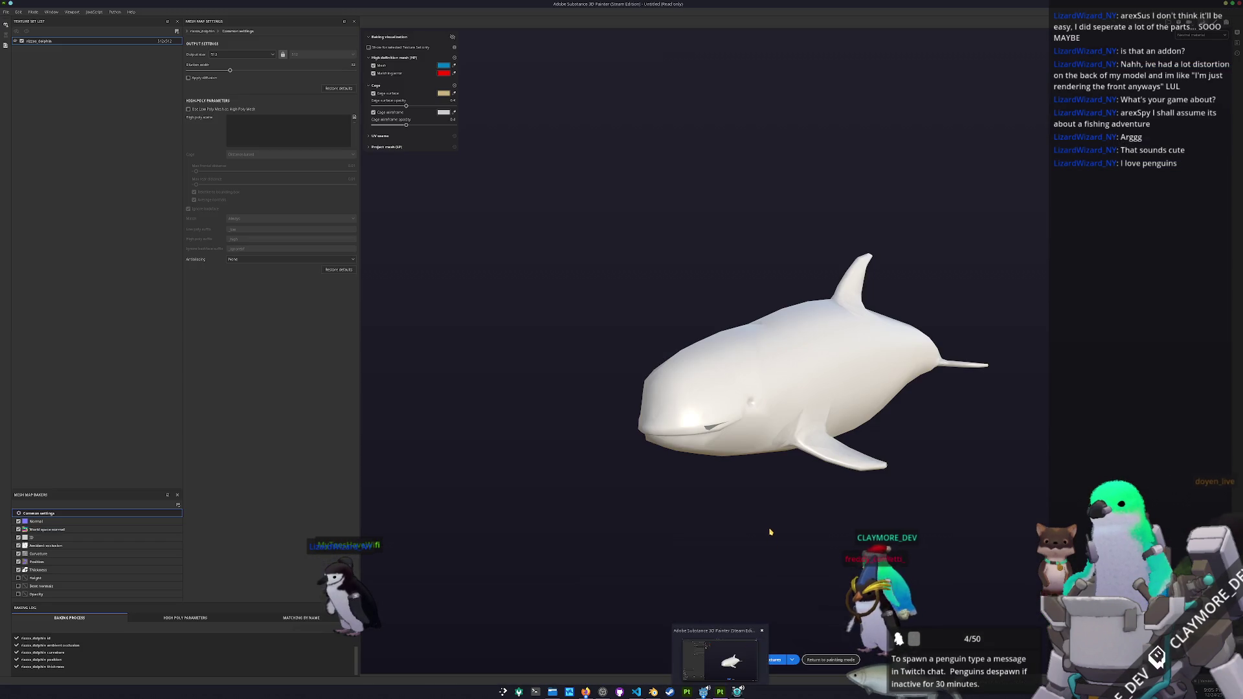
- Turn the dolphin slightly and raise the HADALYTH (DEBUG) game window
mouse_move(769, 526)
left_mouse_down()
mouse_move(685, 521)
mouse_move(555, 449)
left_mouse_up()
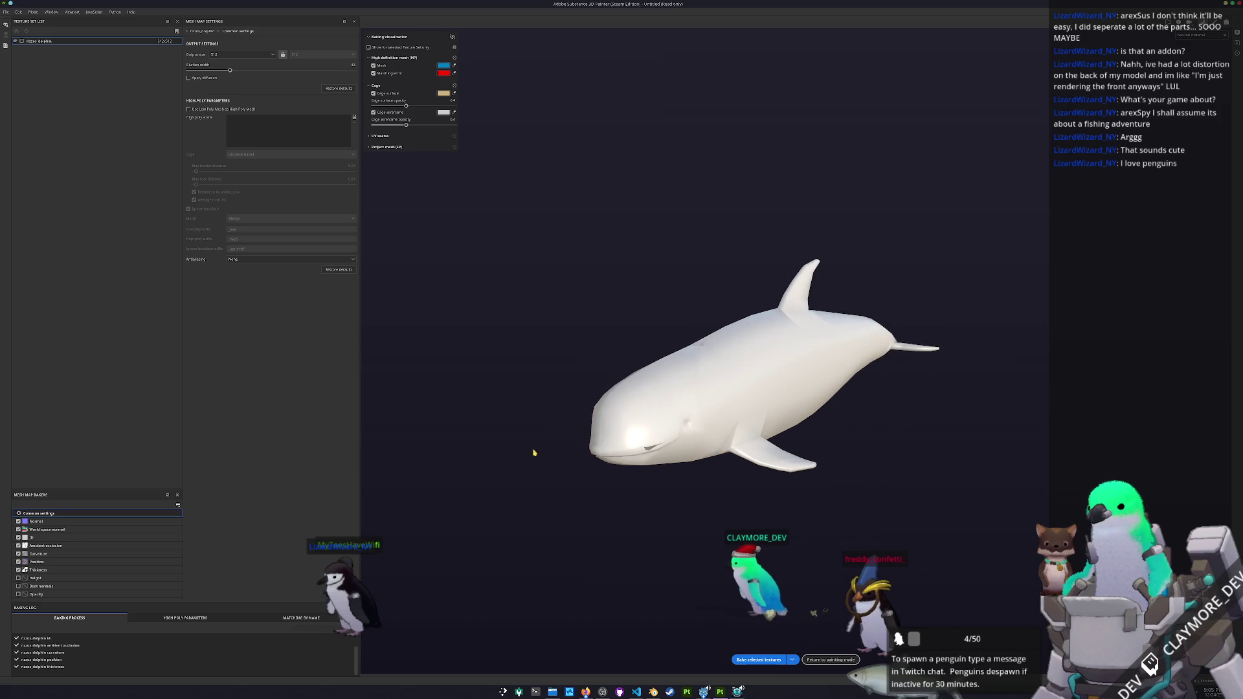
left_click(737, 691)
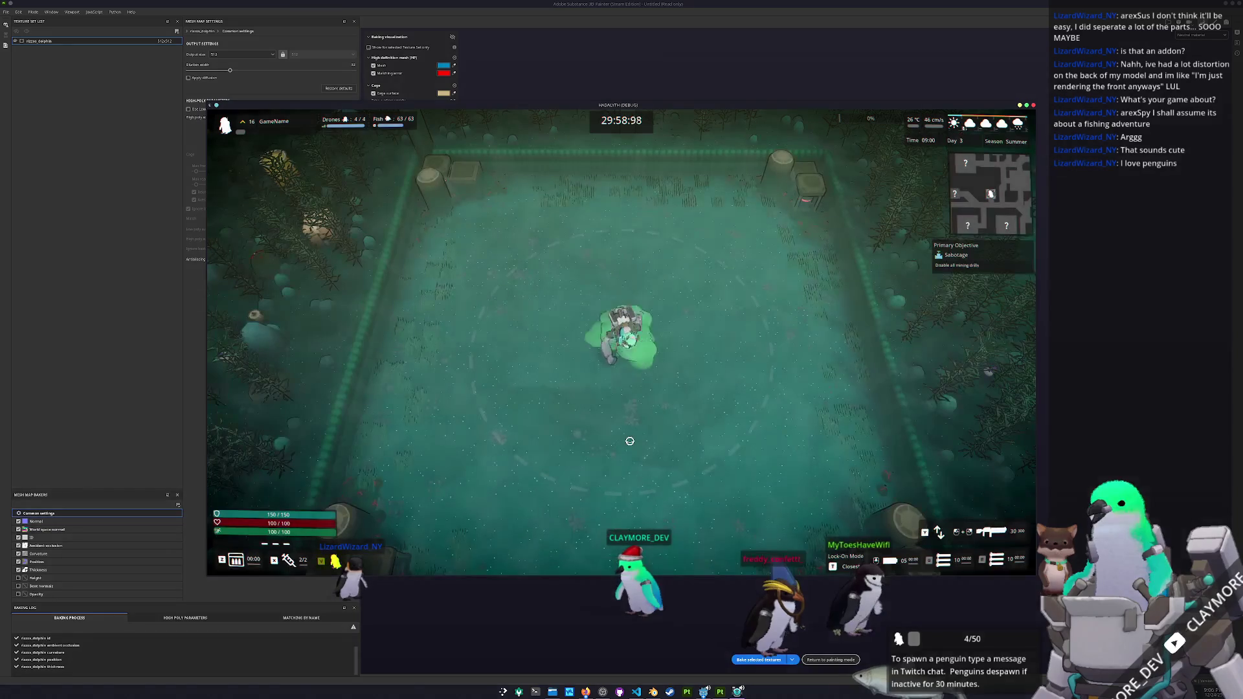
- Review the mission info, steer through the seabed, then bring up the mission map again
key("Tab")
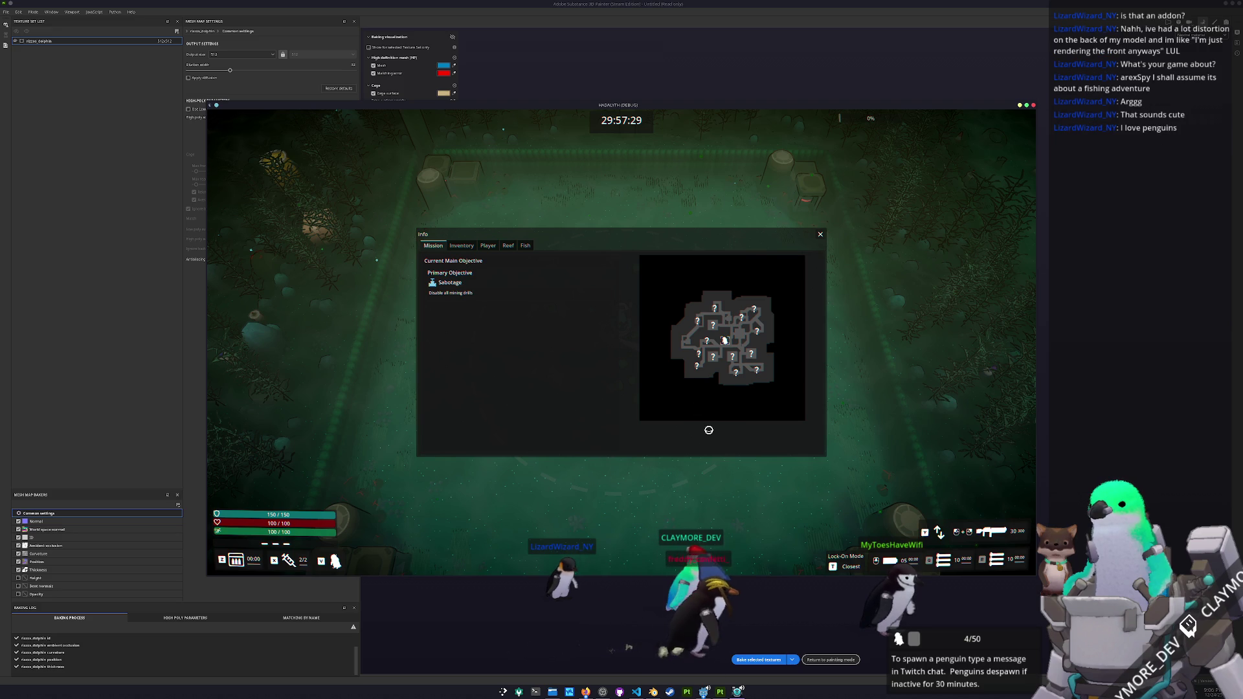
key("Escape")
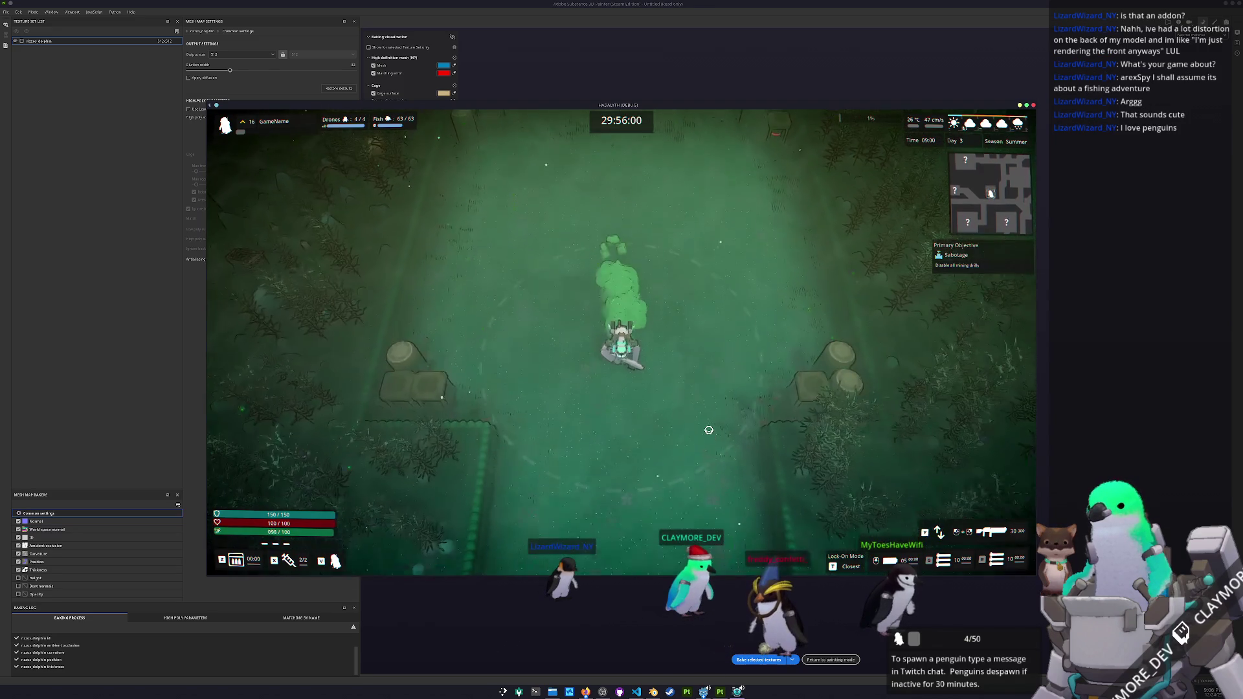
key("a")
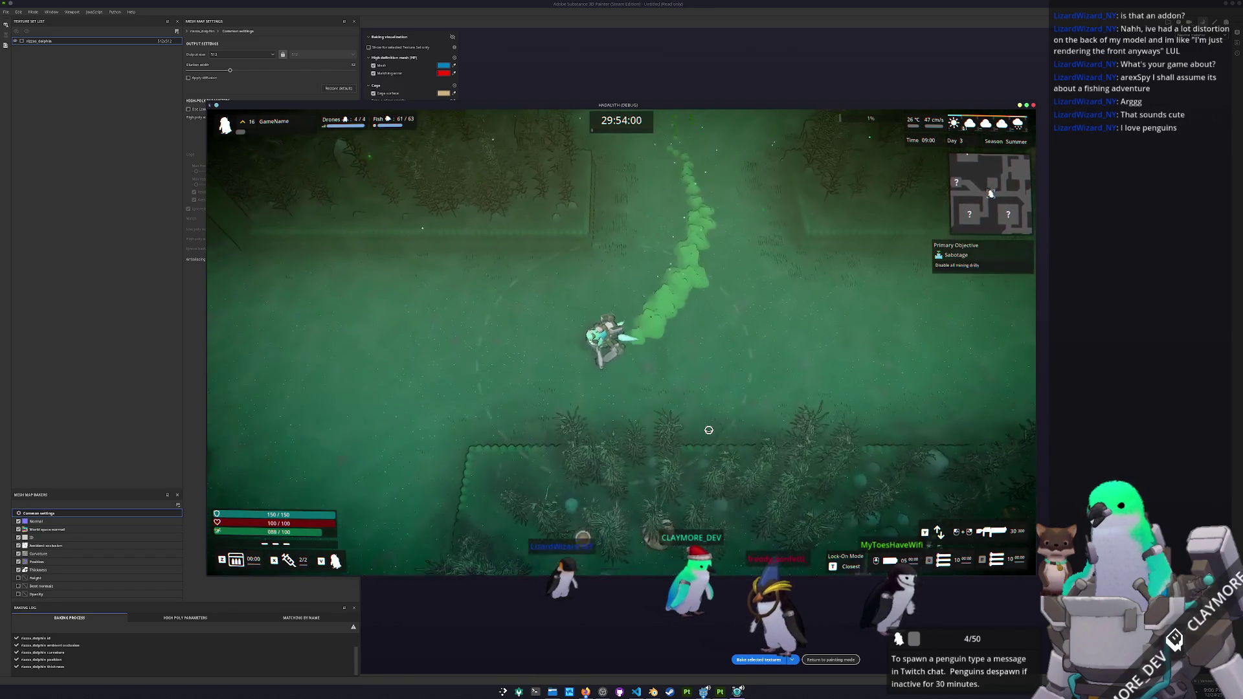
key("s")
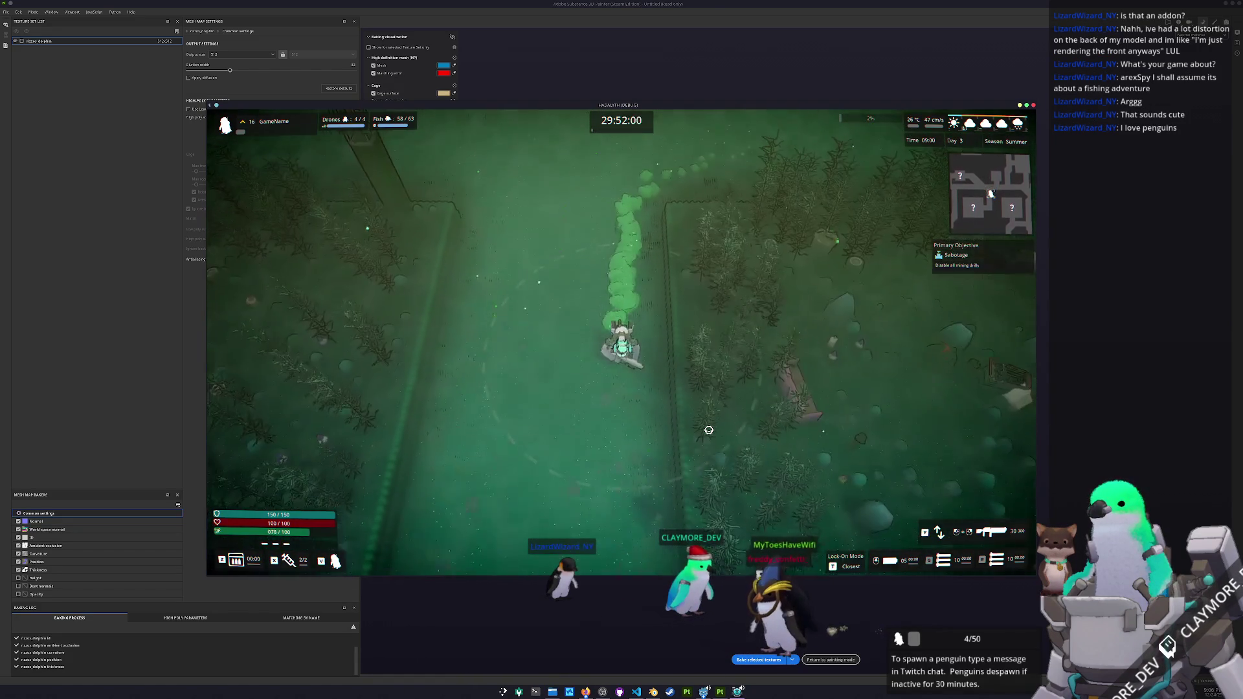
key("w")
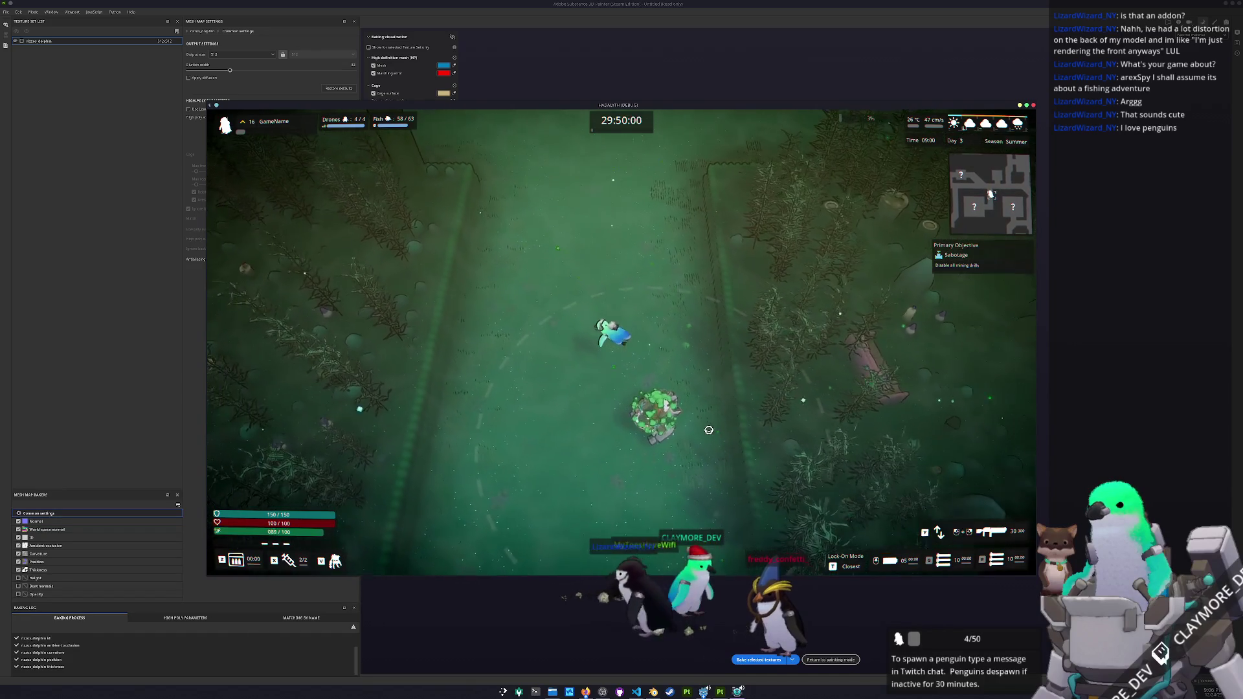
key("w")
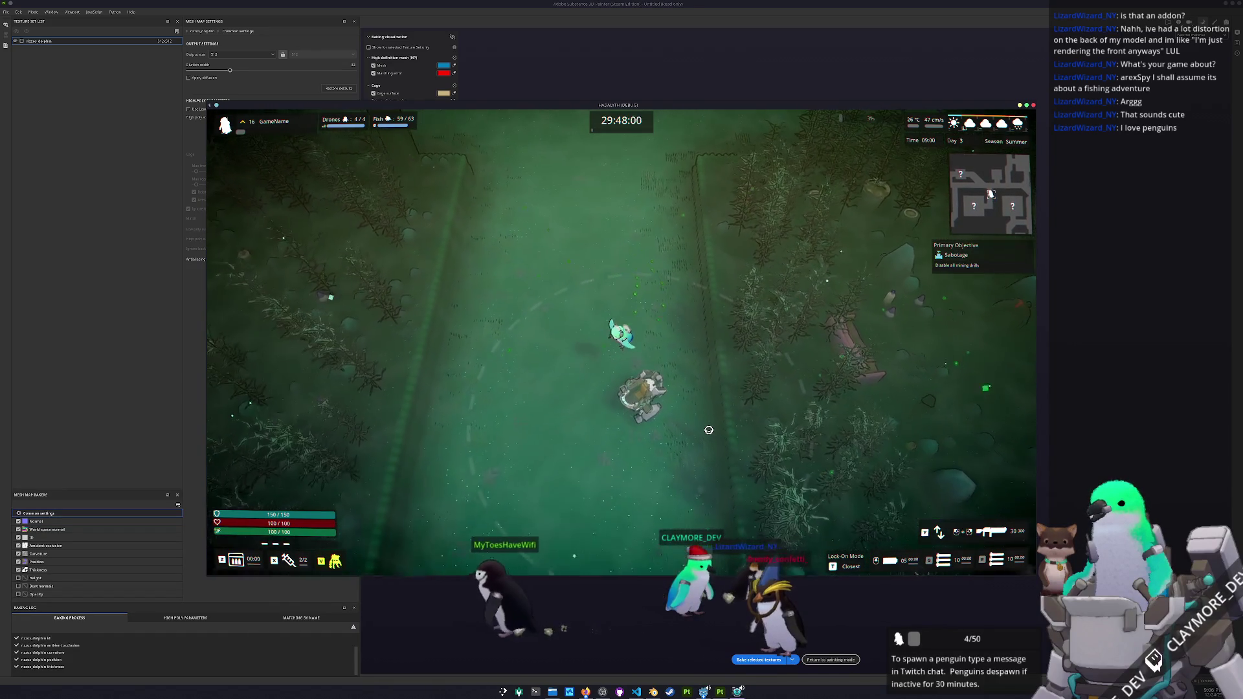
key("w")
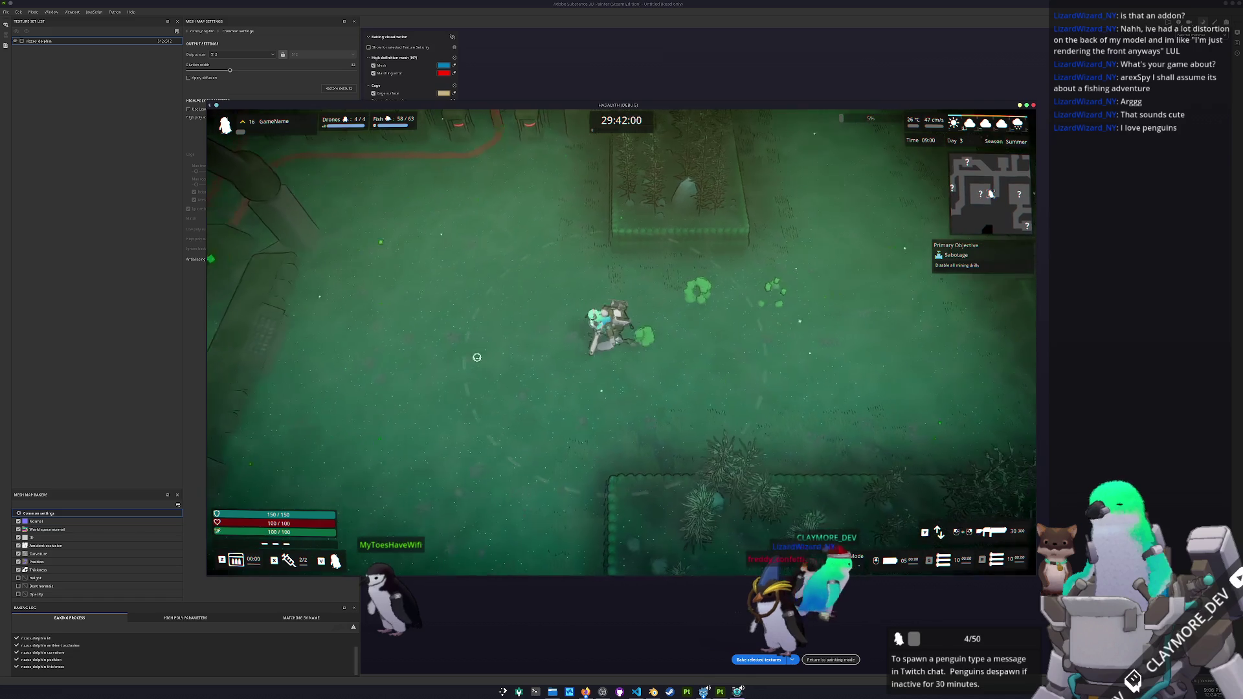
key("a")
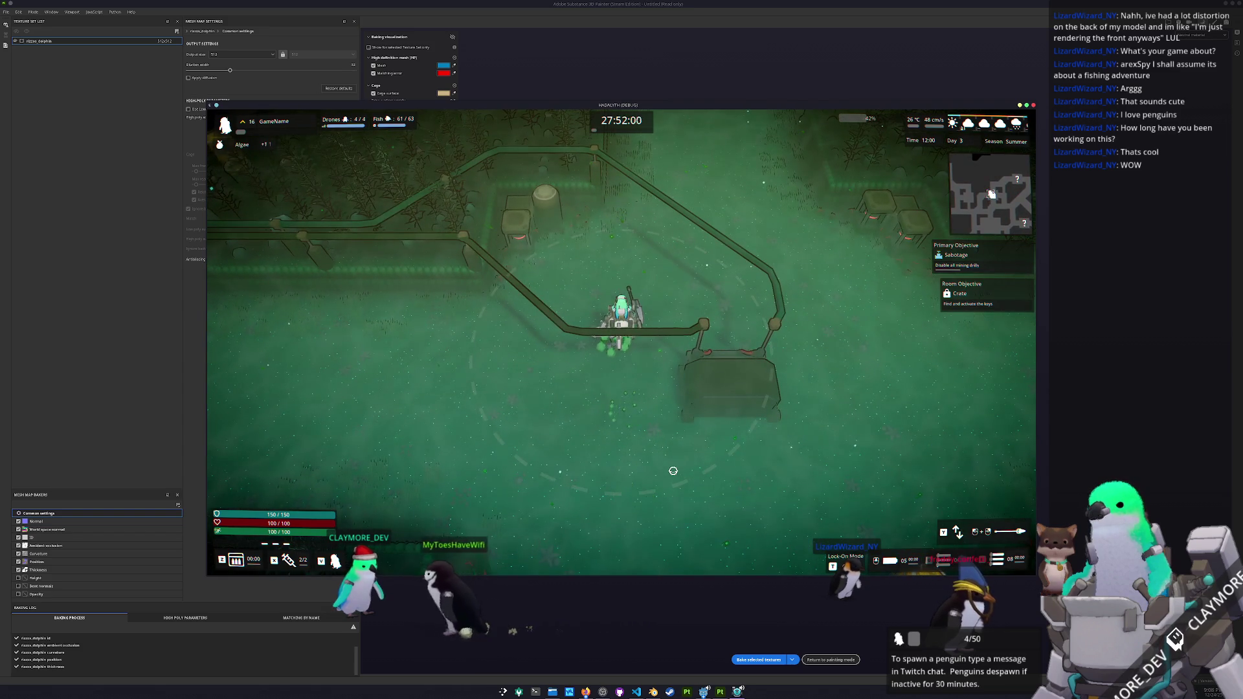
key("Tab")
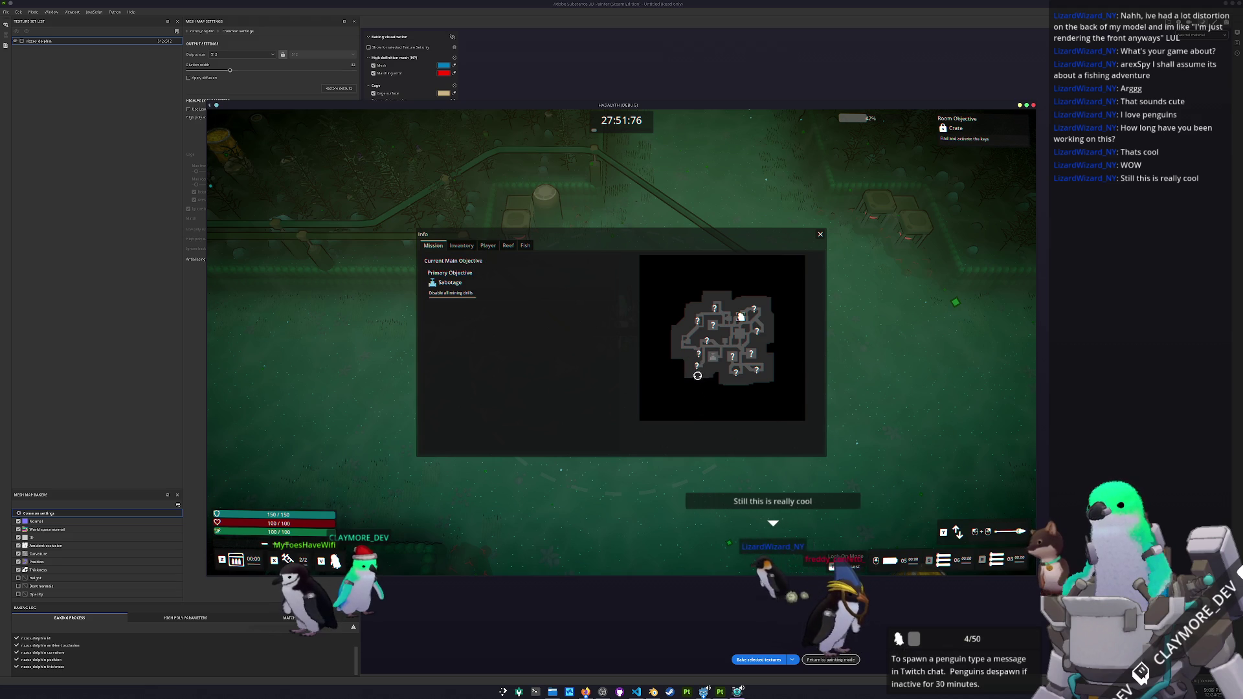
- Close the mission info and head to the radar dish room, firing at enemies
key("Escape")
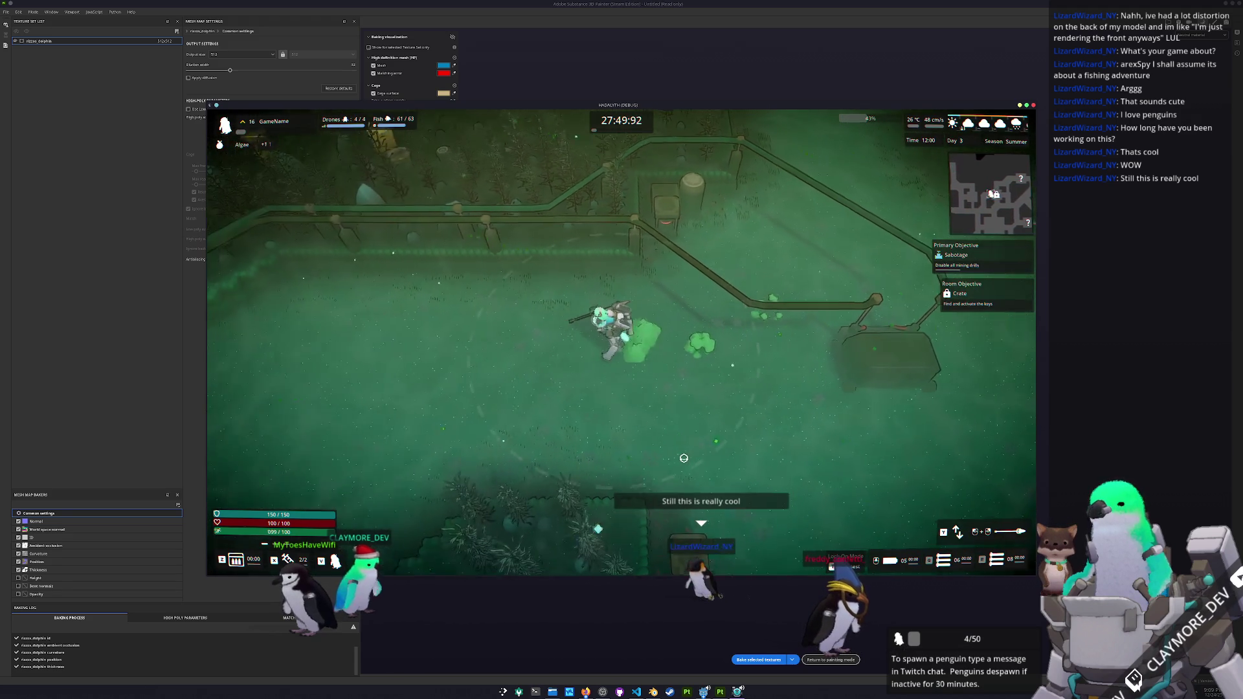
key("w")
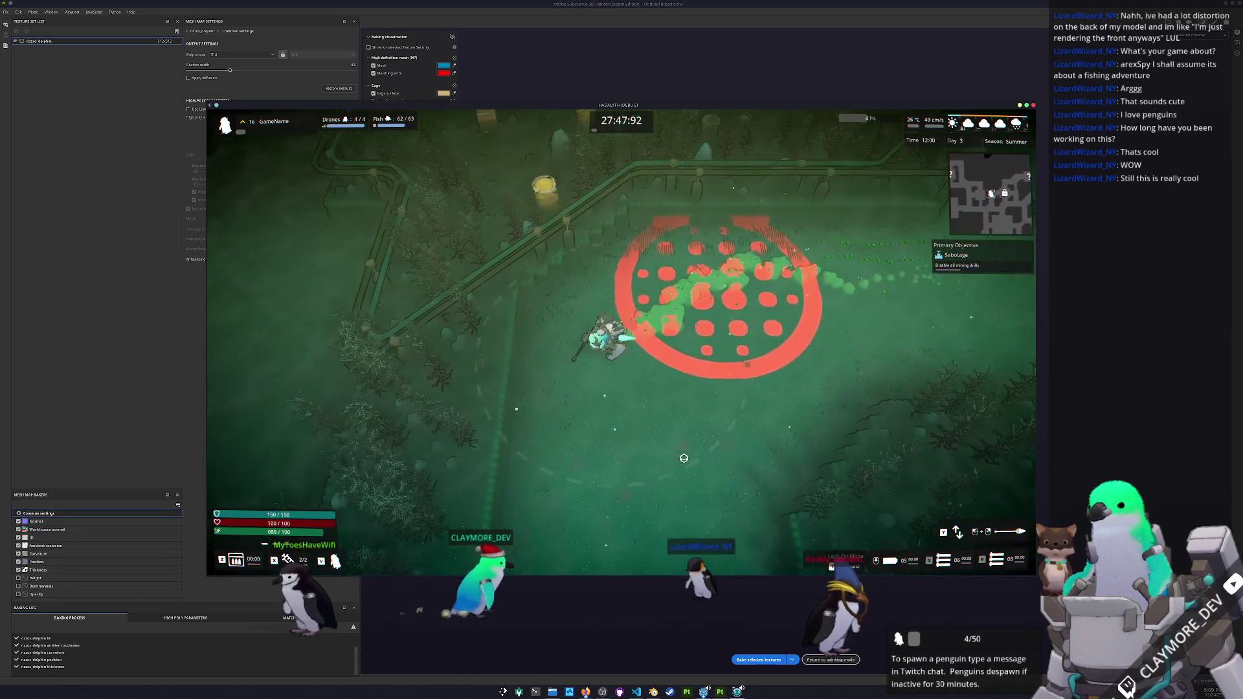
key("s")
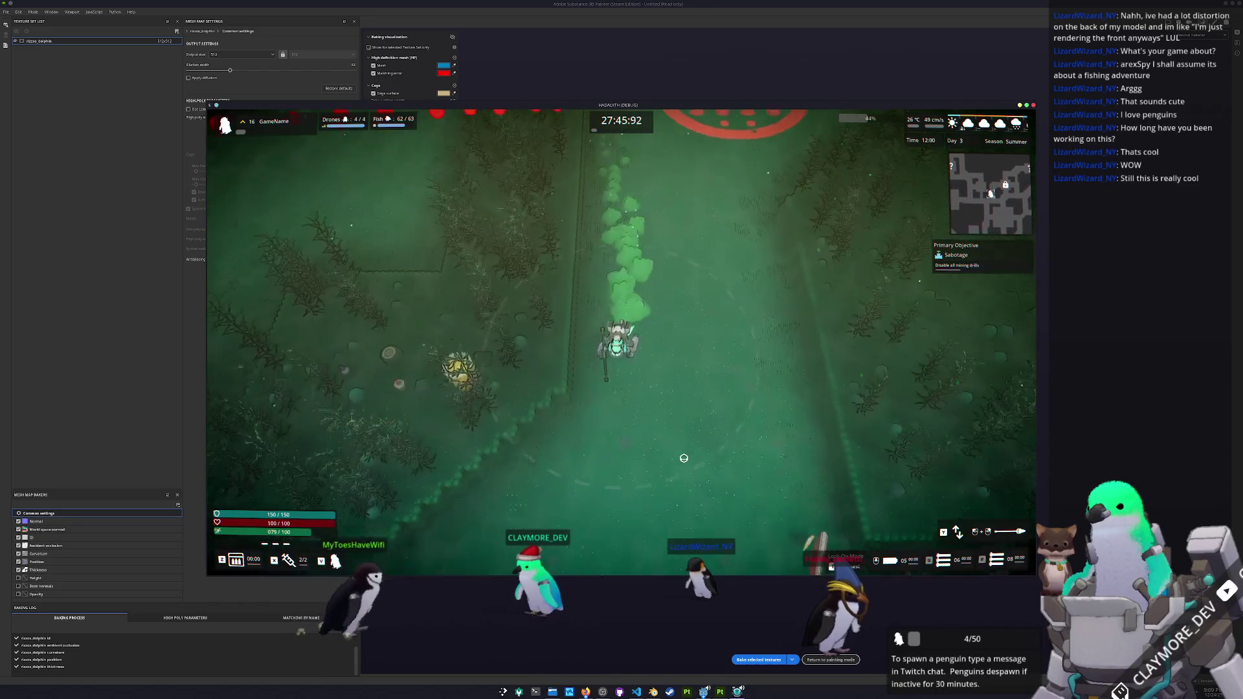
key("a")
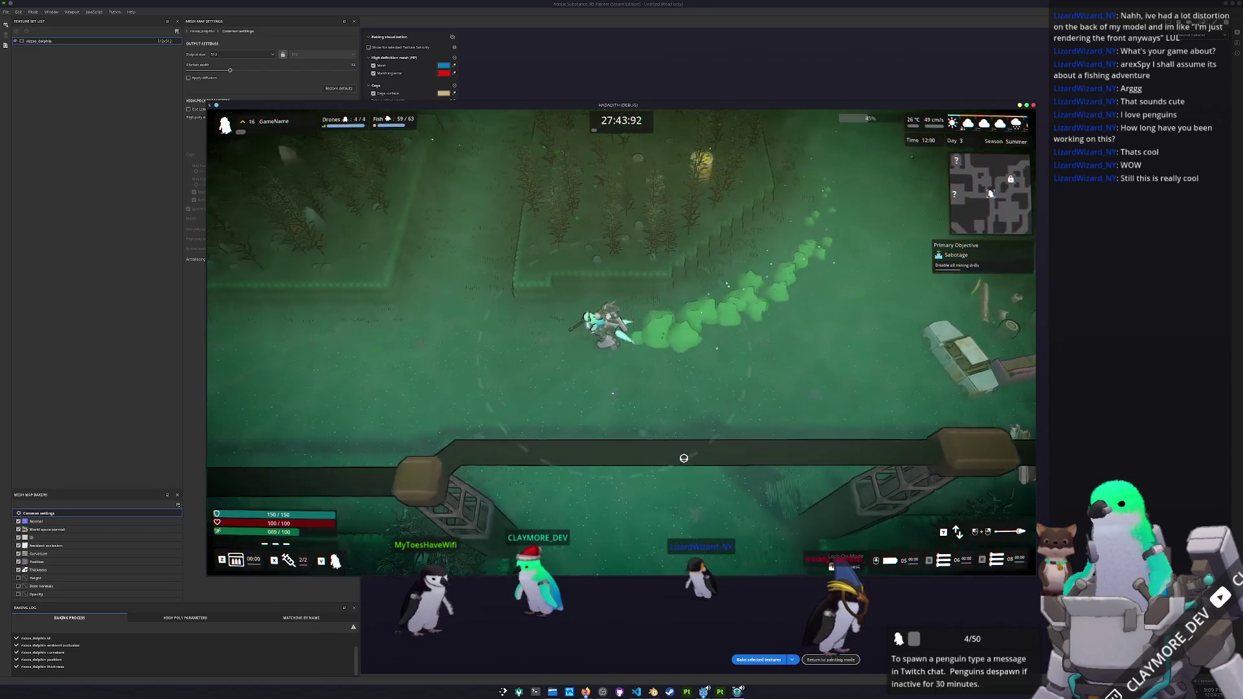
key("w")
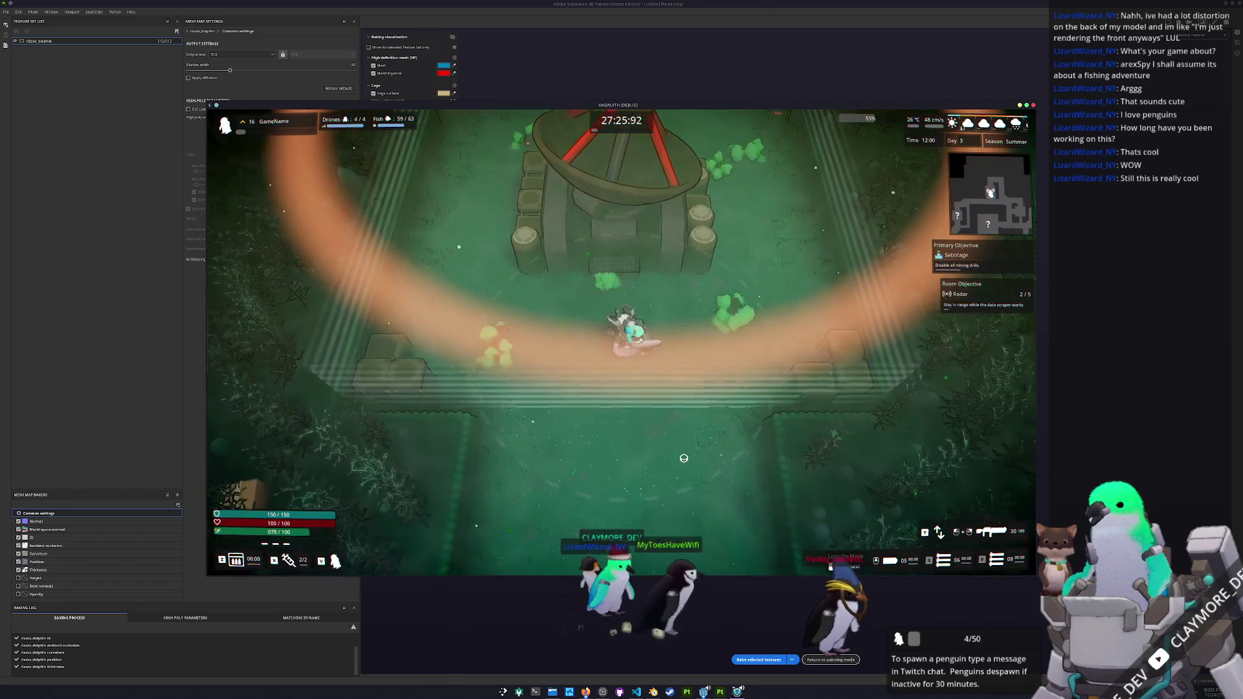
left_click(489, 381)
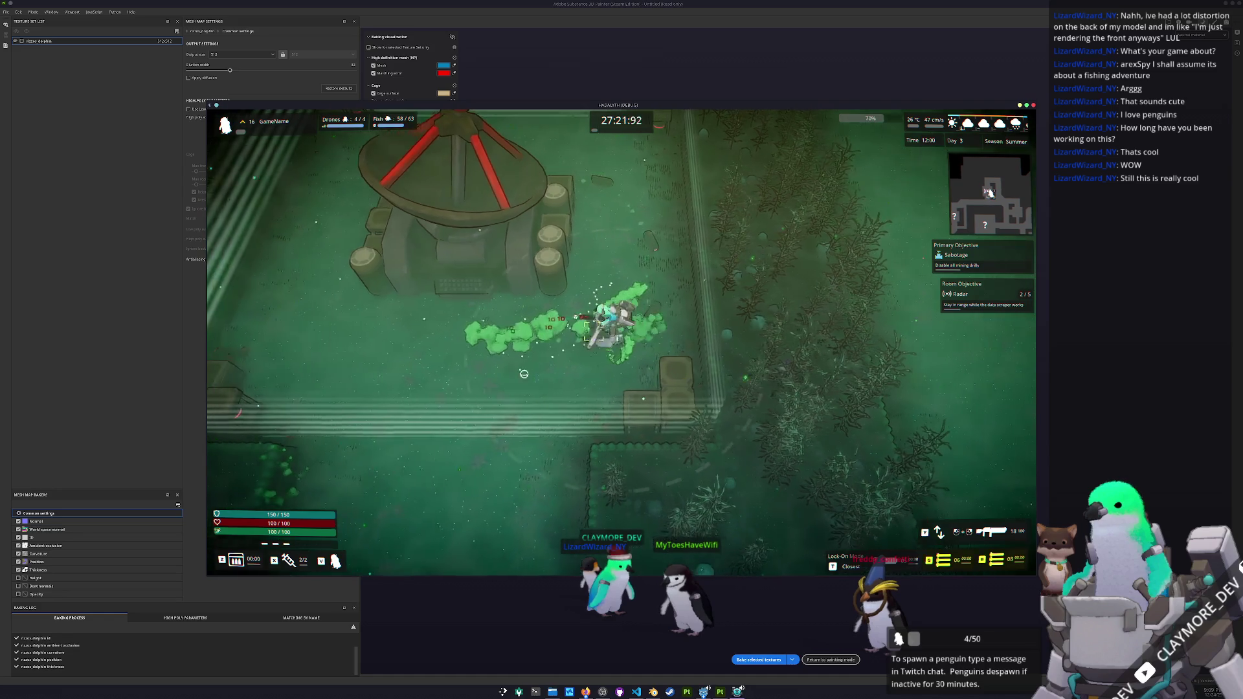
- Shoot at the enemies around the radar dish while moving right past it
left_click(823, 343)
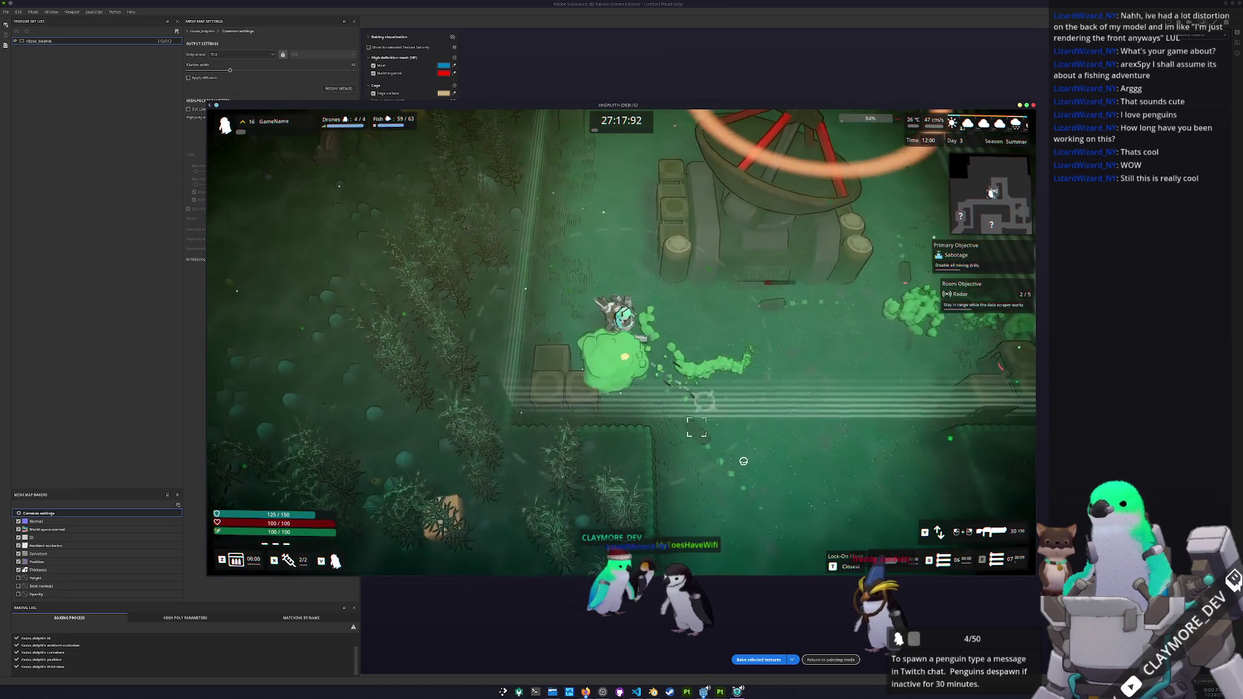
left_click(656, 459)
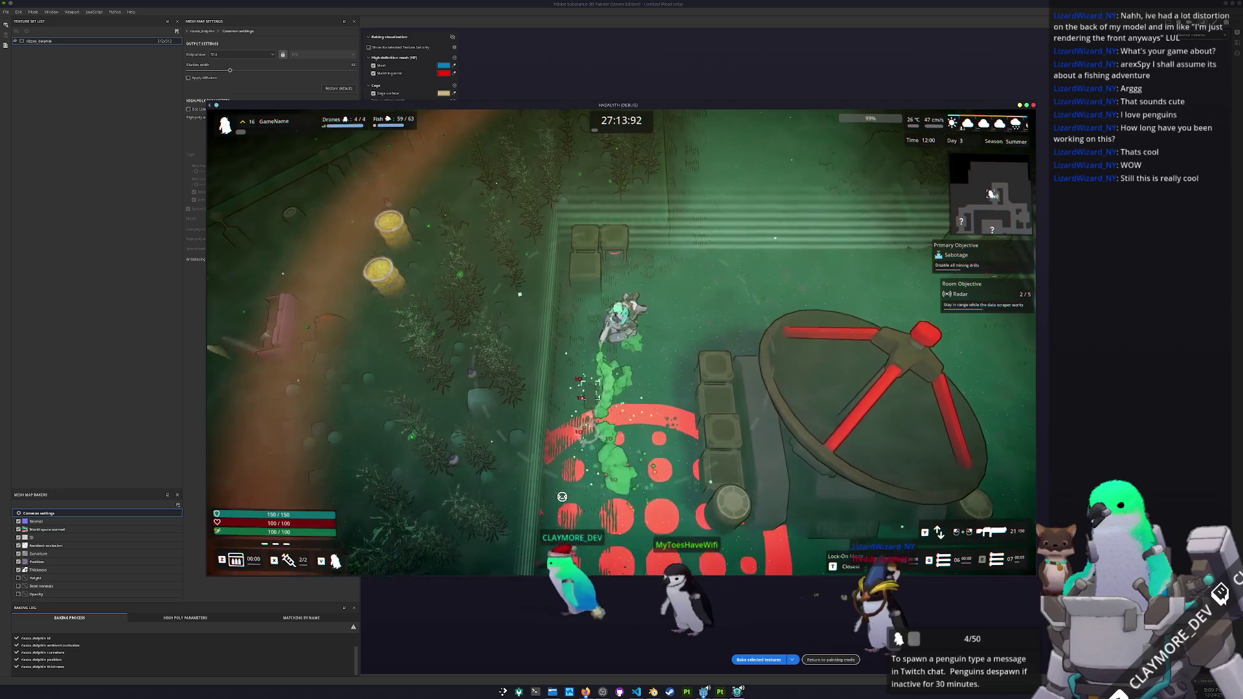
left_click(562, 497)
key("d")
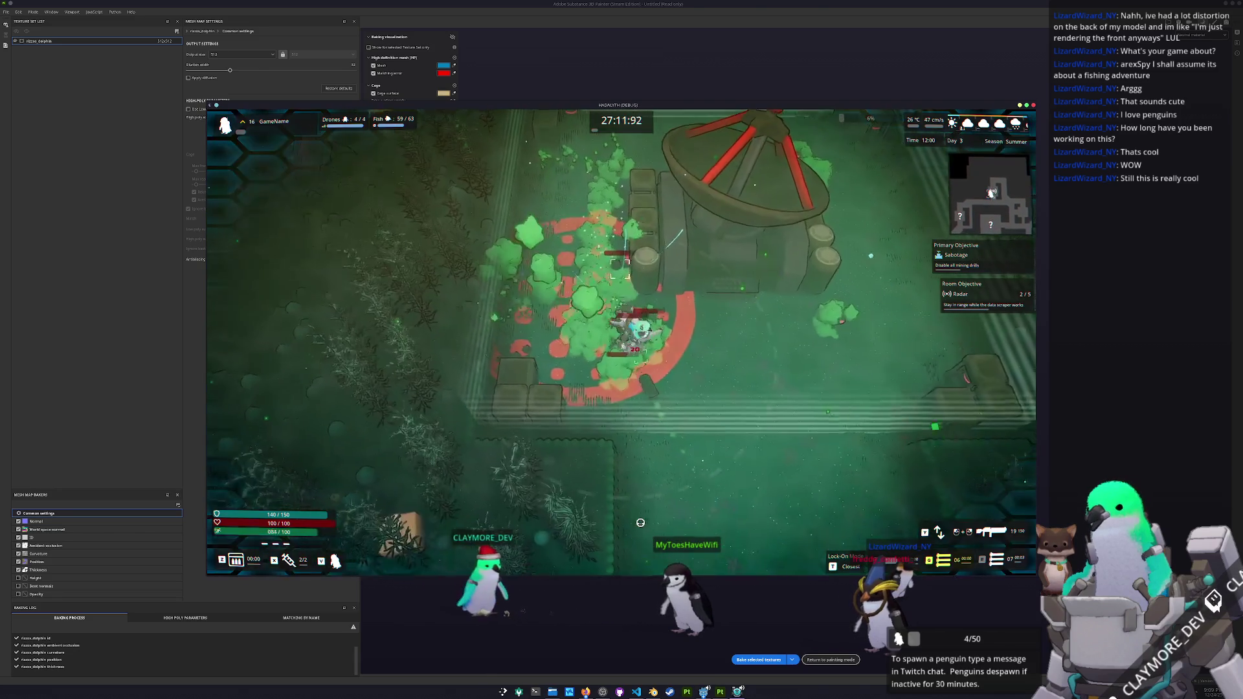
key("d")
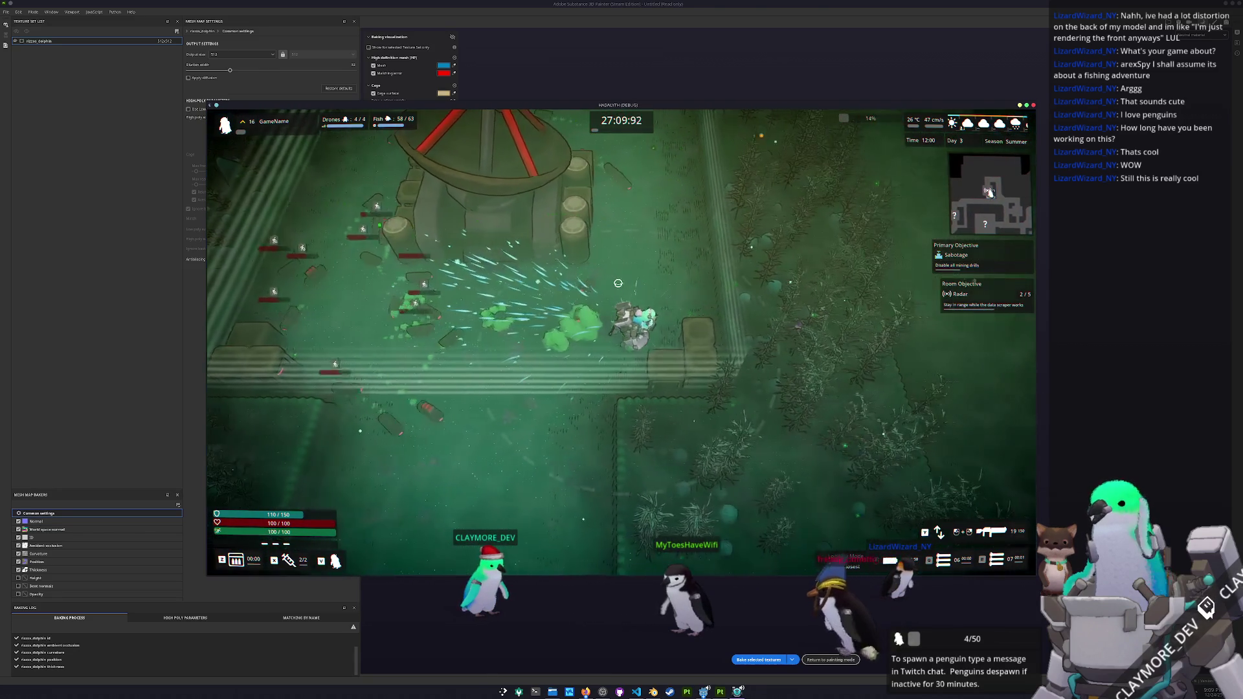
- Keep firing, reload, and move around the dish until health runs critically low
left_click(578, 241)
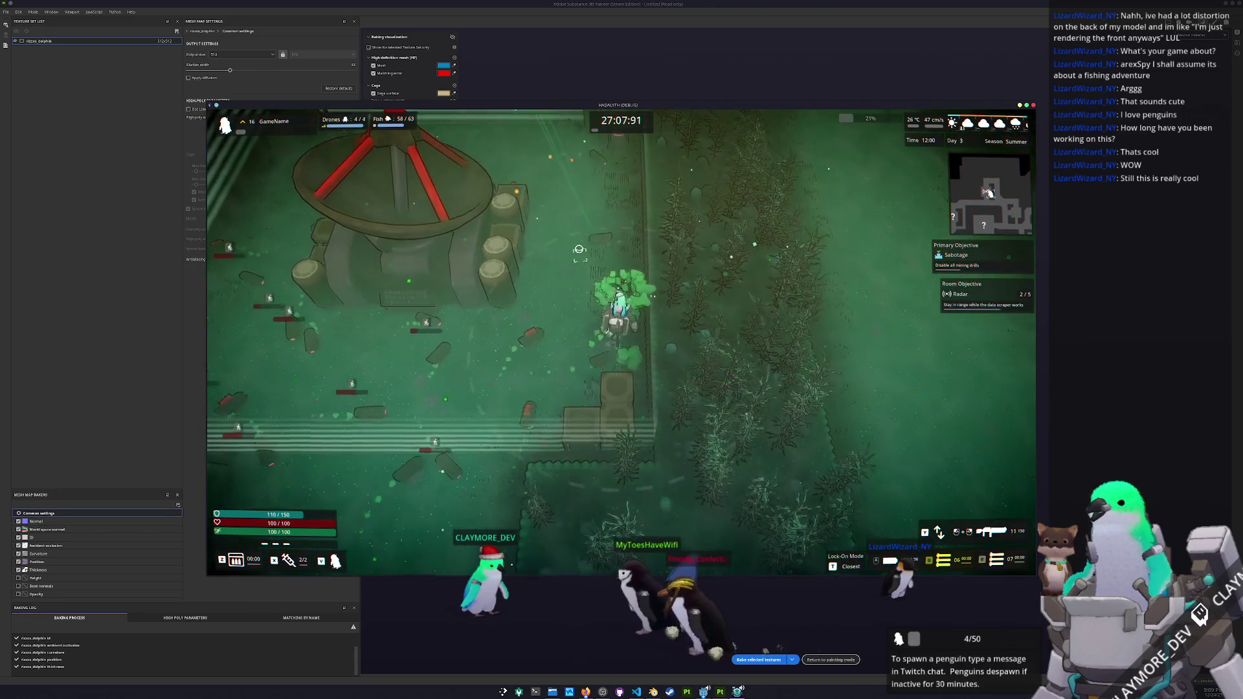
key("w")
left_click(573, 429)
key("a")
key("r")
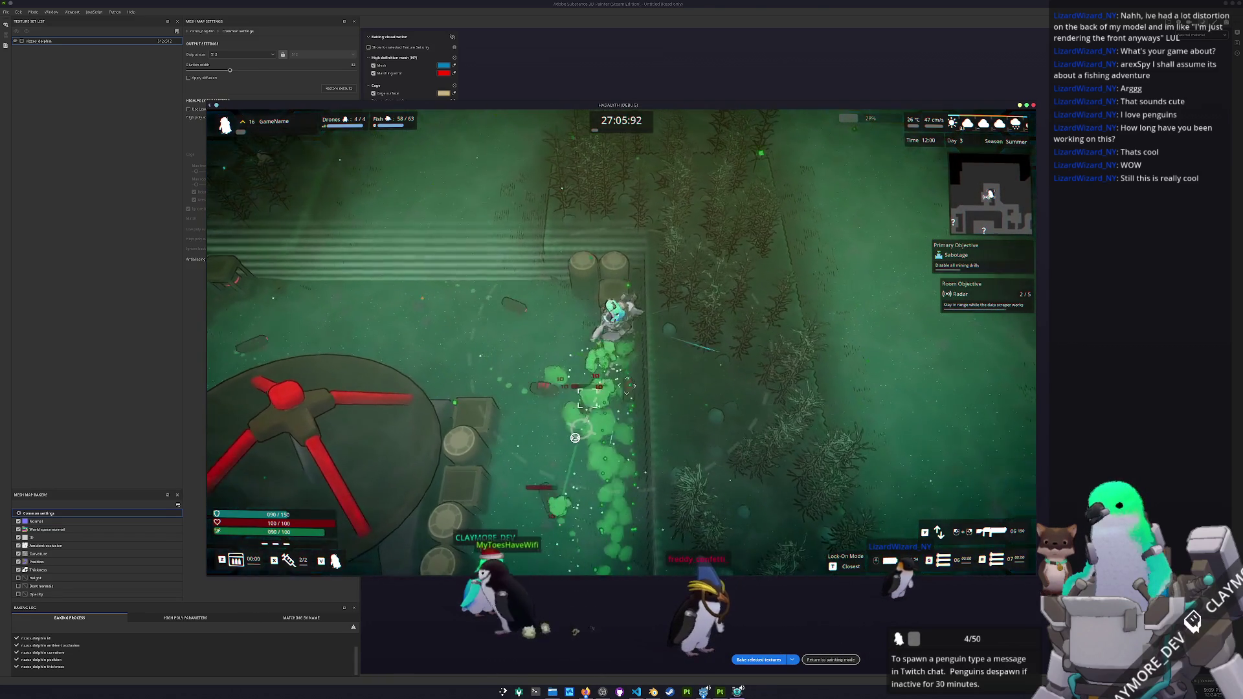
key("a")
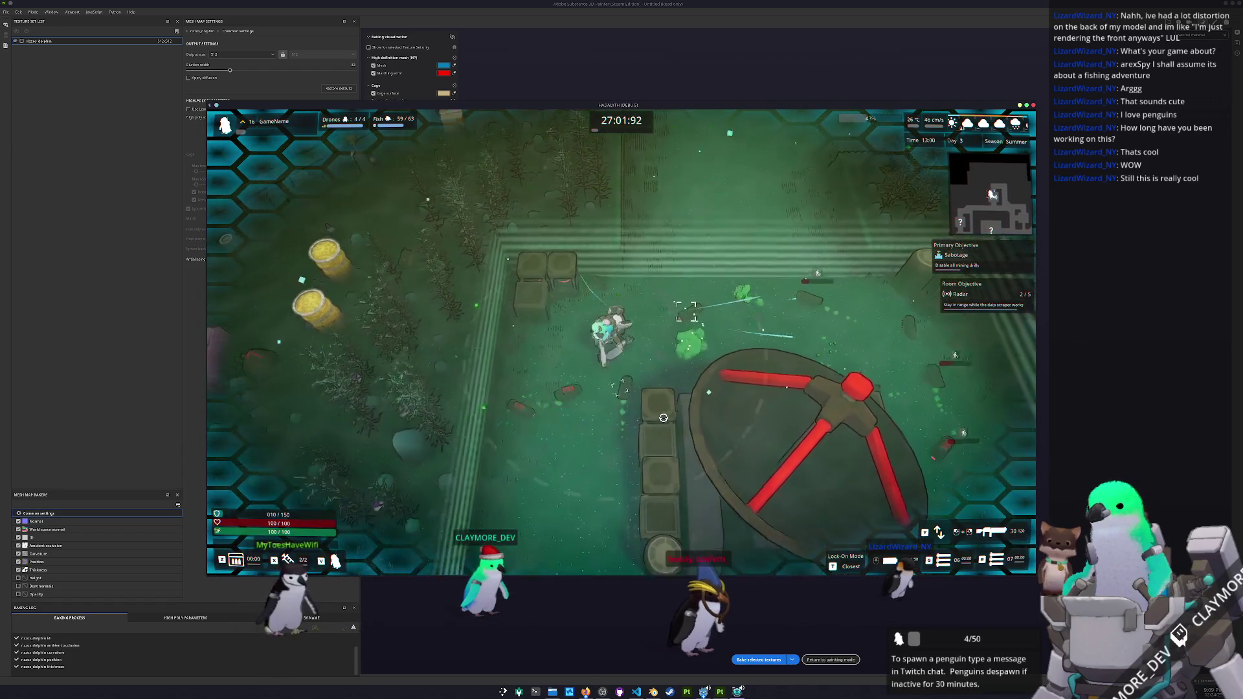
key("s")
key("d")
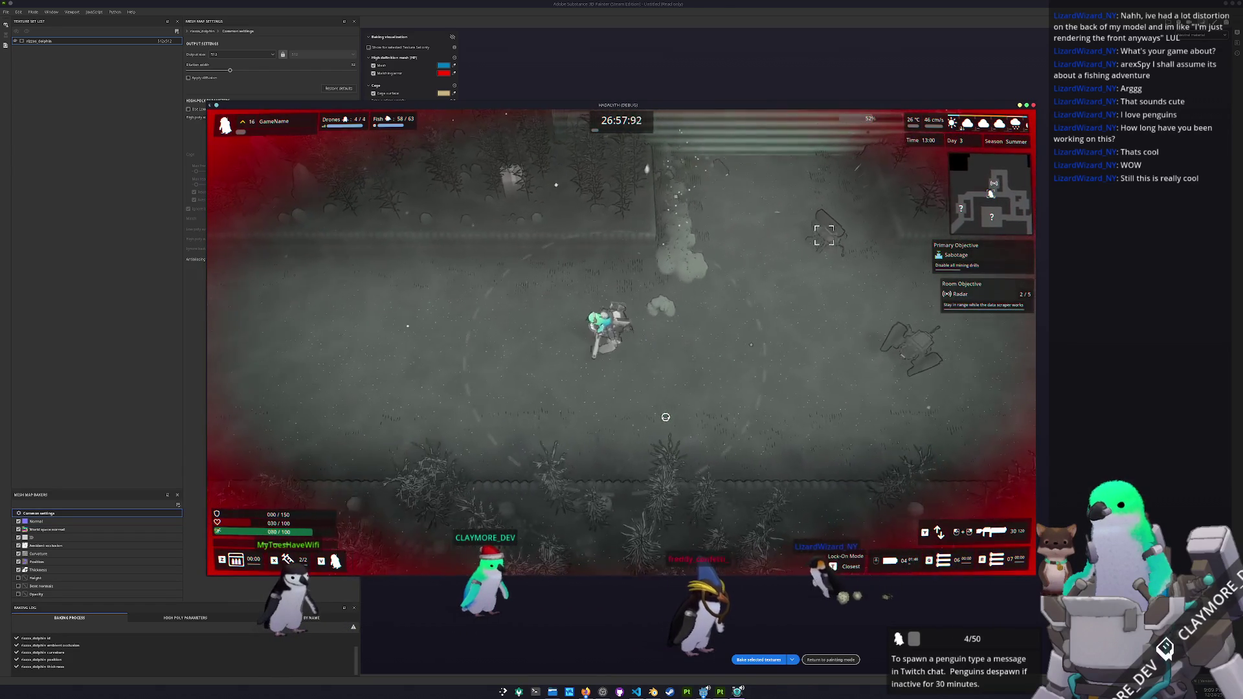
- Dodge around the radar area, moving up-left away from the blast
key("s")
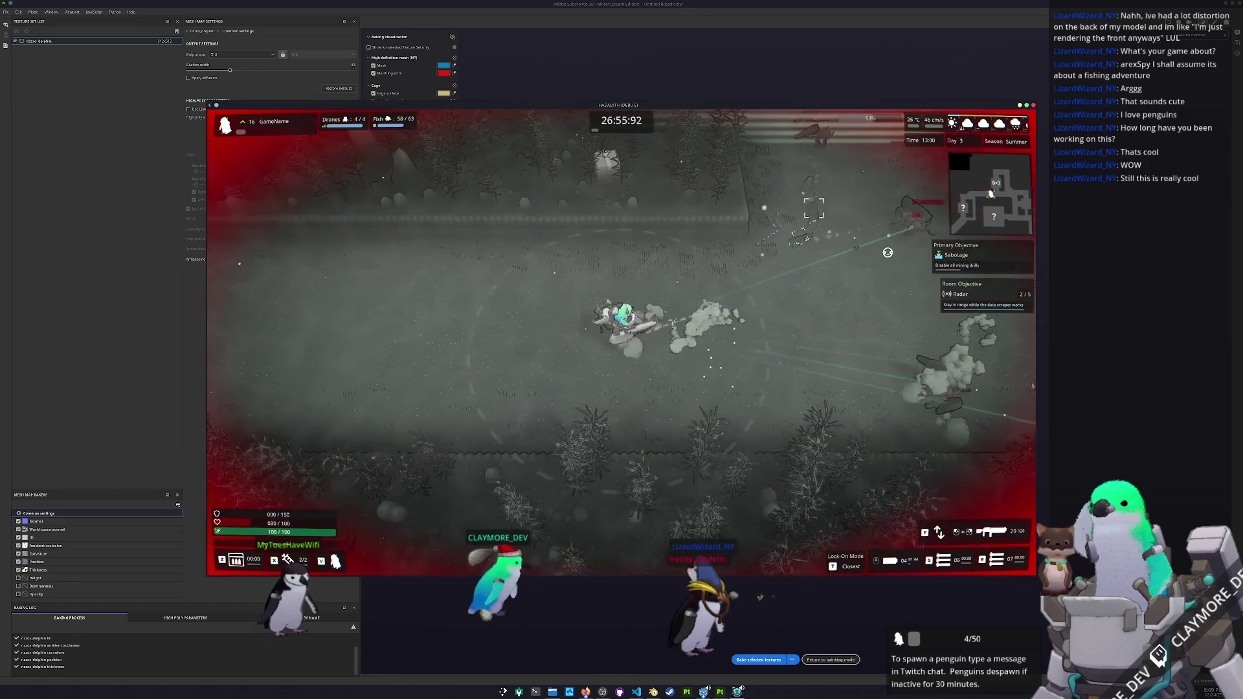
key("s")
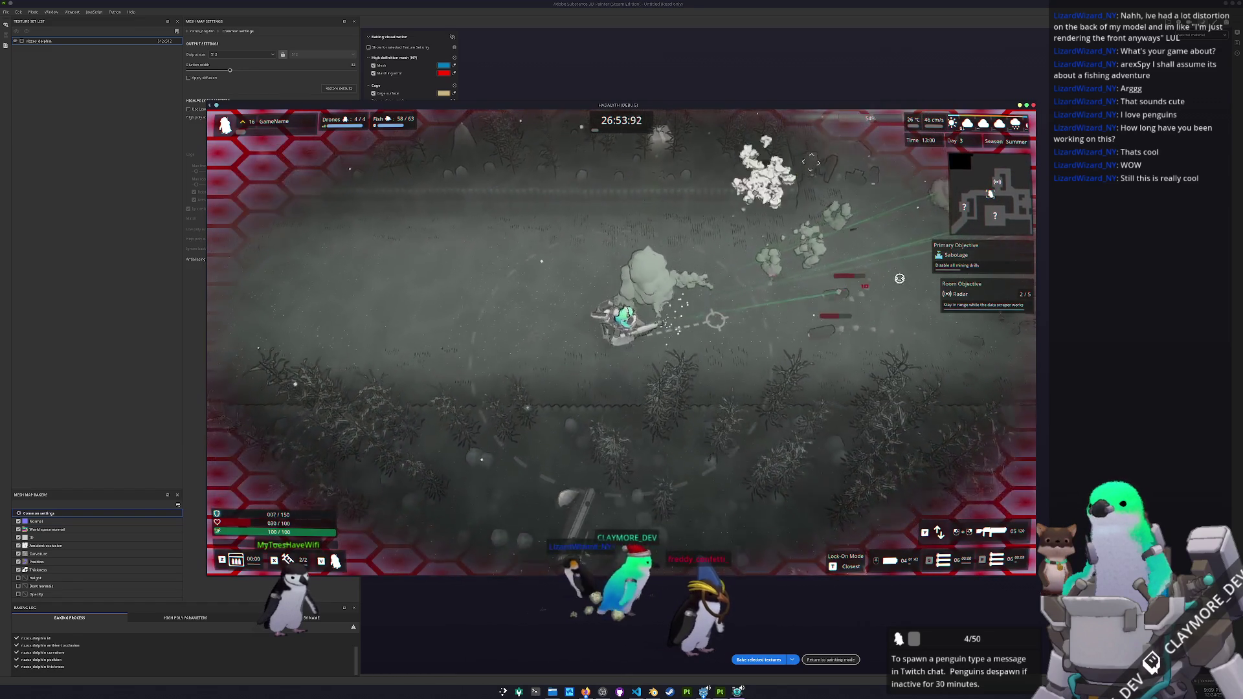
key("w")
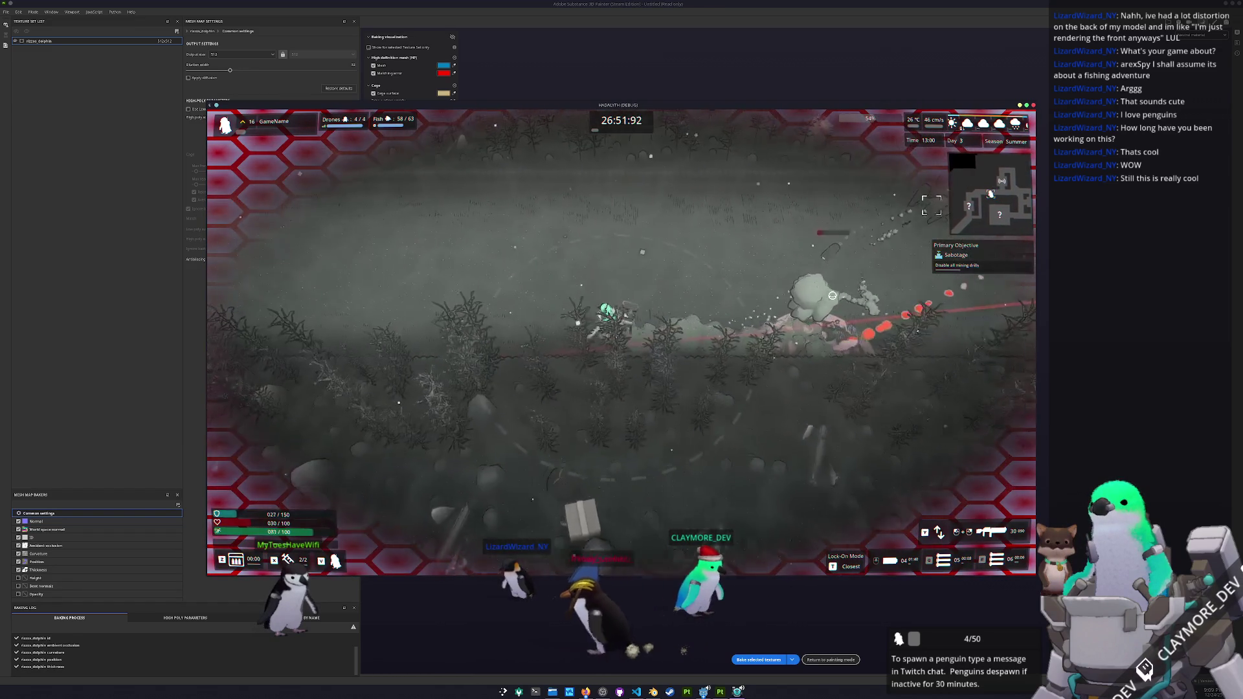
key("s")
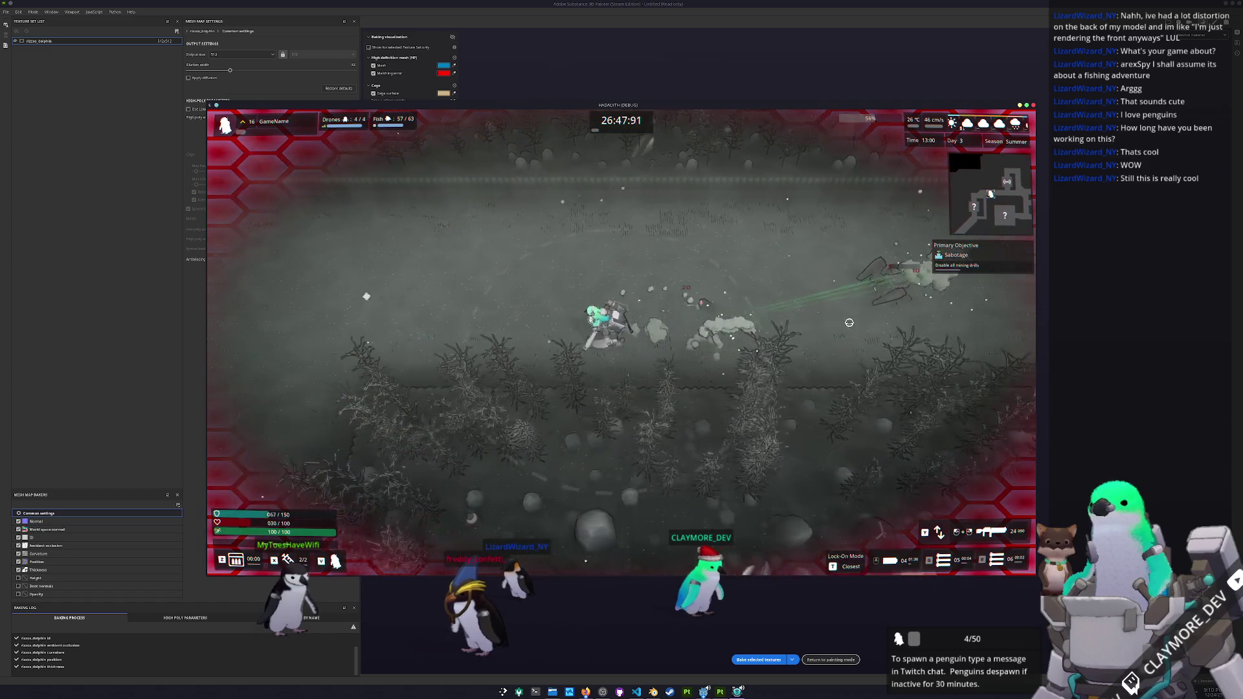
key("w")
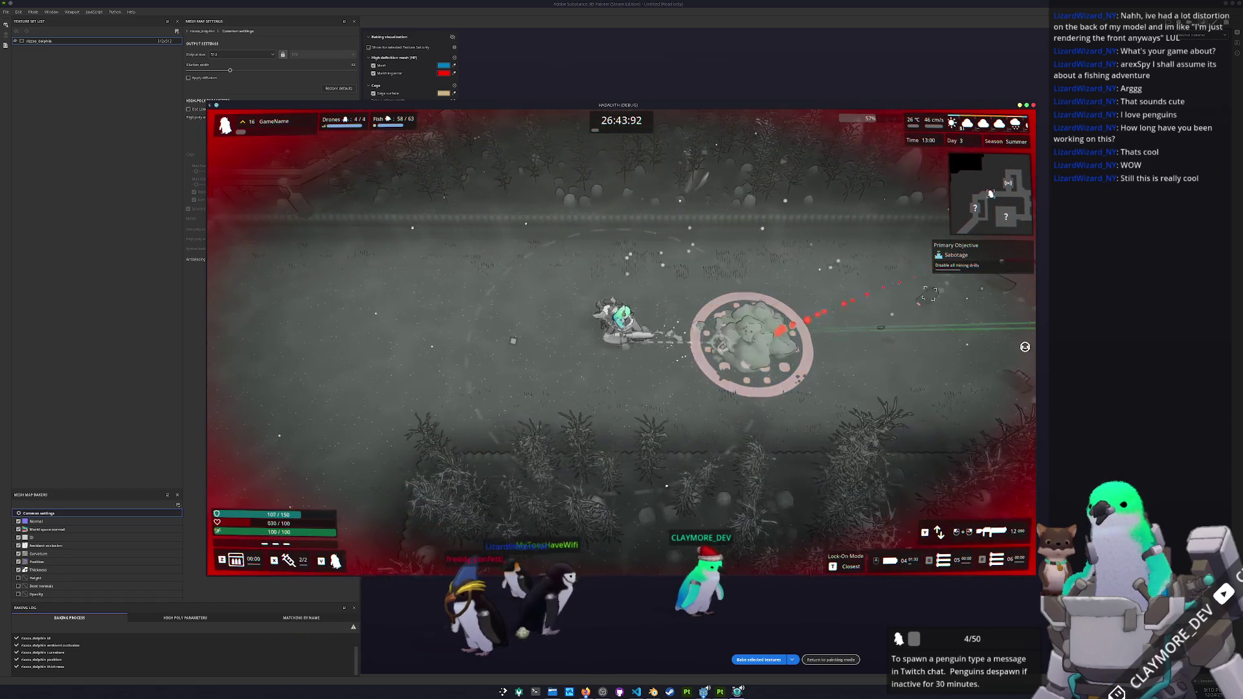
key("d")
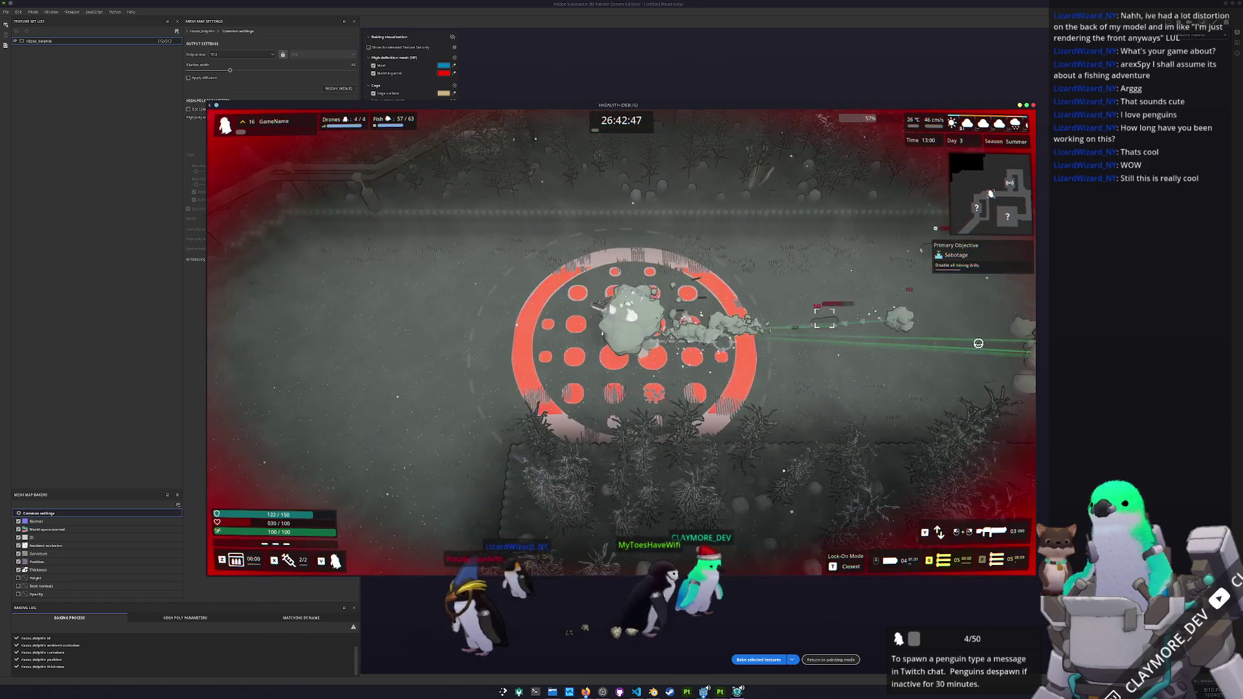
key("a")
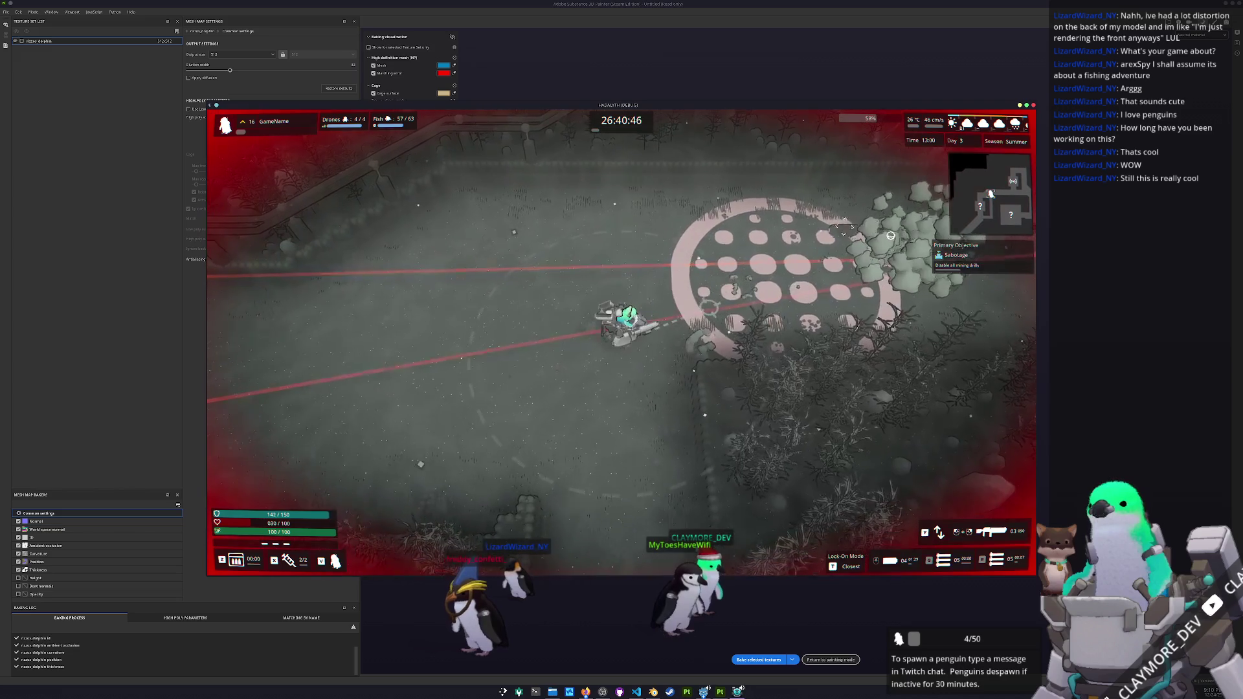
key("w")
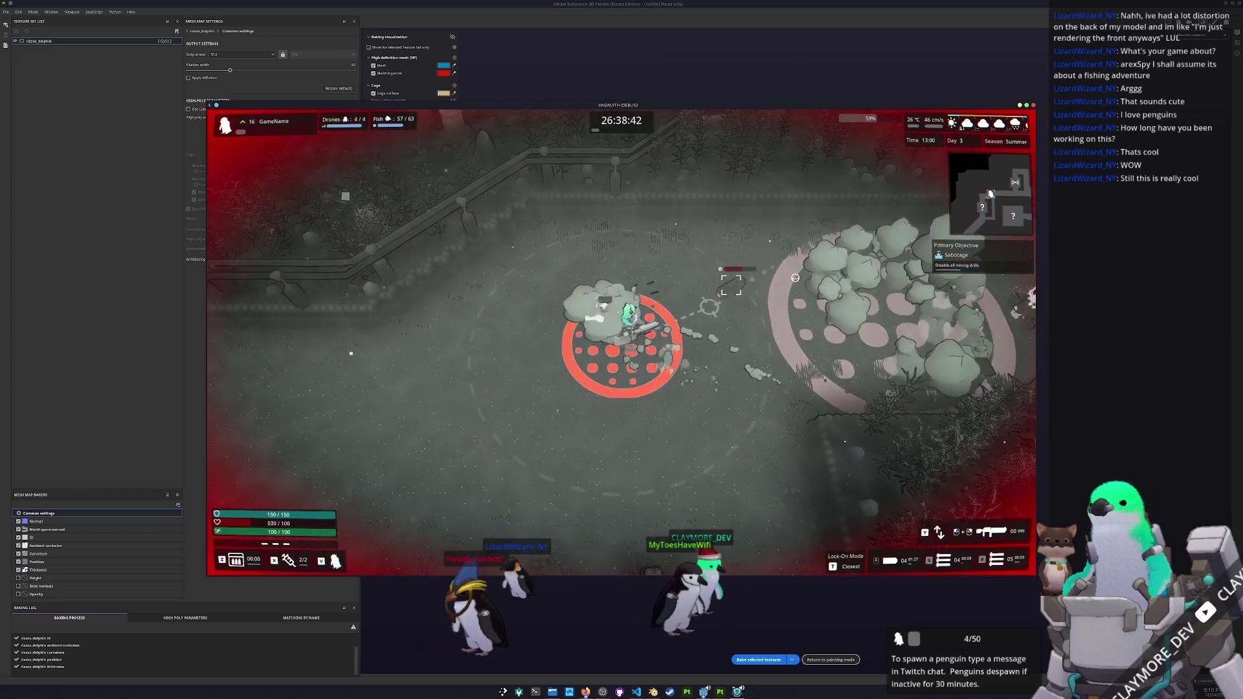
key("a")
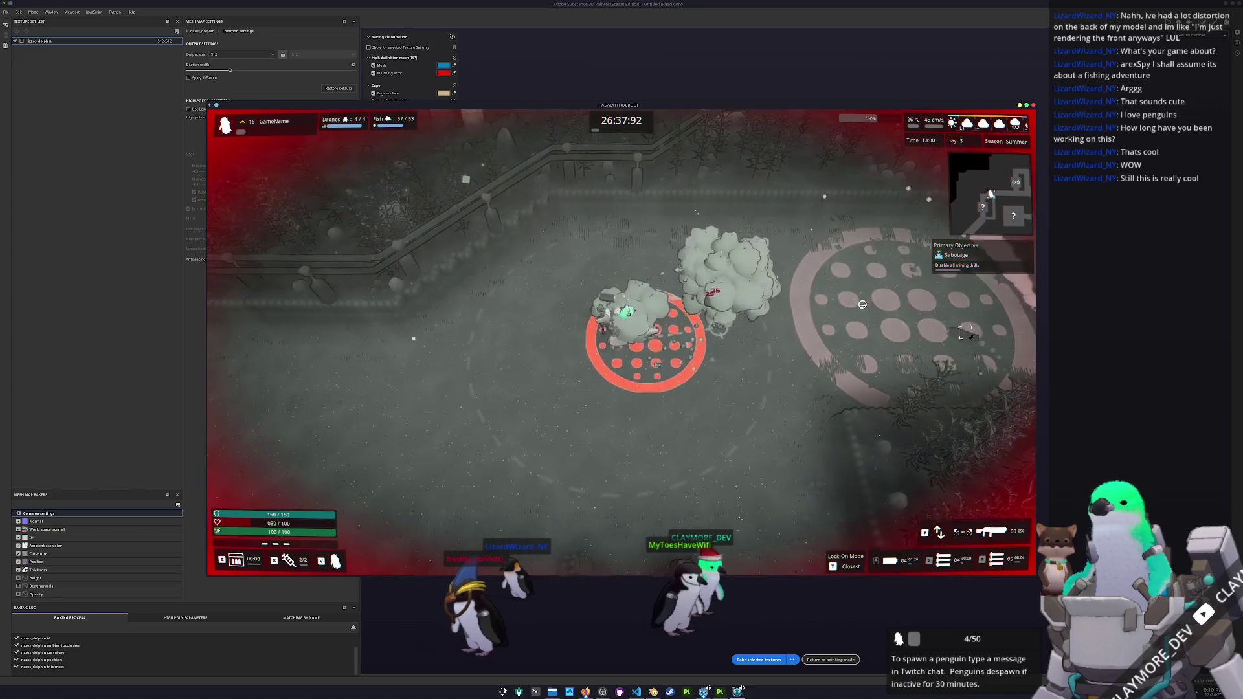
key("a")
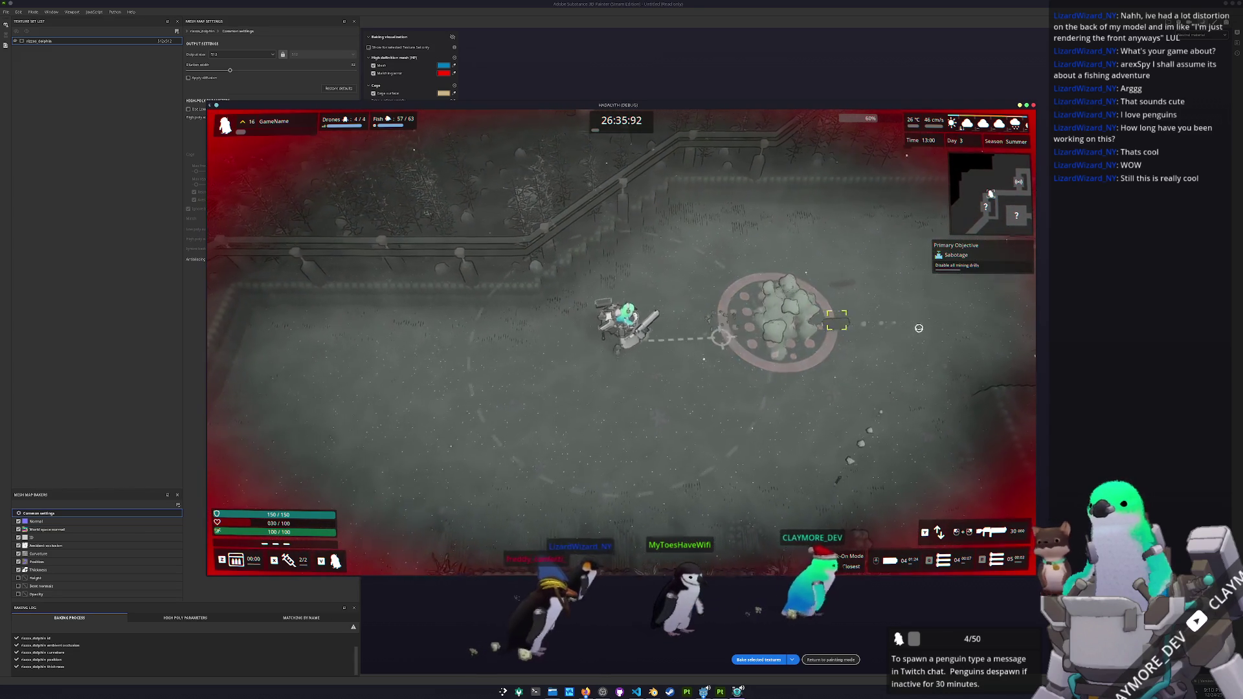
- Fire on the surrounding enemies while moving, reloading mid-fight
left_click(798, 321)
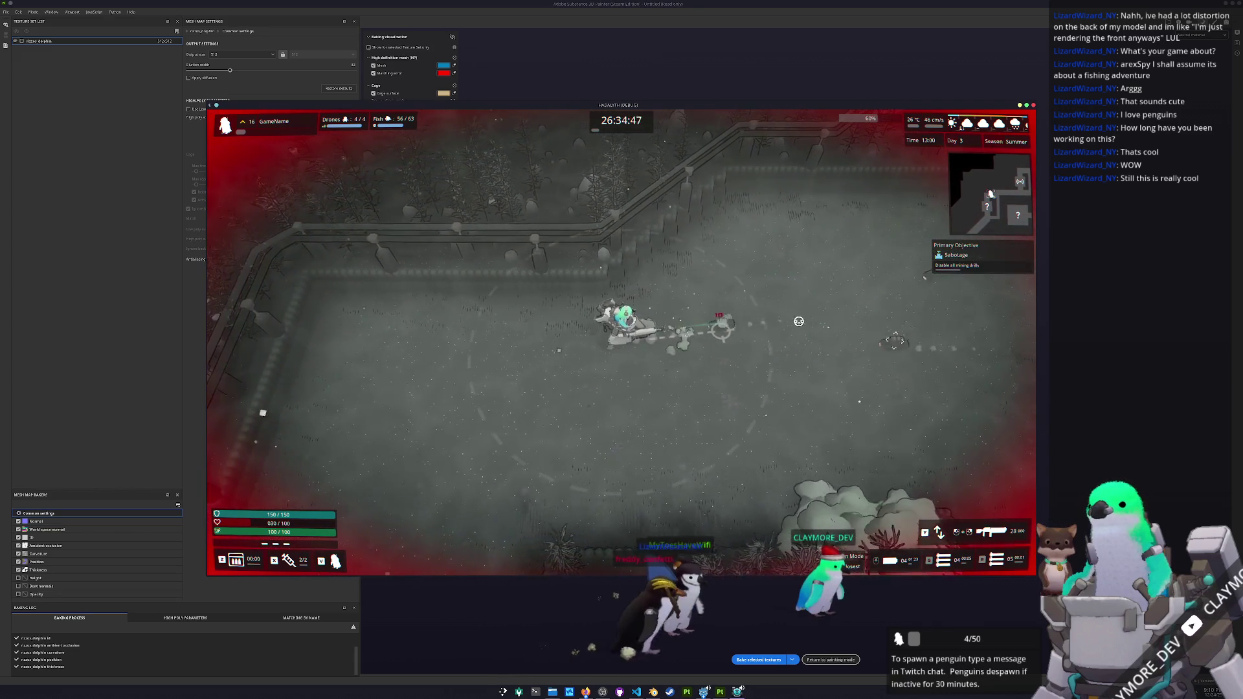
key("a")
left_click(798, 321)
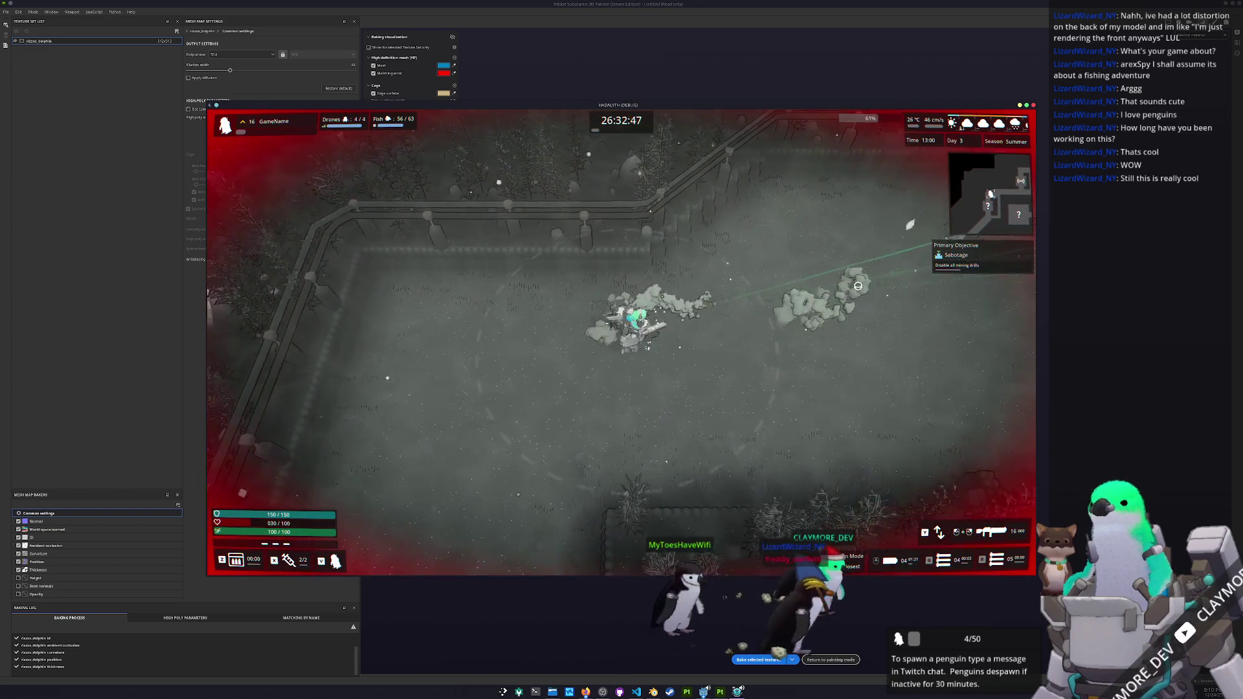
key("w")
left_click(858, 286)
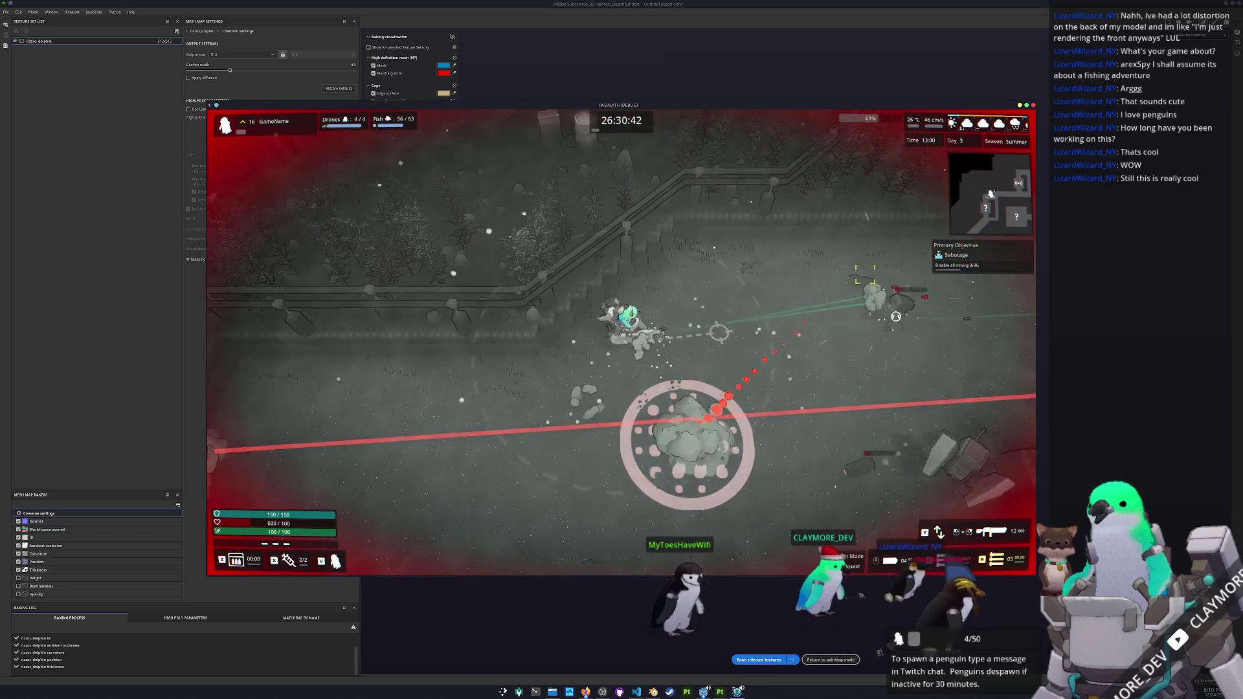
key("w")
left_click(895, 316)
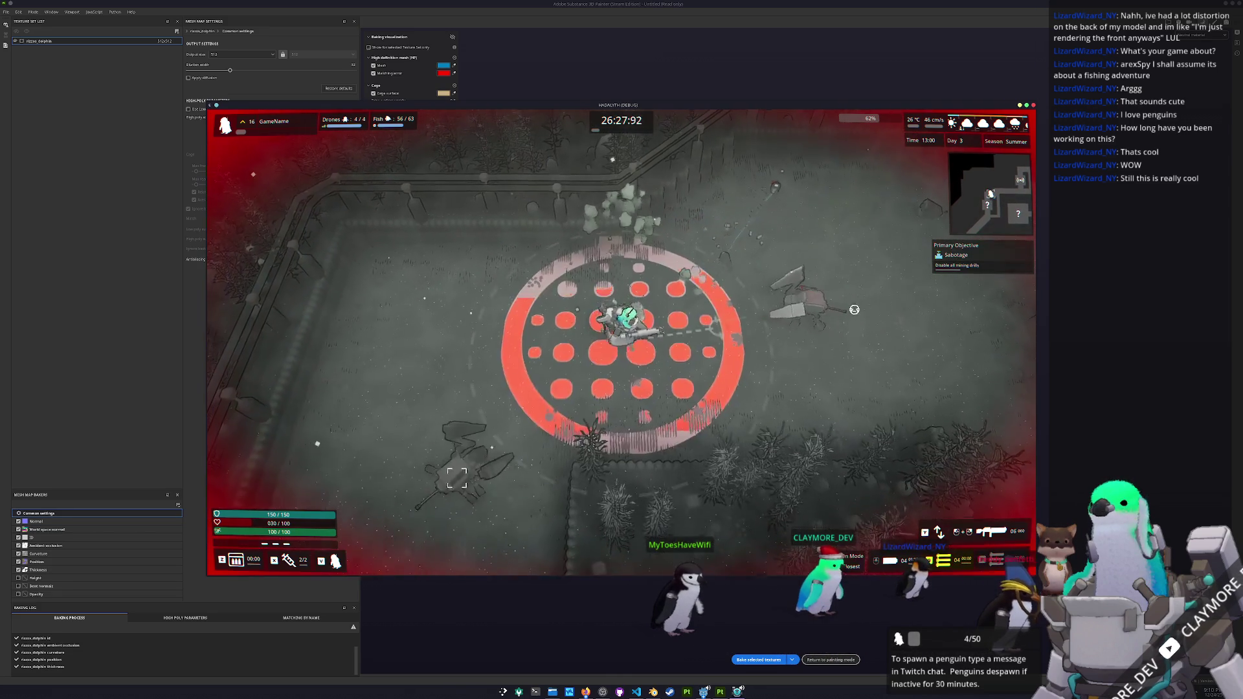
key("d")
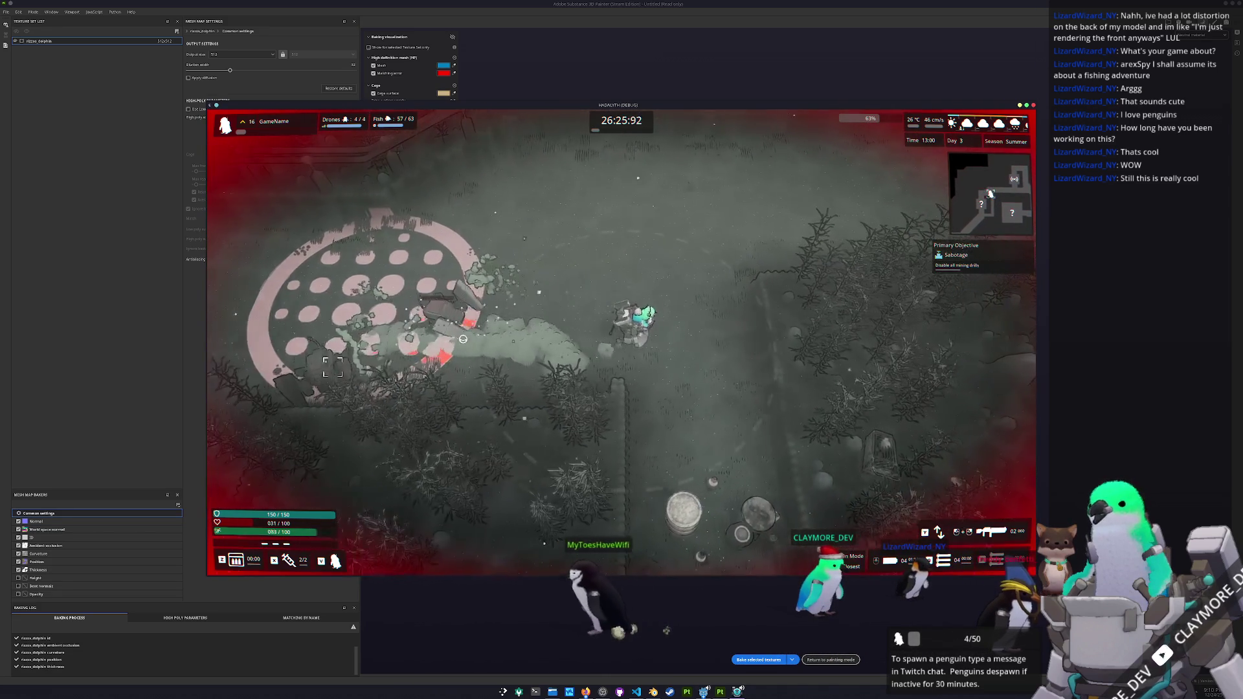
key("r")
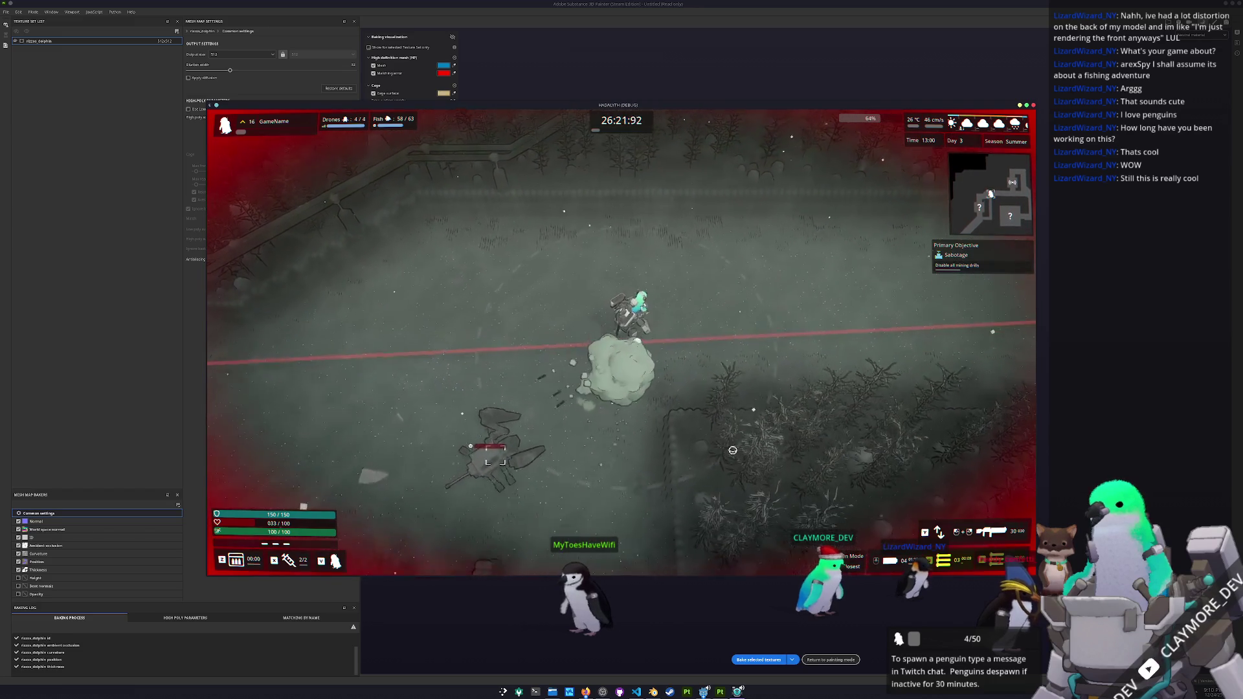
key("w")
left_click(412, 453)
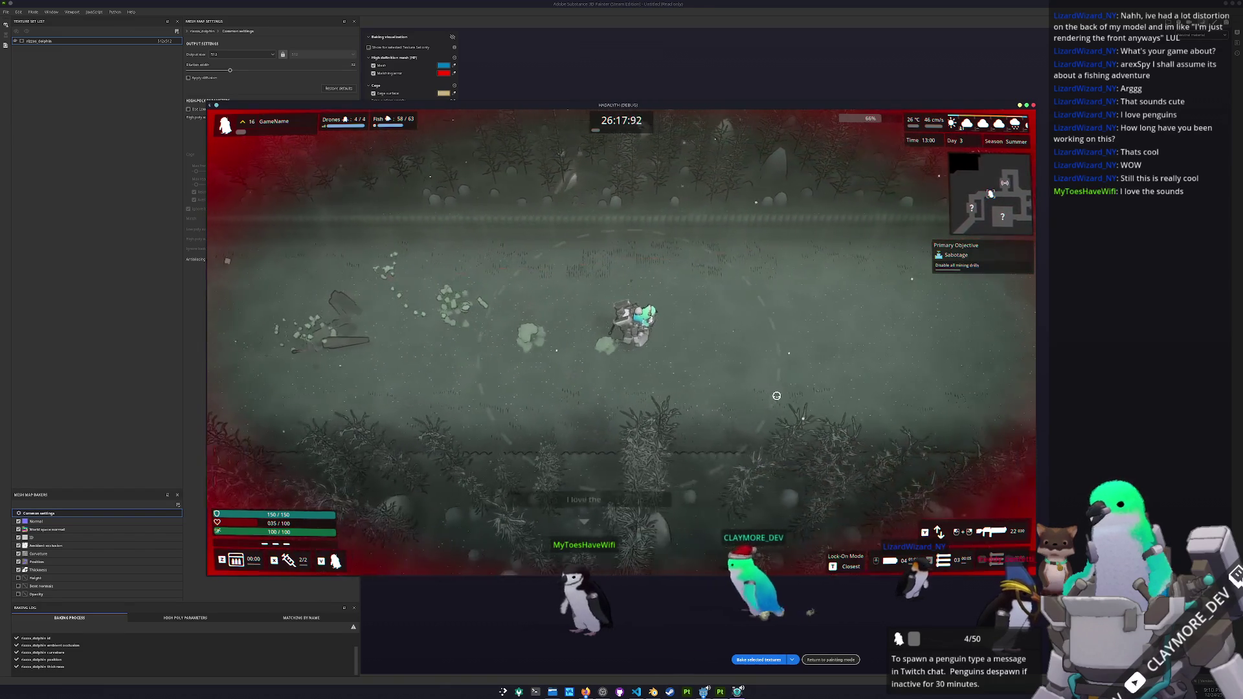
- Move through the next areas up toward the drill and its drone
key("d")
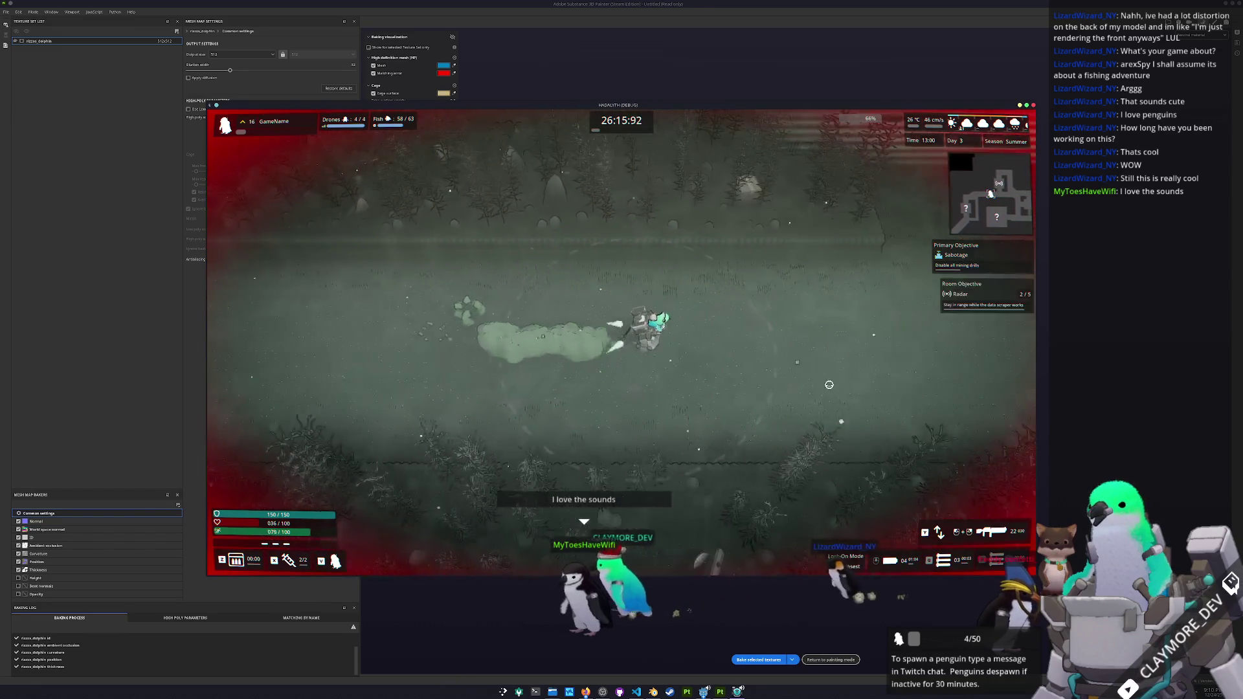
key("s")
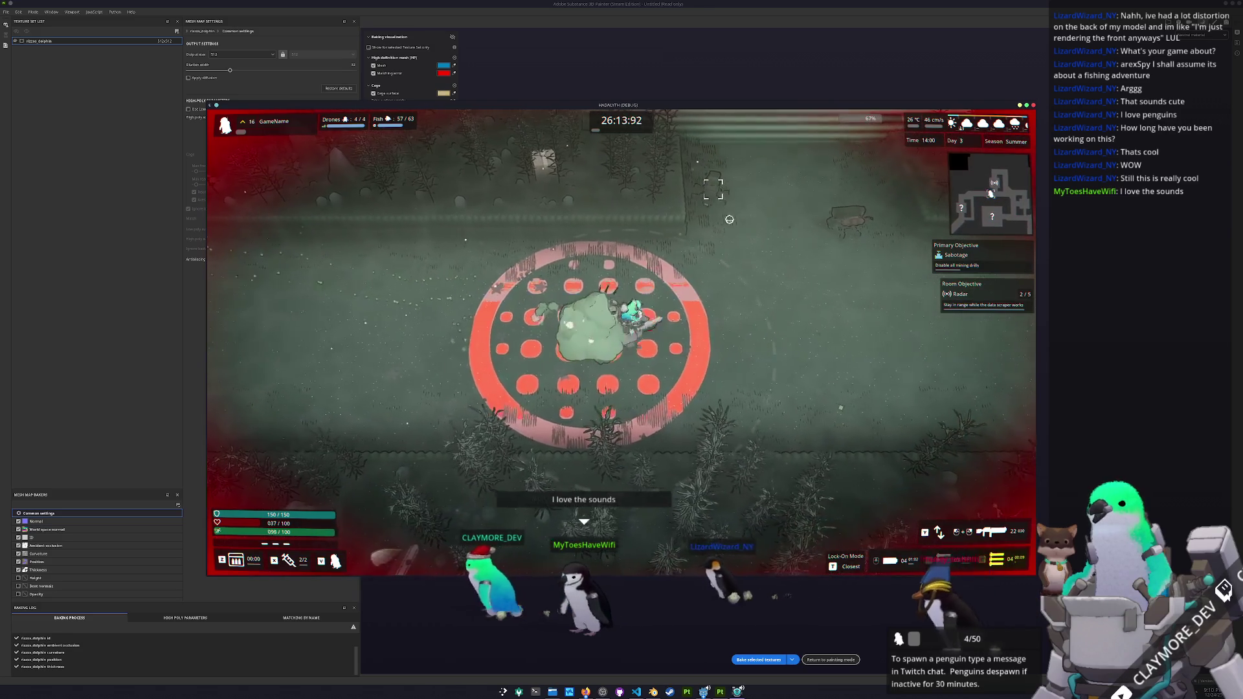
key("s")
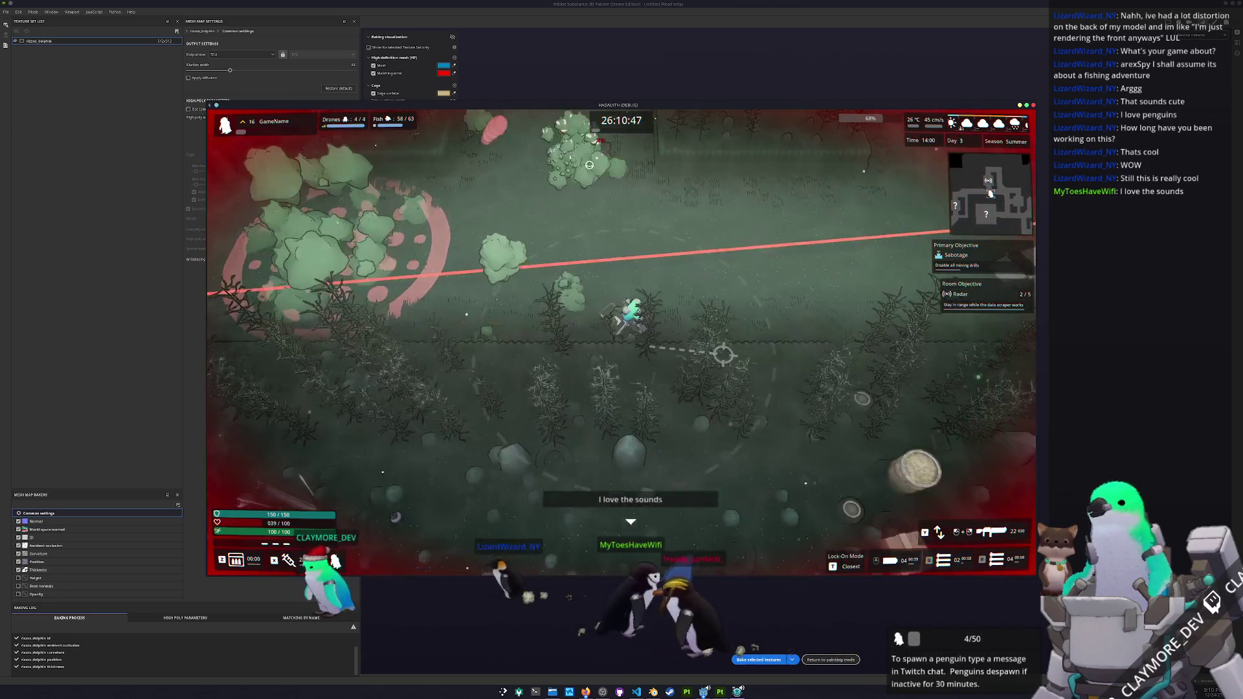
key("w")
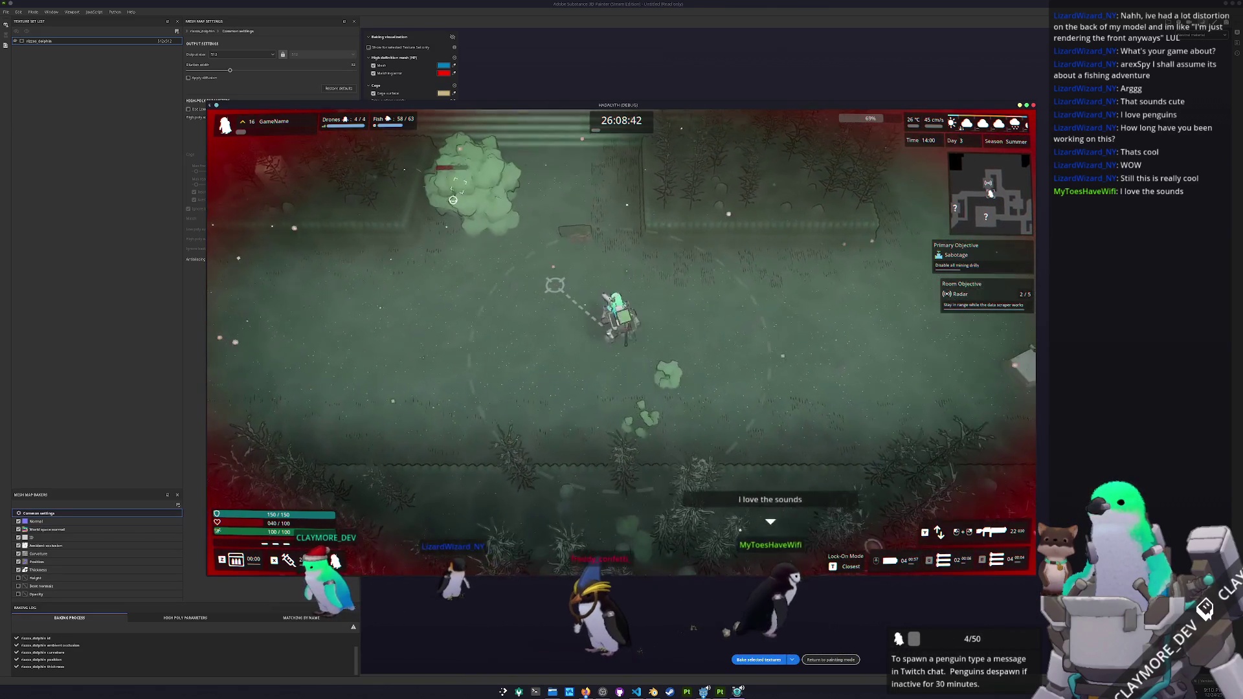
key("w")
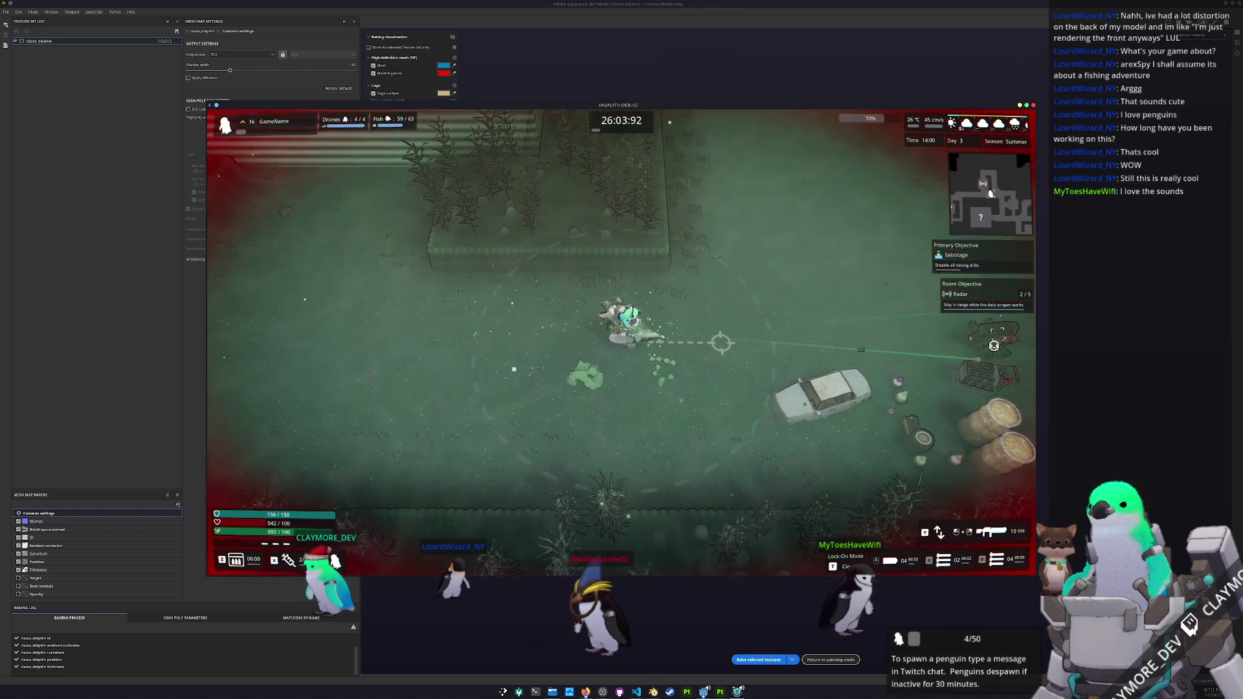
key("a")
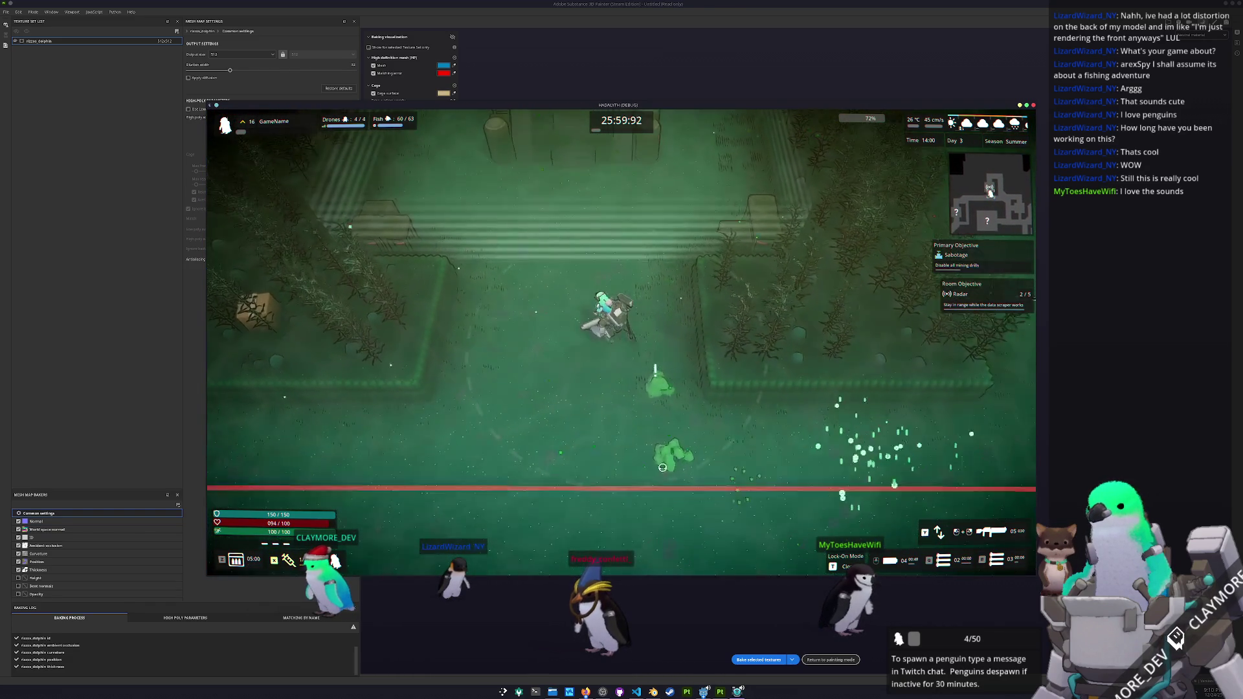
key("w")
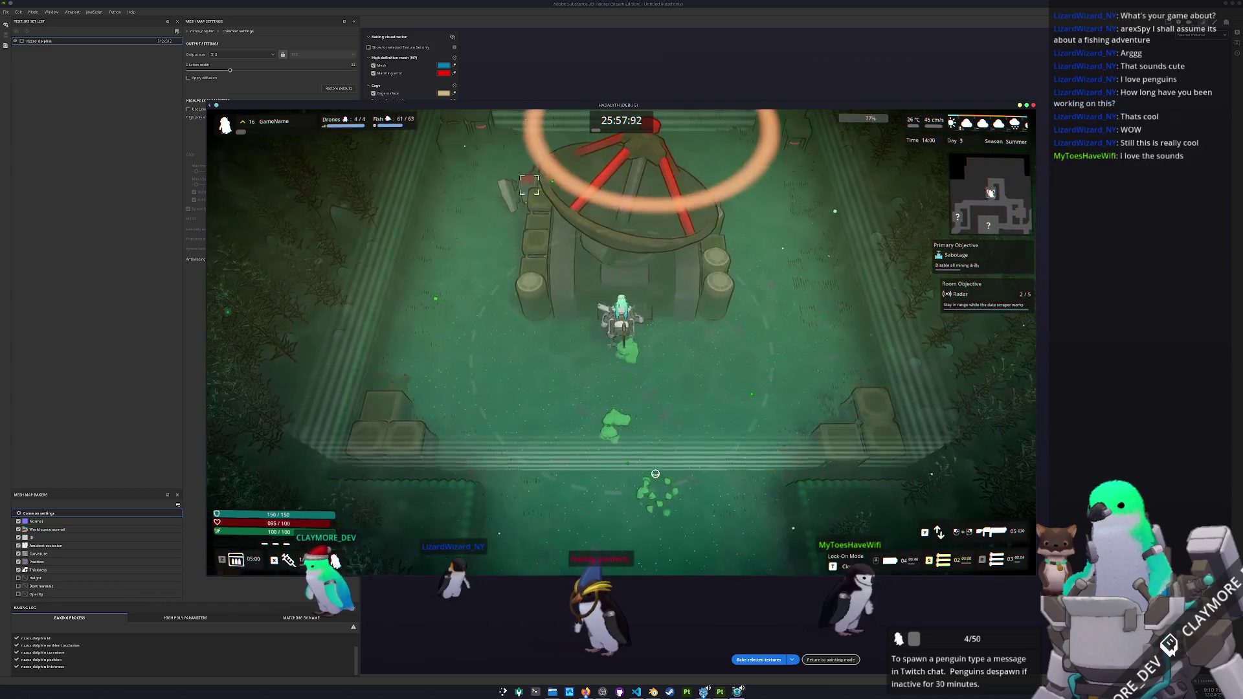
key("a")
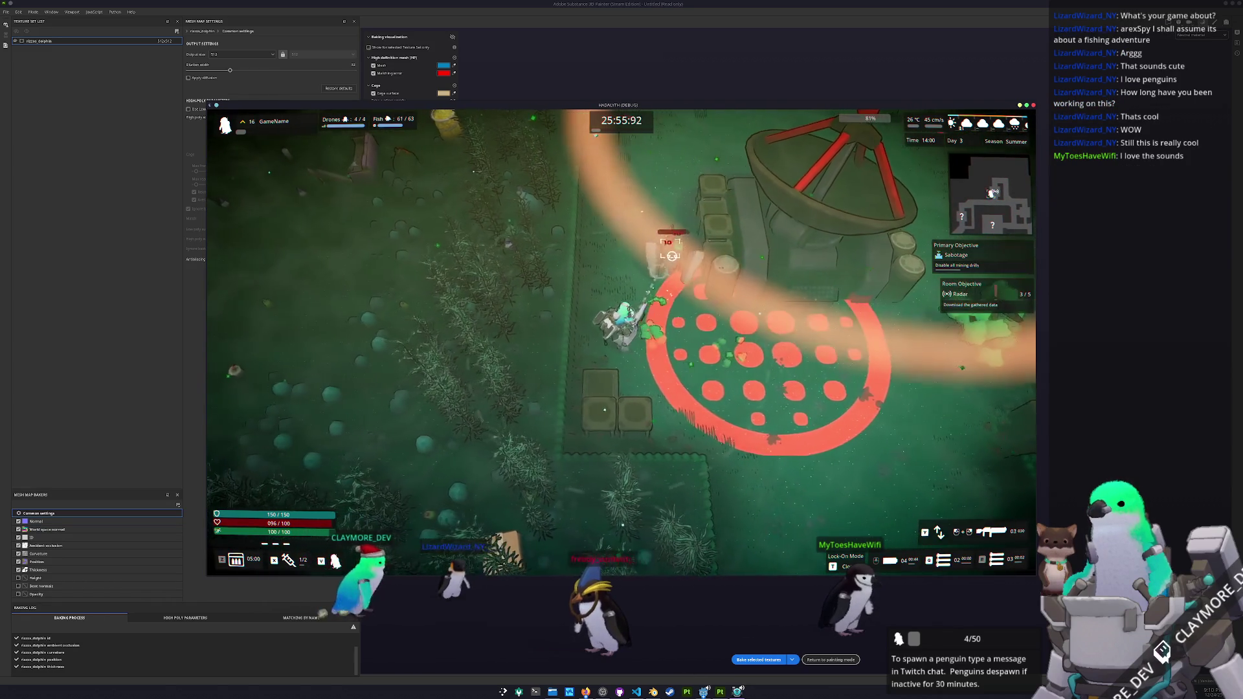
key("w")
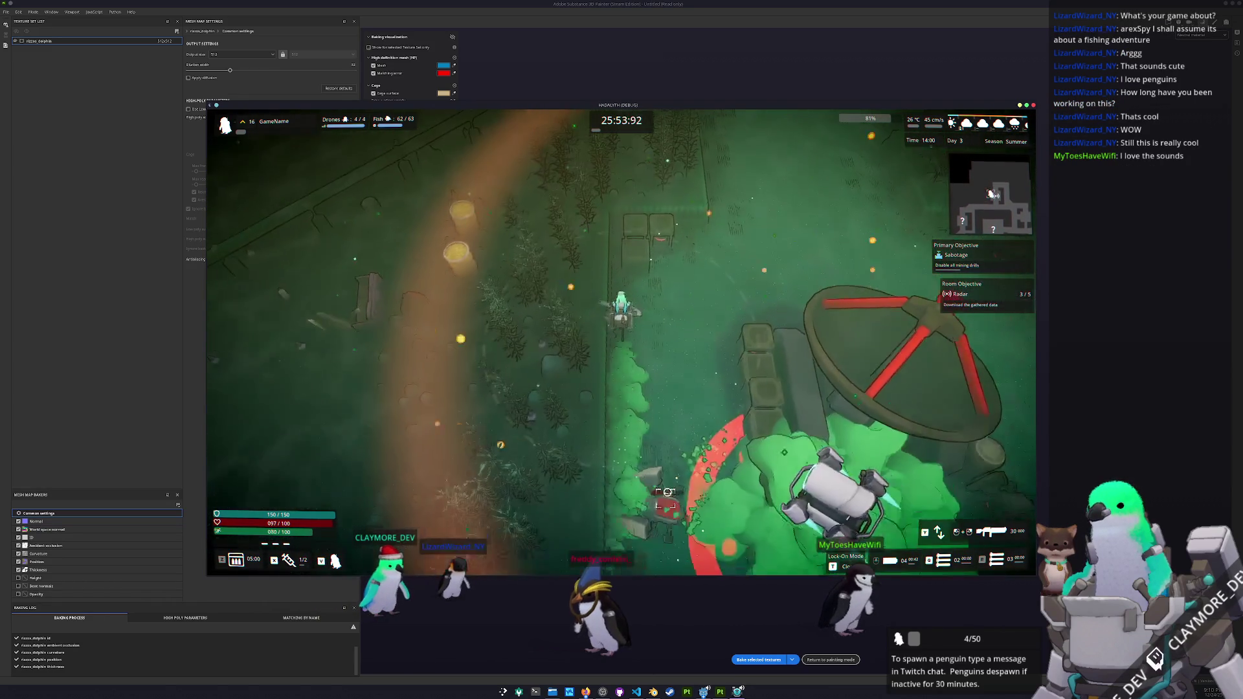
key("w")
- Shoot the drones near the drill, reloading while circling around it
left_click(546, 512)
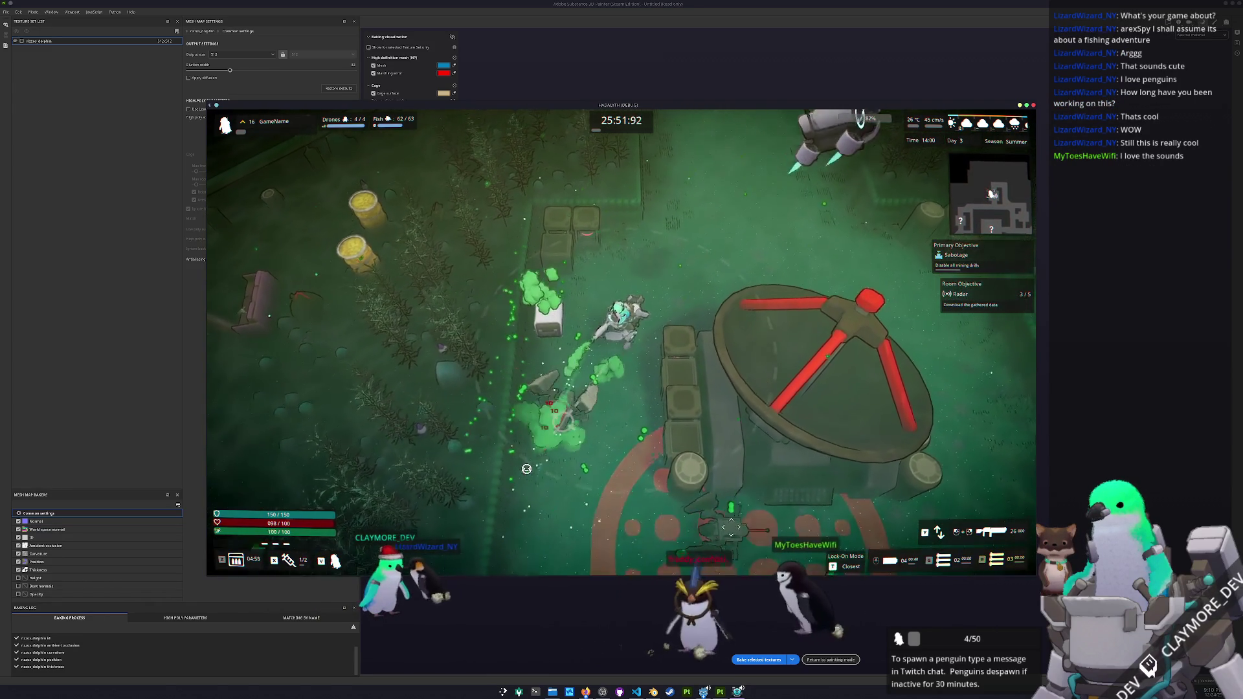
key("s")
left_click(761, 544)
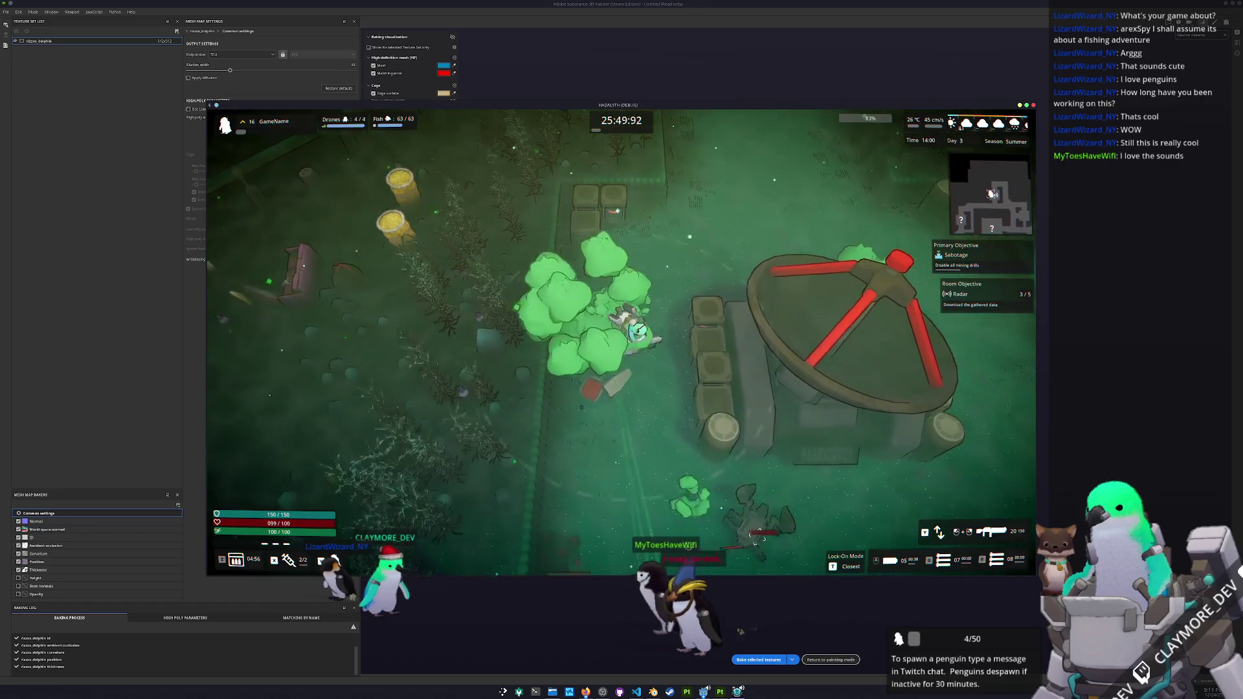
key("w")
left_click(735, 402)
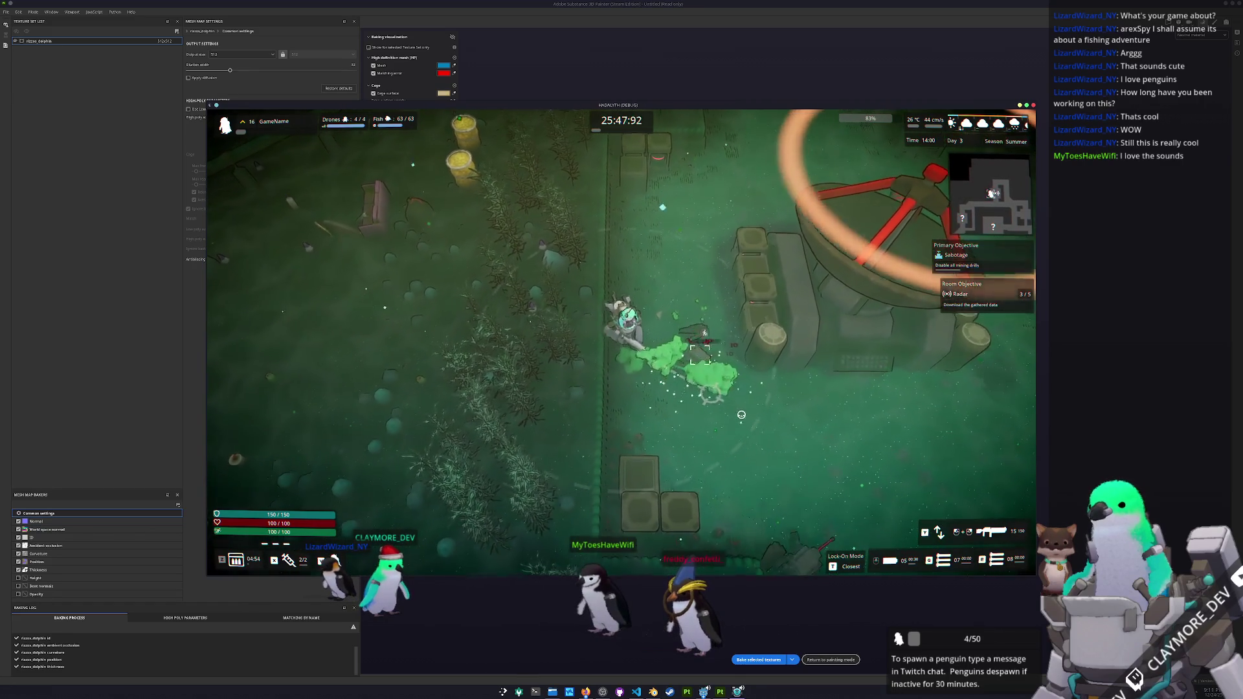
key("d")
key("s")
key("r")
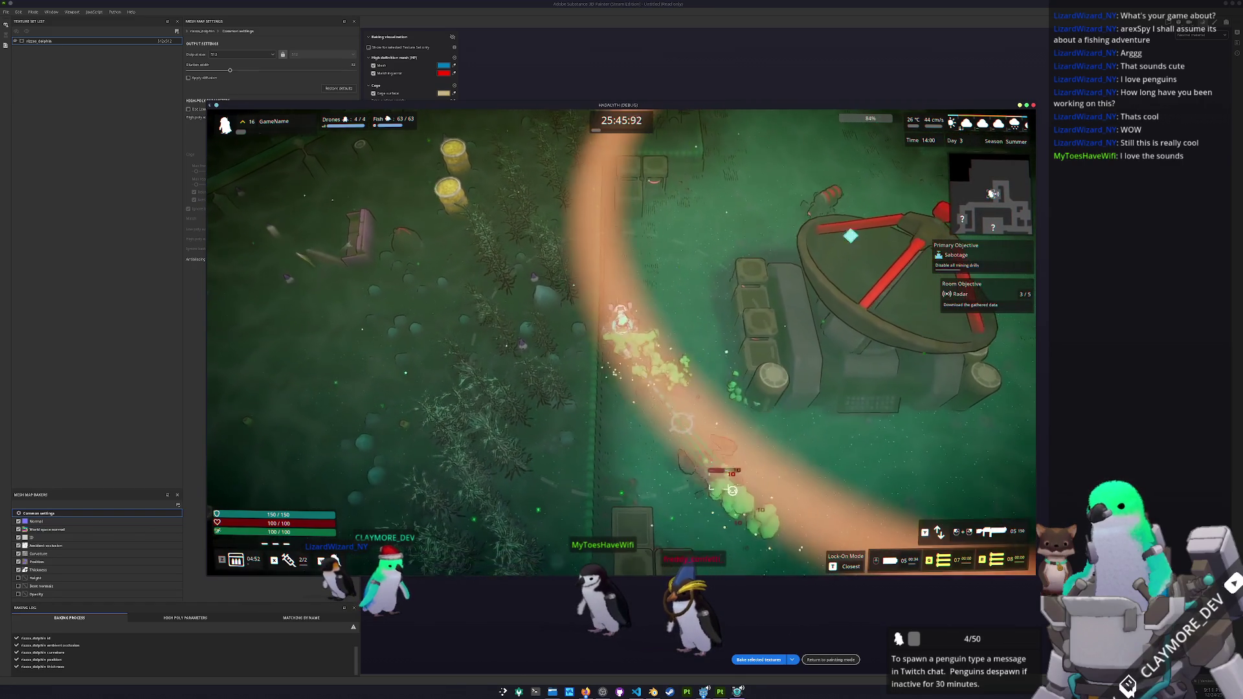
key("d")
key("s")
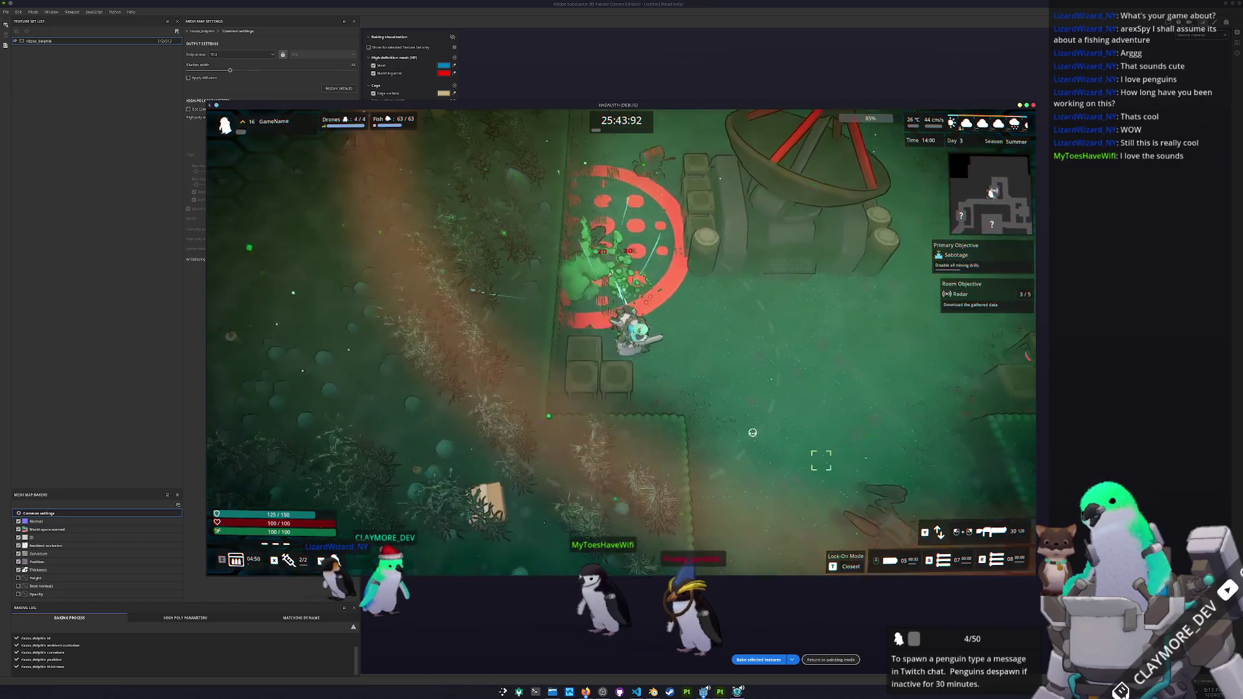
key("w")
key("d")
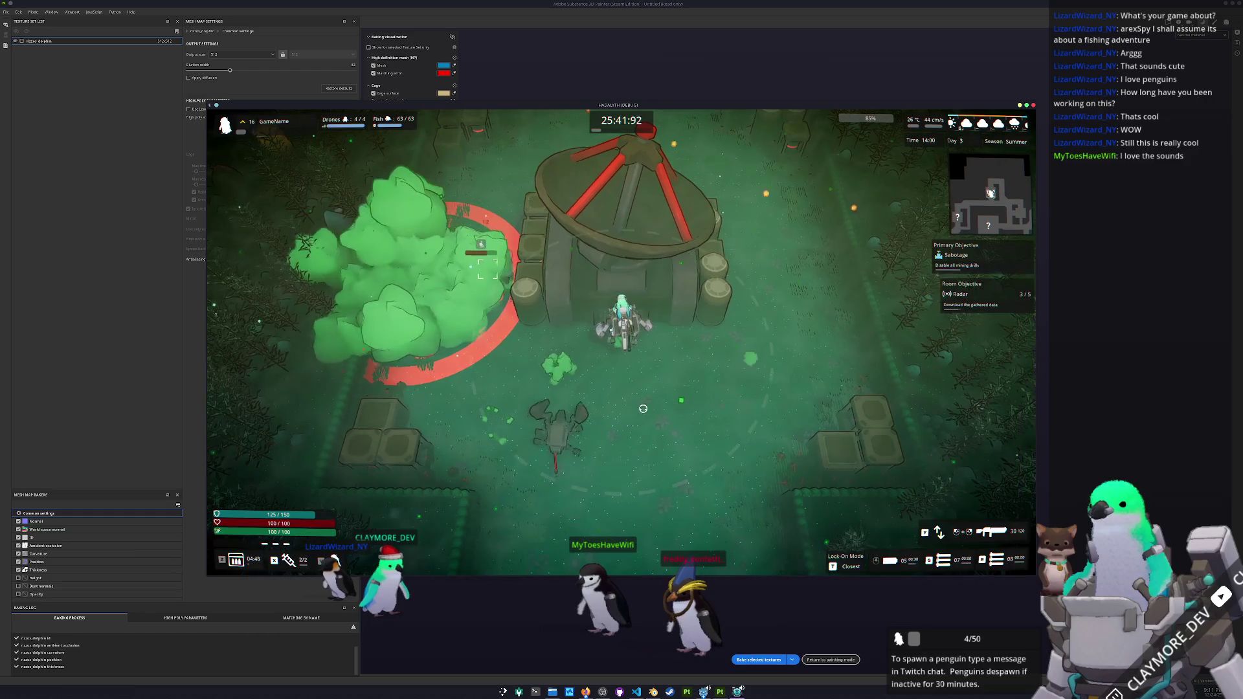
key("d")
key("s")
key("a")
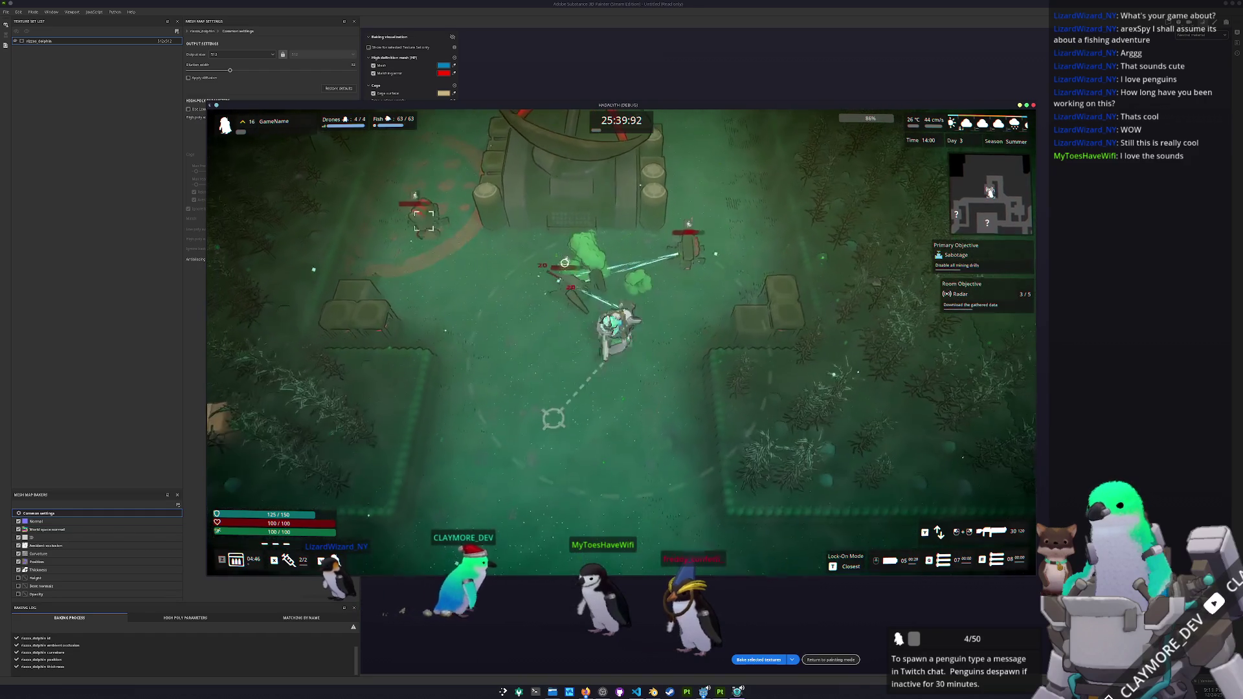
key("a")
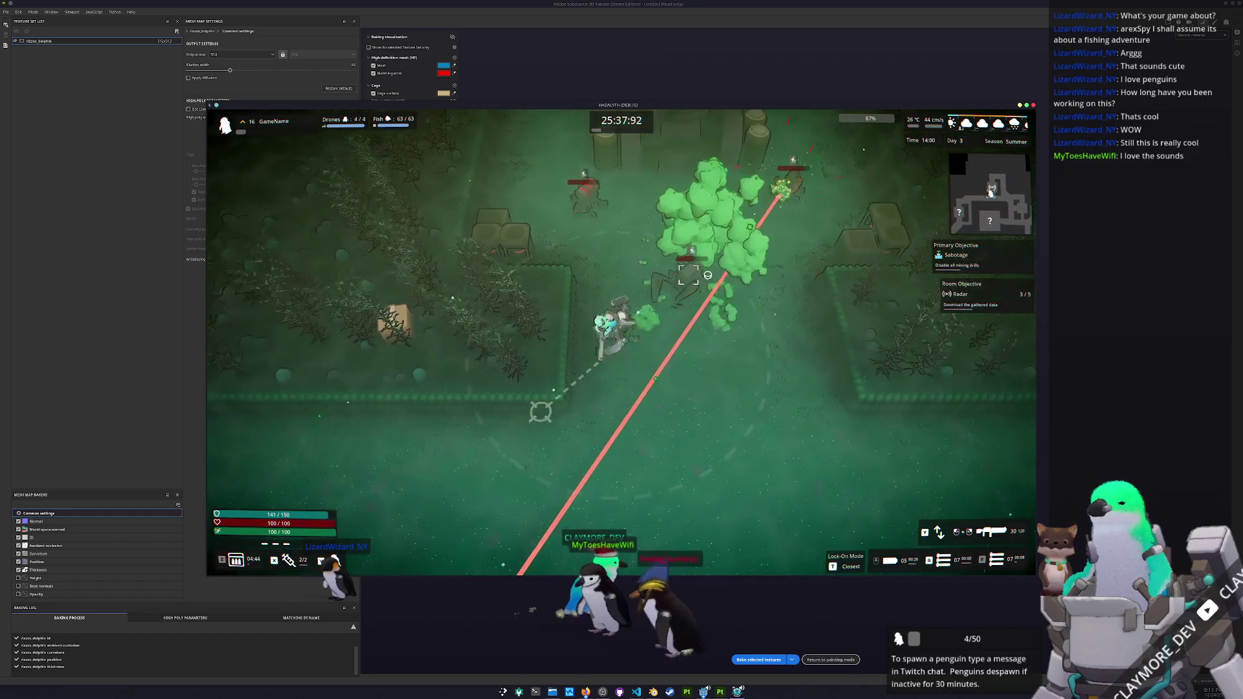
- Clear the remaining drones by the drill and stay in radar range until 4/5
left_click(732, 240)
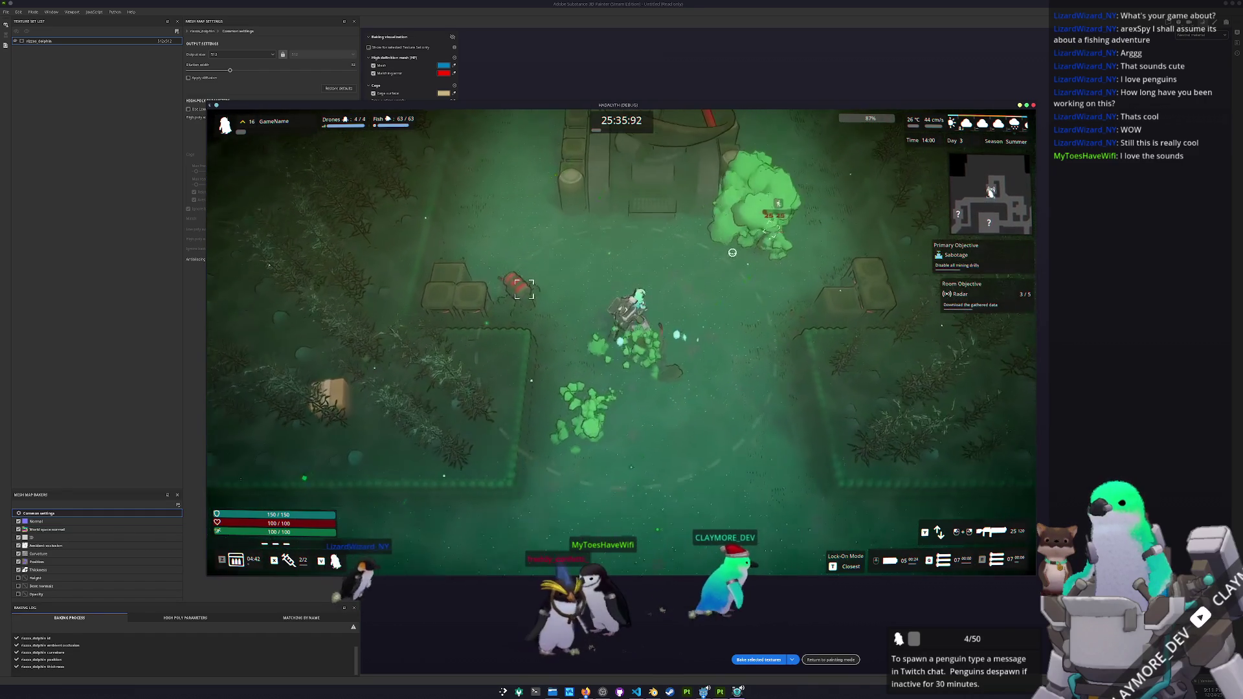
key("w")
key("s")
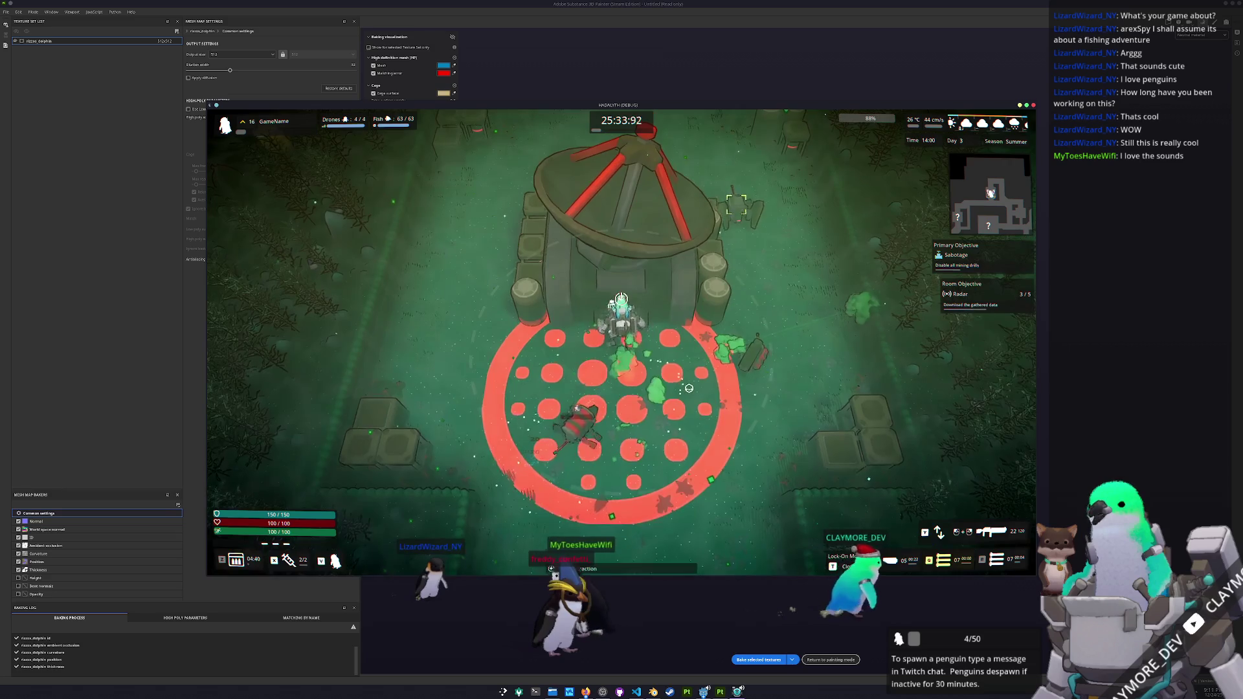
left_click(680, 394)
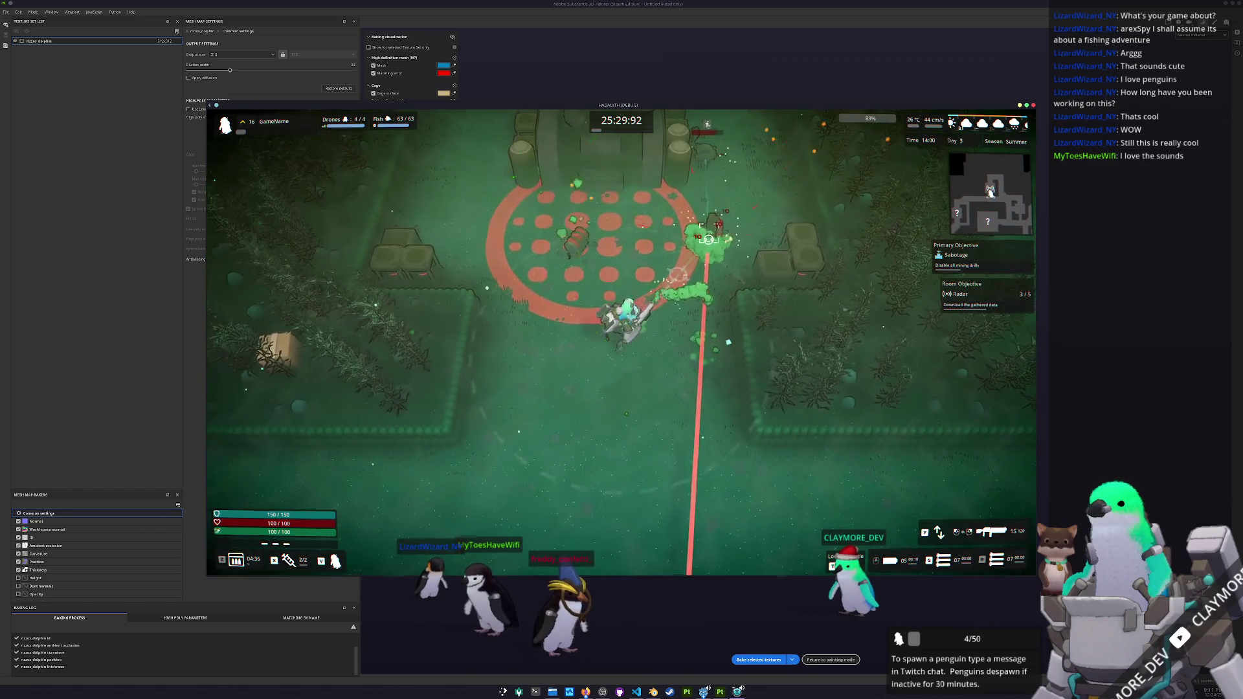
key("w")
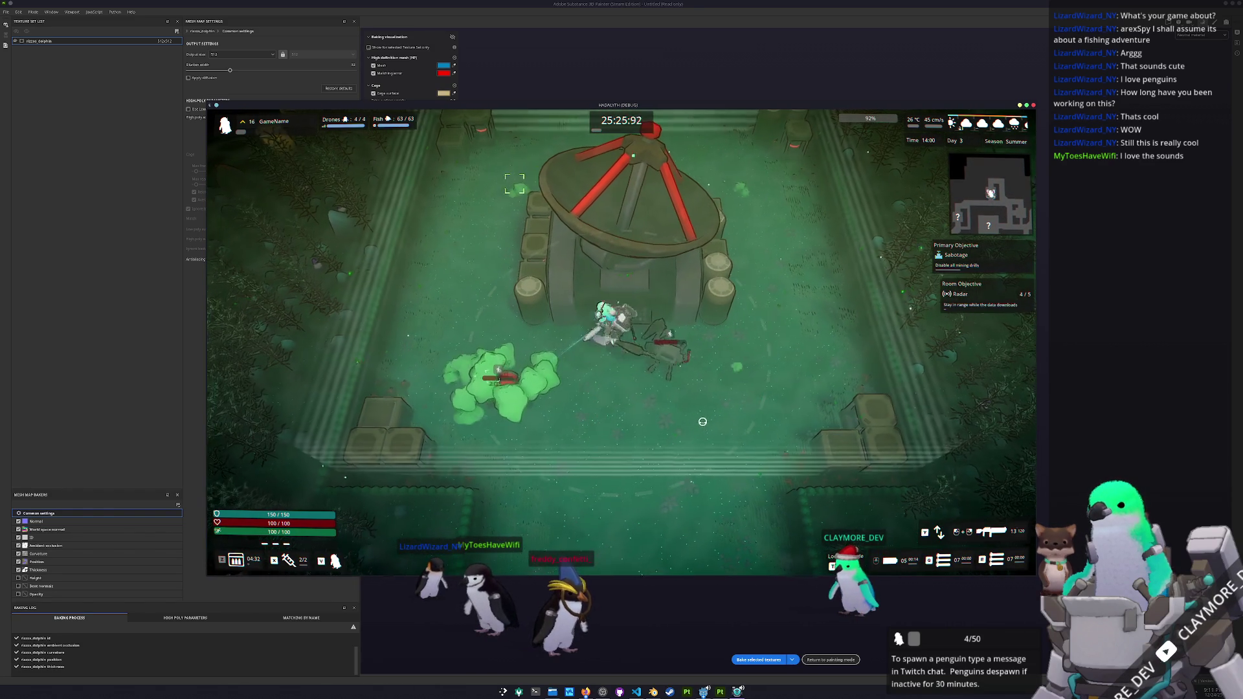
key("s")
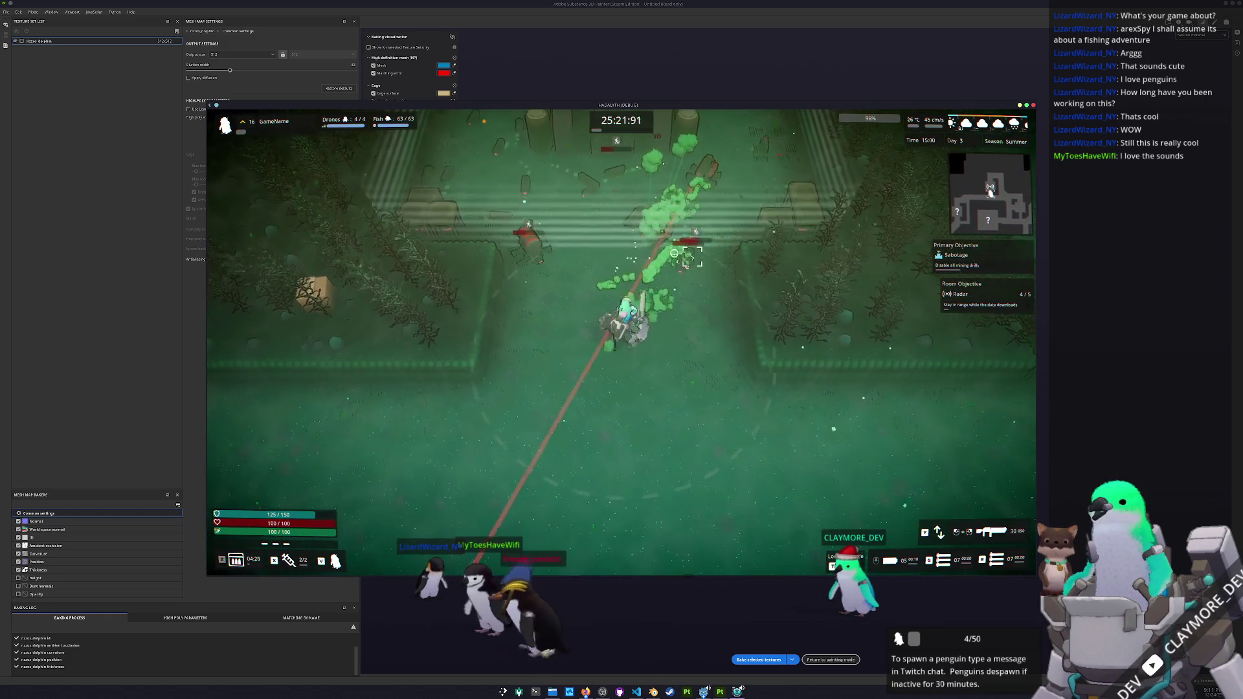
key("s")
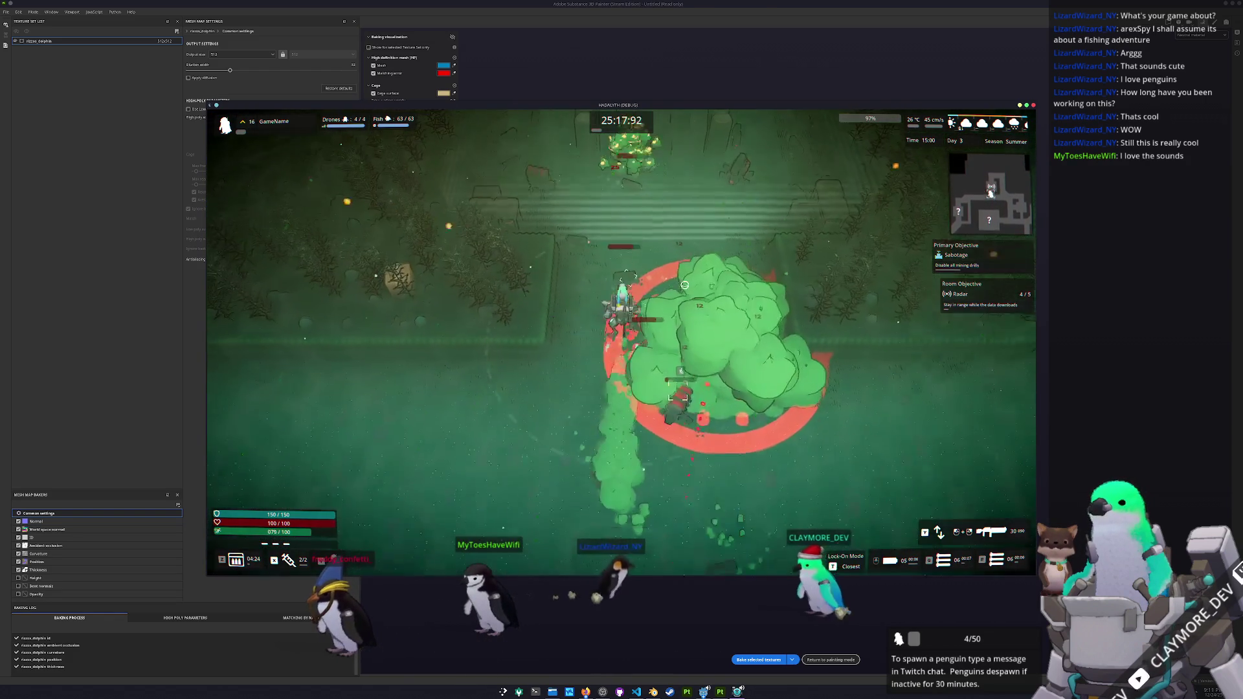
key("w")
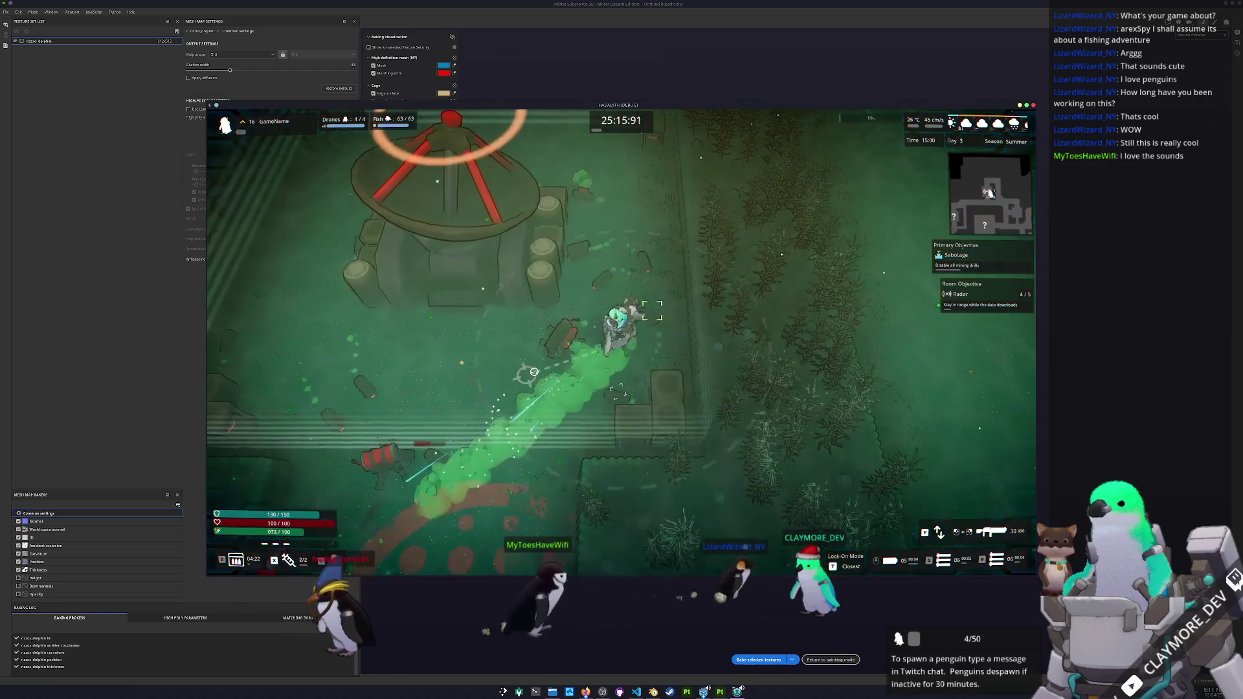
key("w")
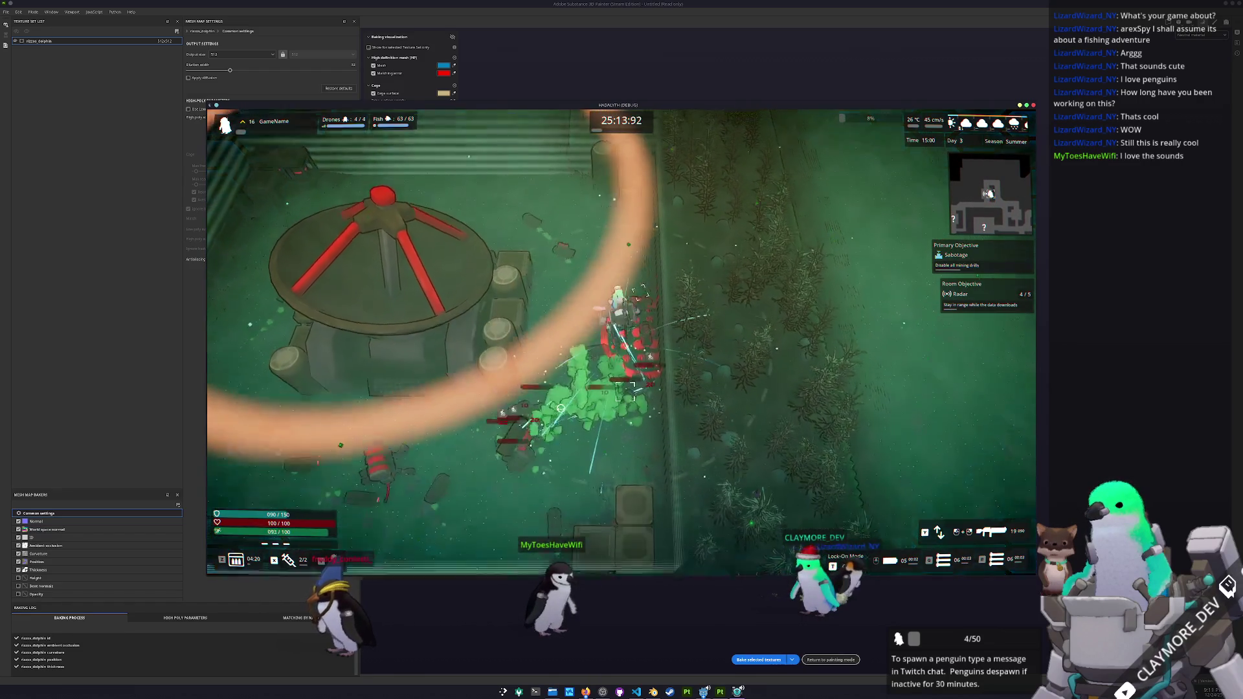
key("w")
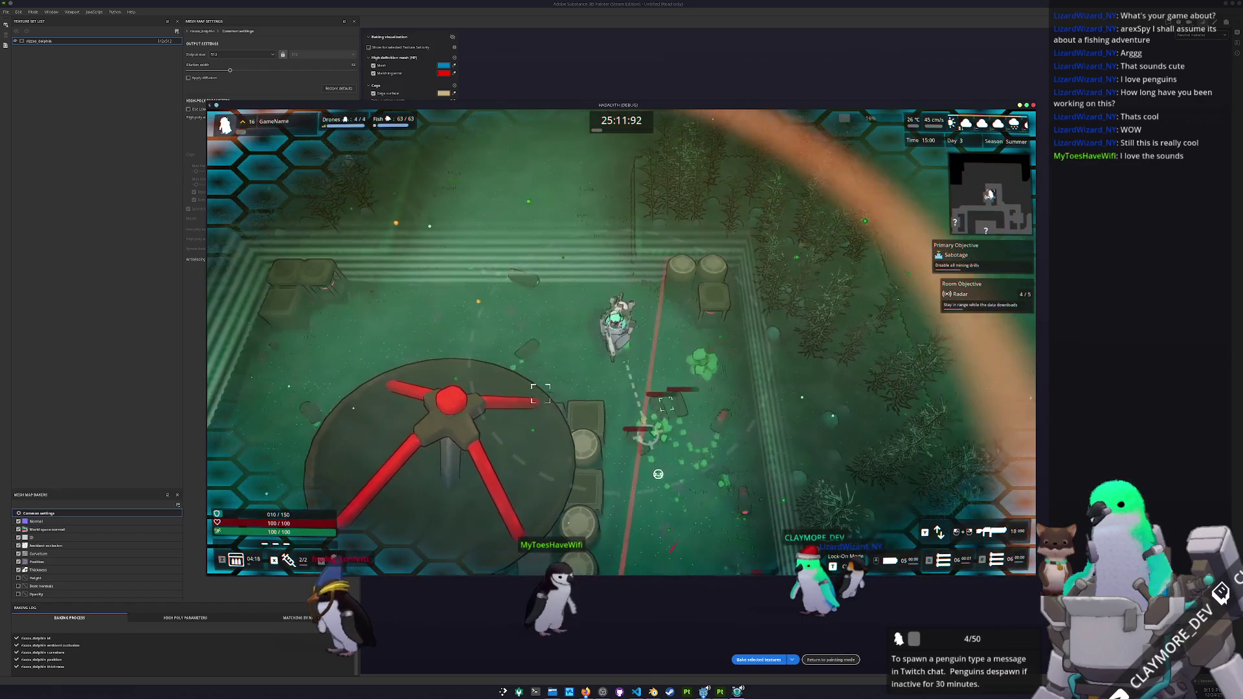
key("a")
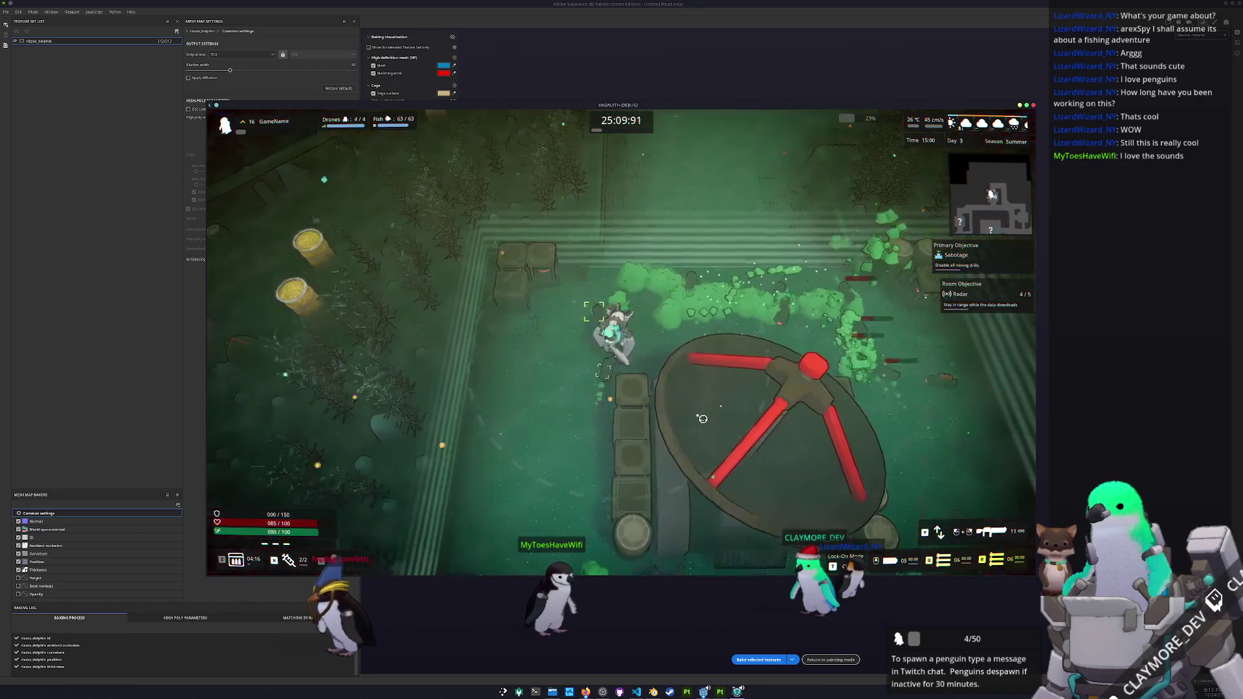
key("s")
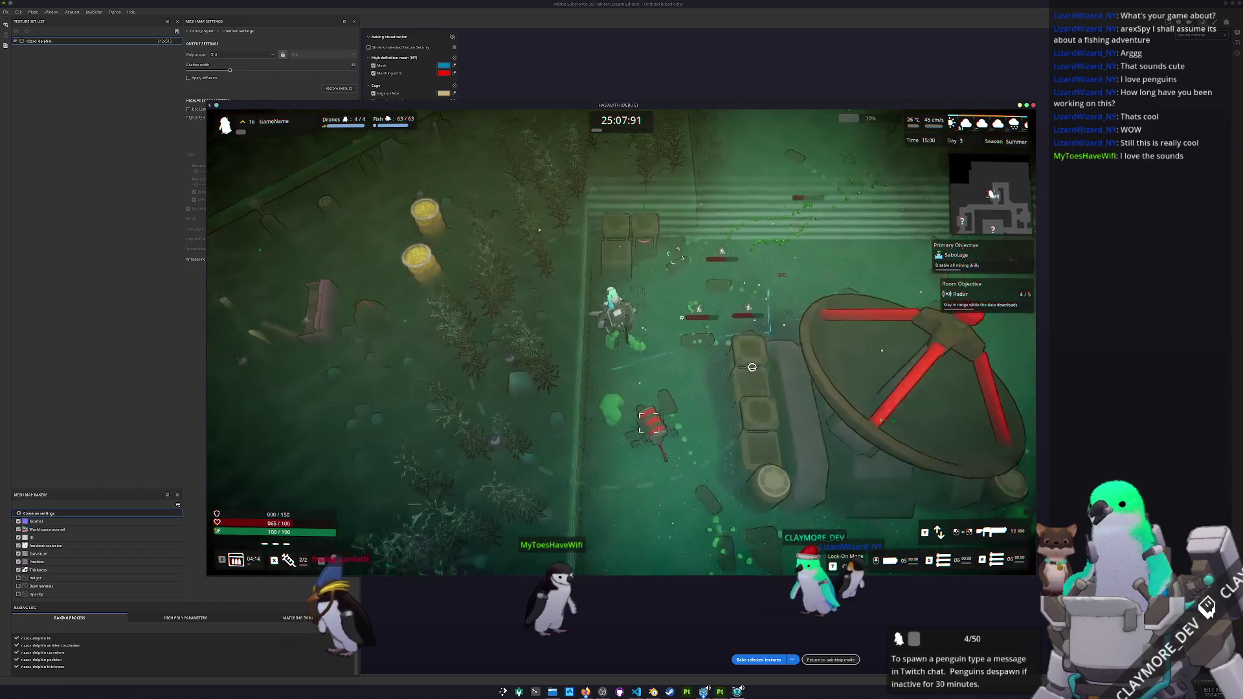
- Move right past the second drill and down toward the next drill
key("d")
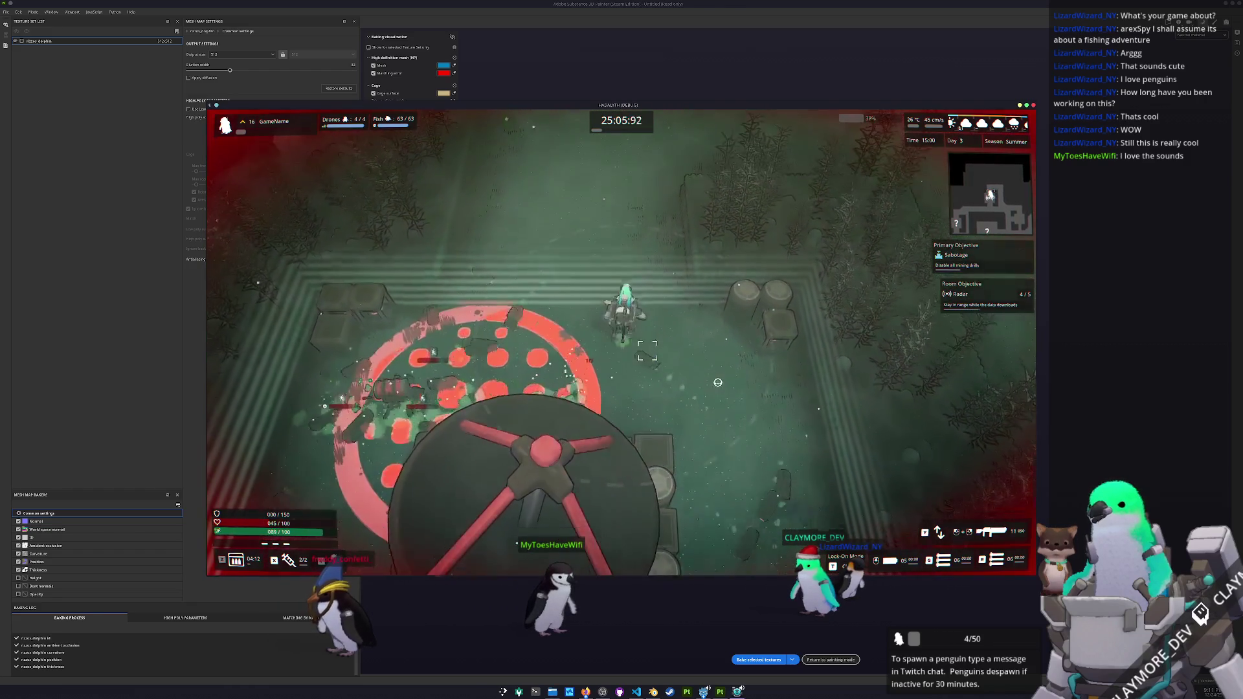
key("w")
key("w")
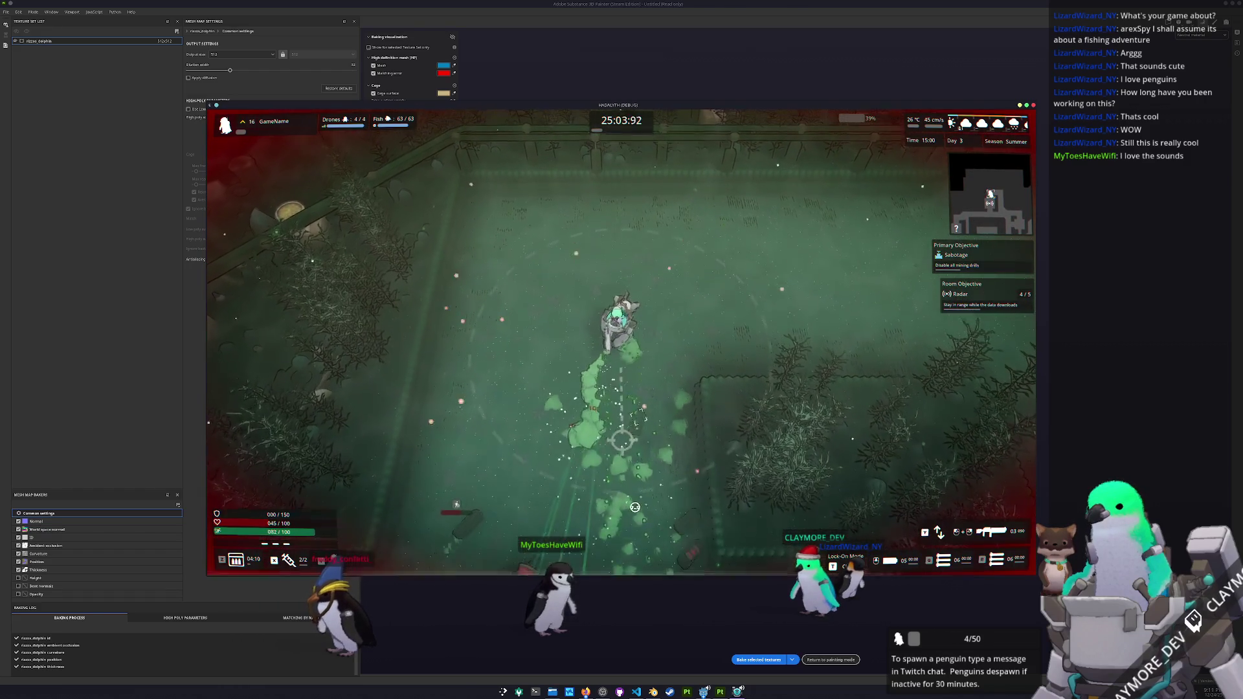
key("d")
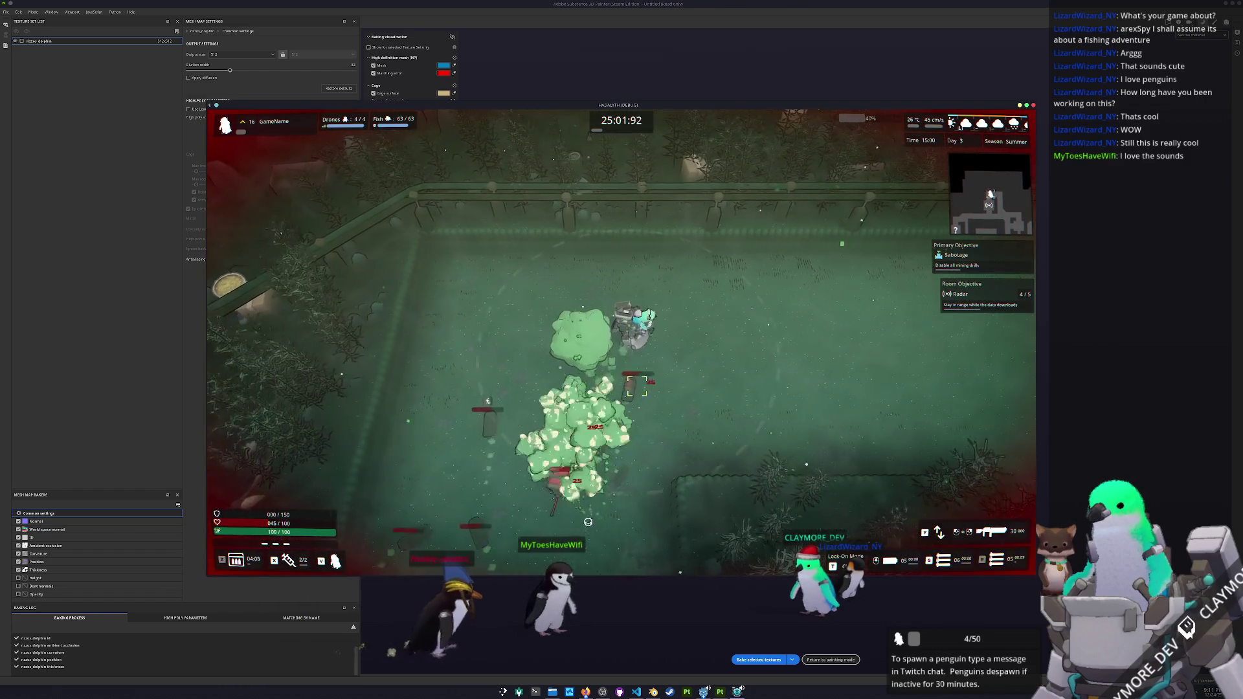
key("d")
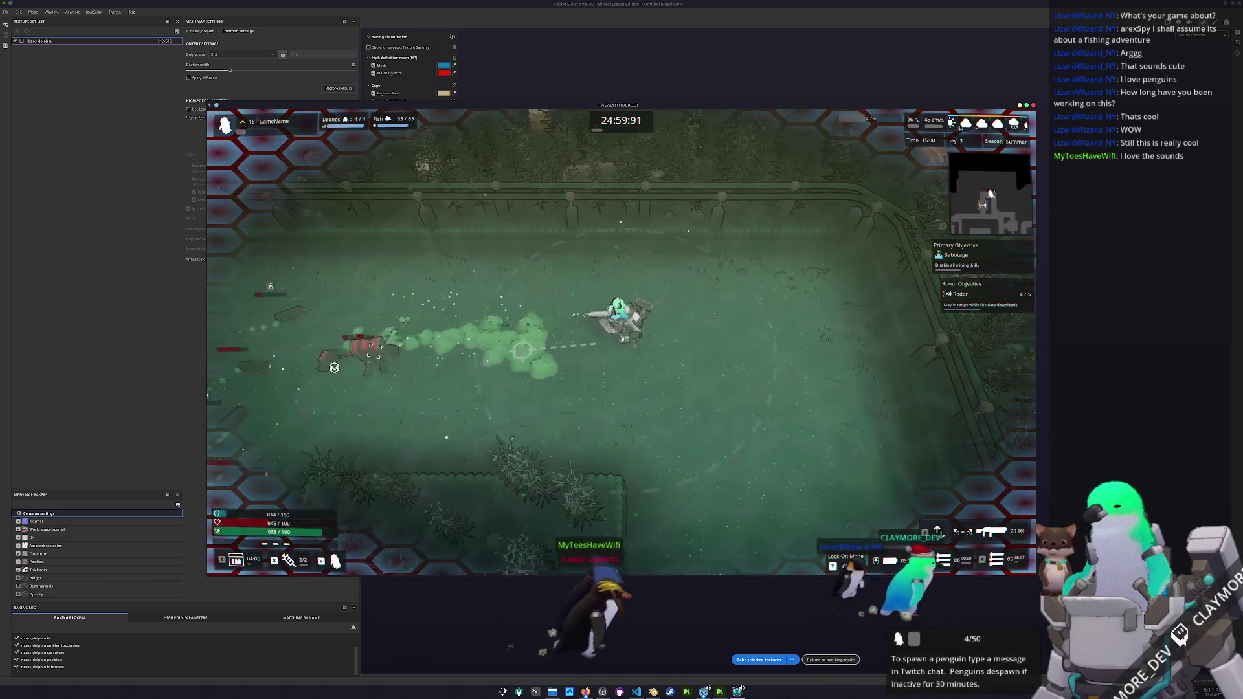
key("d")
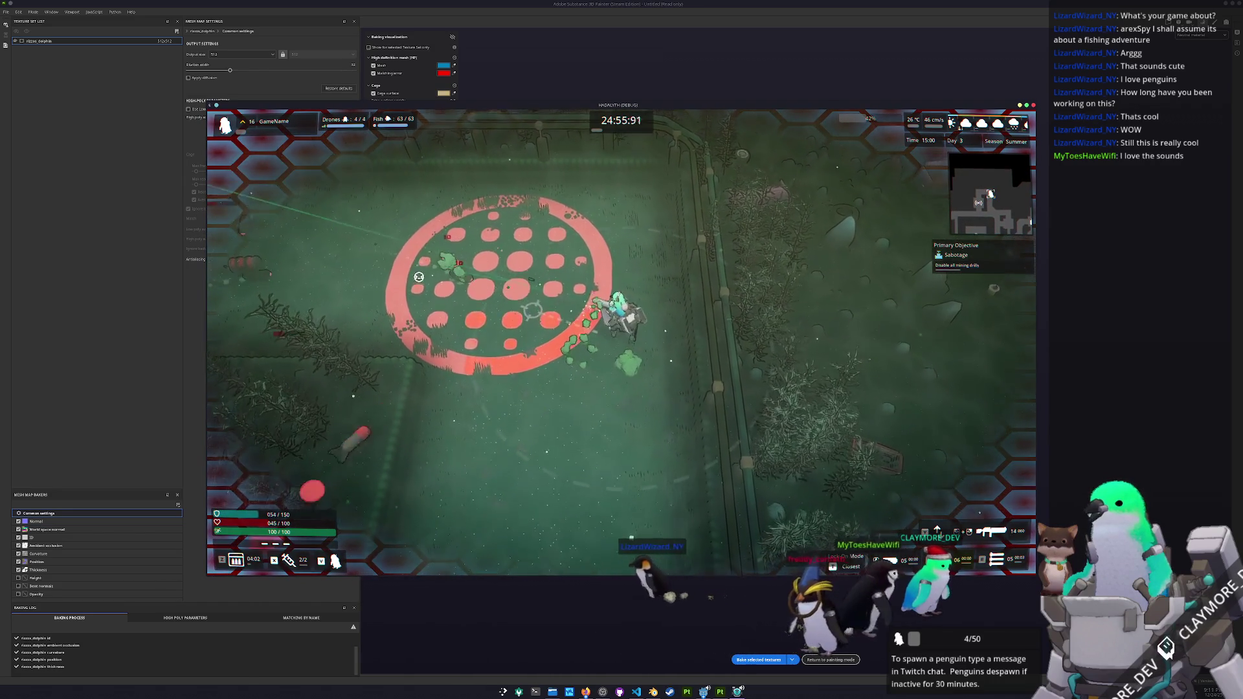
key("w")
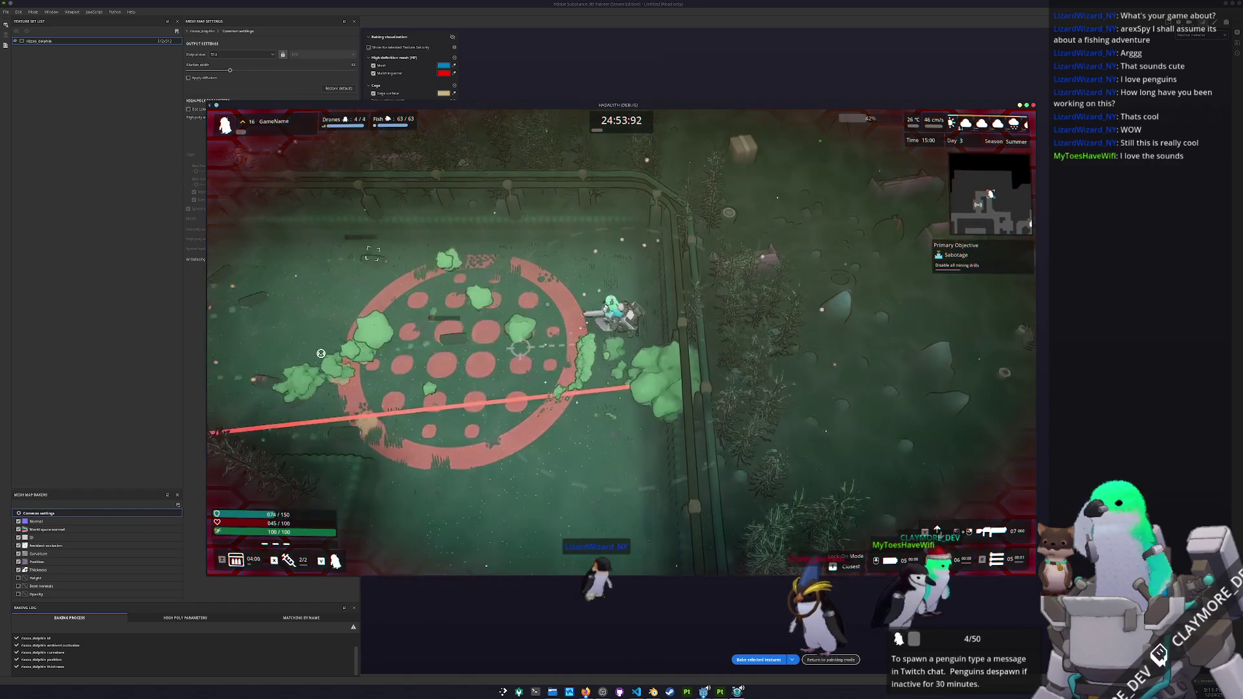
key("s")
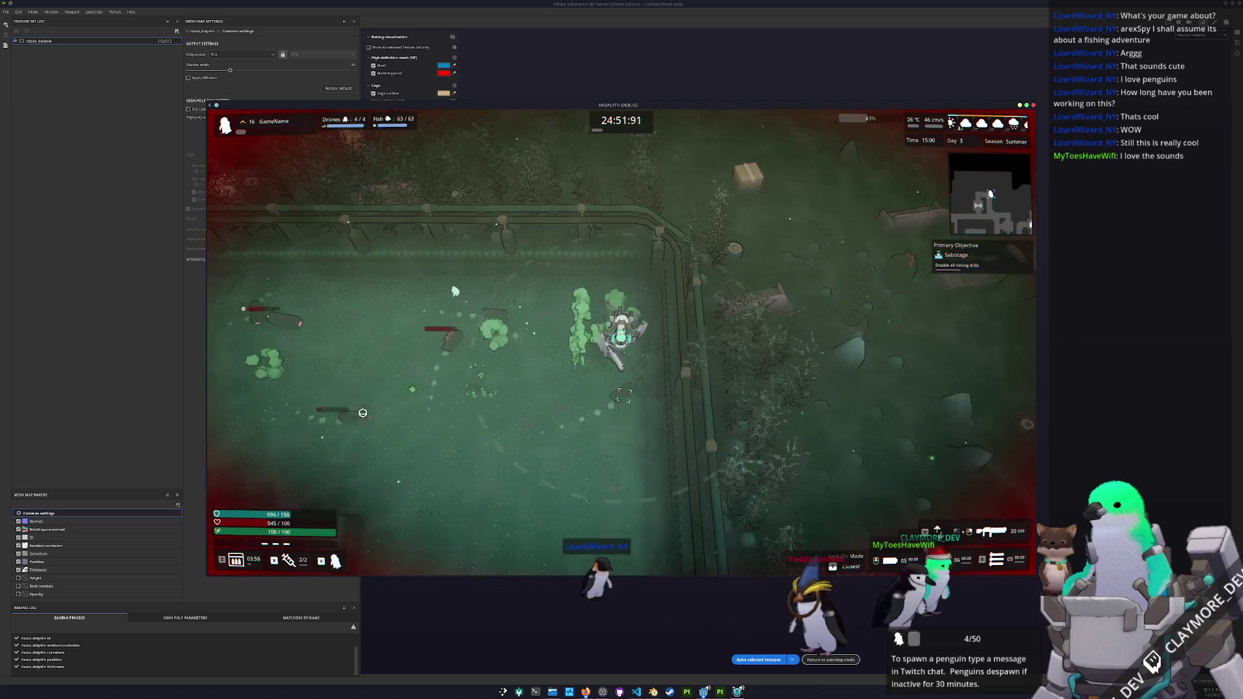
key("s")
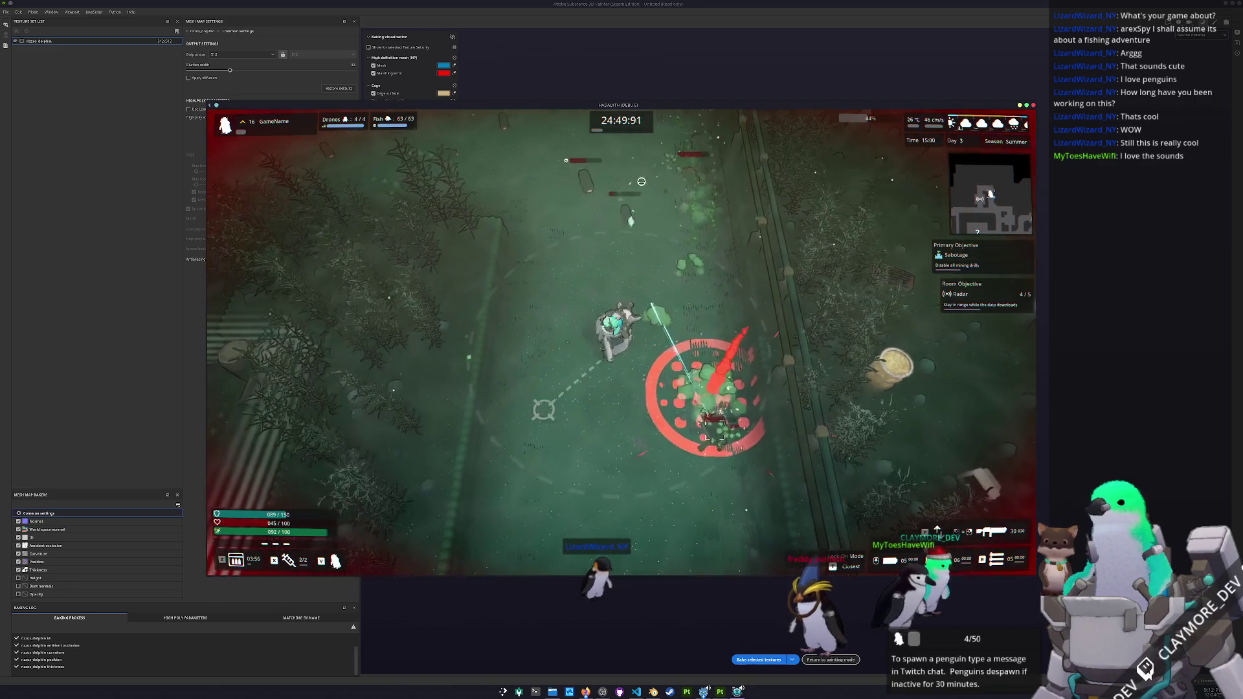
key("s")
- Destroy the drill, shoot the nearby enemies, and reload
left_click(763, 247)
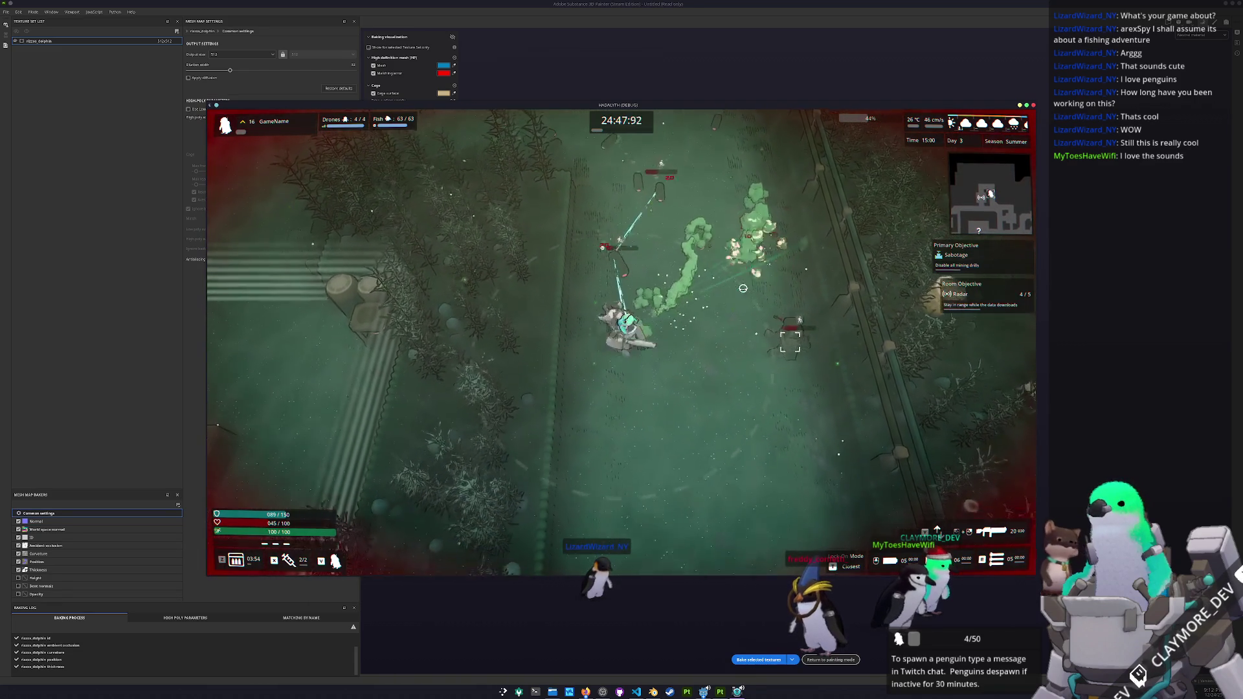
key("w")
left_click(667, 194)
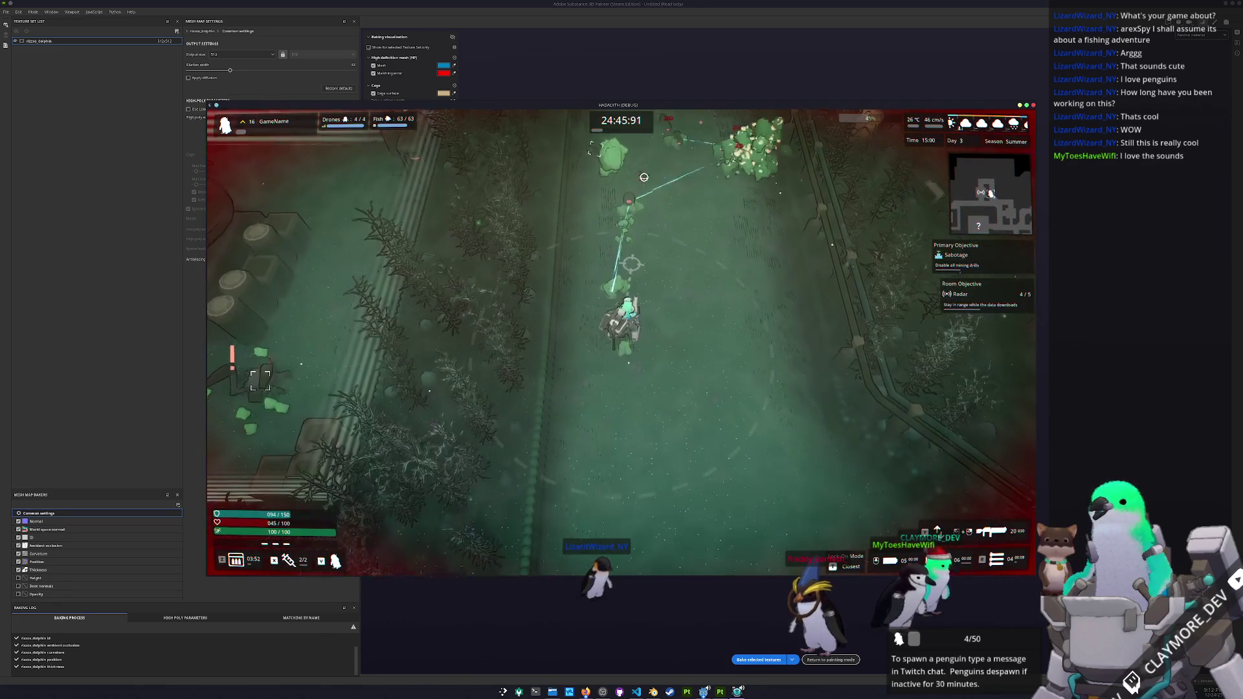
key("s")
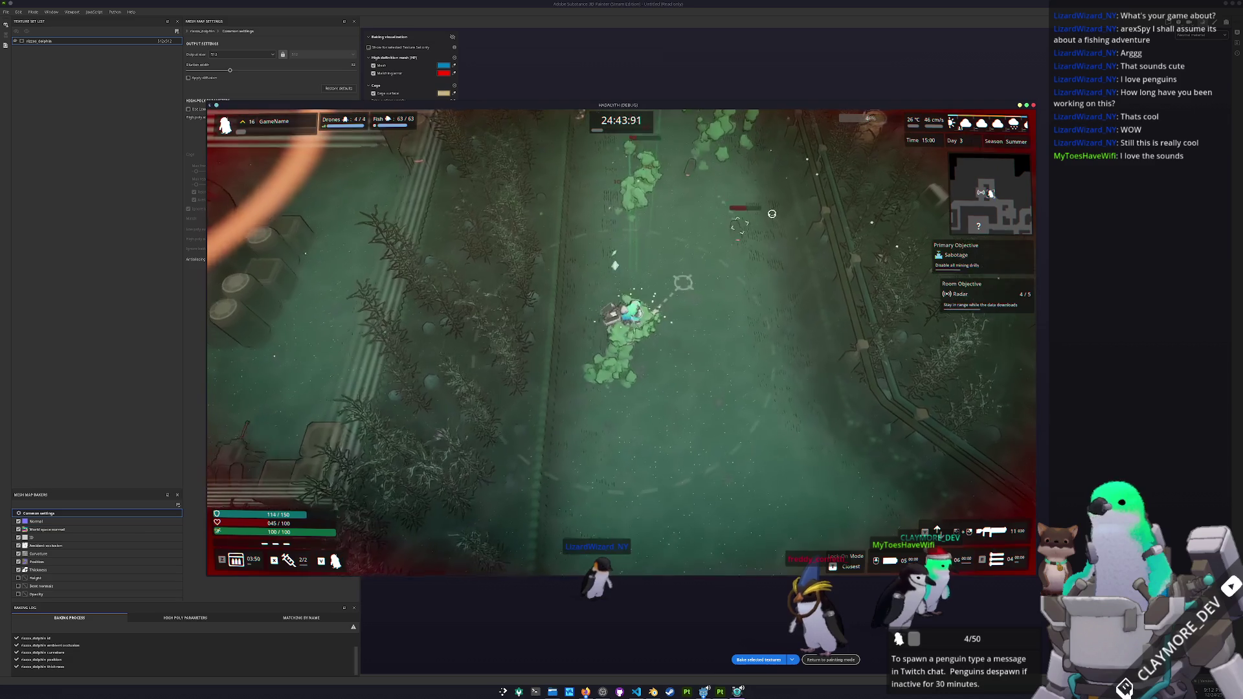
left_click(696, 250)
key("d")
key("r")
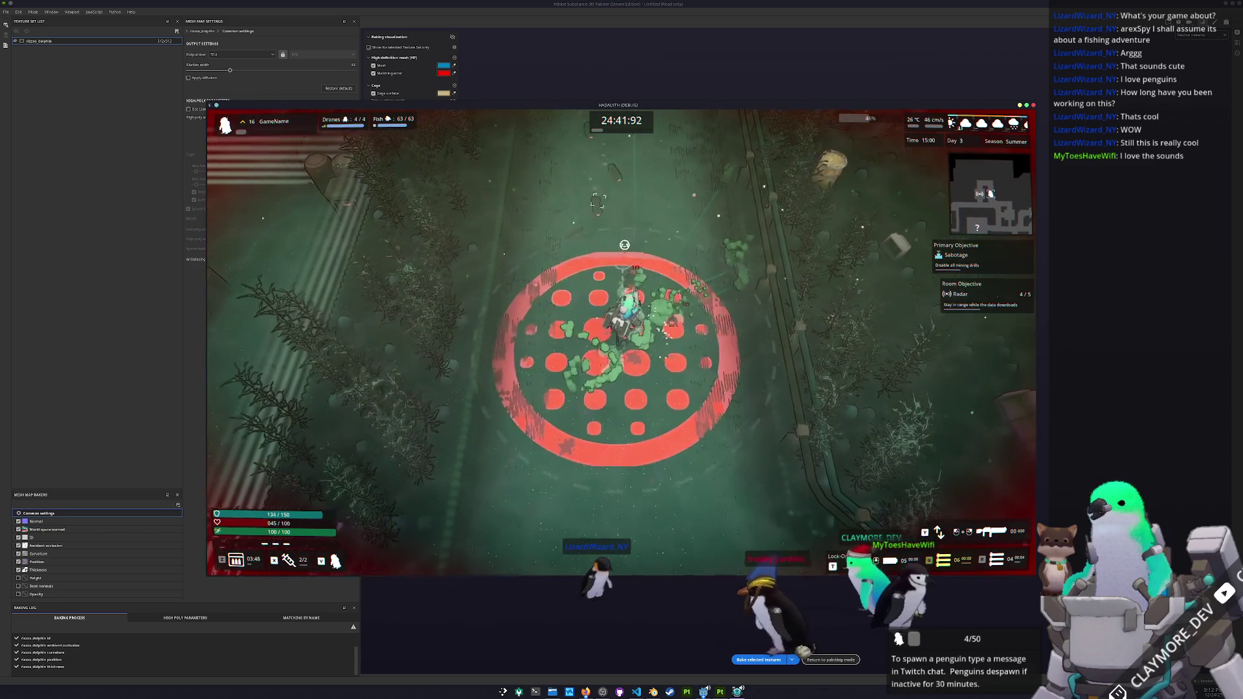
- Advance past the red target circle and laser the bush enemy
key("w")
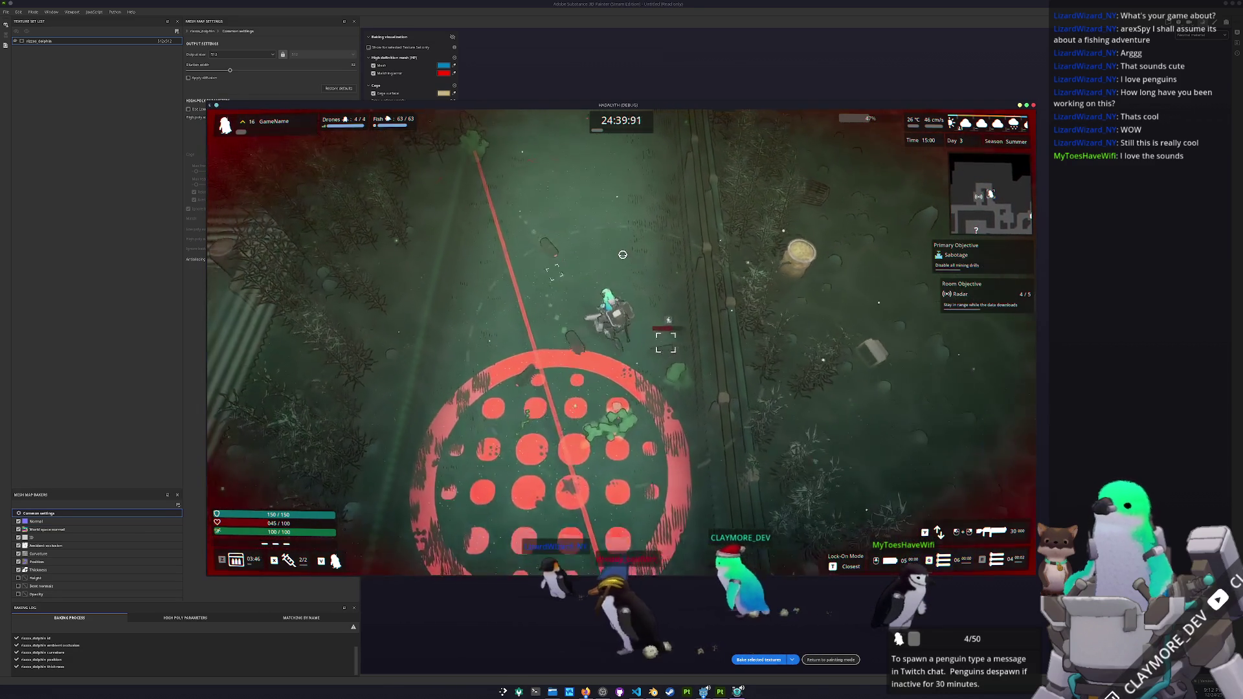
key("w")
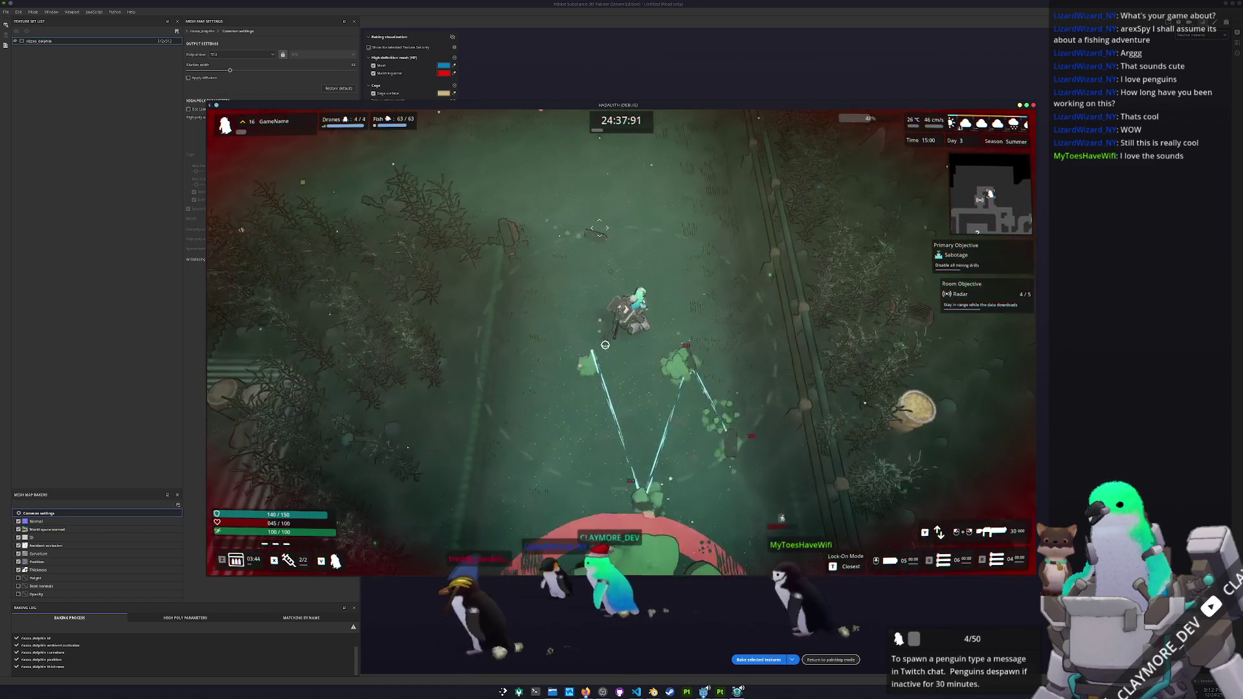
key("w")
left_click(441, 473)
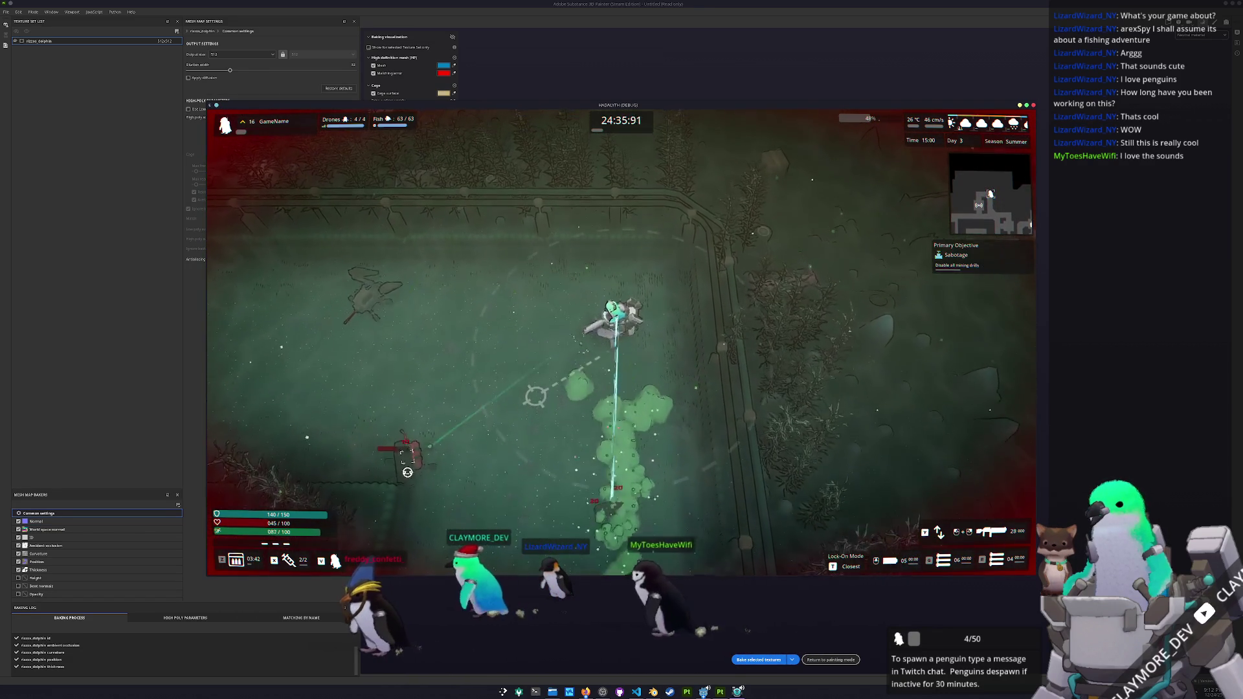
left_click(523, 293)
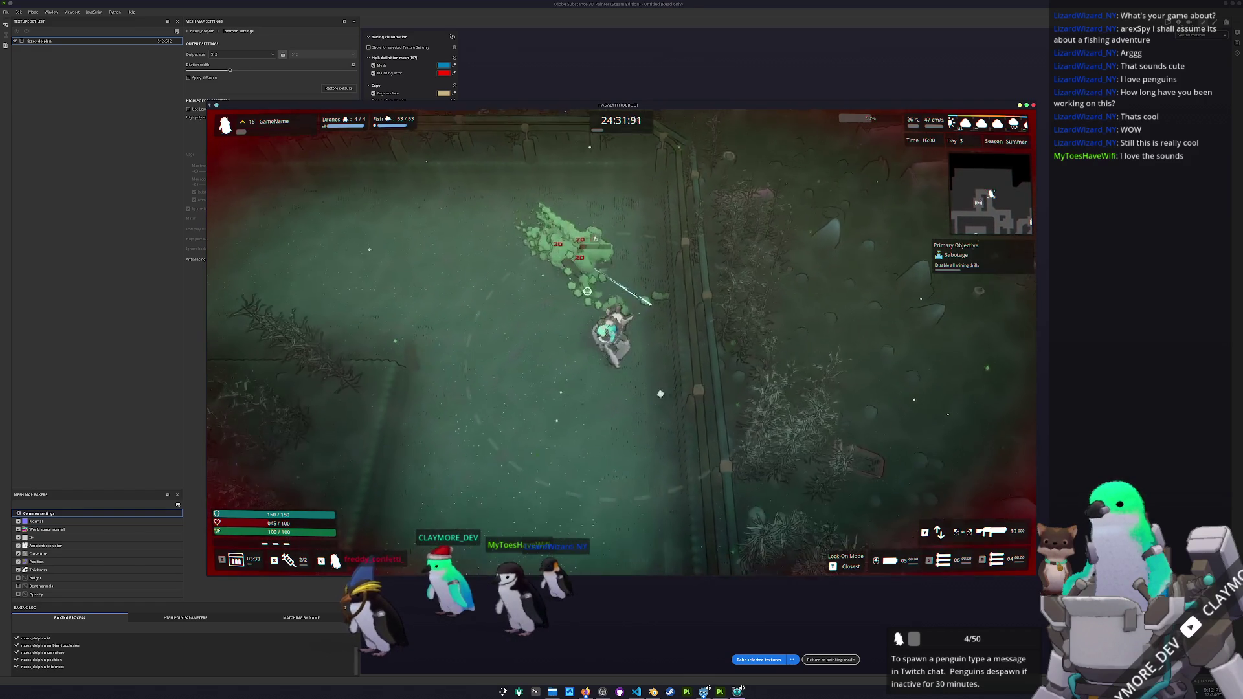
- Make your way through the striped-floor room, heading down and left
key("a")
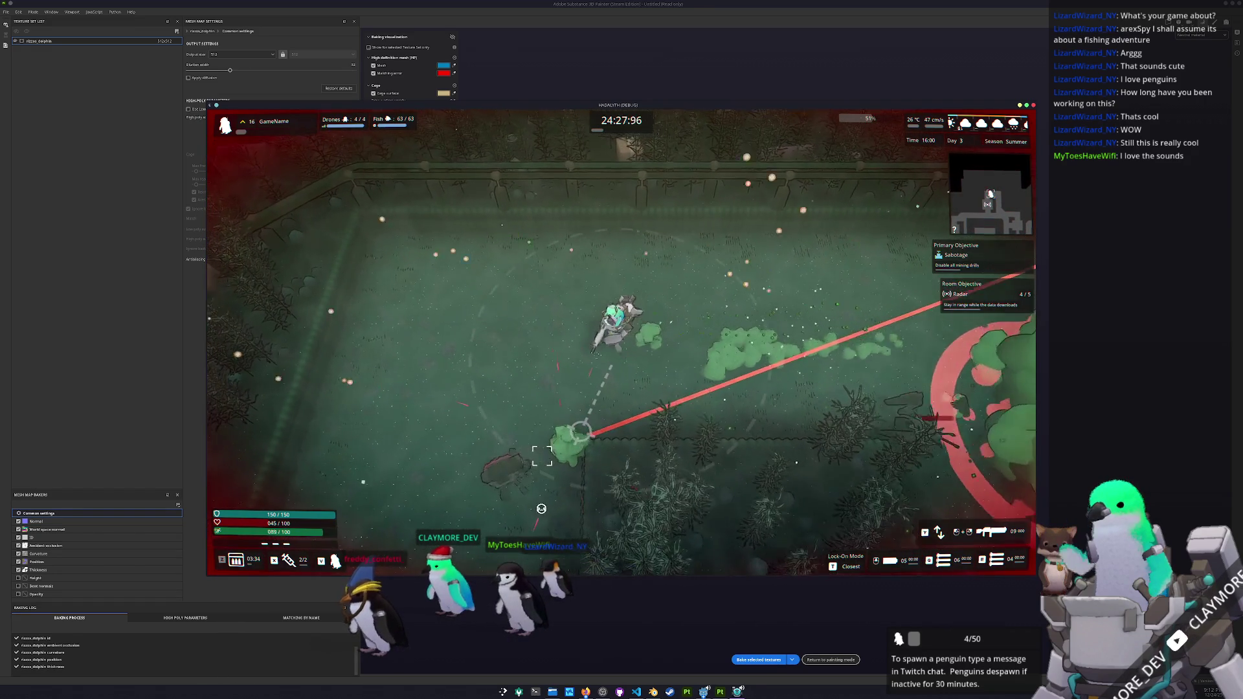
key("w")
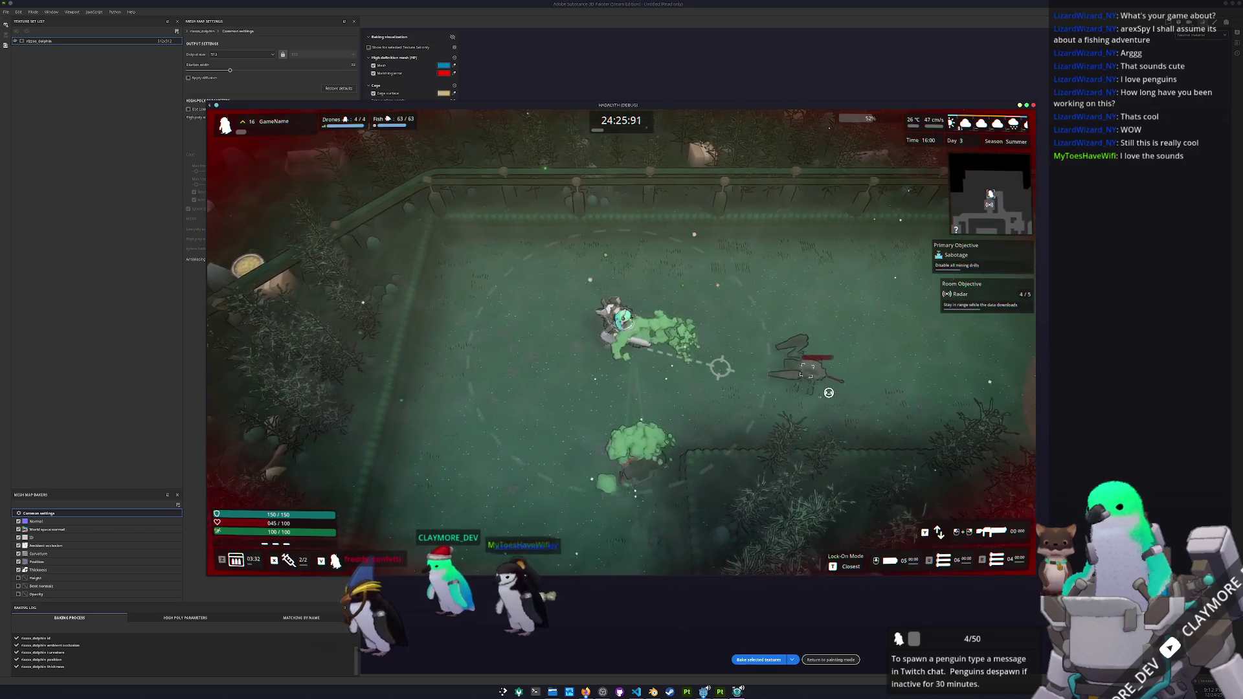
key("s")
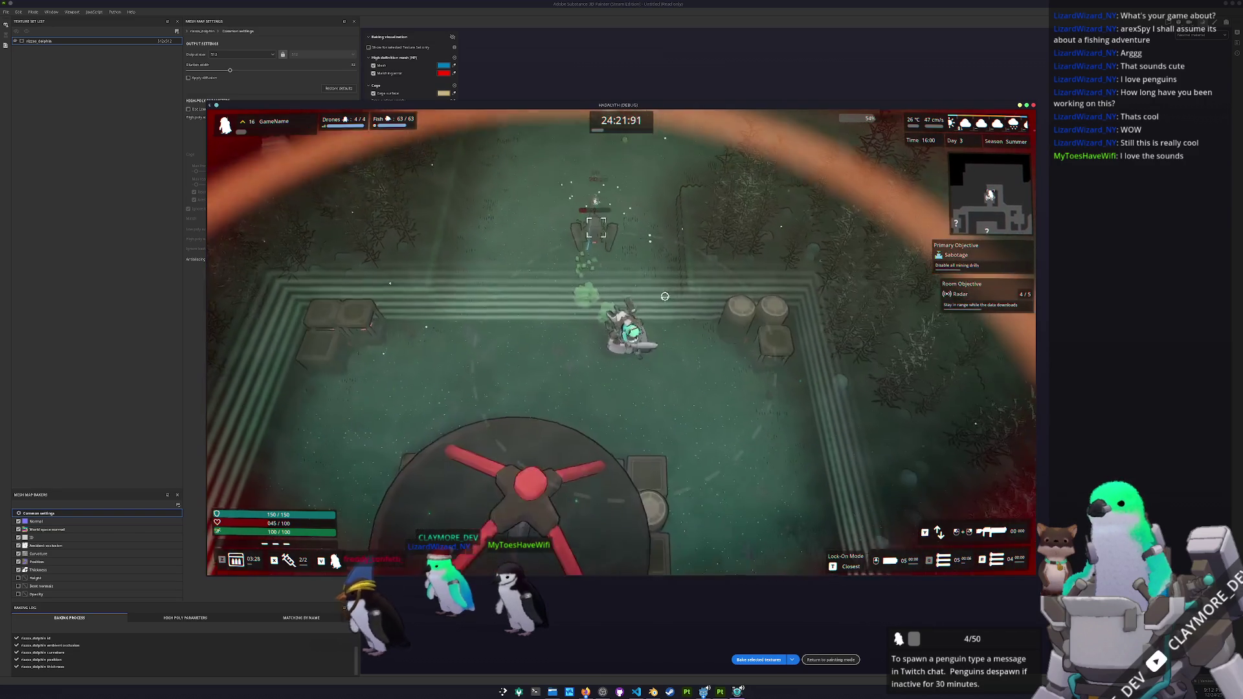
key("d")
key("w")
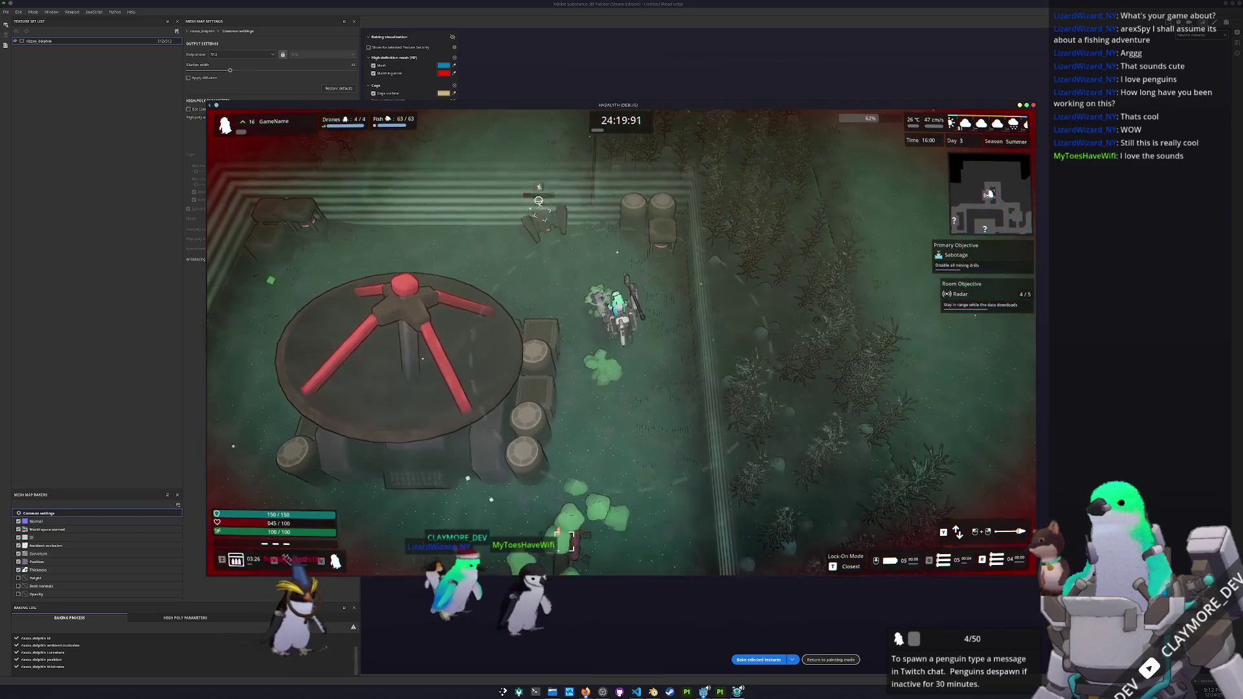
key("s")
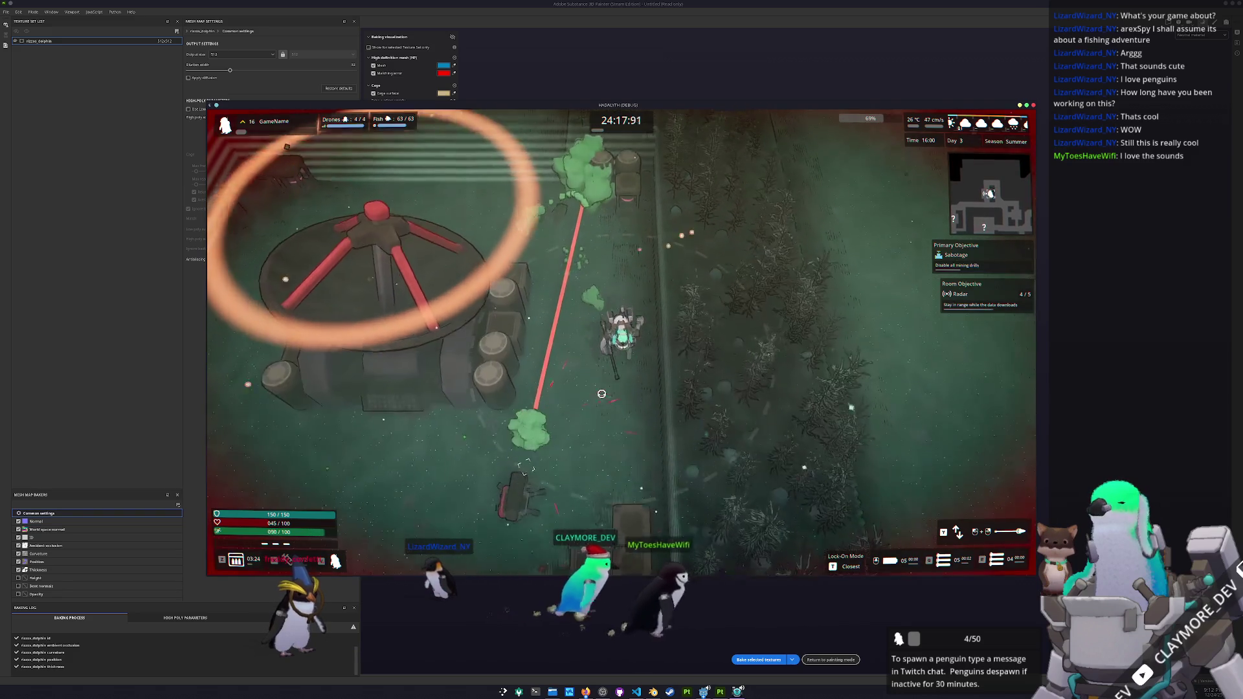
key("s")
key("a")
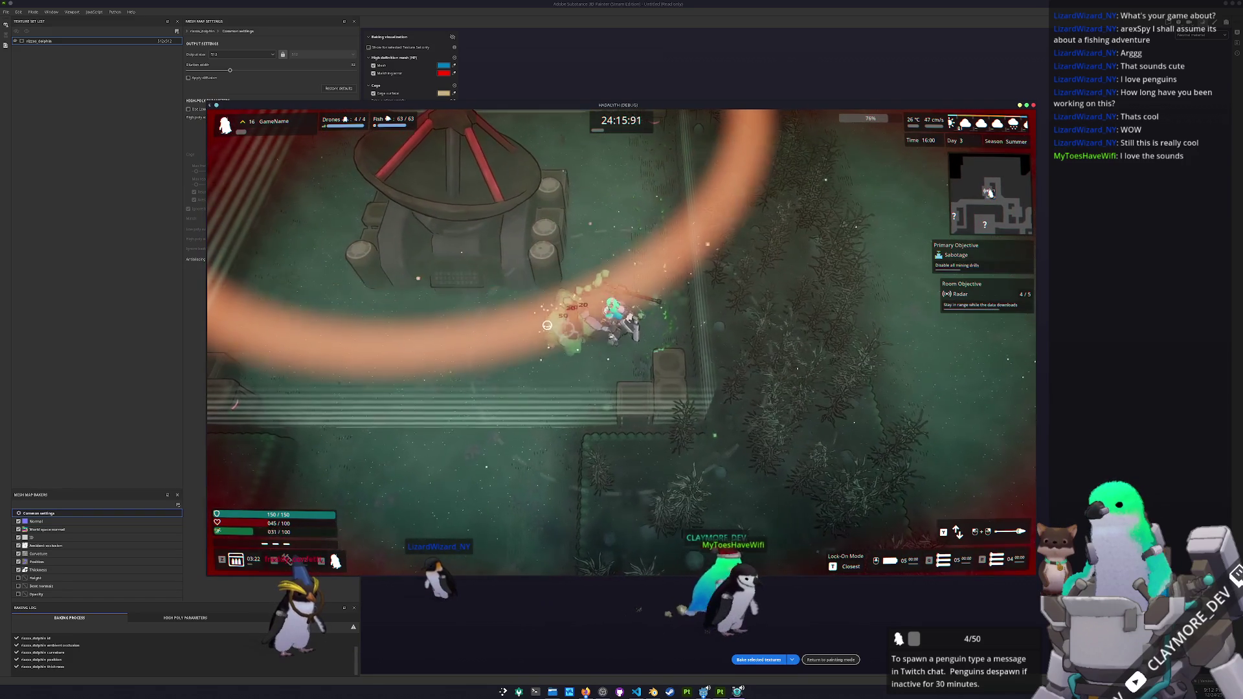
key("a")
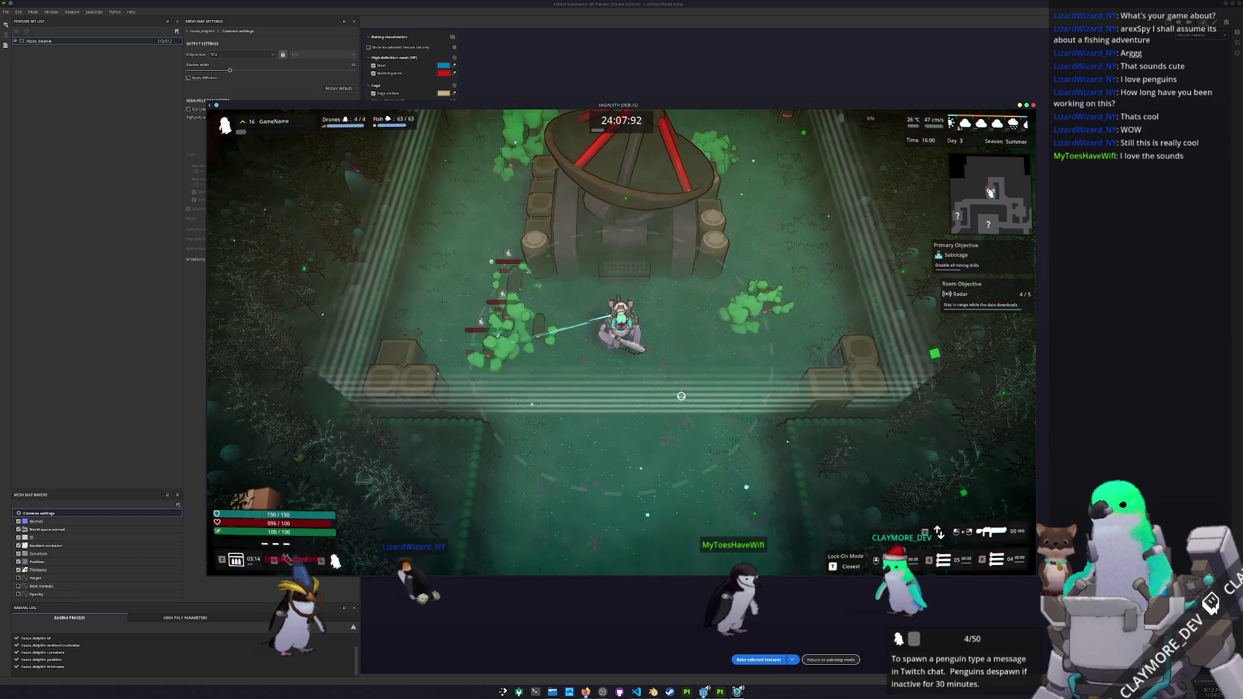
- Exit the mech, check the mission map, then push into darker terrain firing gas
key("w")
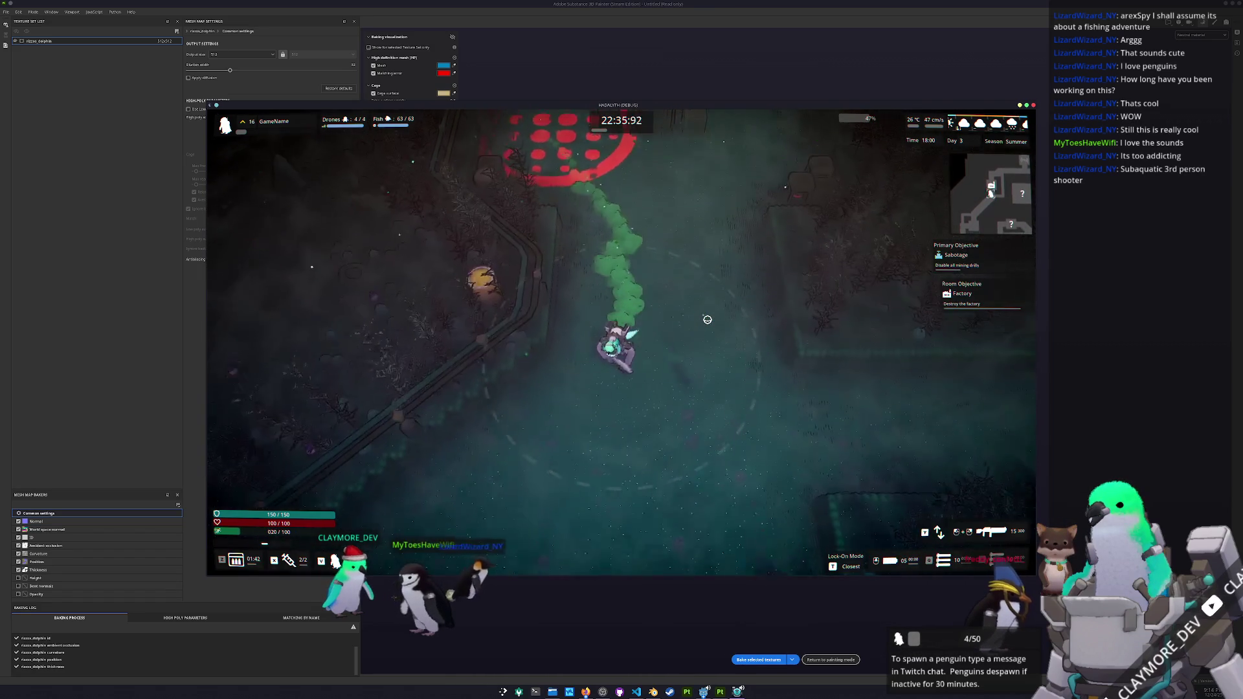
key("Tab")
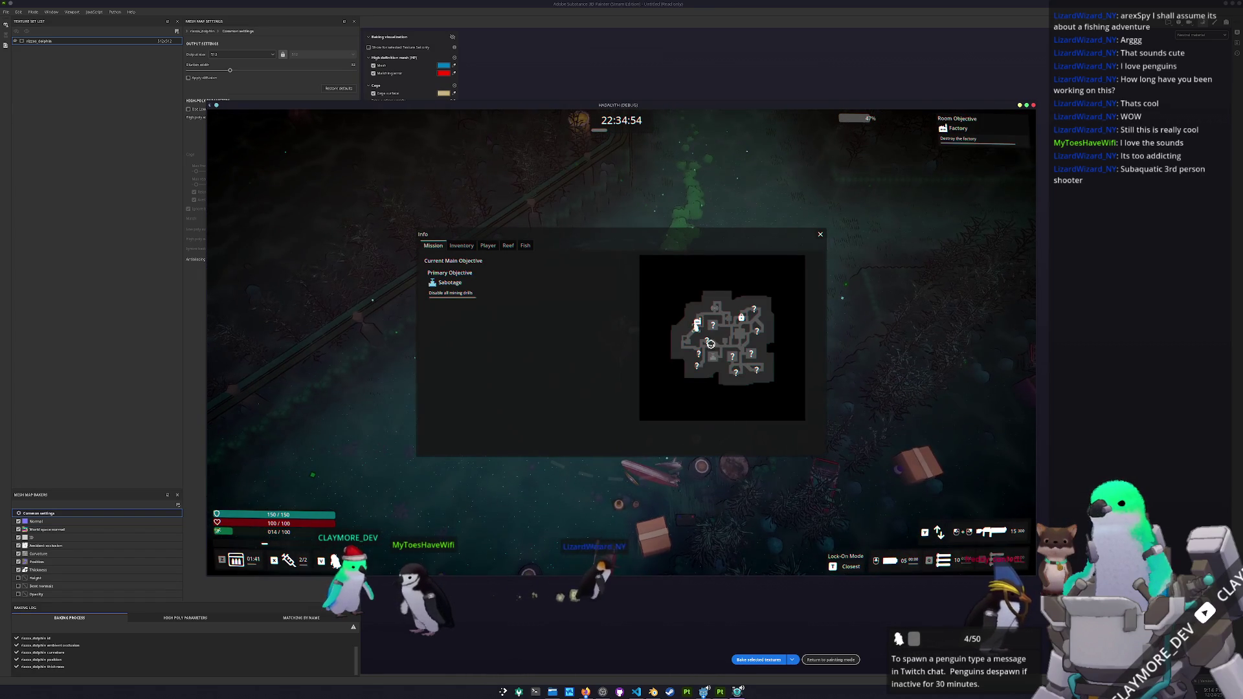
key("Tab")
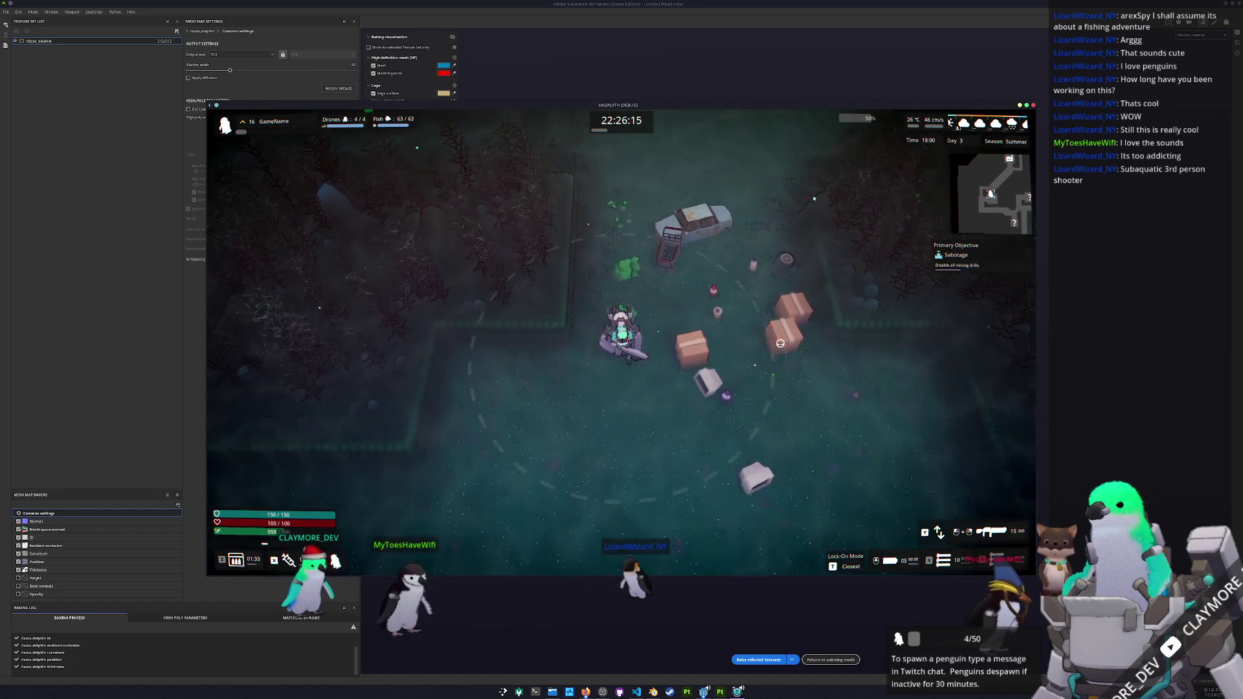
left_click_drag(780, 343, 780, 343)
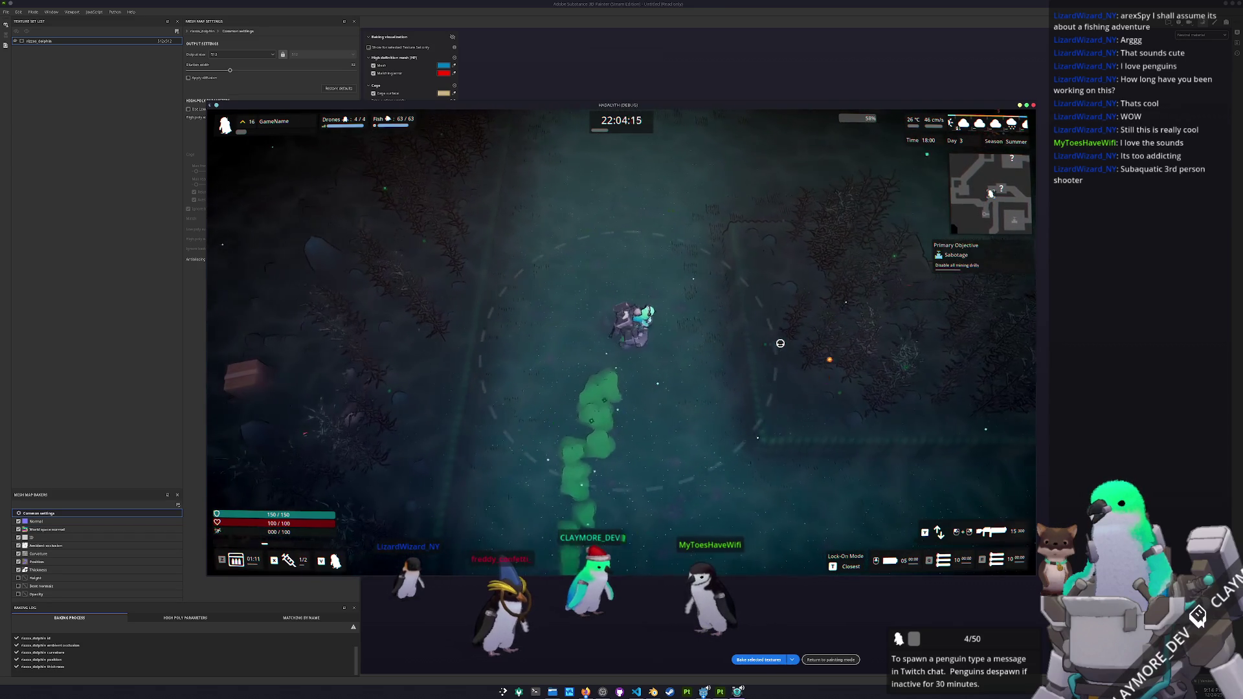
- Shoot and destroy the cannon, then dash to the right
key("w")
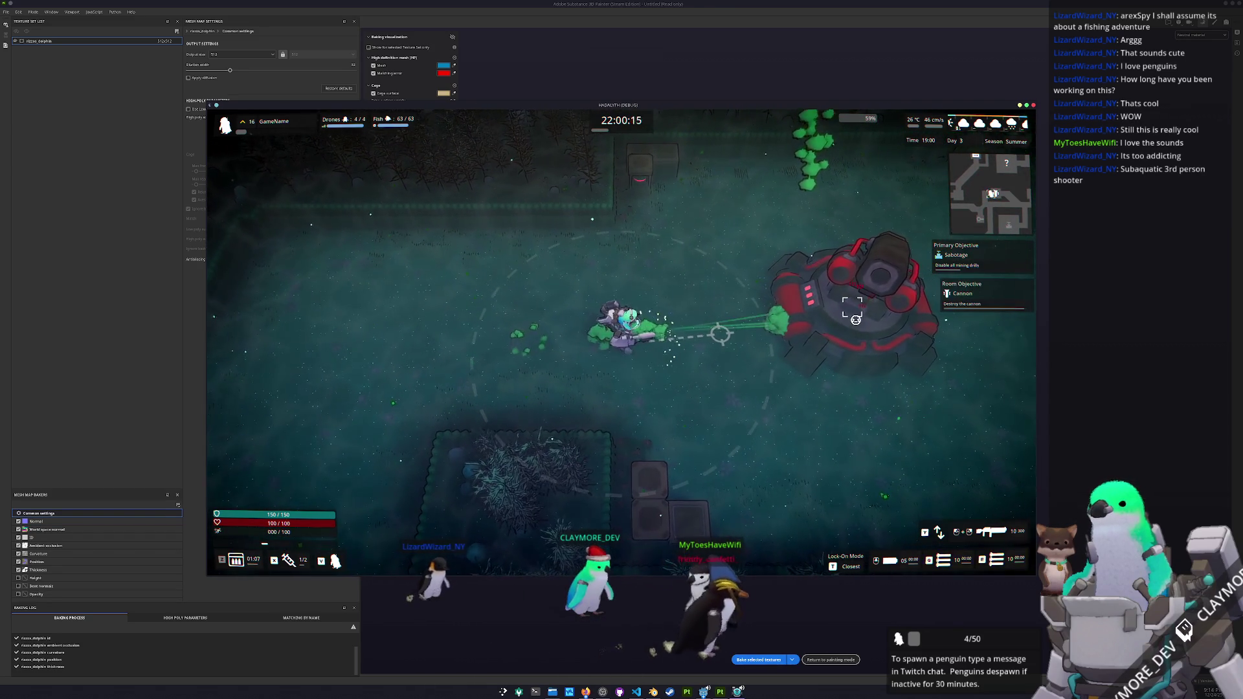
left_click(719, 333)
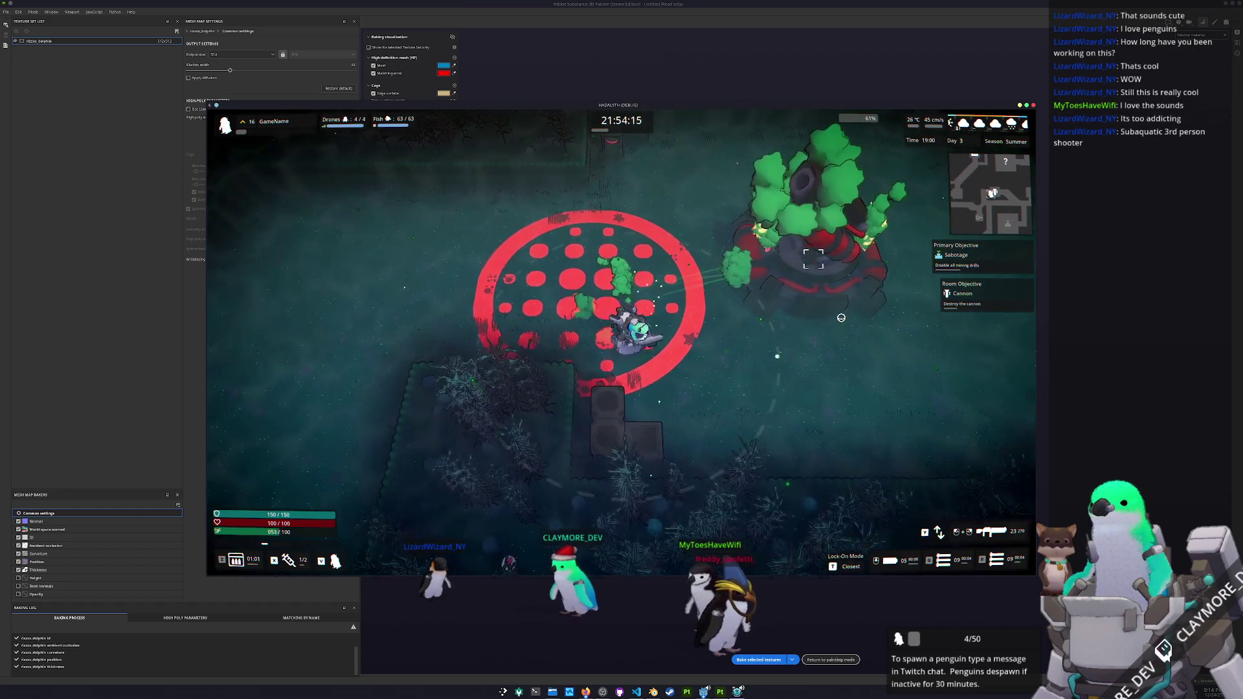
key("s")
key("d")
left_click(727, 184)
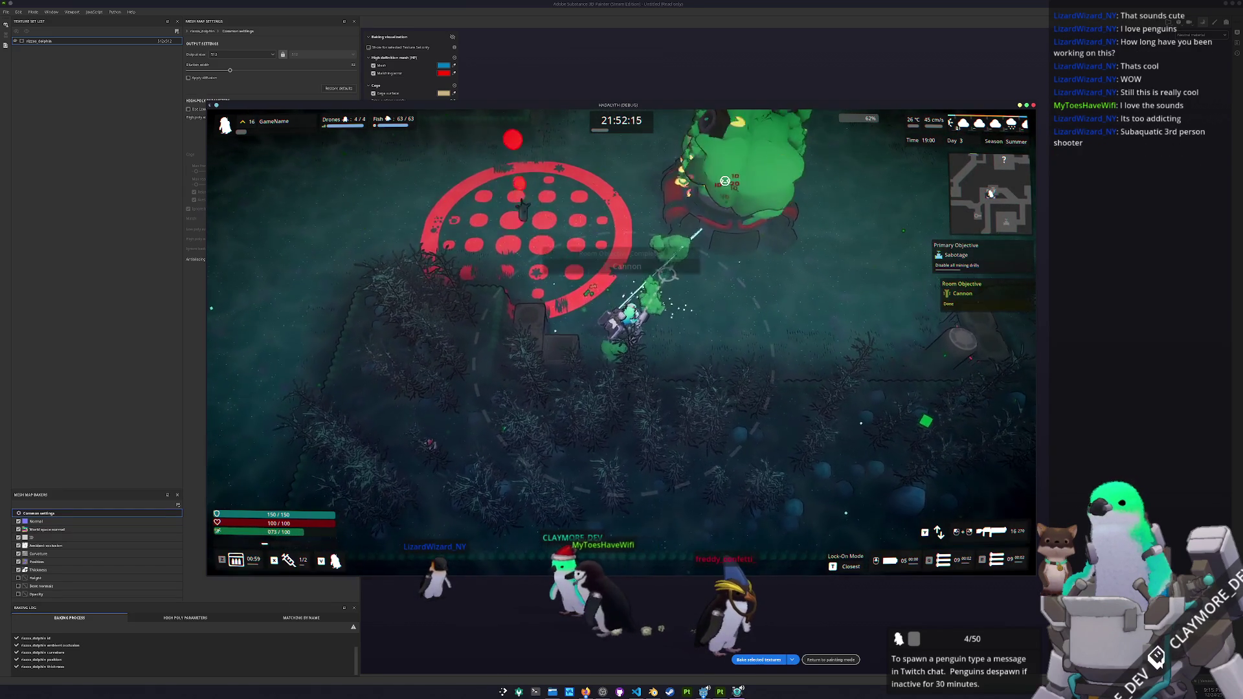
key("w")
key("d")
key("d")
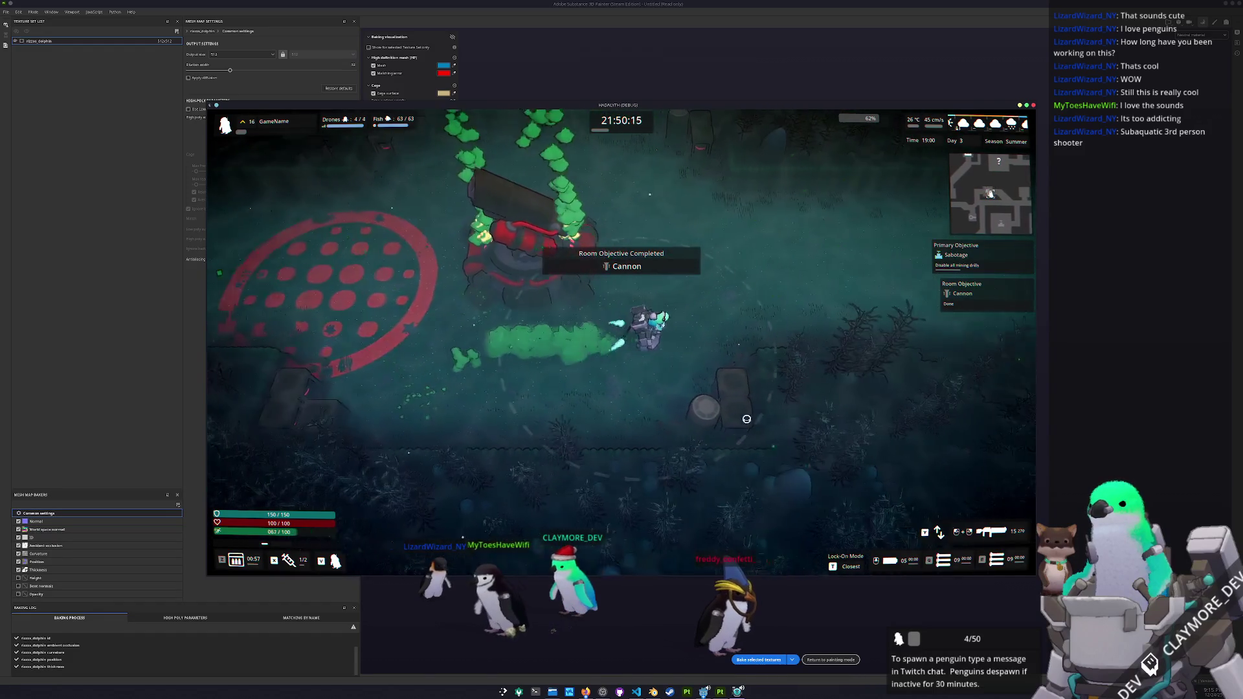
key("space")
key("d")
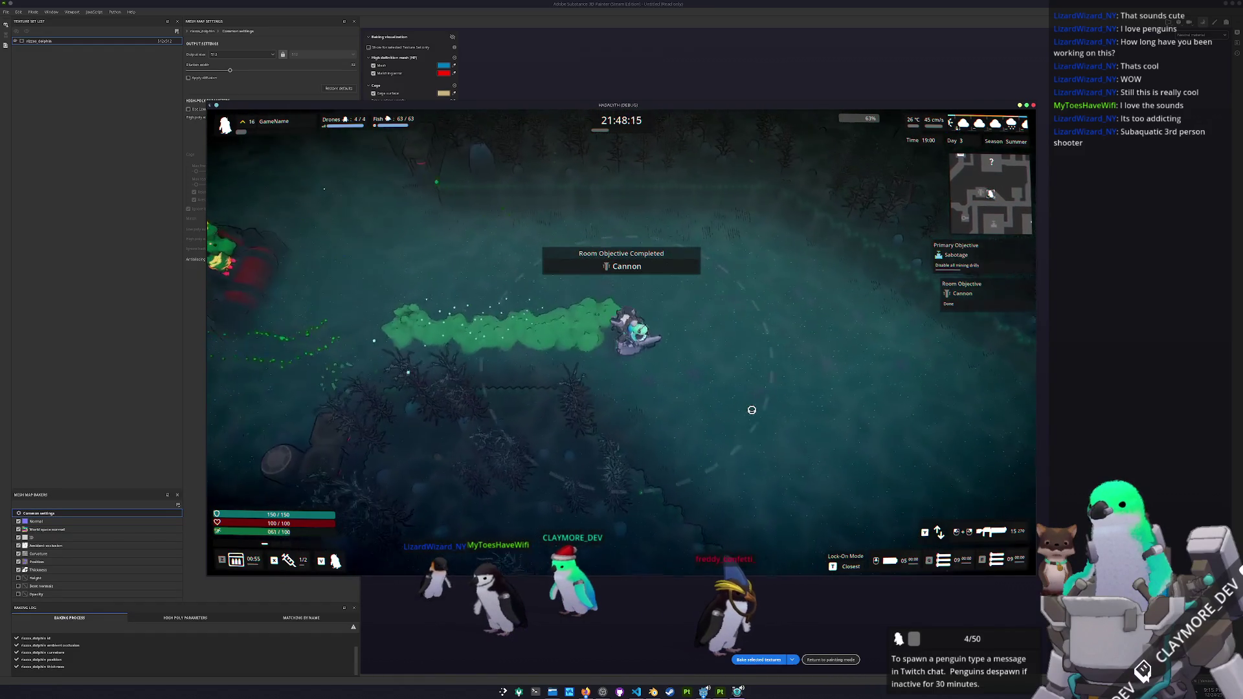
- Walk the diver down and right out of the forest, then close the game
key("s")
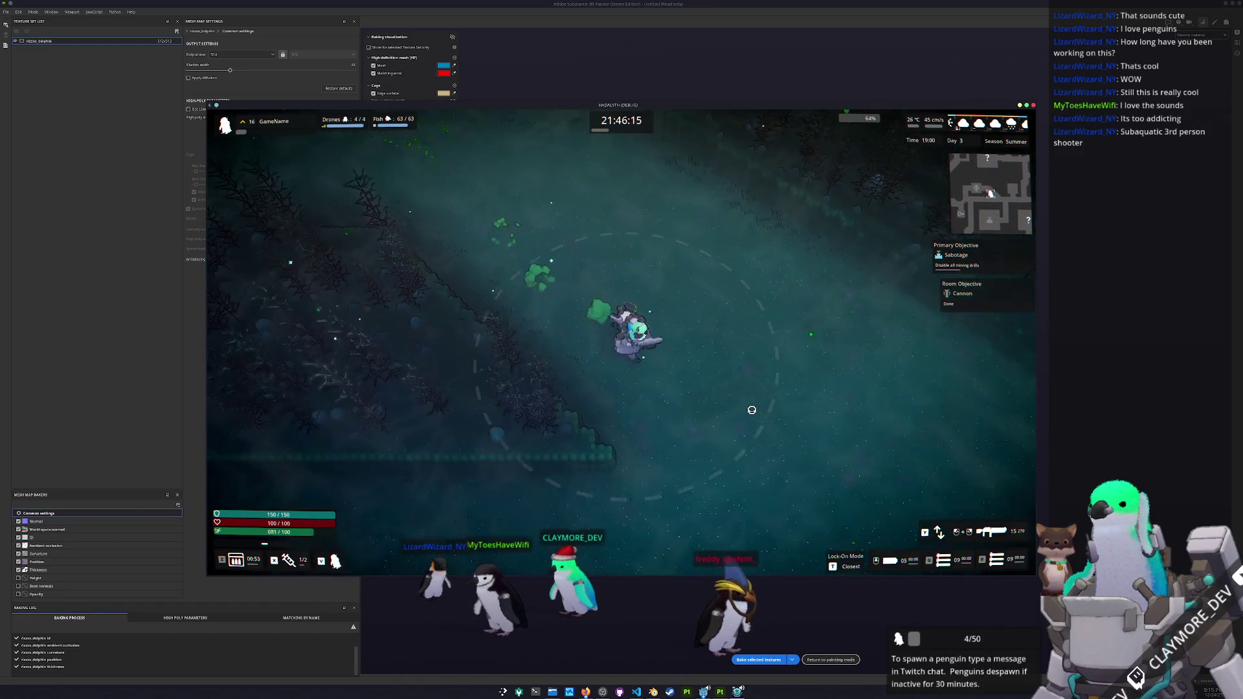
key("d")
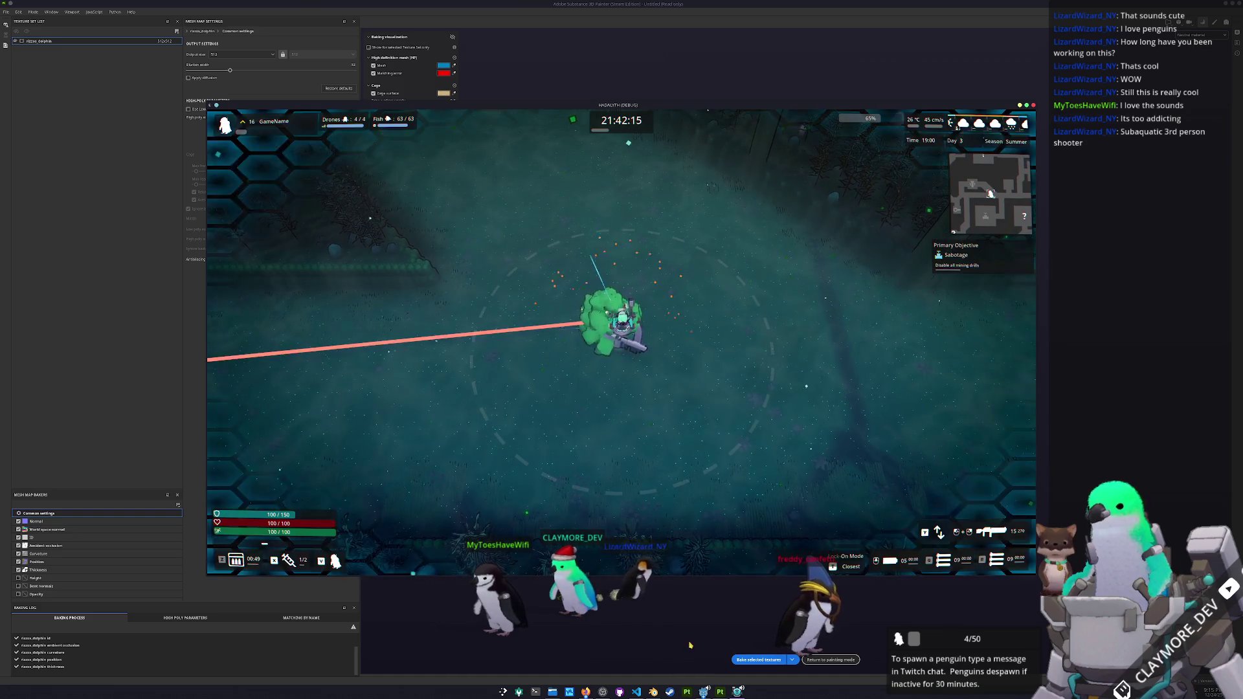
key("alt+F4")
- Bake the dolphin's mesh maps against the high-poly dolphin scene
left_click(759, 660)
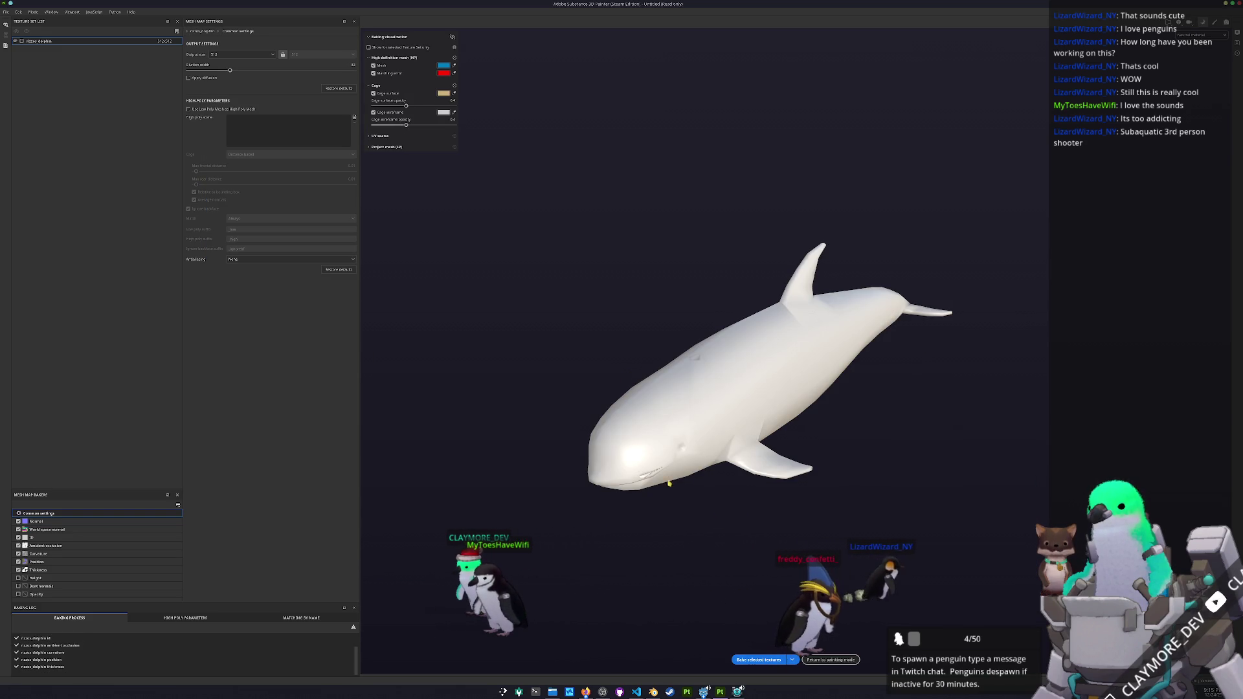
left_click(354, 117)
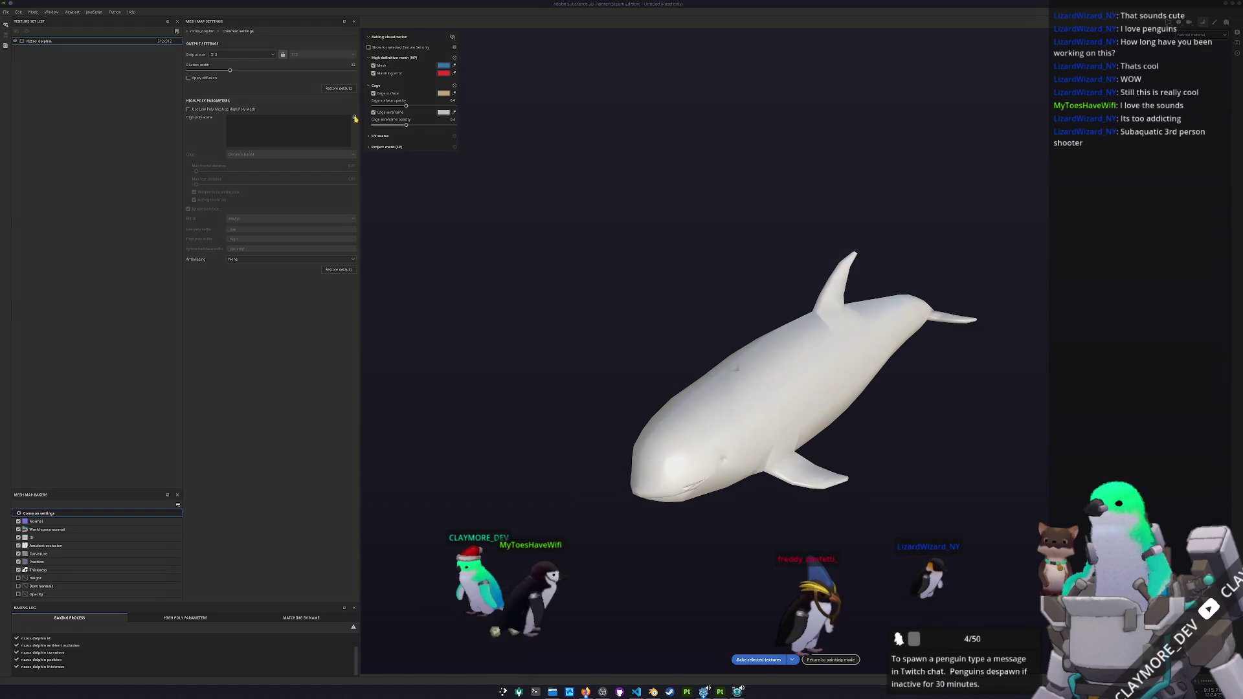
double_click(579, 298)
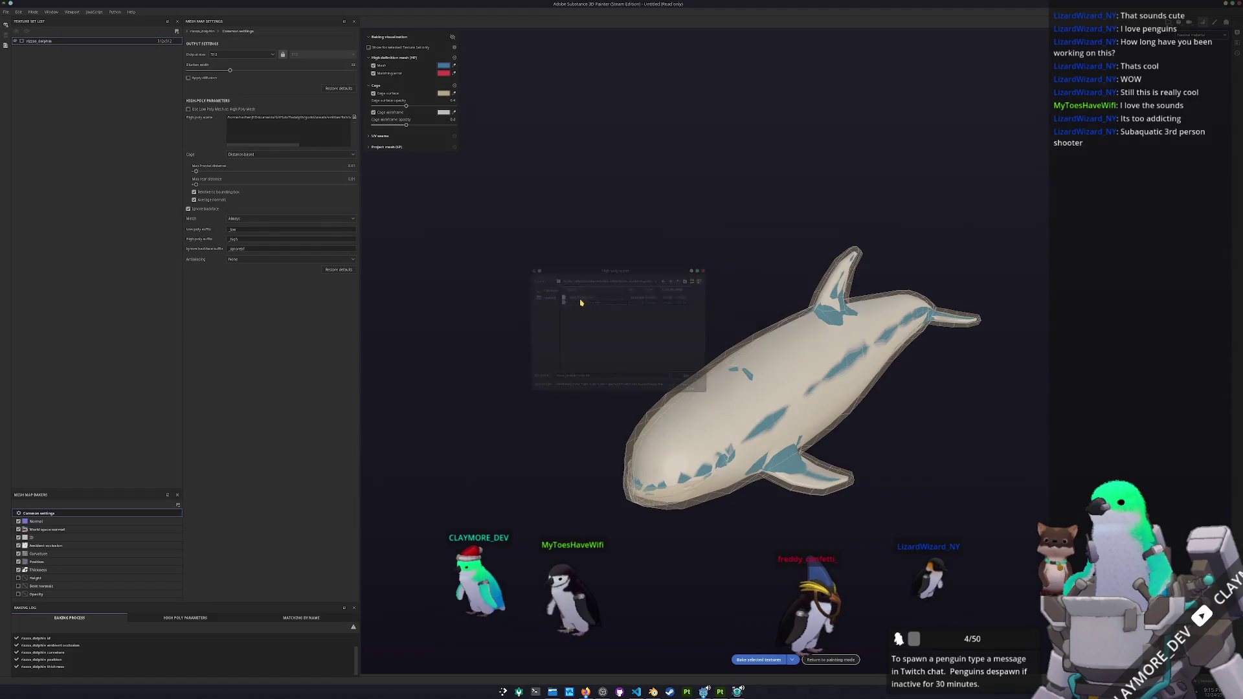
left_click(760, 659)
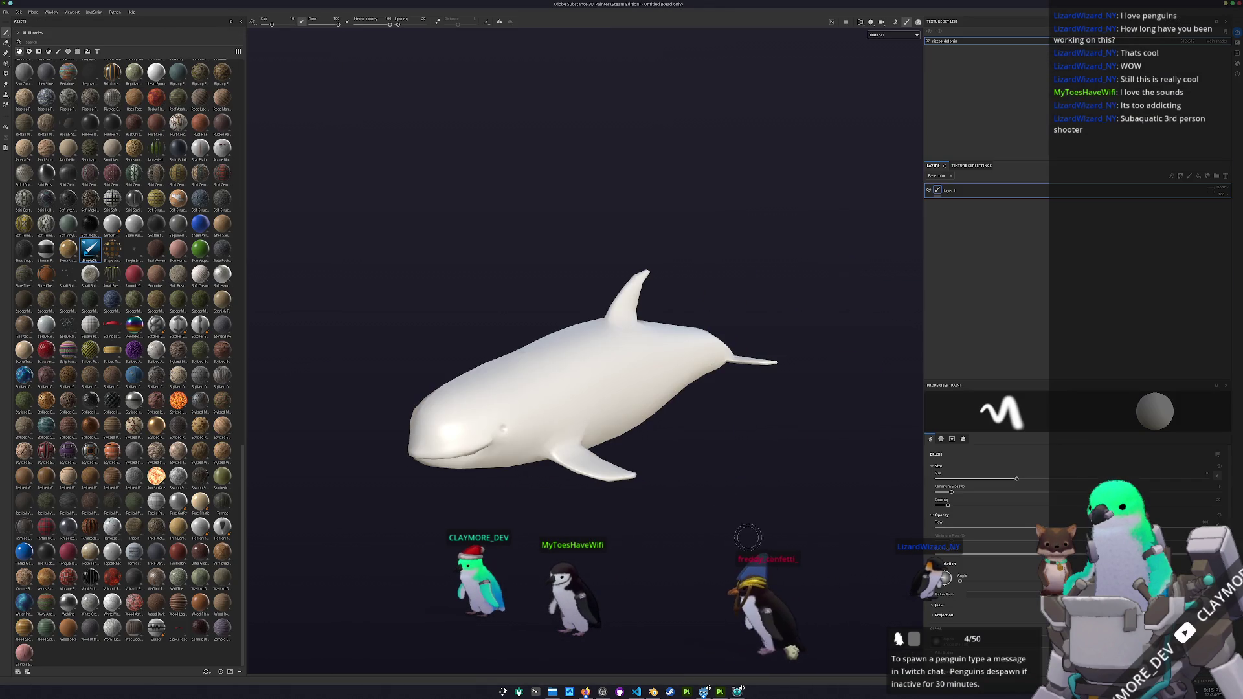
- Show the dolphin in the Base color channel, framed to fit the view
mouse_move(747, 537)
left_mouse_down()
mouse_move(555, 507)
mouse_move(621, 425)
left_mouse_up()
left_click(881, 36)
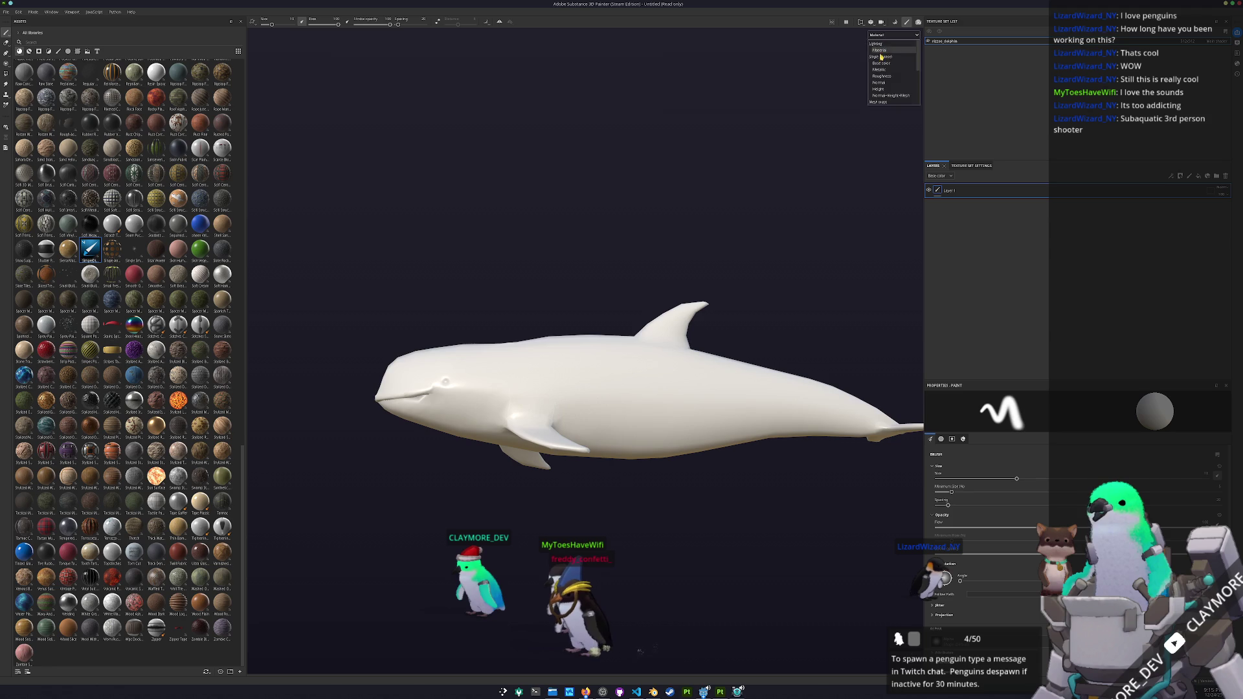
left_click(882, 65)
key("f")
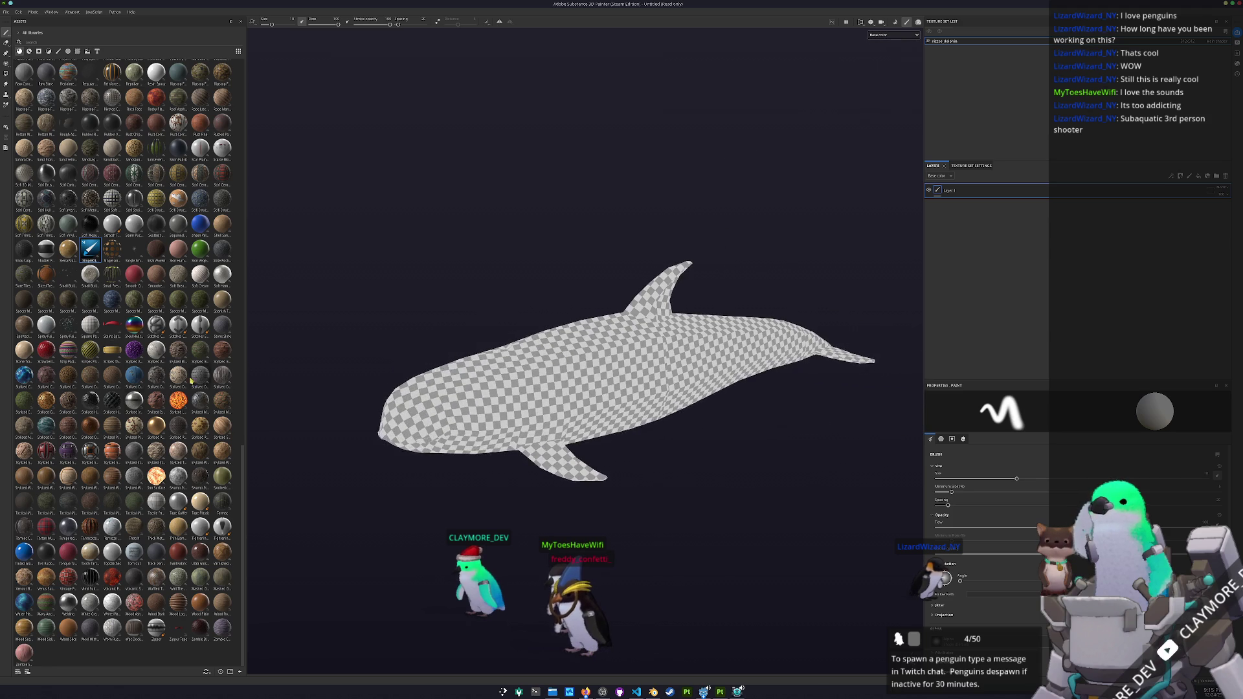
- Add SimpleDiffuse as the dolphin's base fill layer, then return to the game
left_click_drag(90, 249, 951, 199)
mouse_move(771, 258)
left_mouse_down()
mouse_move(751, 441)
mouse_move(748, 89)
mouse_move(736, 233)
left_mouse_up()
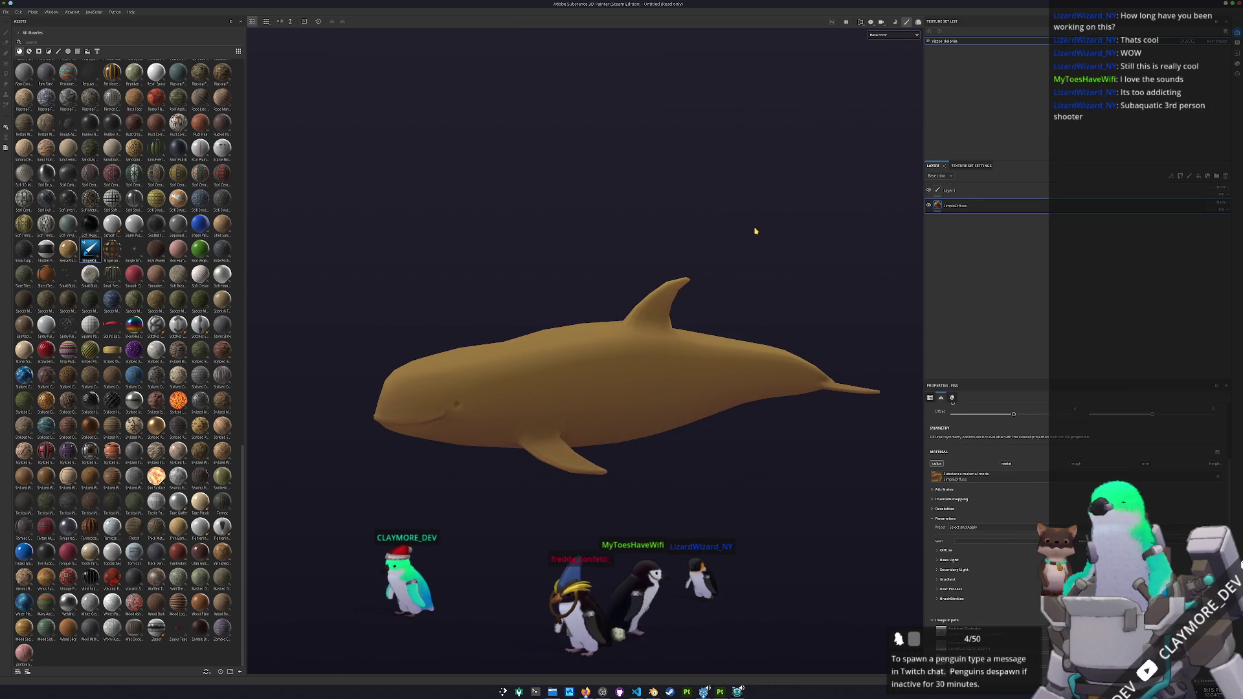
left_click(551, 694)
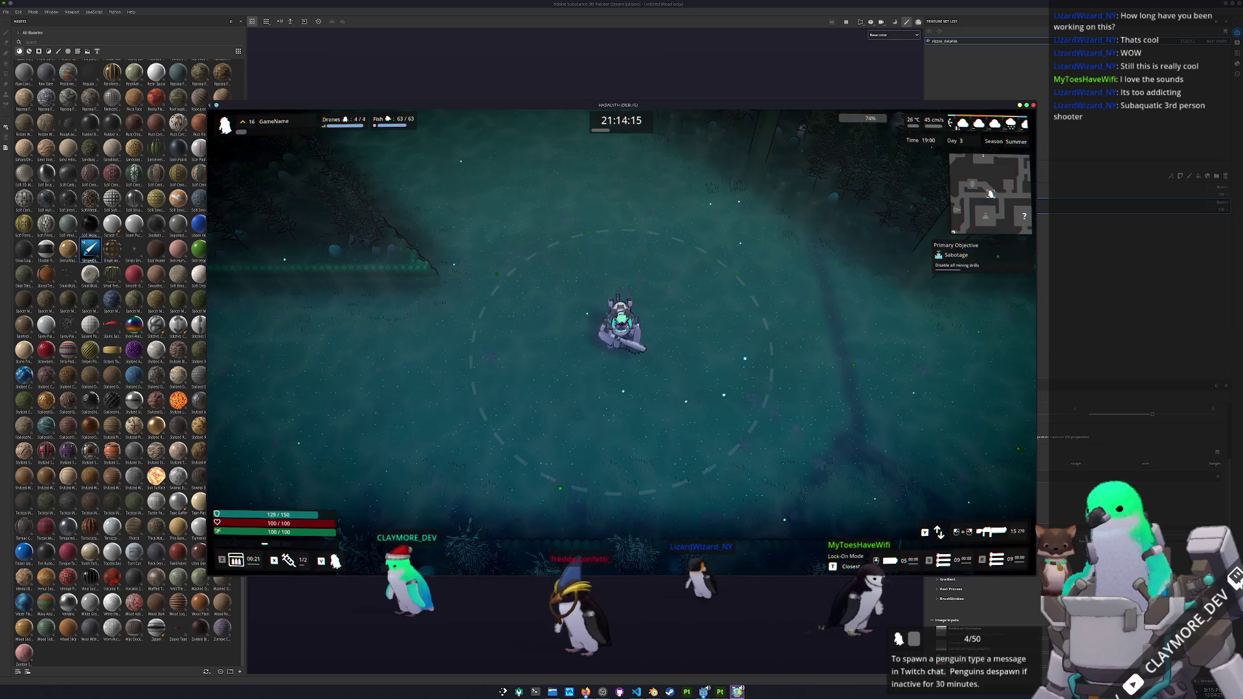
- Aim the diver's weapon and move through the rooms to the left
right_click(655, 423)
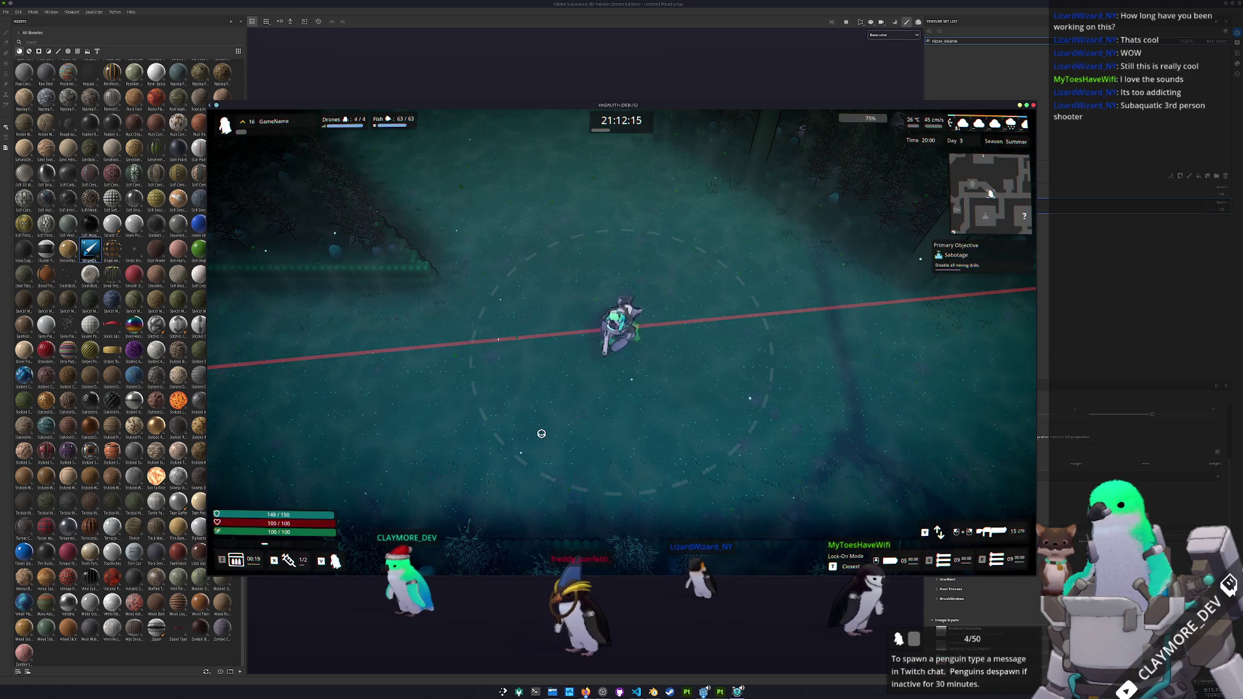
key("s")
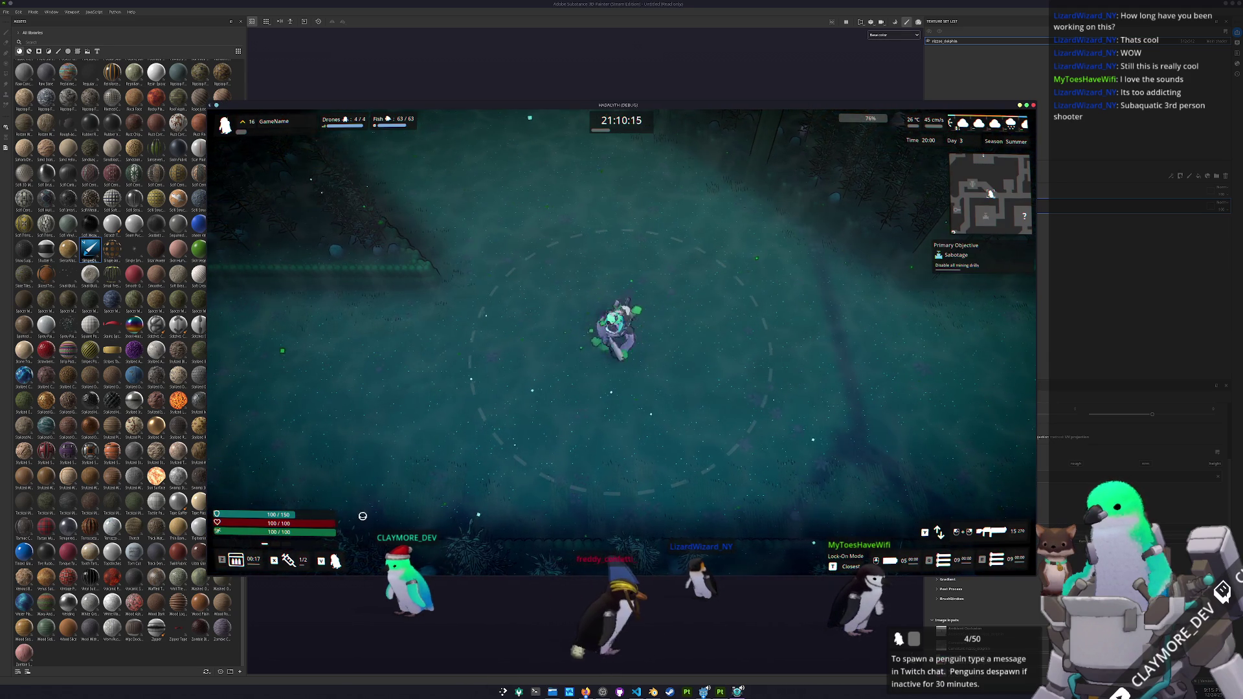
key("a")
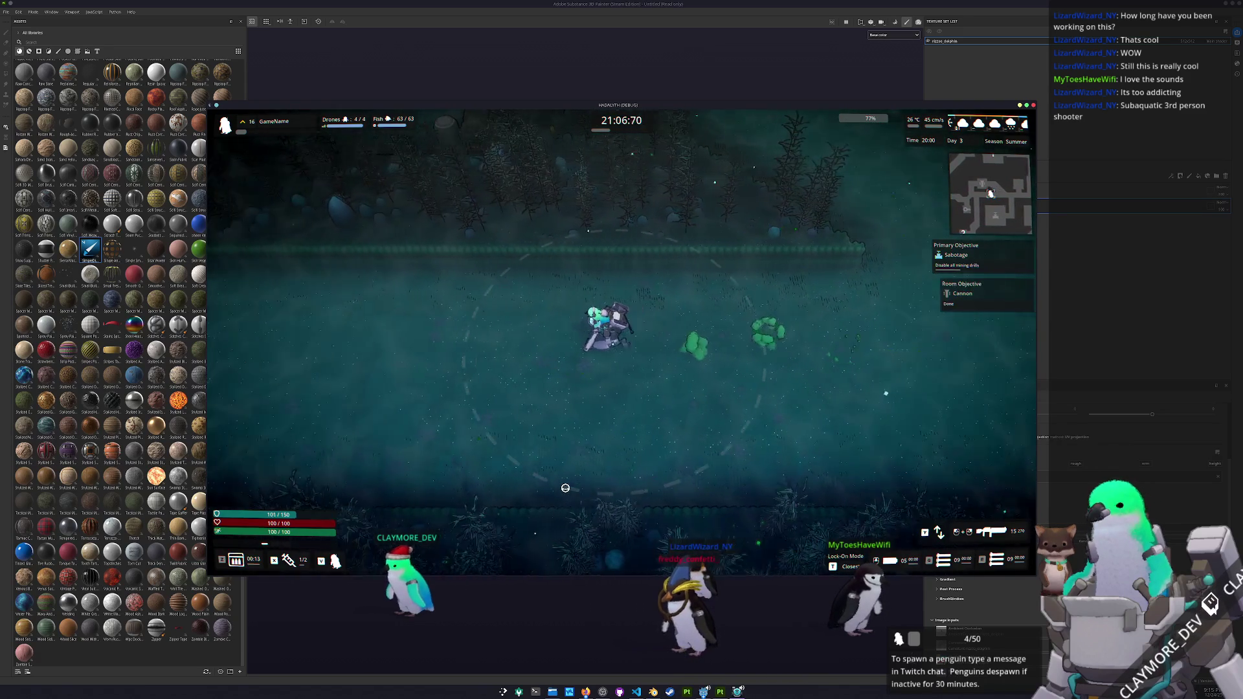
key("s")
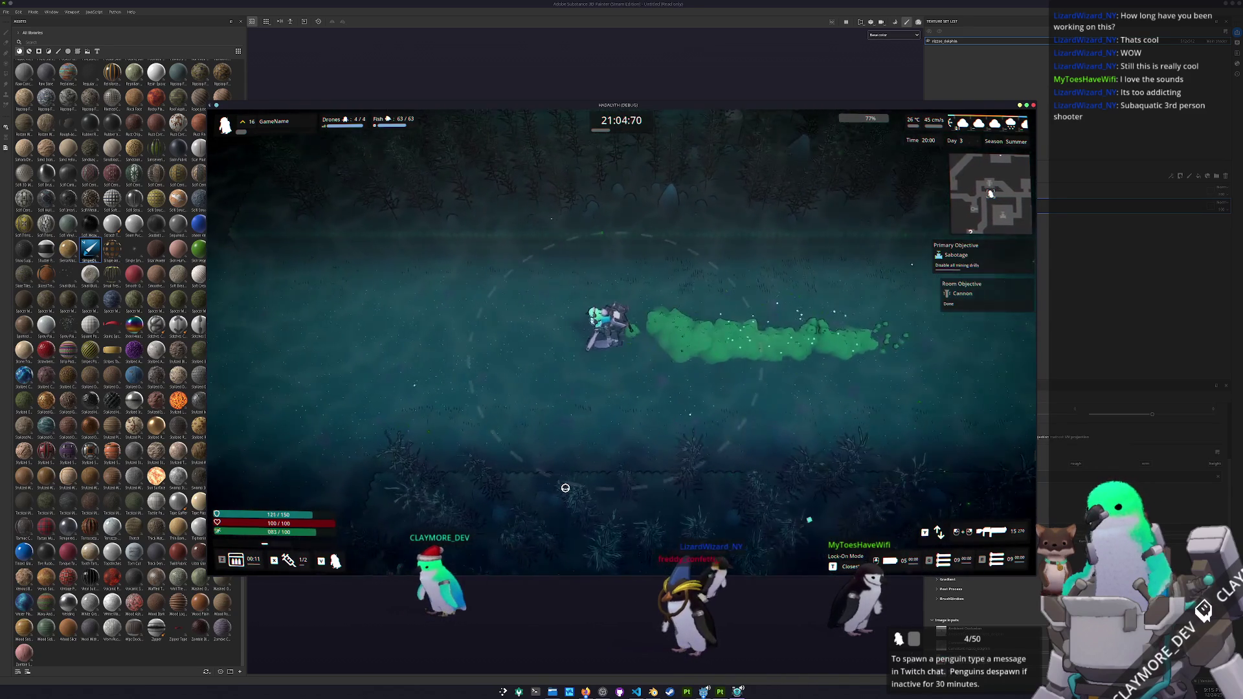
key("w")
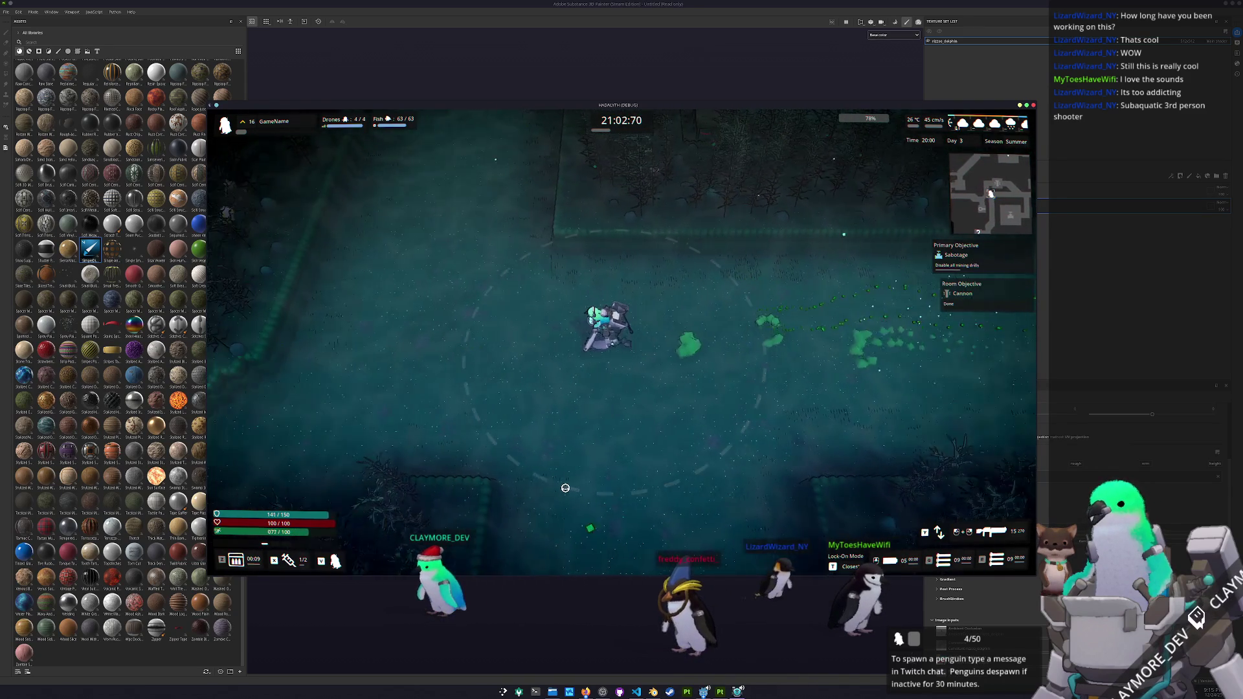
- Move through the tree-filled area, then switch to the dolphin references folder
key("s")
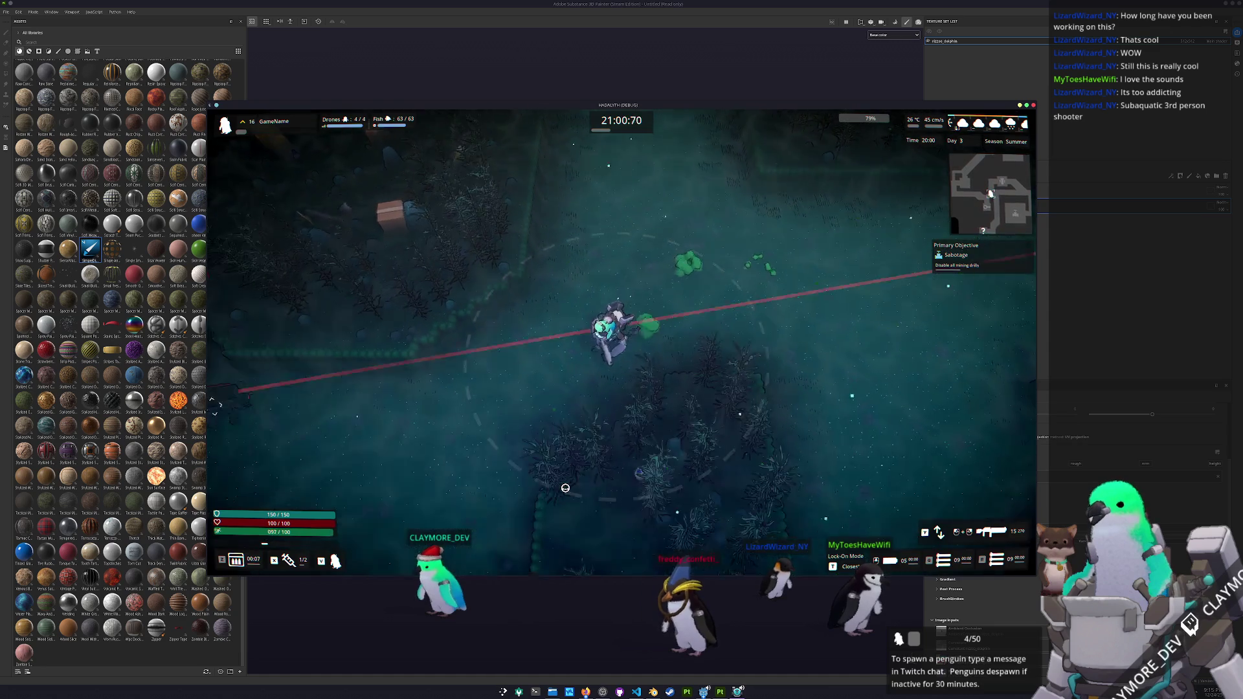
key("a")
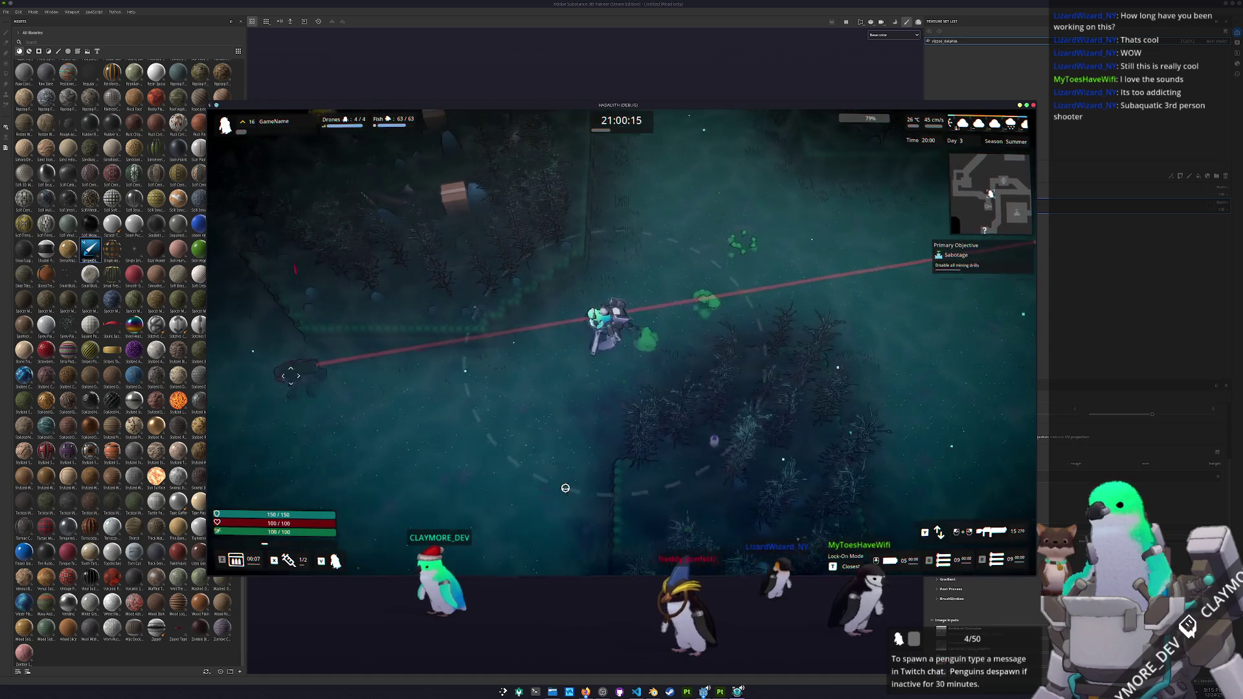
key("a")
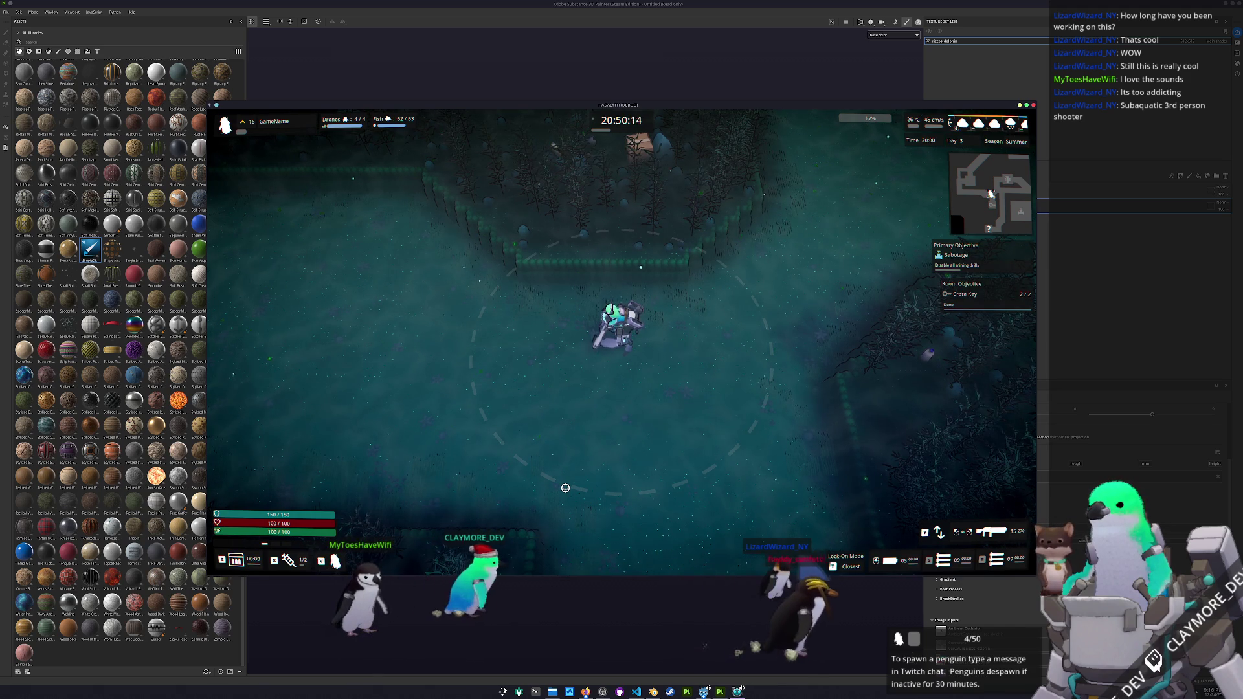
key("d")
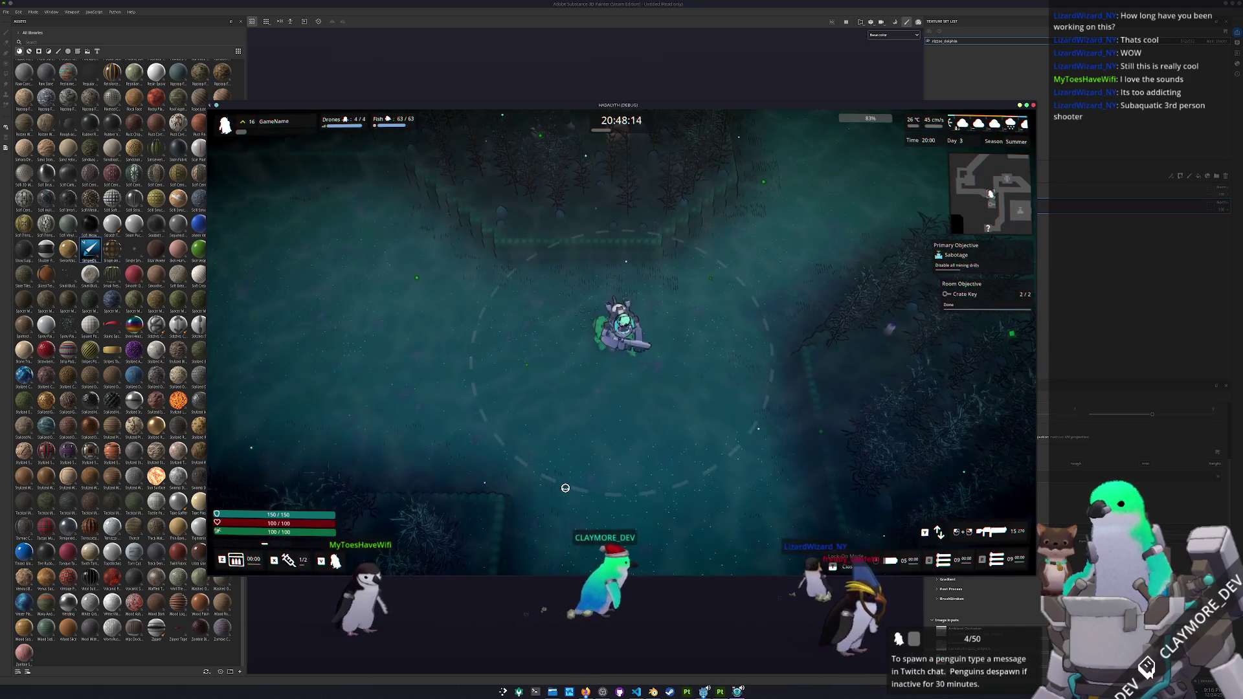
key("alt+Tab")
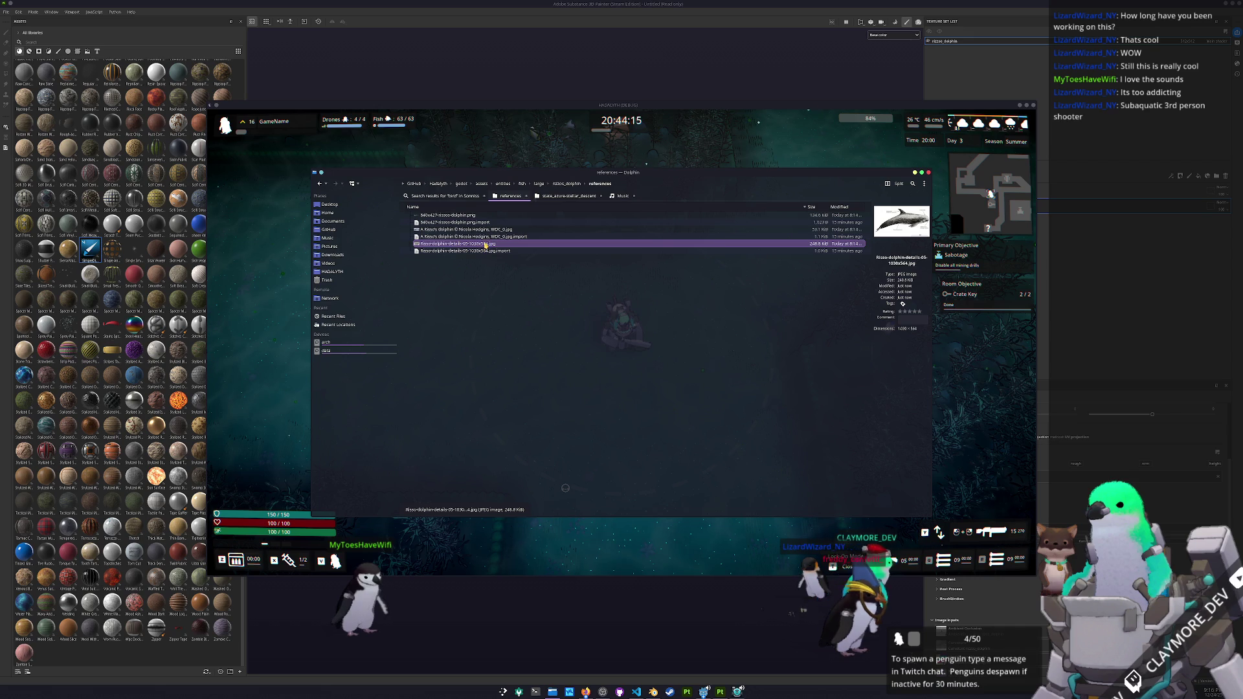
- Open the first Risso's dolphin reference image and set the viewer beside the game
double_click(464, 216)
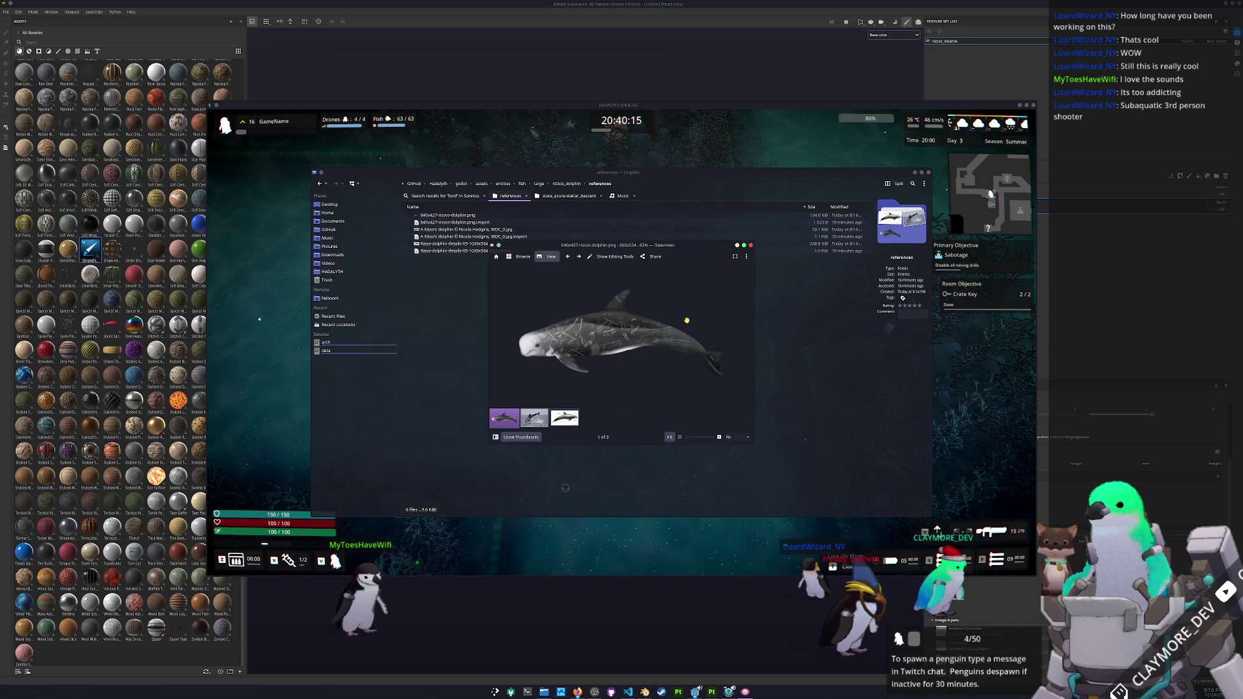
scroll(640, 334, "down", 2)
left_click_drag(647, 358, 333, 143)
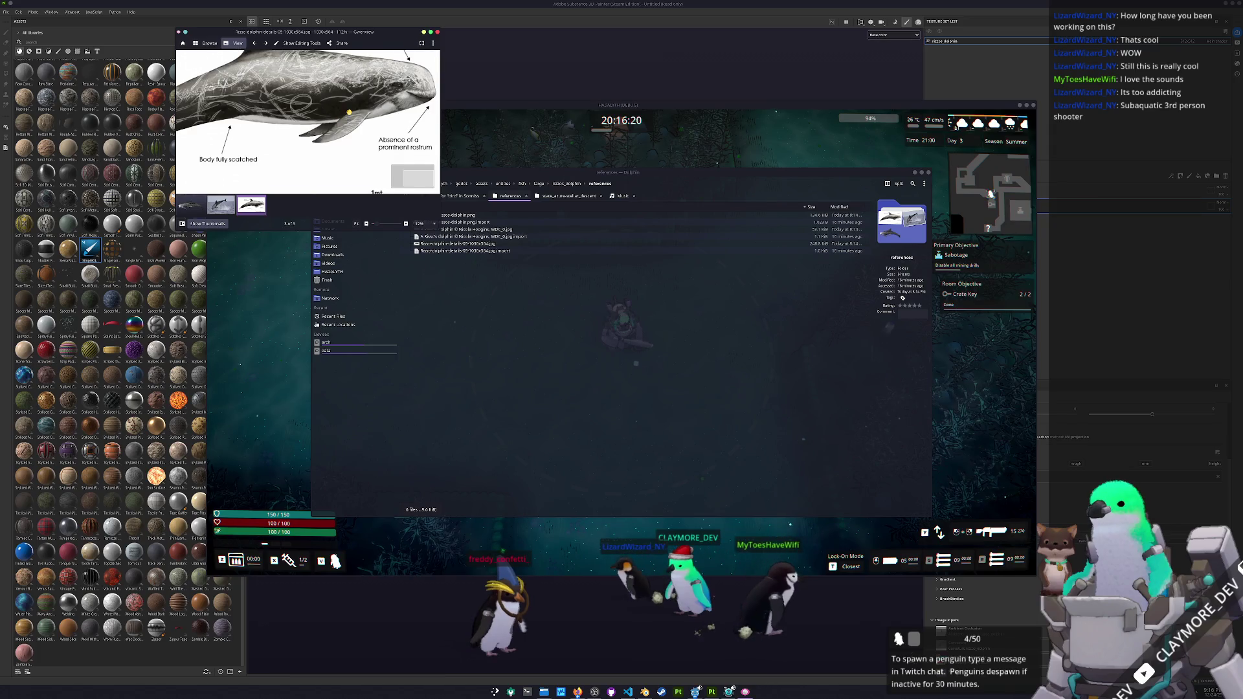
scroll(331, 136, "down", 3)
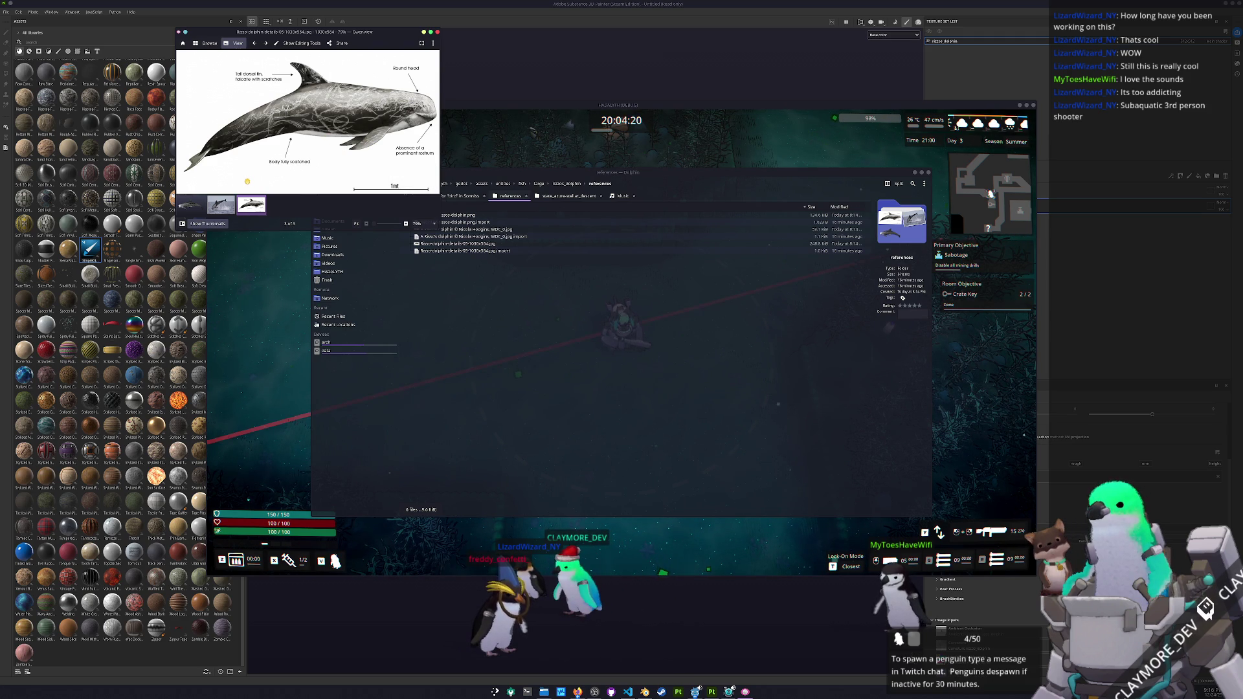
scroll(363, 155, "up", 4)
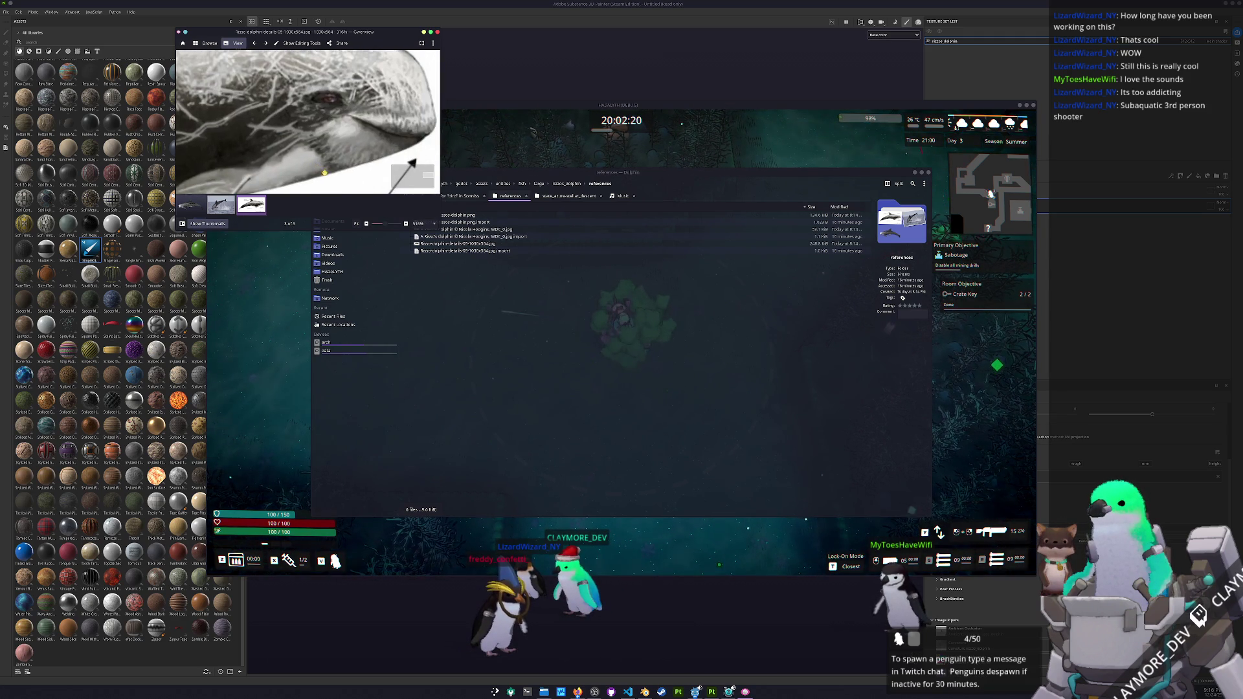
- View the leaping-dolphin photo and diagram, zoom on the head, then resume the game
key("BackSpace")
scroll(254, 155, "up", 3)
key("space")
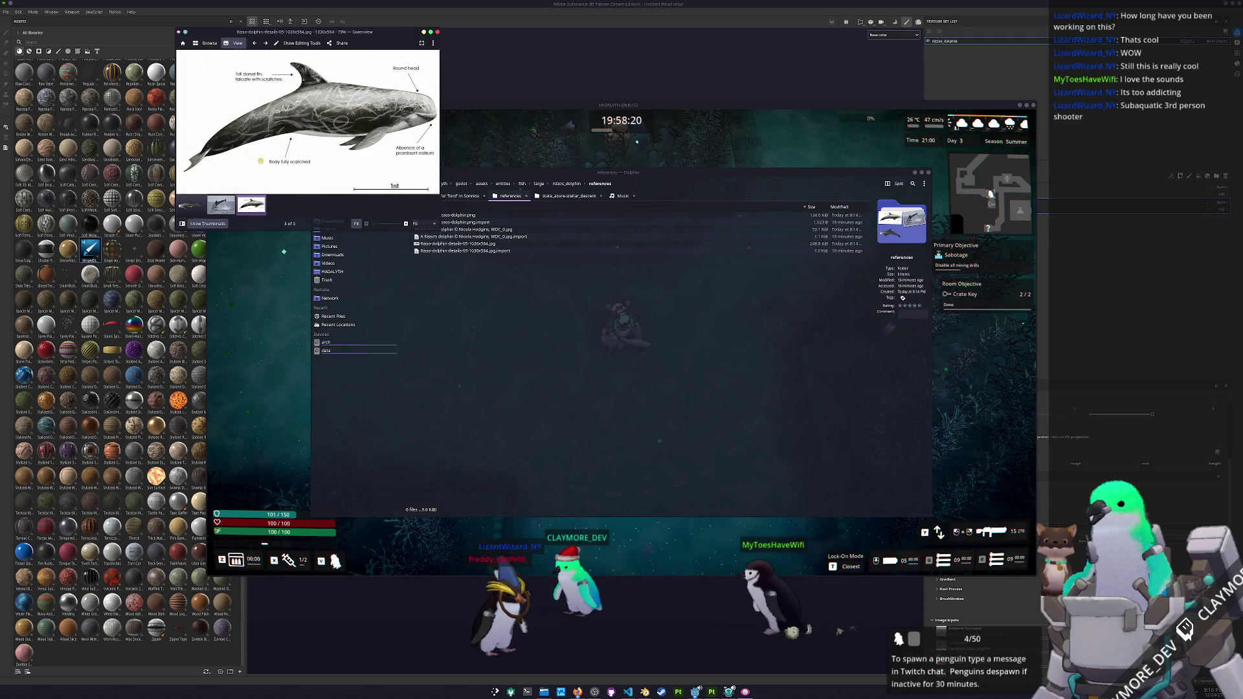
key("space")
scroll(400, 156, "up", 5)
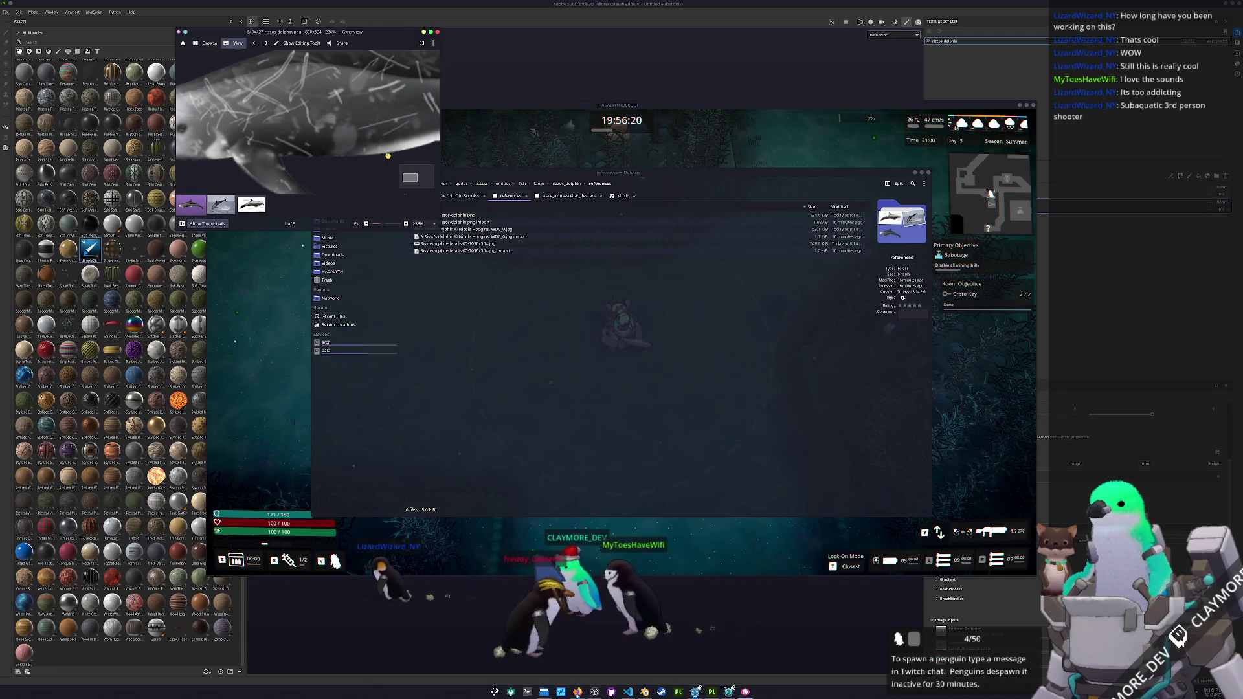
left_click_drag(288, 119, 360, 151)
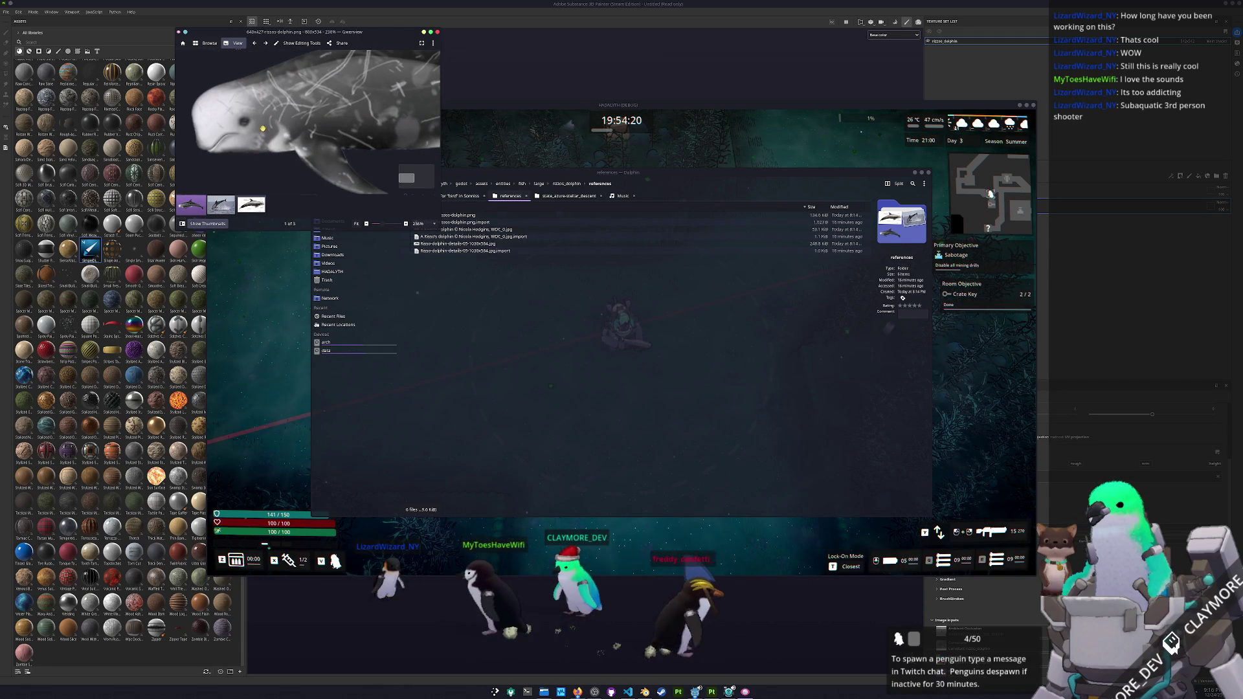
scroll(275, 139, "down", 5)
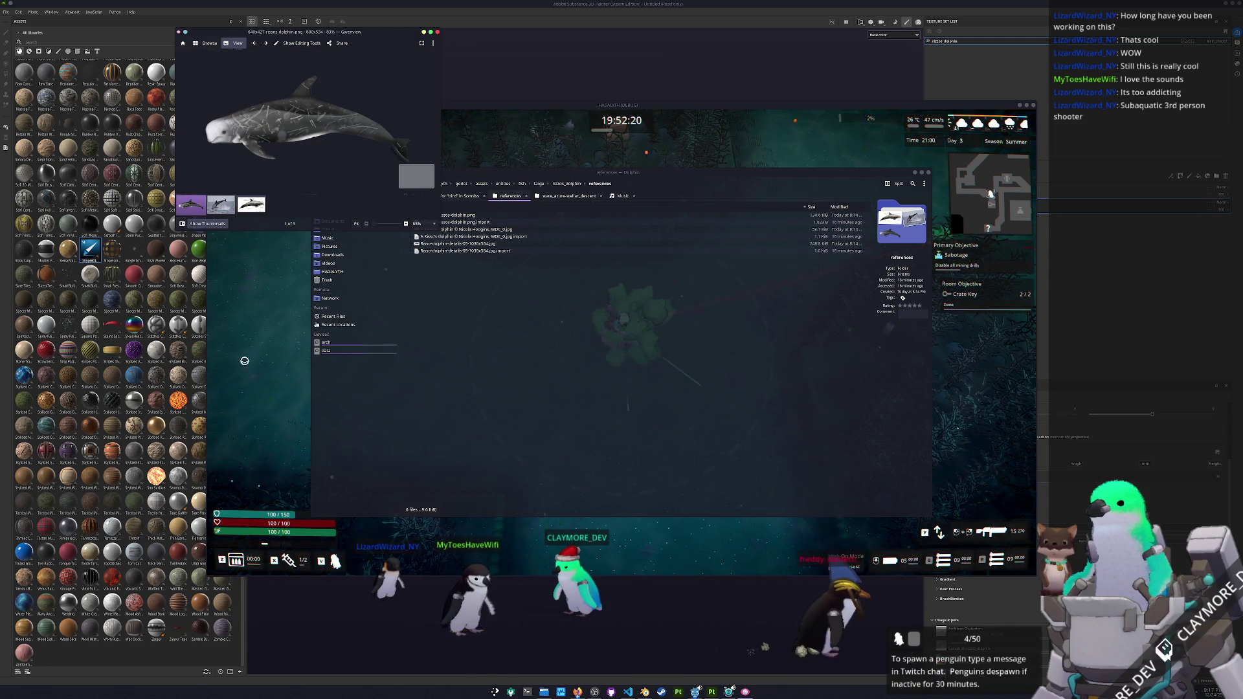
left_click(257, 361)
key("w")
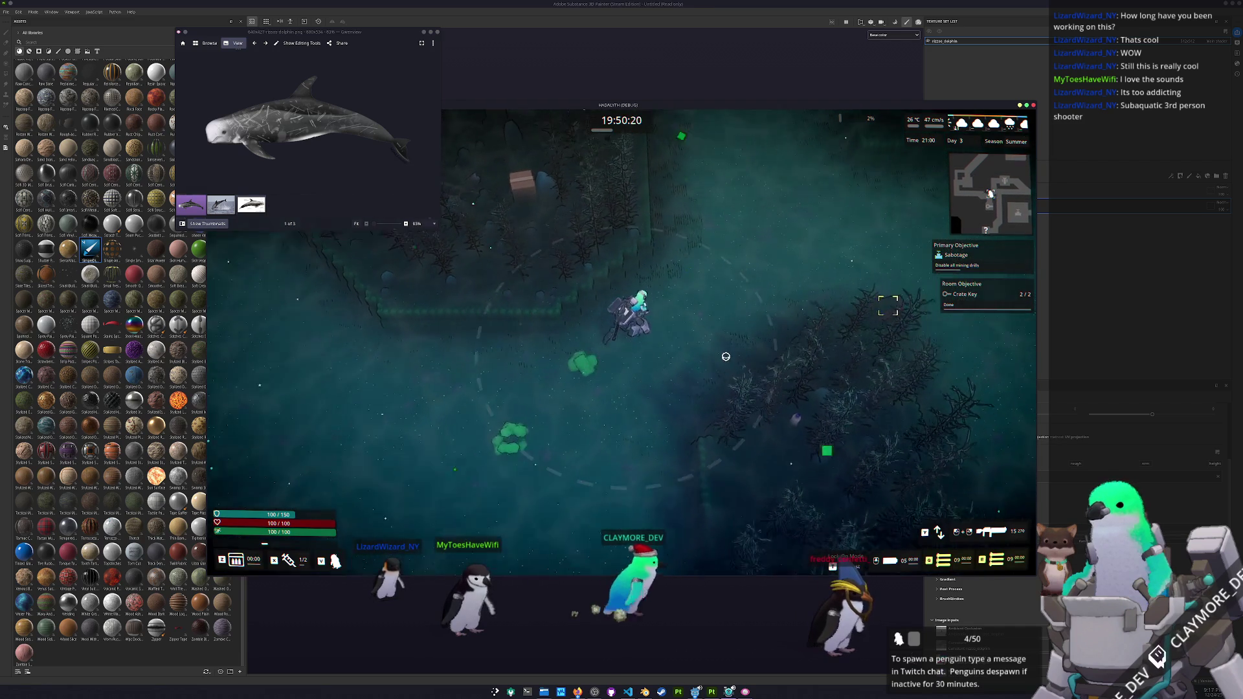
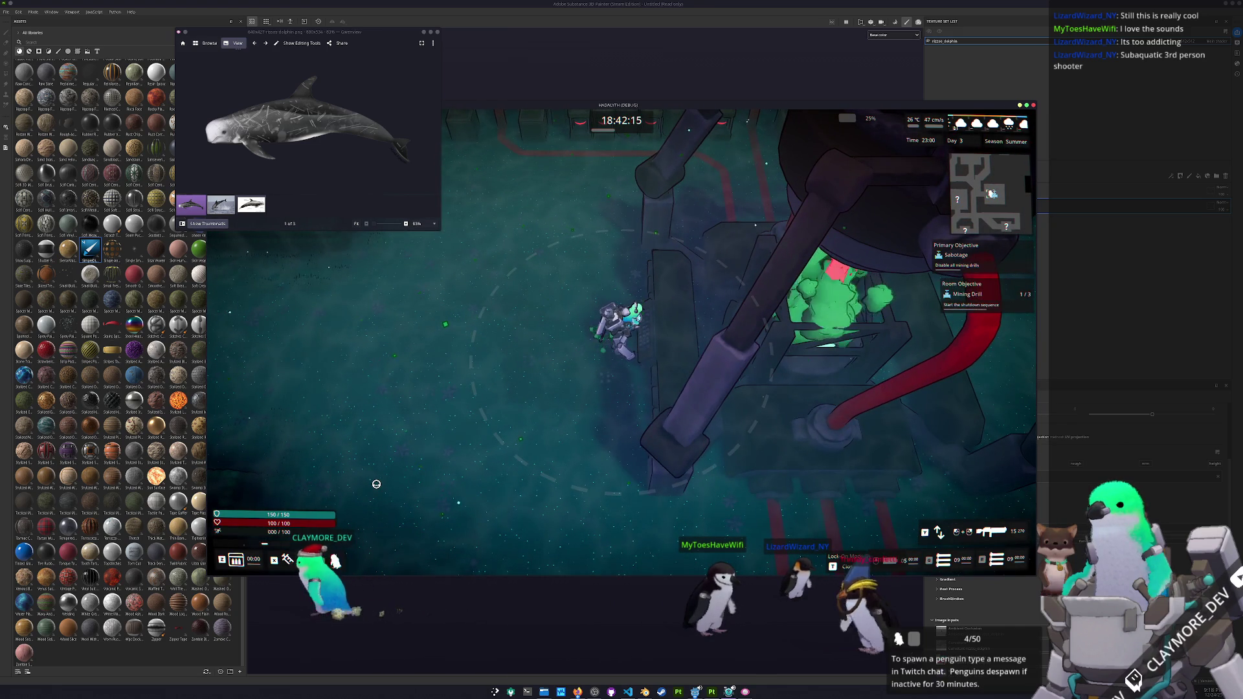
- Trigger the drill's shutdown with E in the game, then go back to the Godot editor
key("e")
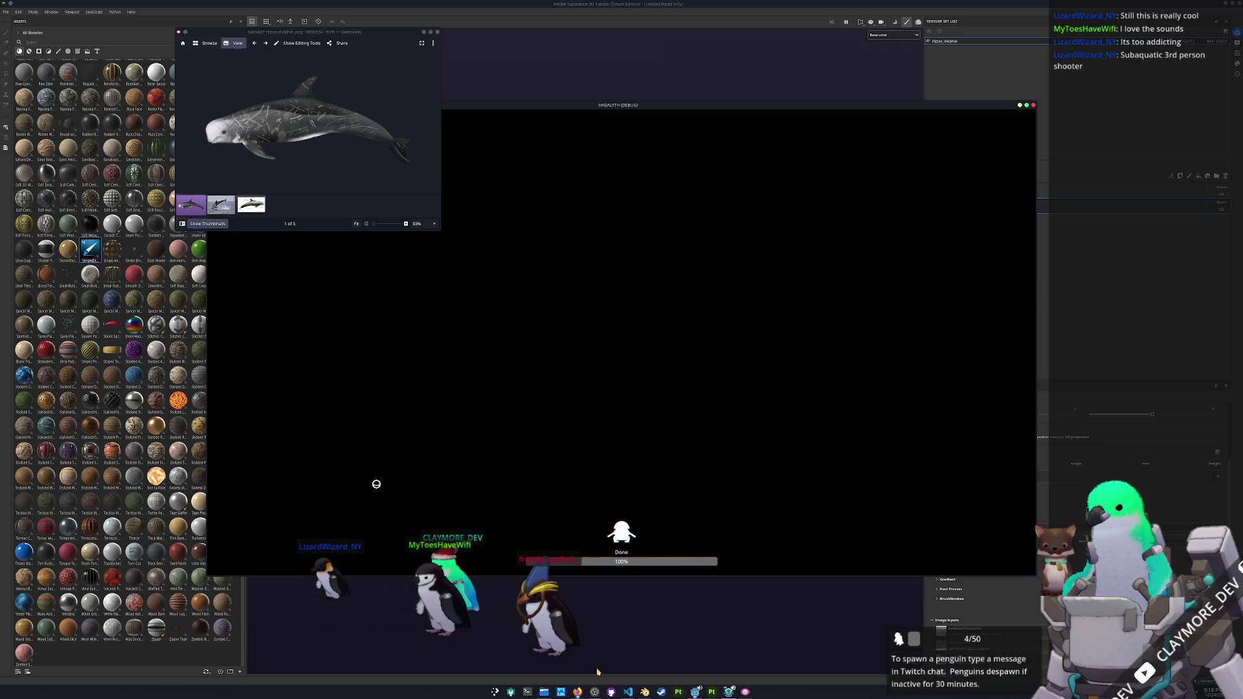
left_click(696, 692)
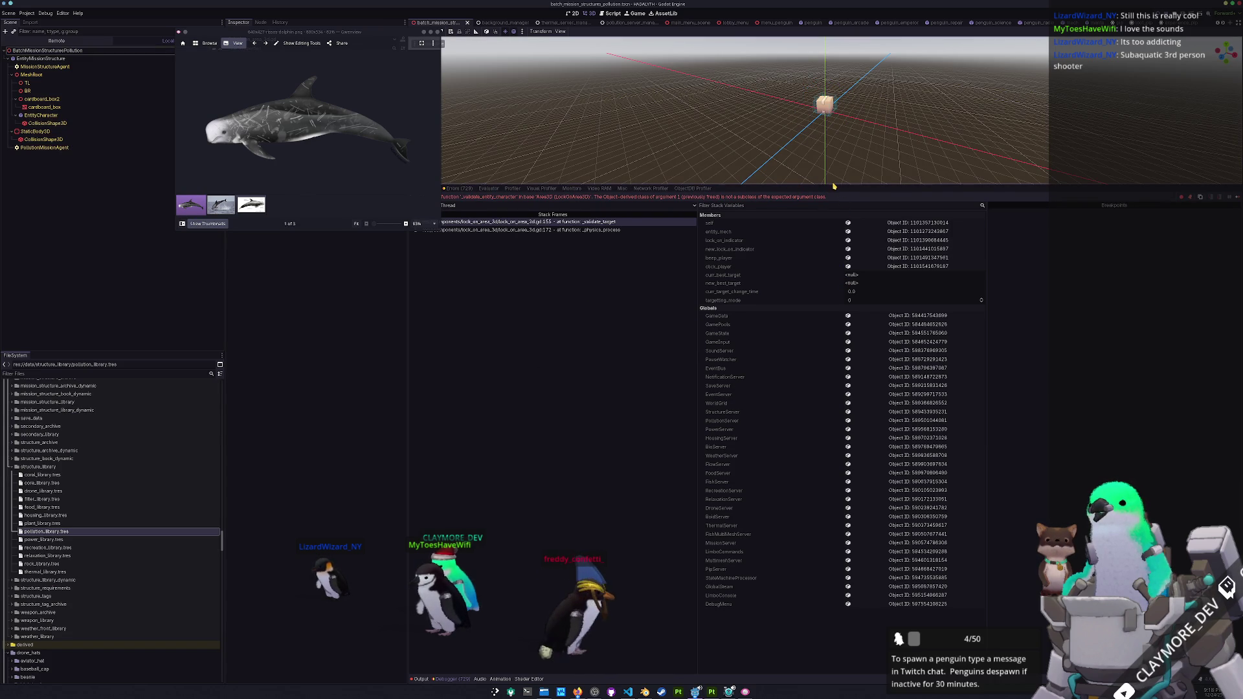
- Drag the splitter down to enlarge the 3D viewport above the lock_on_area_3d debugger error
mouse_move(825, 186)
left_mouse_down()
mouse_move(744, 291)
mouse_move(647, 324)
left_mouse_up()
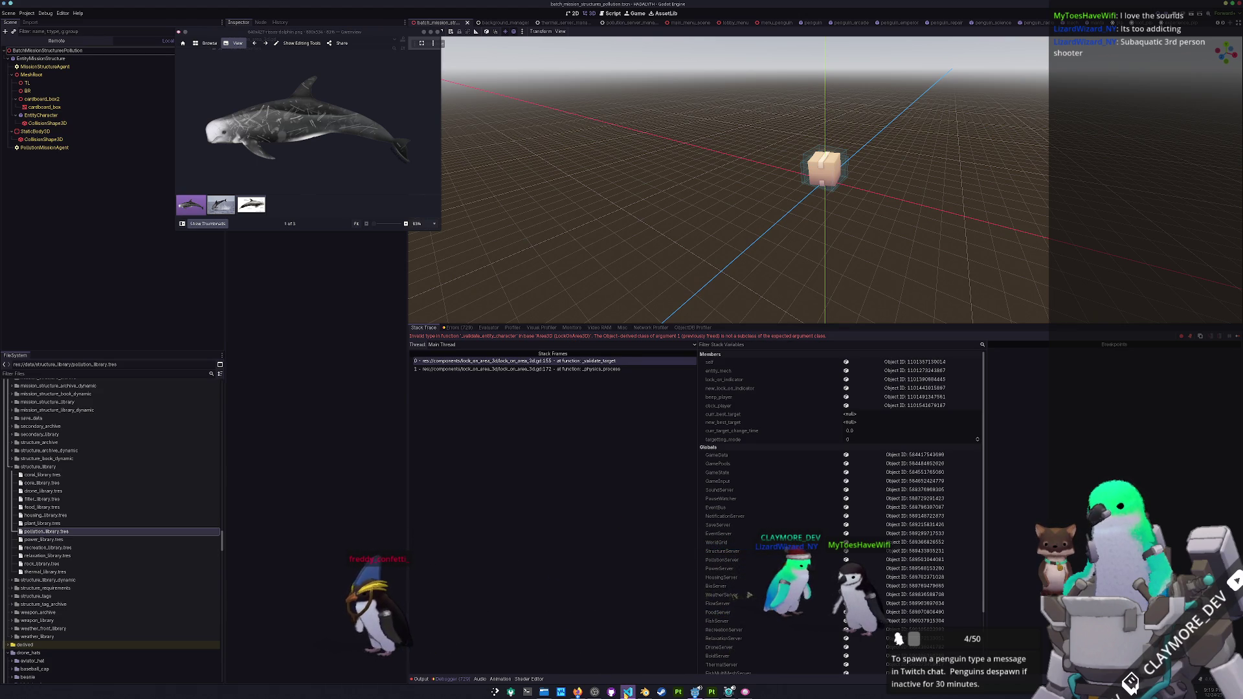
- Snap VS Code to the right half, open lock_on_area_3d.gd and find _validate_entity_character uses
key("alt+Tab")
key("super+Right")
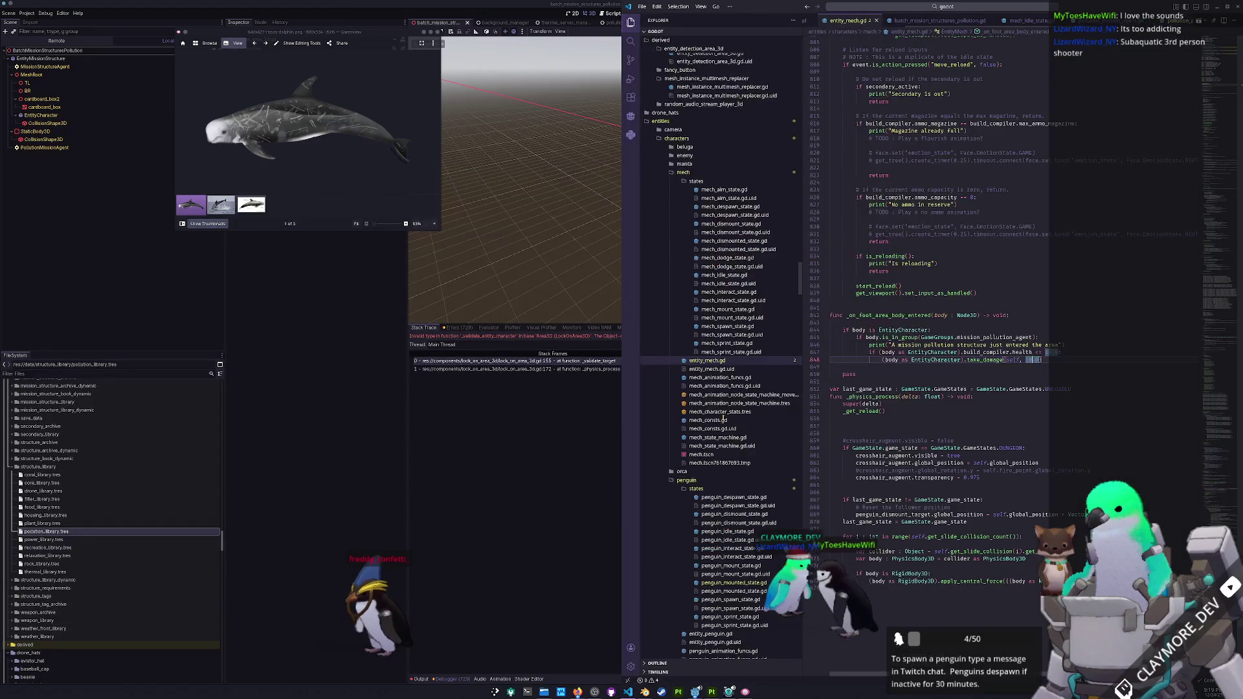
left_click(972, 11)
type("lock_on")
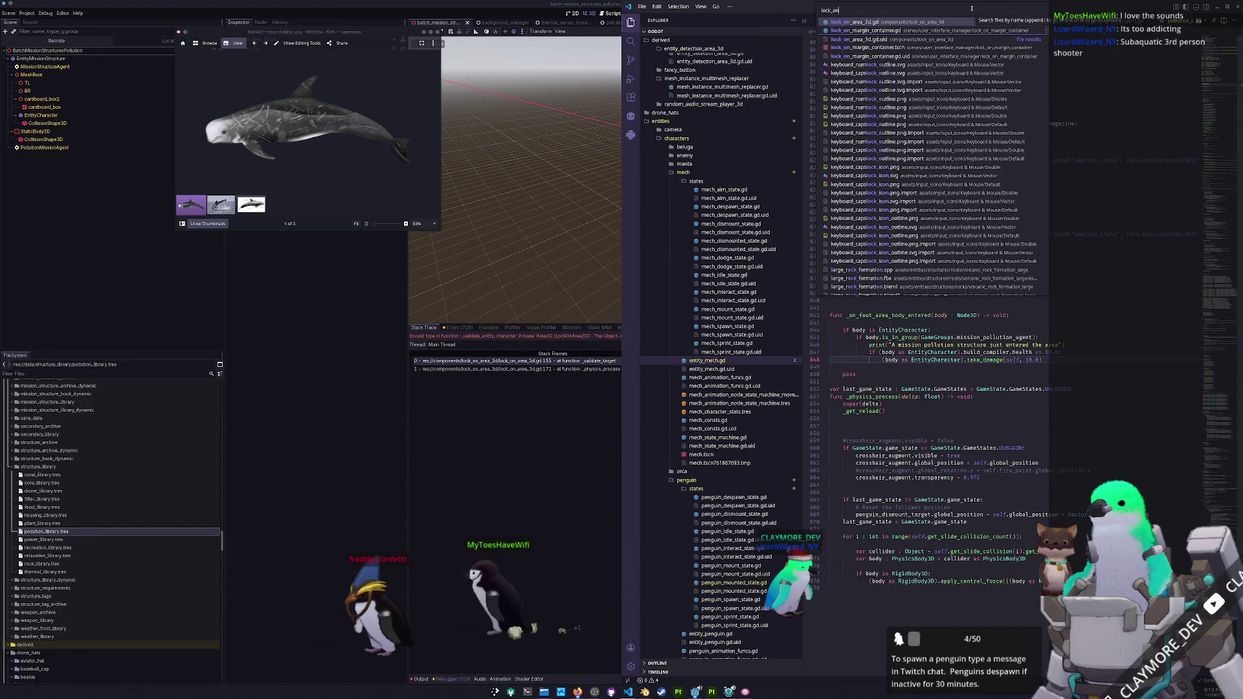
key("Return")
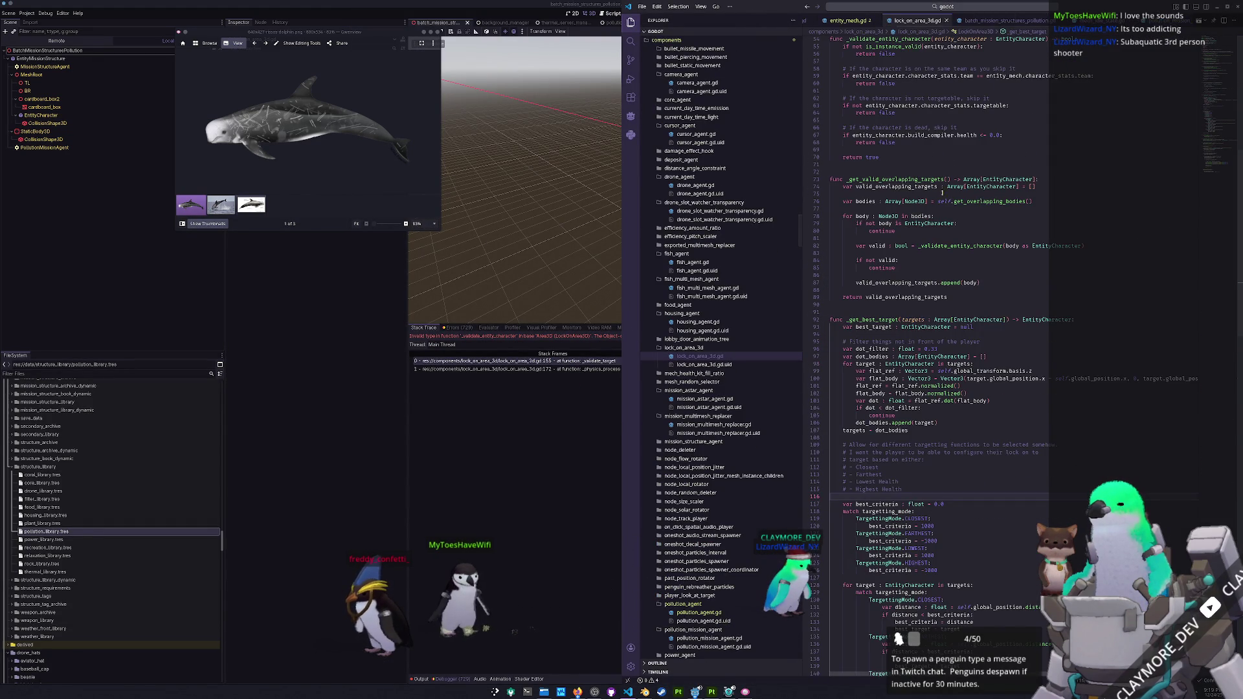
scroll(942, 261, "up", 10)
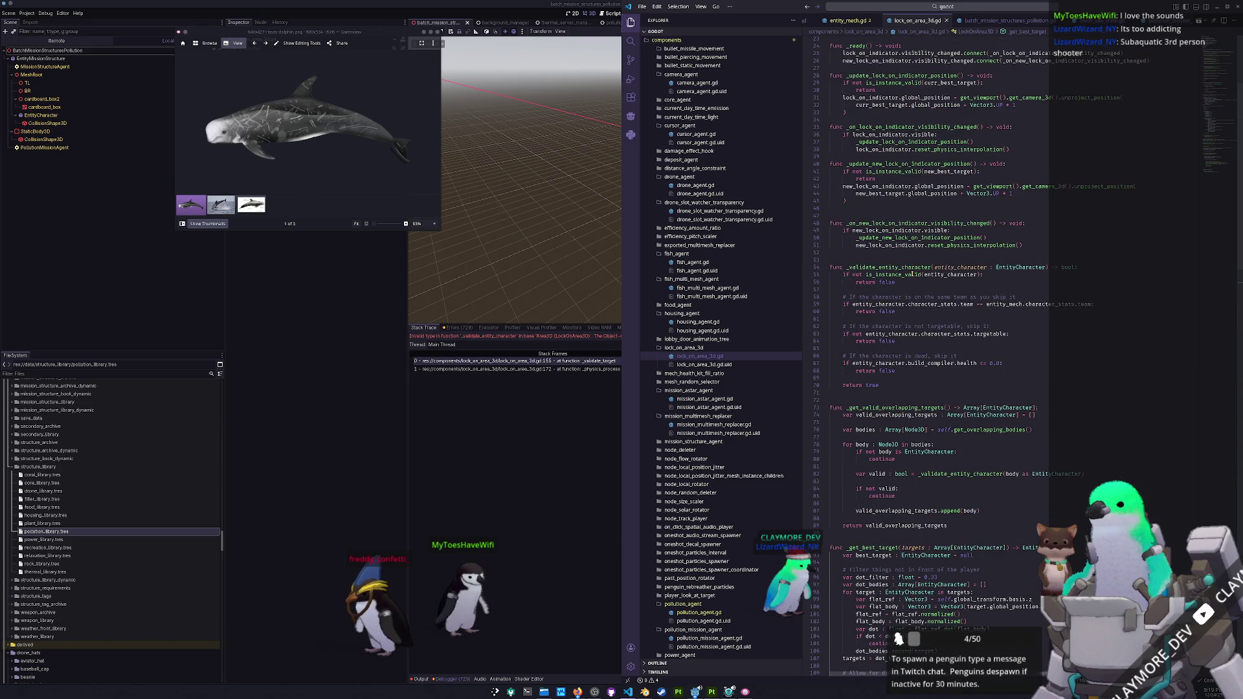
double_click(913, 267)
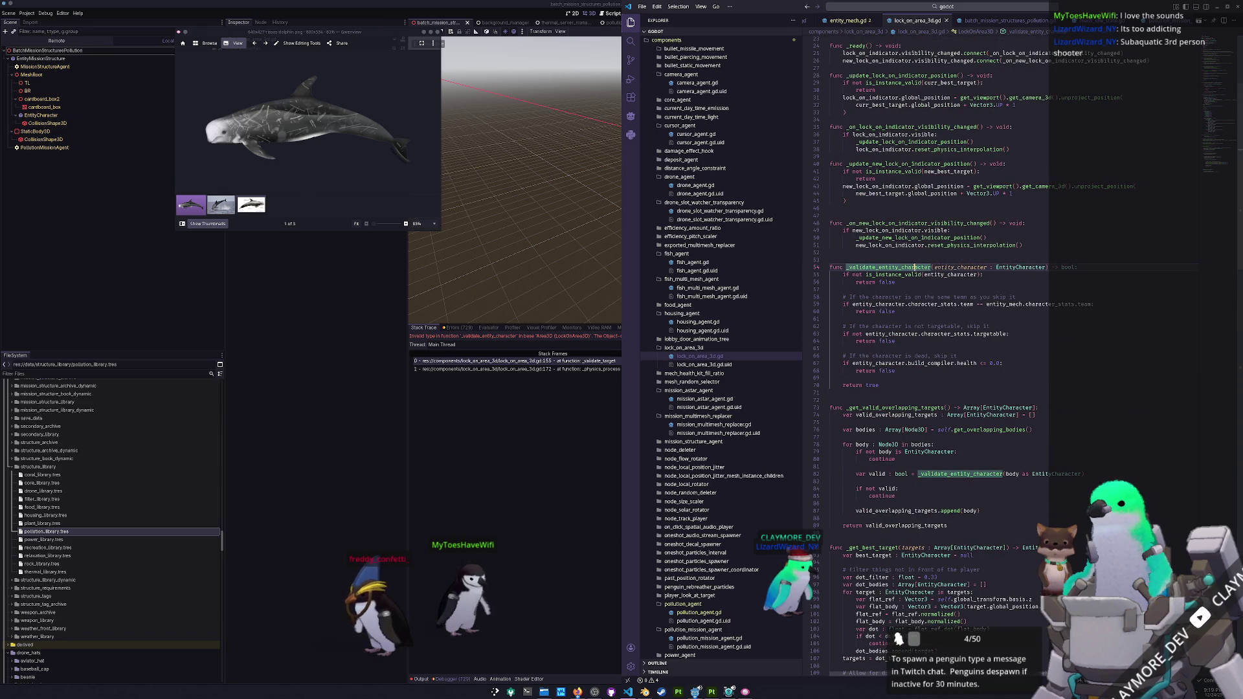
- Add 'if not is_instance_valid(body): continue' inside the overlapping-bodies loop, followed by a blank line
left_click(914, 468)
key("Tab")
key("Tab")
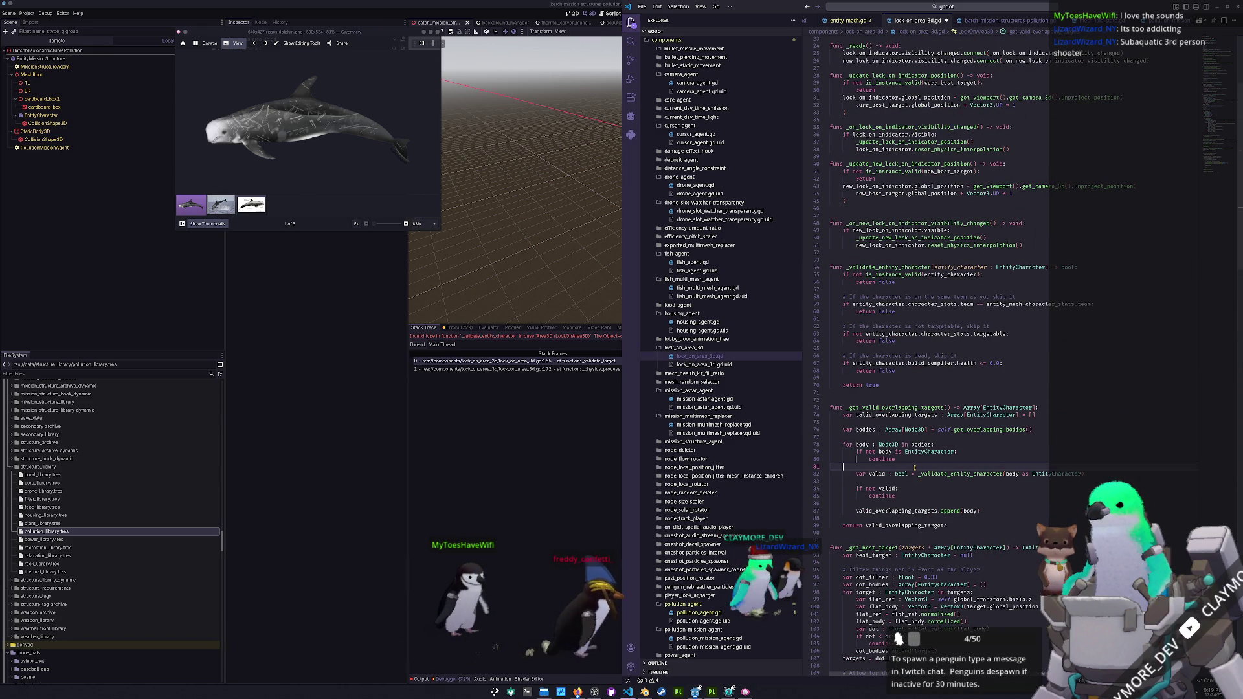
key("Return")
type("if not")
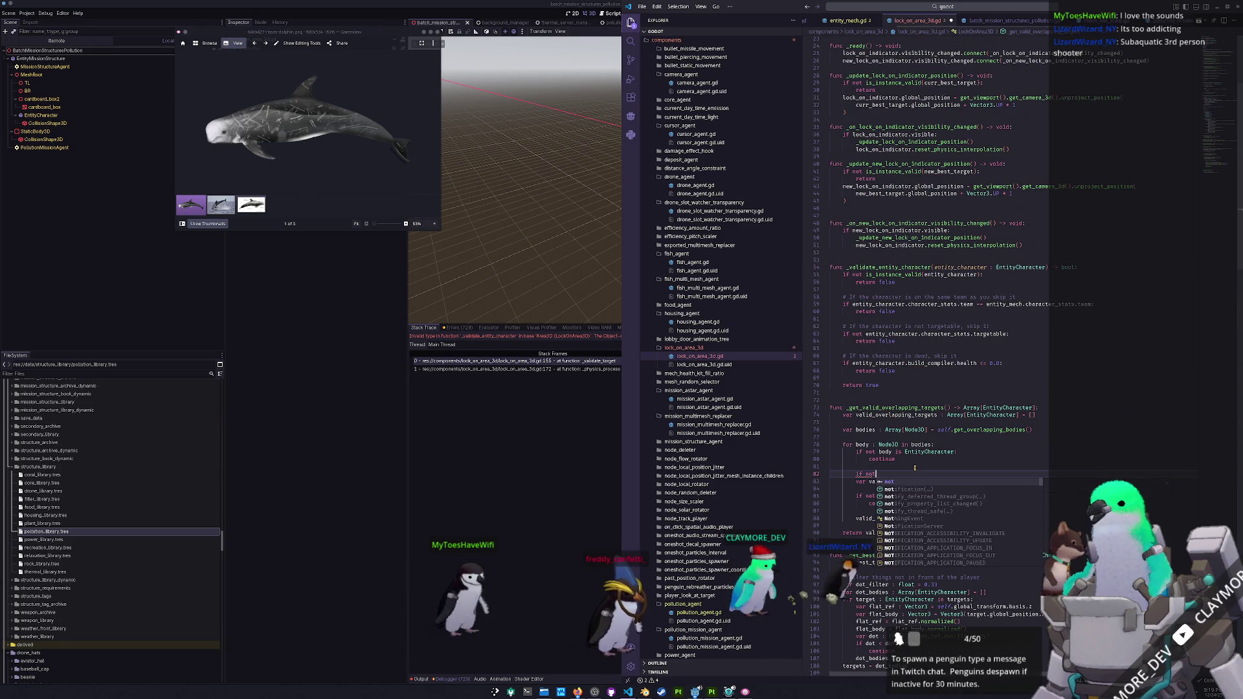
type(" iinstance_val")
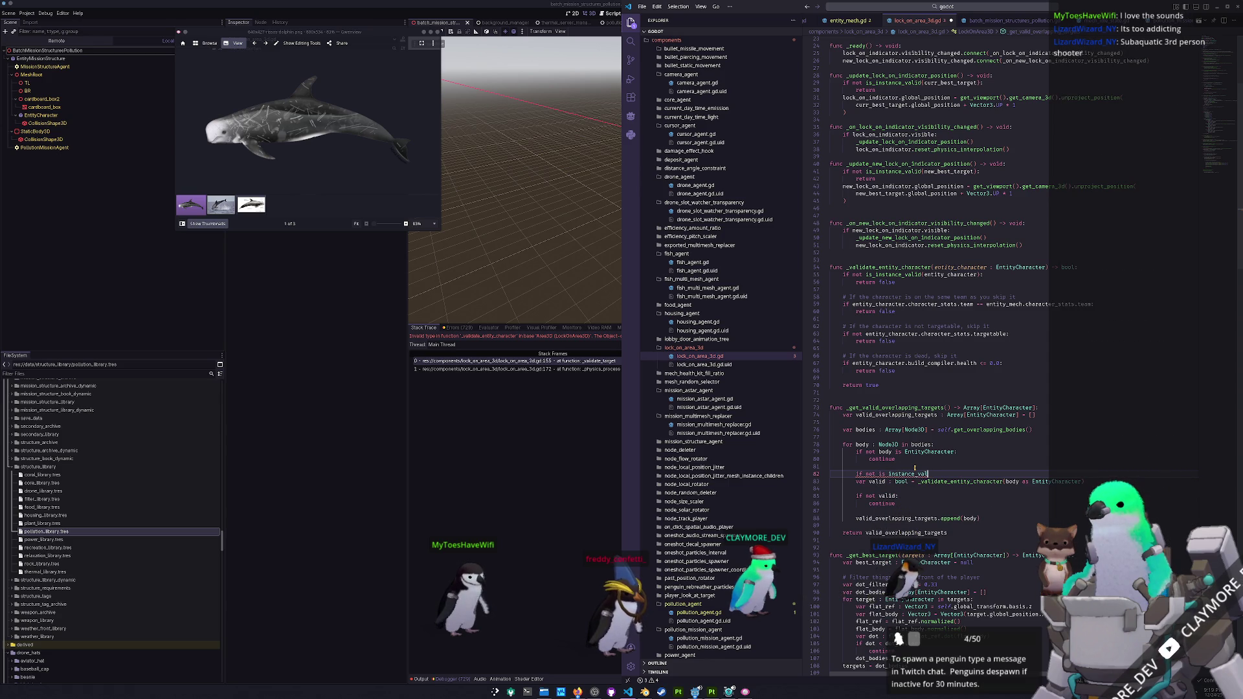
type("instance_val")
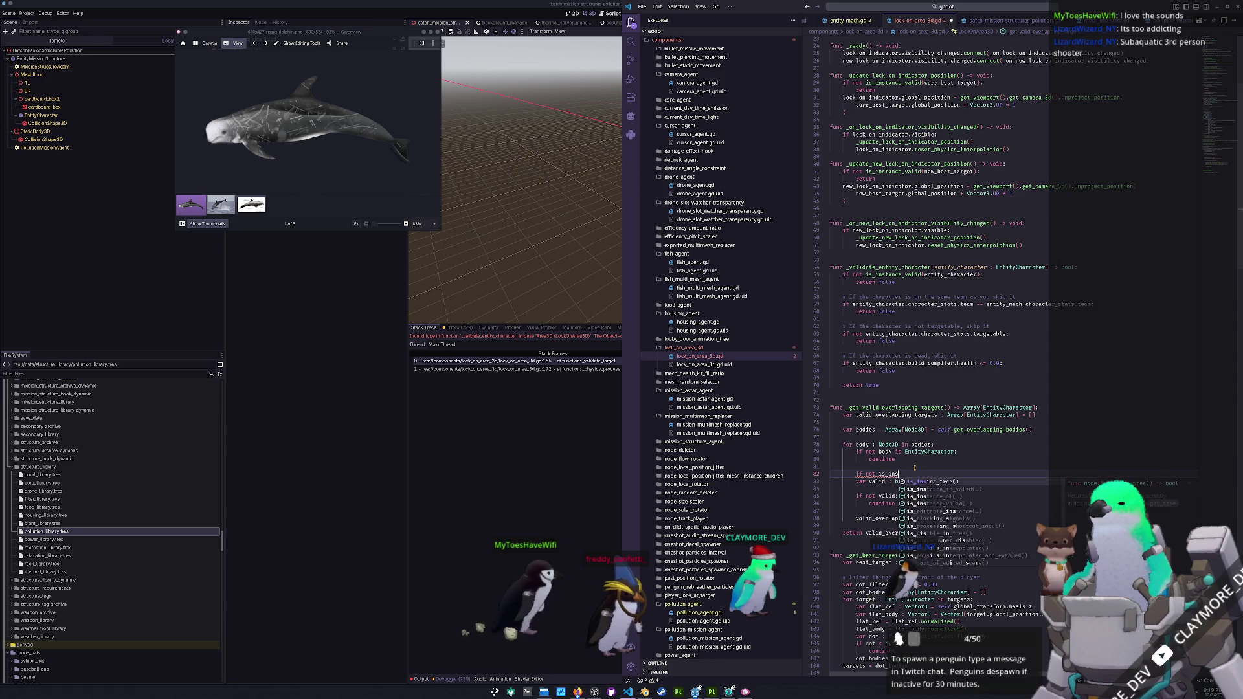
key("Tab")
type("body):")
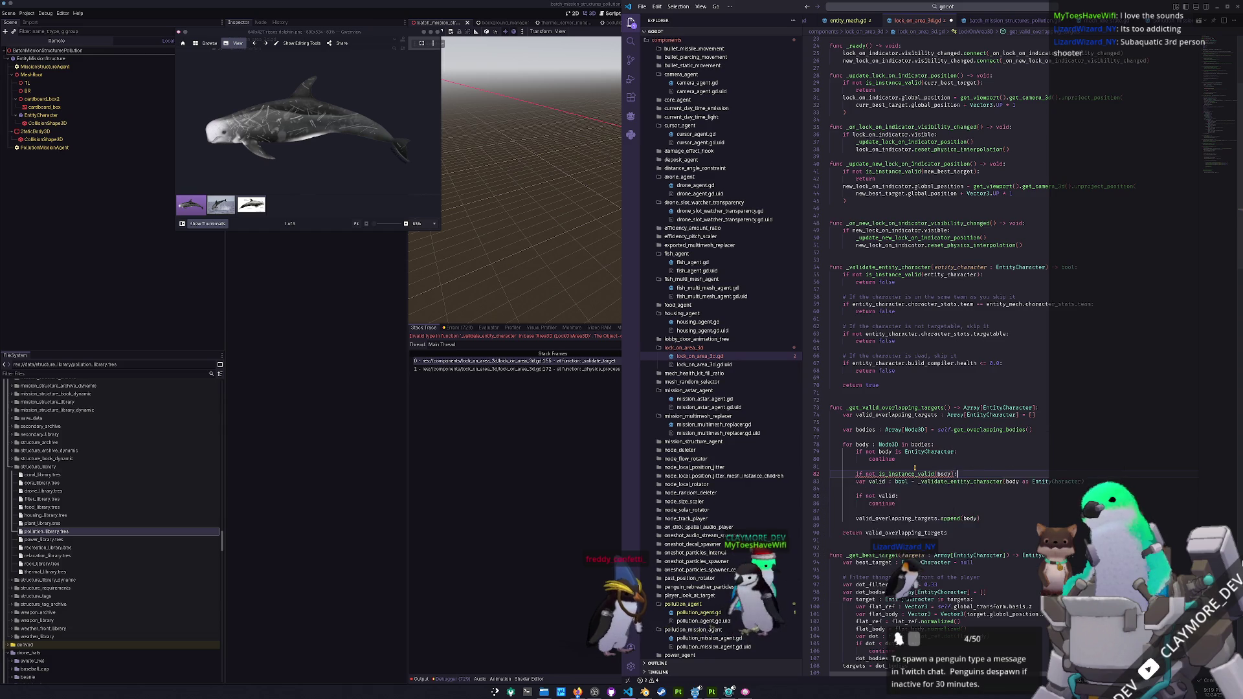
key("Return")
type("continu")
key("Tab")
key("Down")
key("Home")
key("Home")
key("Return")
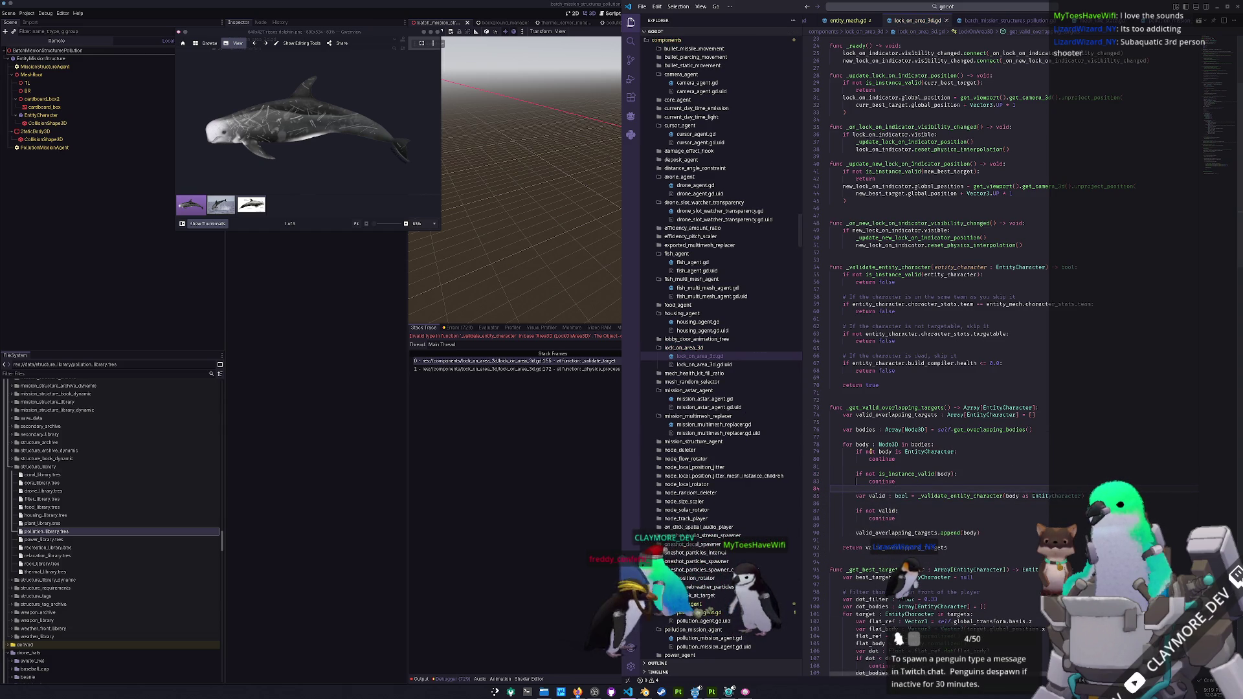
scroll(869, 457, "down", 1)
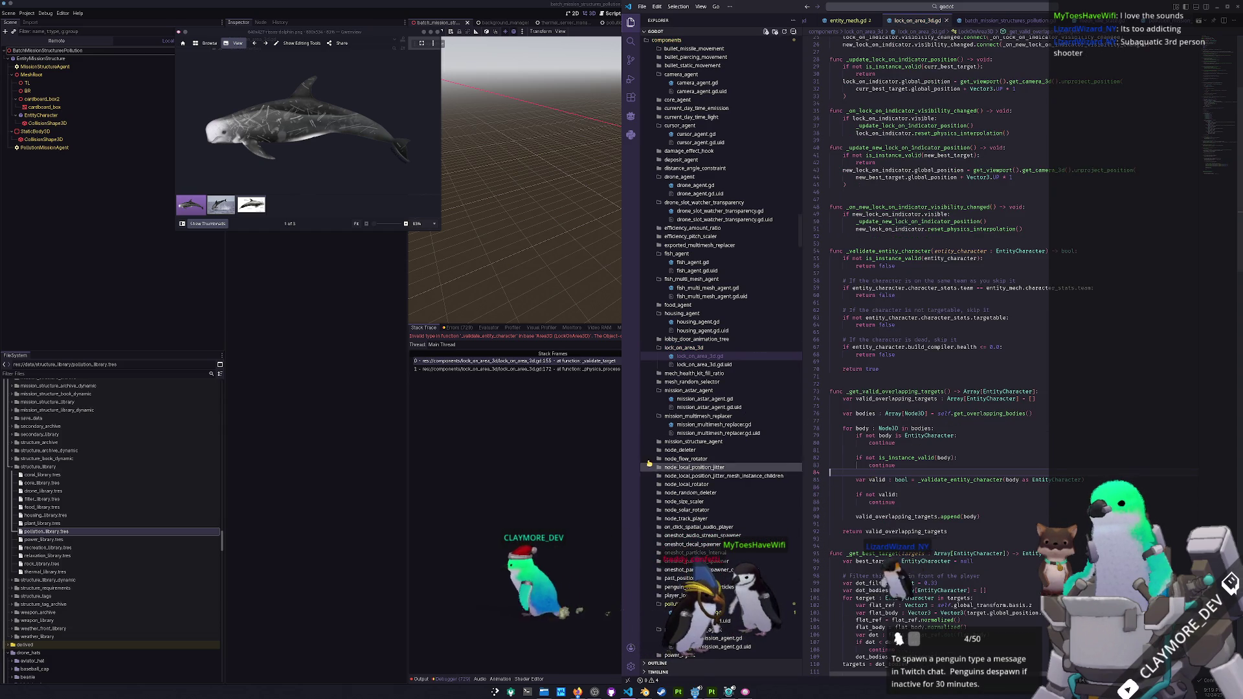
- Compare the new validity check with the entity_character check and review the body cast on line 85
left_click(536, 426)
key("alt+Tab")
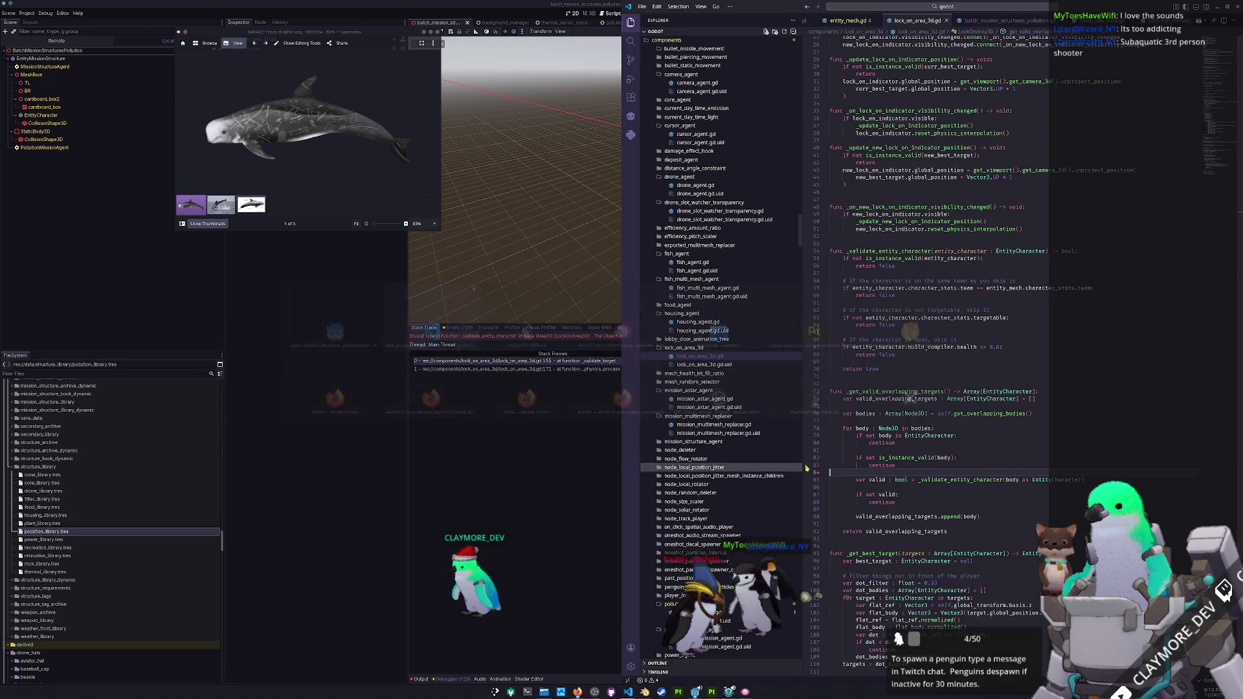
left_click_drag(925, 466, 846, 460)
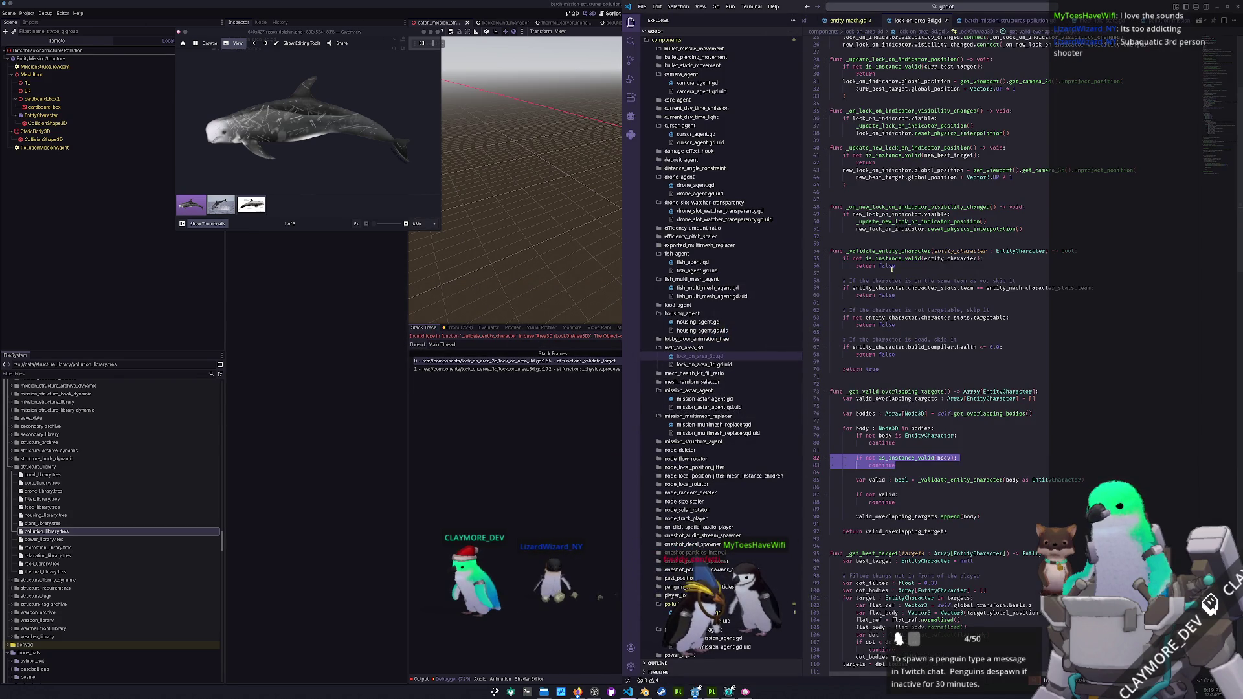
left_click_drag(903, 267, 819, 257)
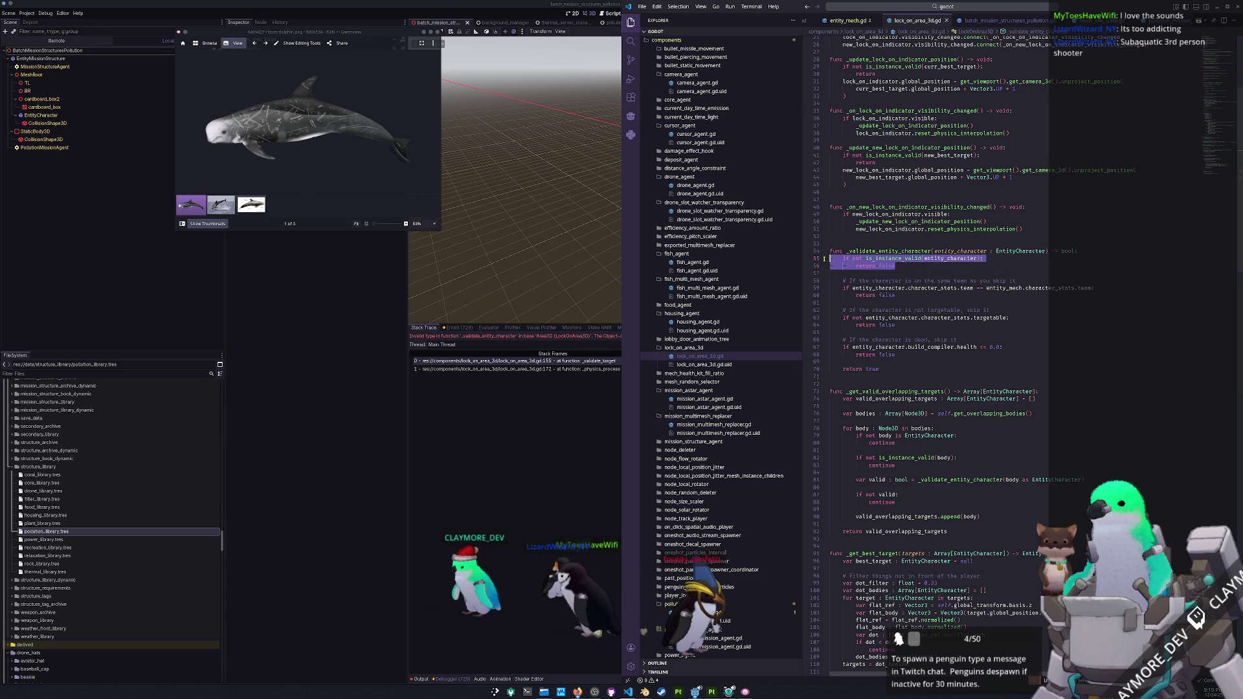
double_click(1007, 479)
left_click(999, 488)
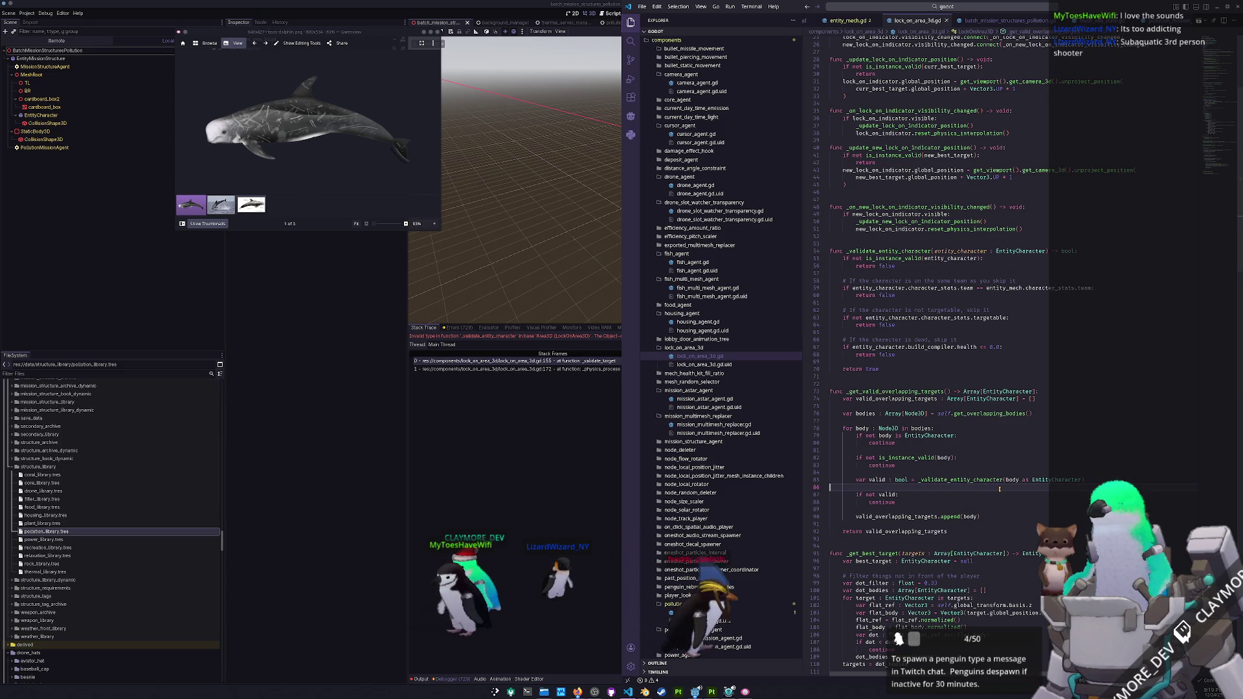
left_click(997, 473)
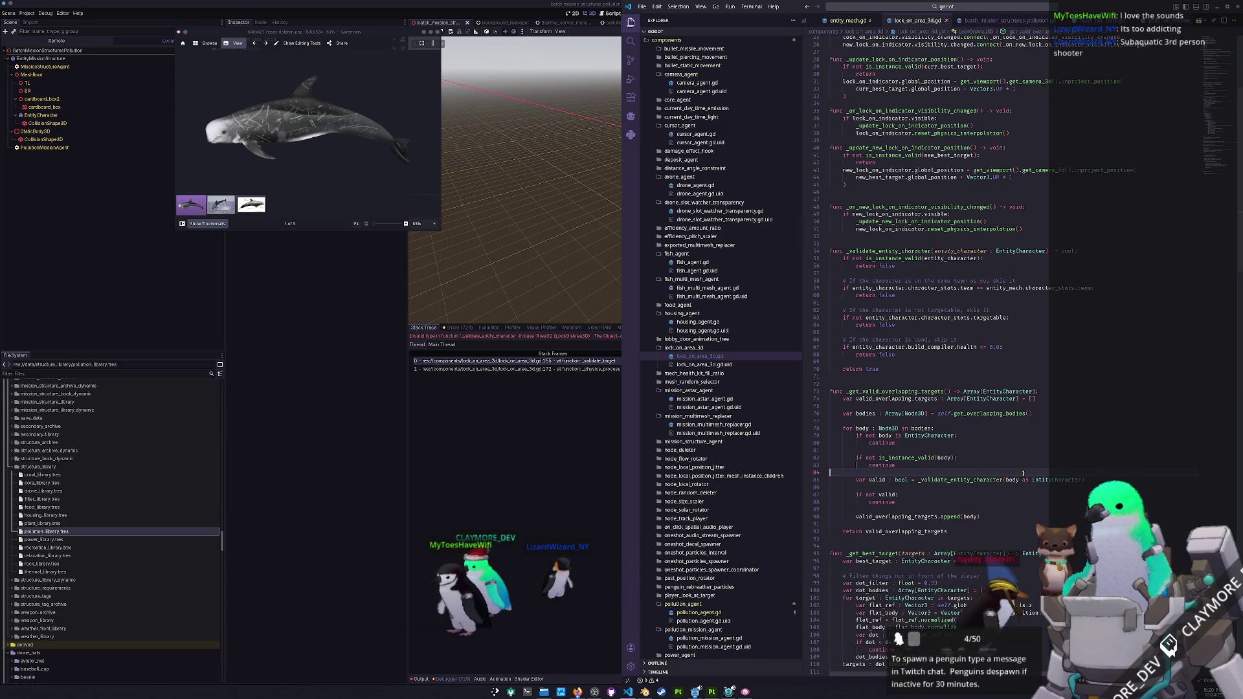
mouse_move(1006, 480)
left_mouse_down()
mouse_move(1029, 480)
mouse_move(1018, 480)
left_mouse_up()
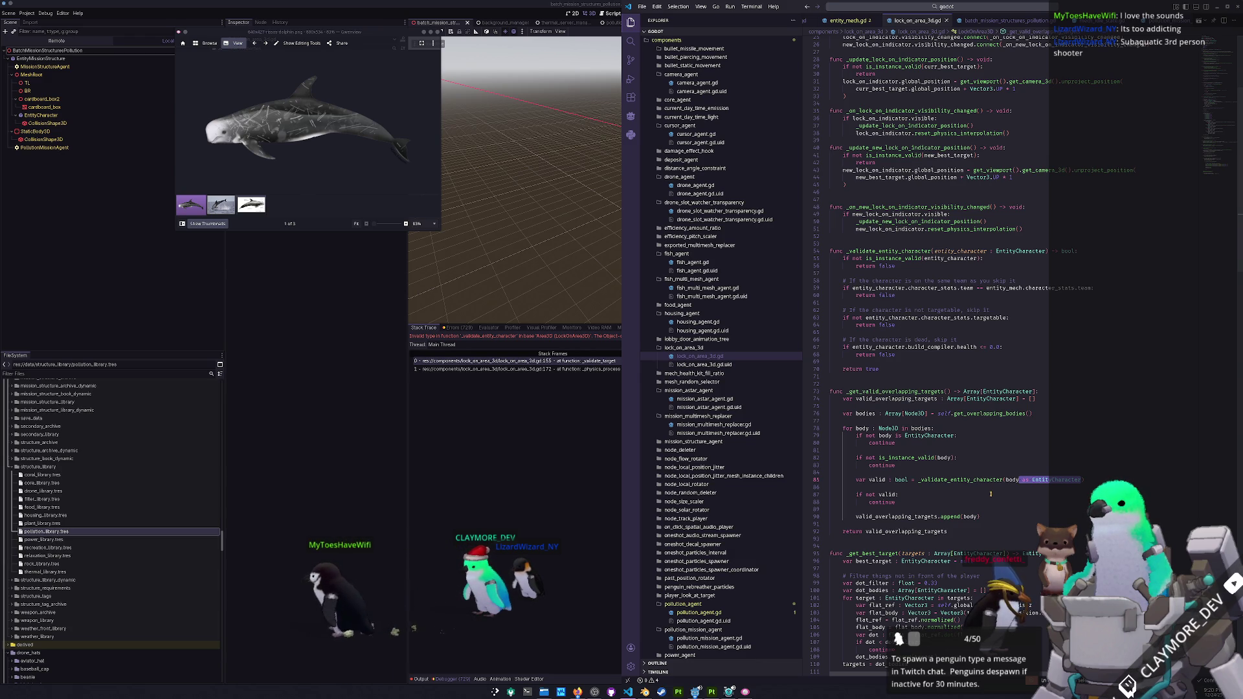
left_click(986, 487)
- Return to Godot and run the project with F5 to test the fix
left_click(457, 461)
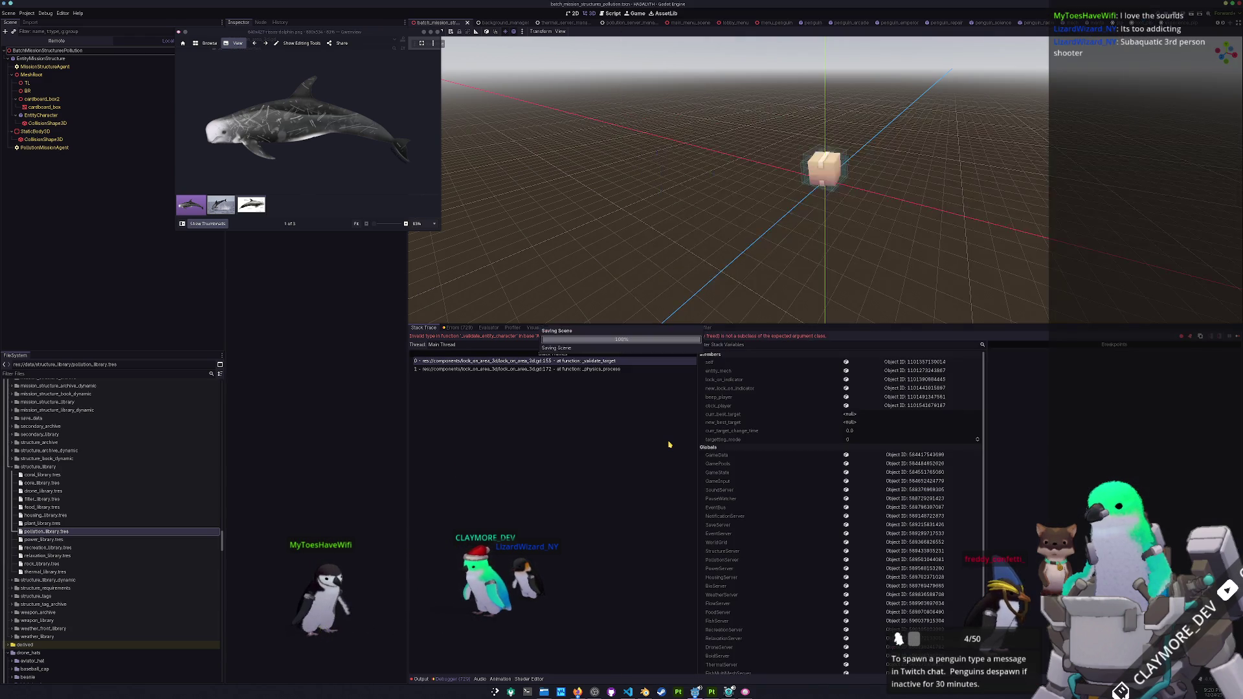
key("F5")
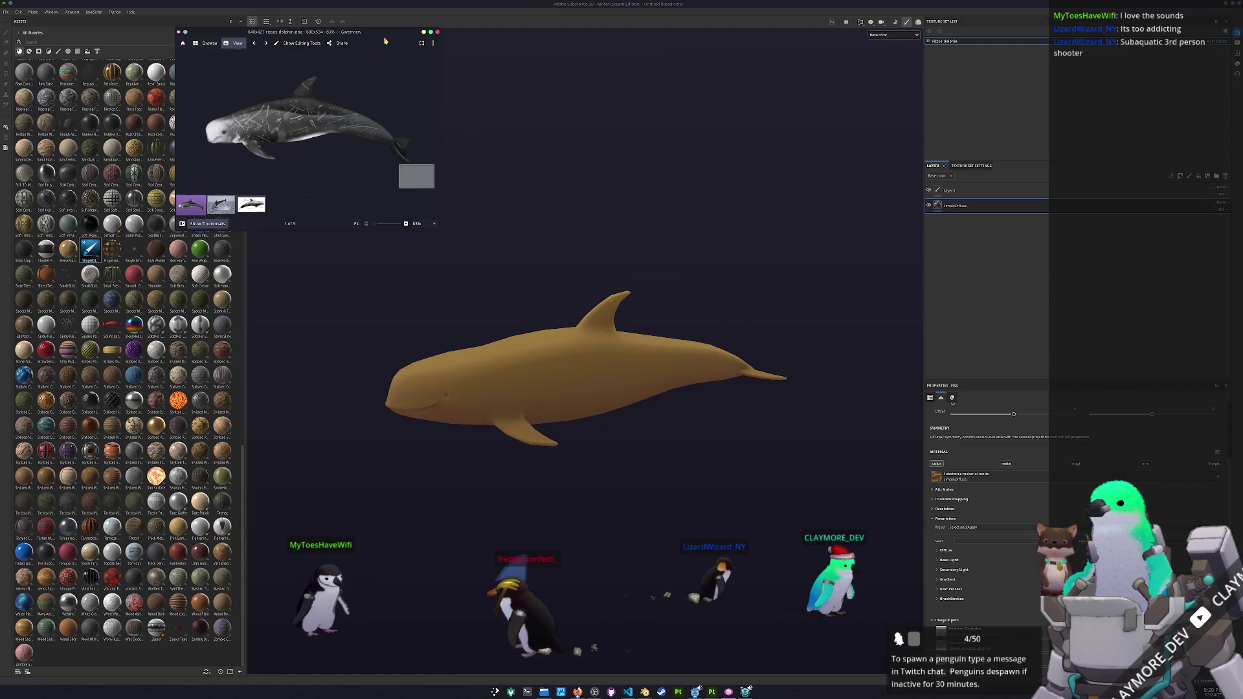
- Launch KColorChooser and place it beside the reference photo
left_click_drag(384, 39, 415, 45)
key("super")
type("kcolorcho")
key("Return")
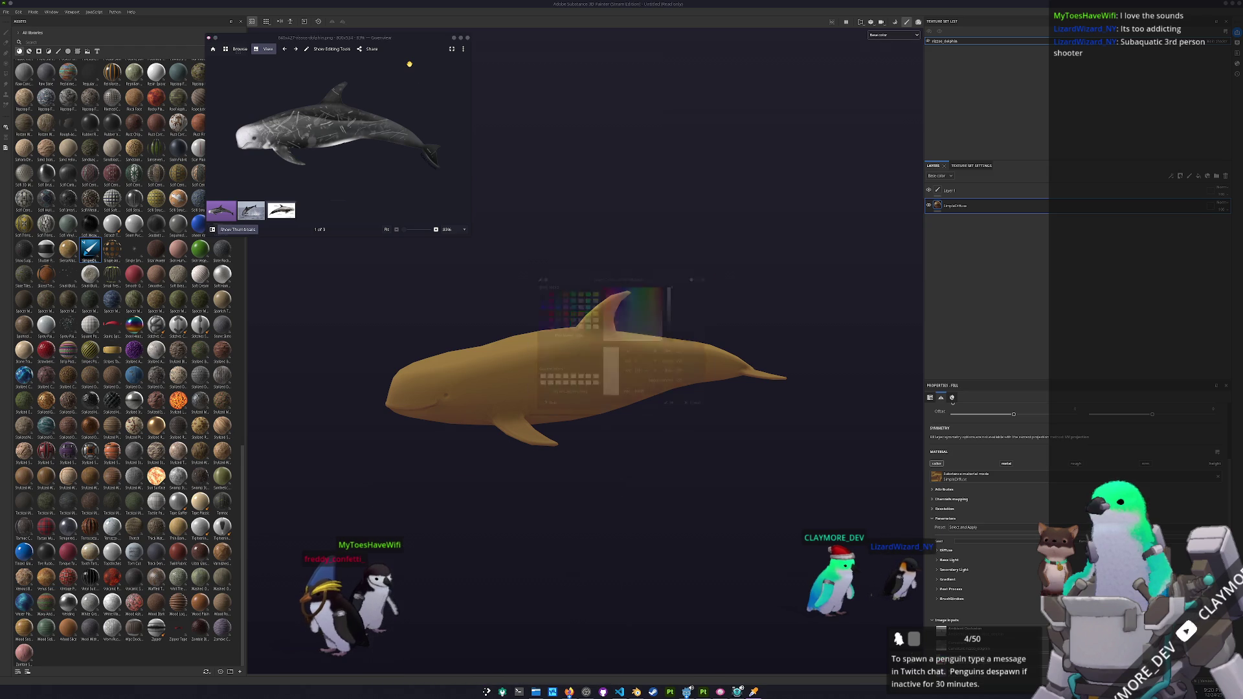
left_click_drag(555, 268, 526, 38)
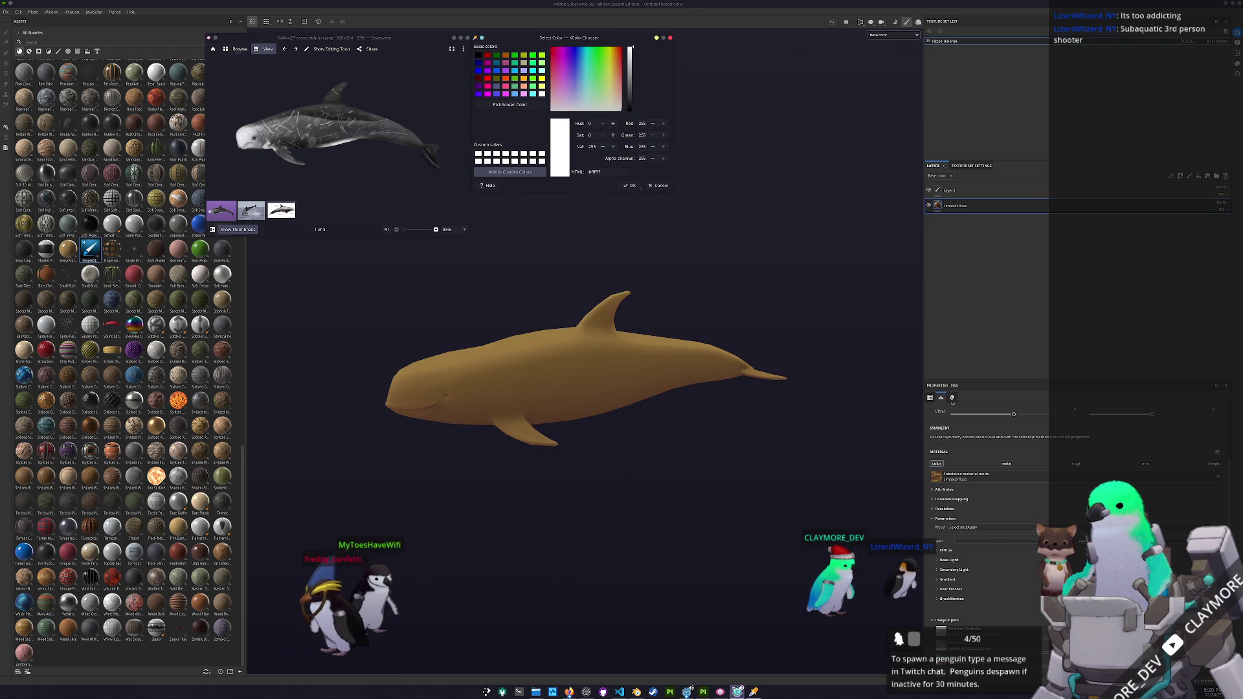
- Open the game's audio volume settings, then return to Substance 3D Painter
left_click(734, 687)
left_click(600, 402)
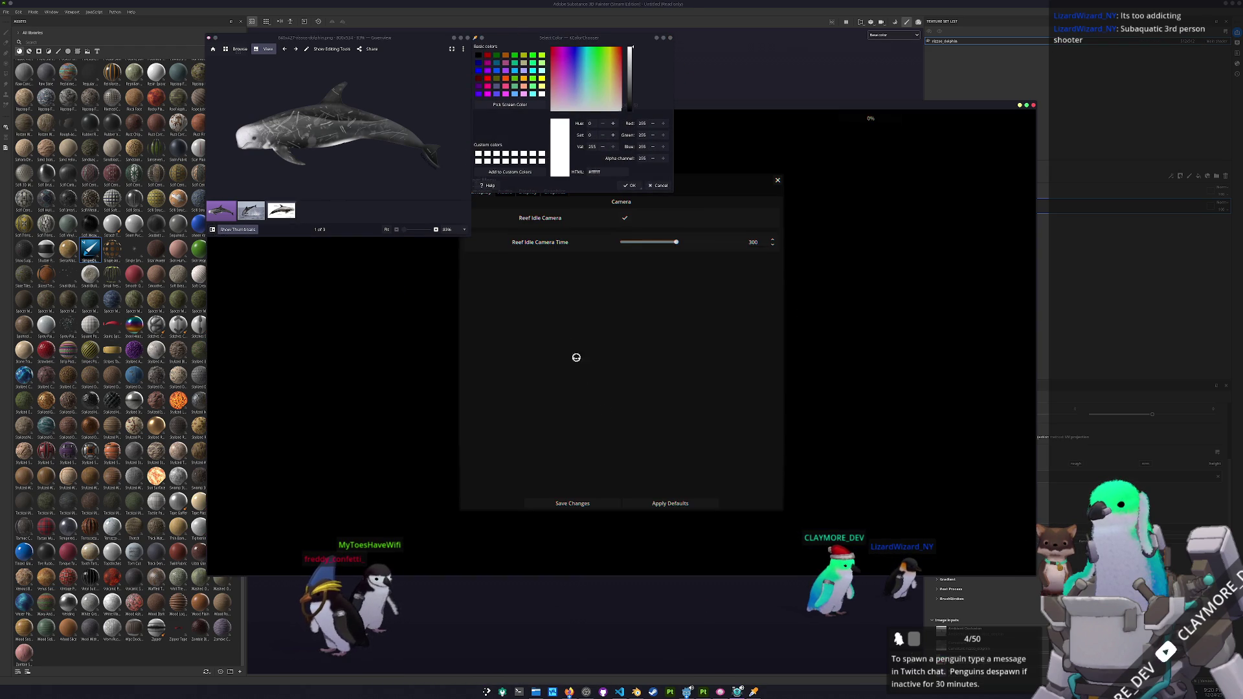
left_click(502, 194)
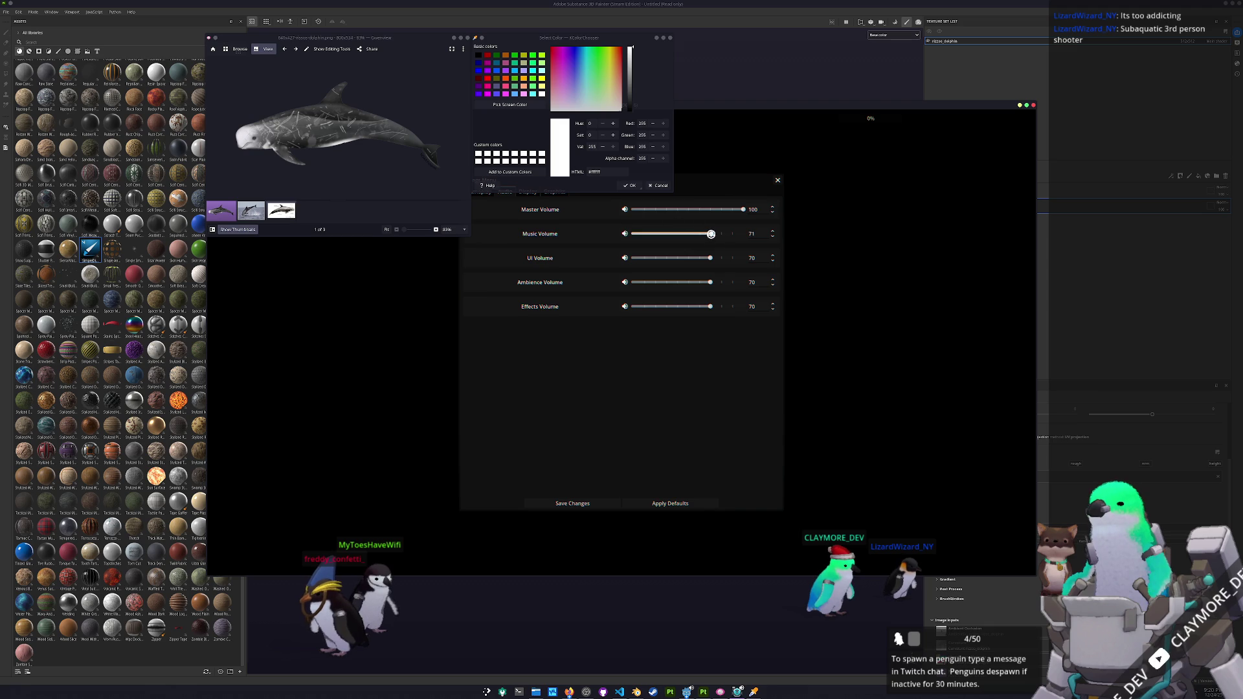
left_click(501, 643)
- Frame the dolphin and the photo's head, and sample the head's grey
mouse_move(597, 494)
left_mouse_down()
mouse_move(514, 411)
mouse_move(555, 370)
mouse_move(604, 362)
mouse_move(569, 389)
mouse_move(608, 362)
left_mouse_up()
scroll(298, 123, "up", 5)
left_click_drag(298, 122, 363, 162)
left_click(509, 104)
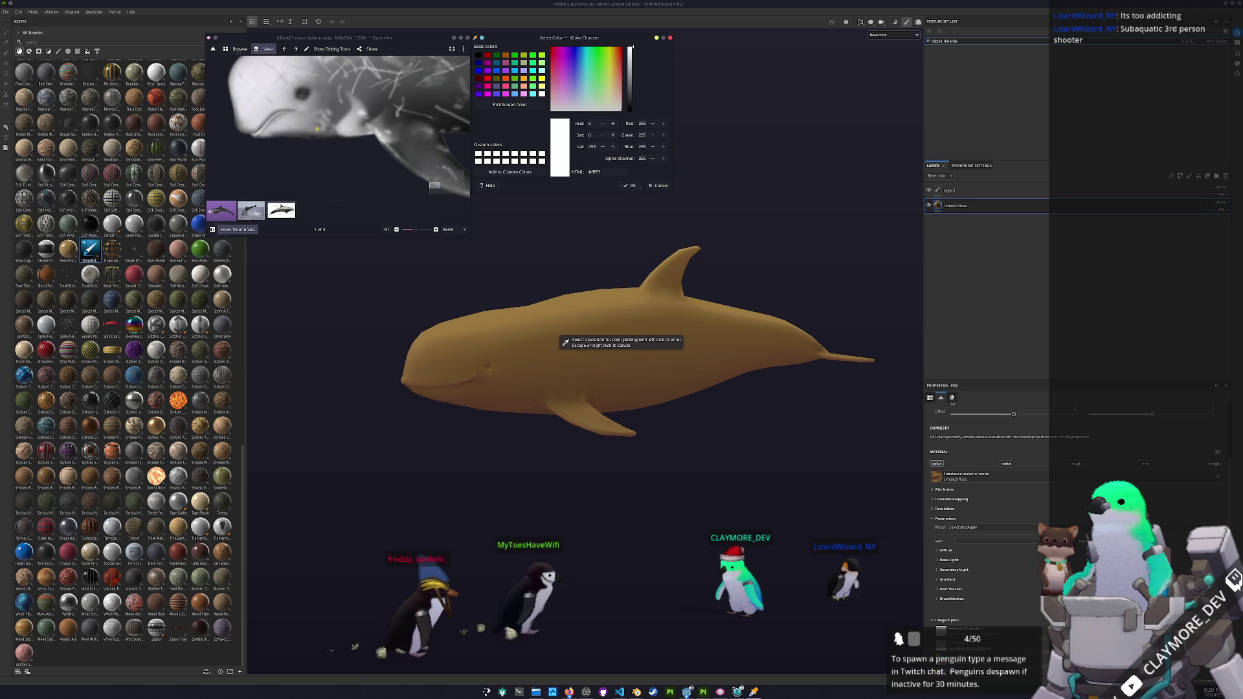
left_click(342, 147)
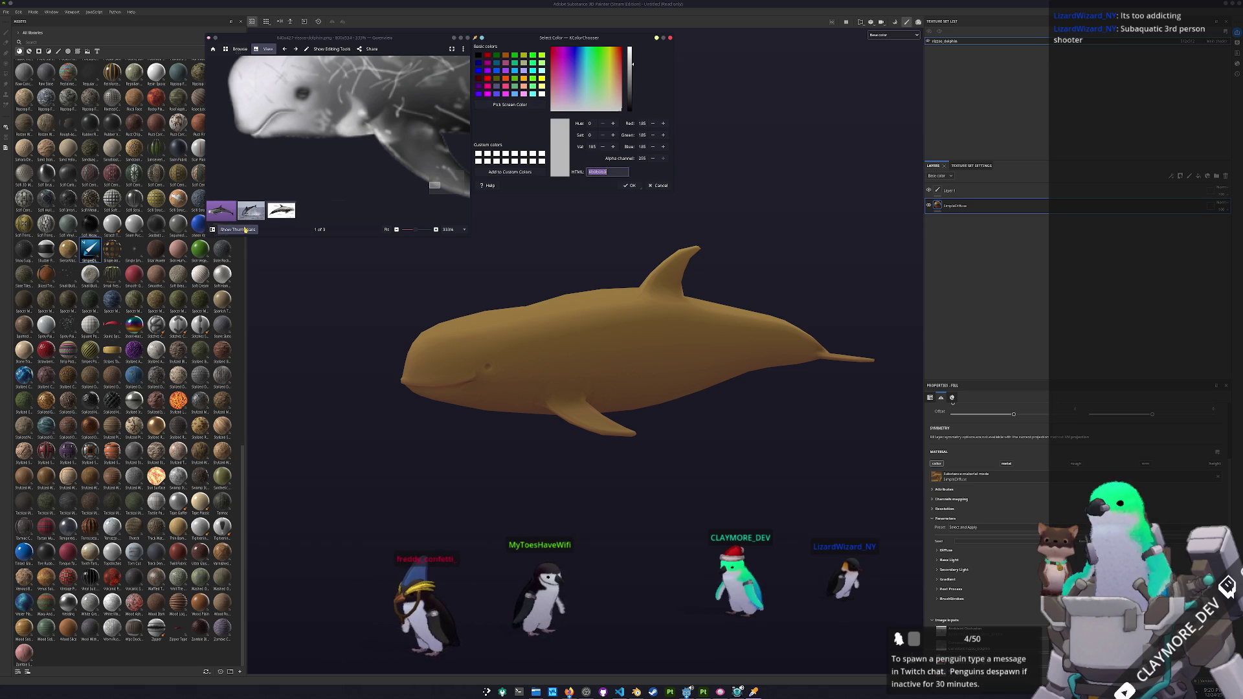
- Browse the reference photos and diagram, then sample the dolphin's light grey
left_click(259, 211)
left_click(272, 206)
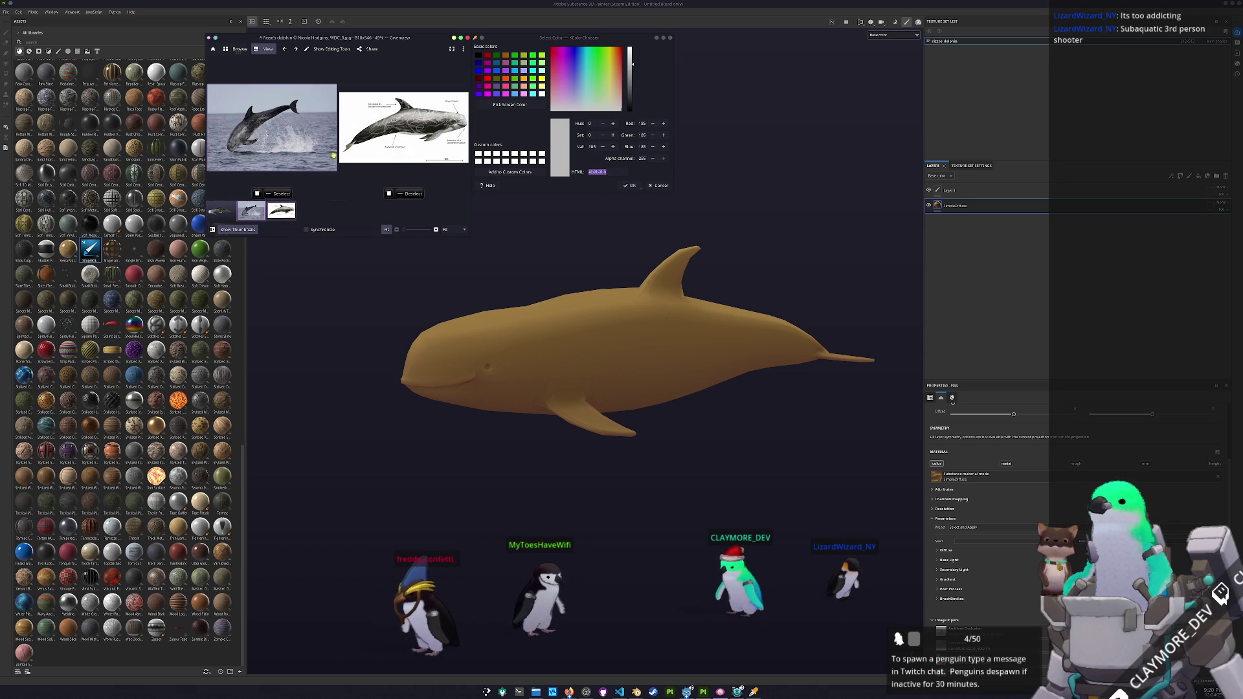
scroll(278, 129, "up", 2)
scroll(403, 137, "up", 2)
scroll(403, 136, "down", 2)
left_click_drag(281, 116, 310, 121)
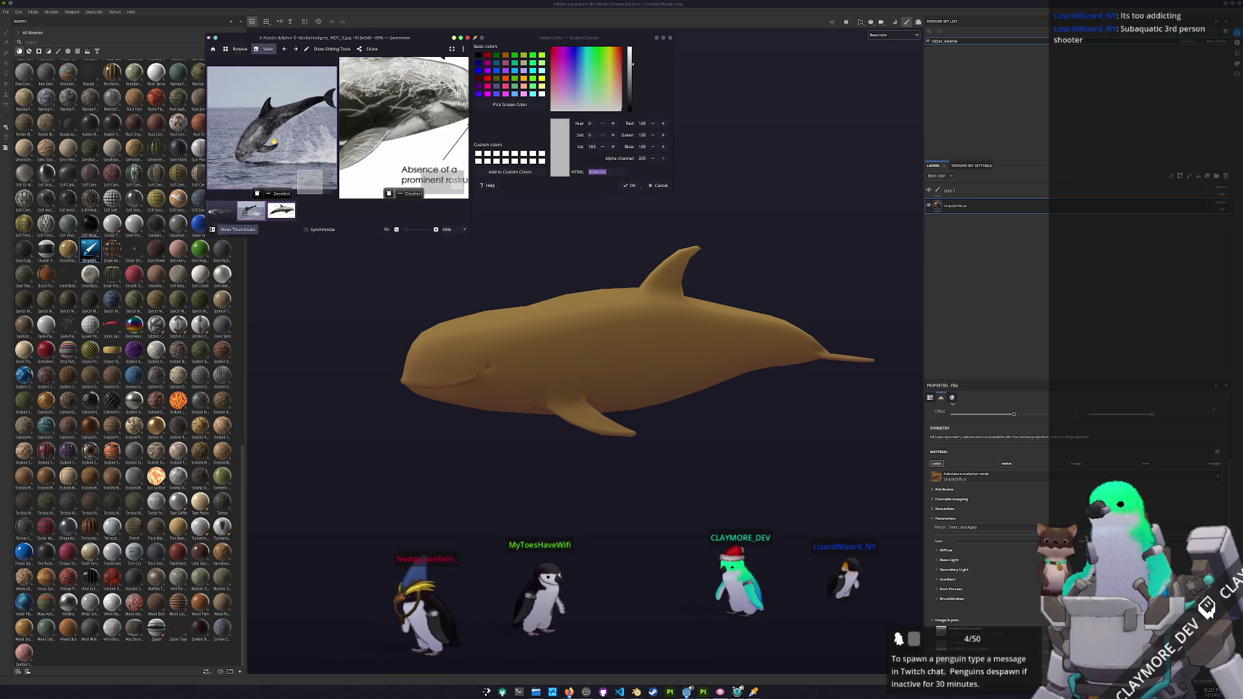
scroll(275, 141, "up", 2)
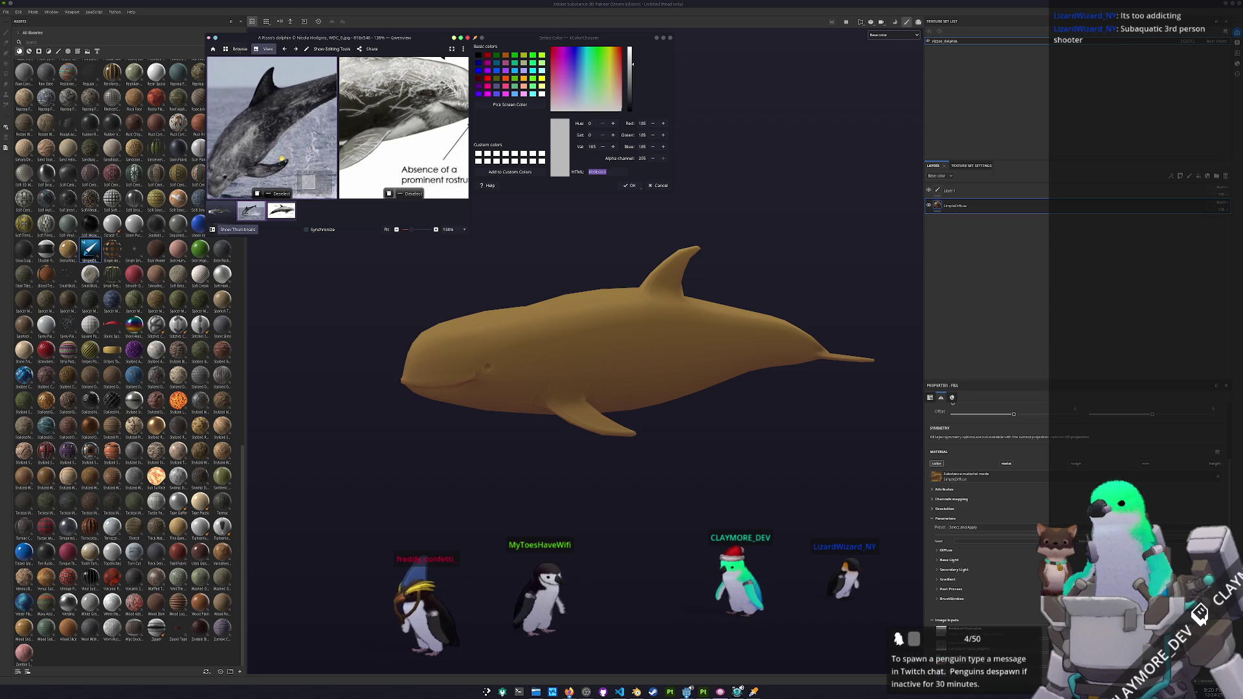
key("space")
left_click(510, 104)
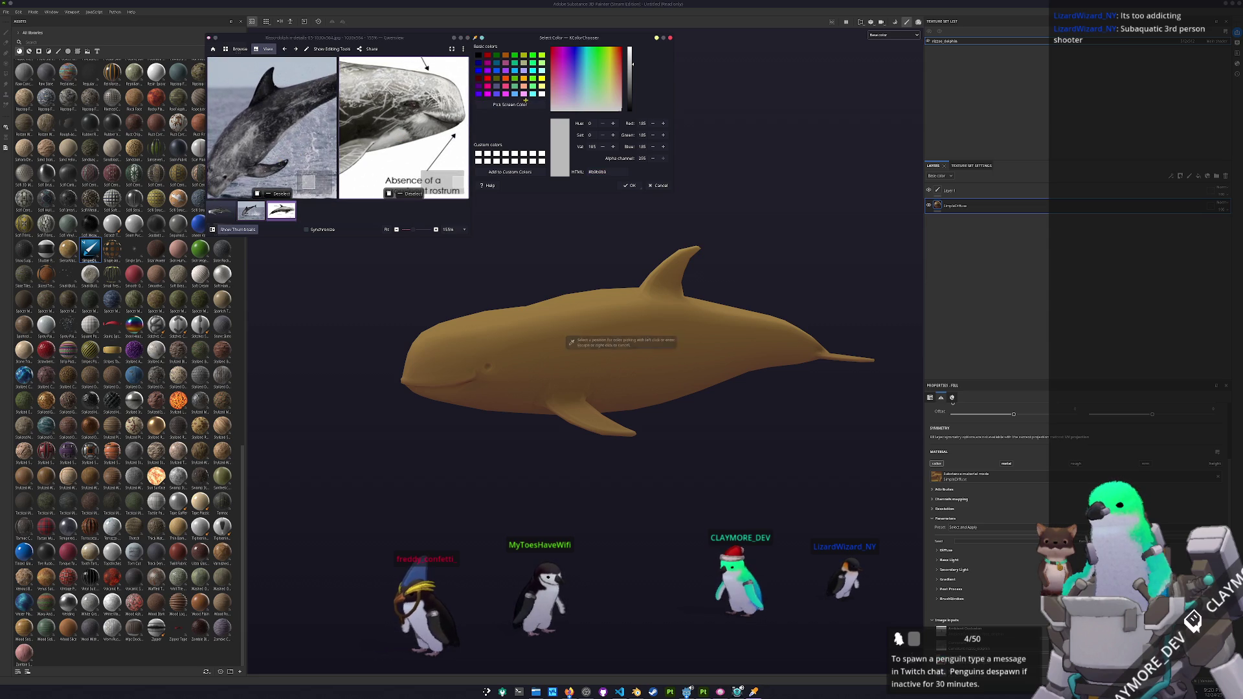
left_click(401, 123)
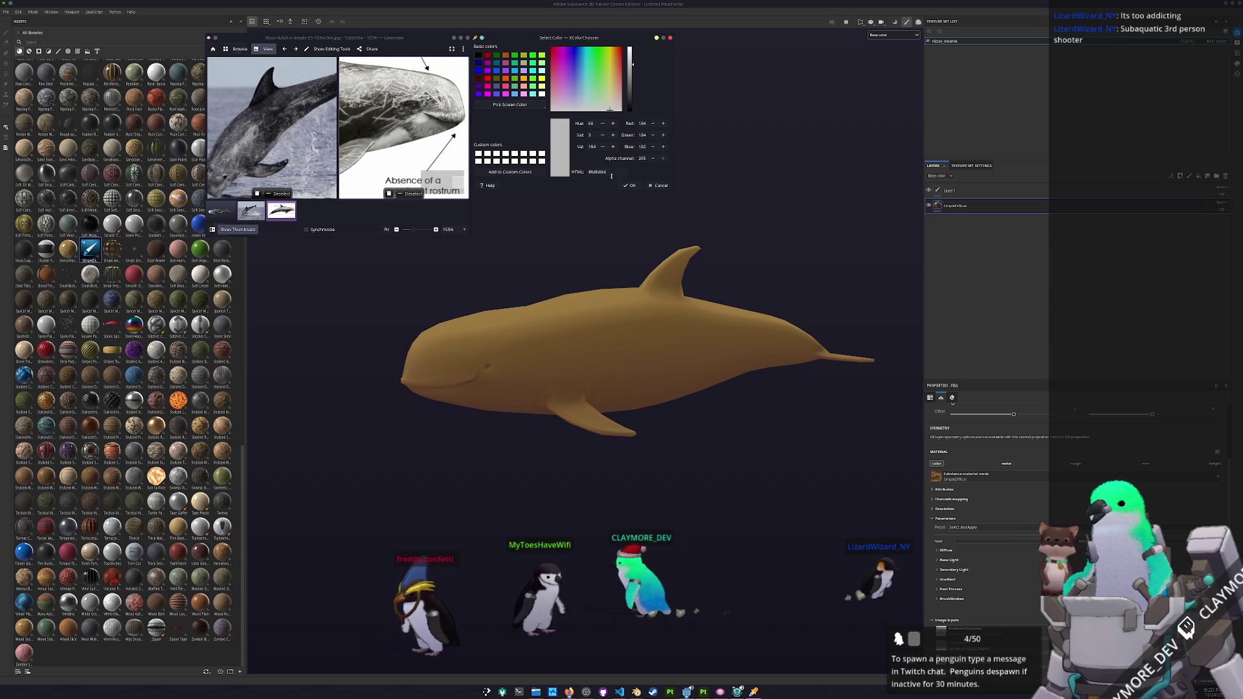
- Apply the sampled light grey as the fill layer's Diffuse Base Color
scroll(984, 531, "down", 1)
left_click(940, 508)
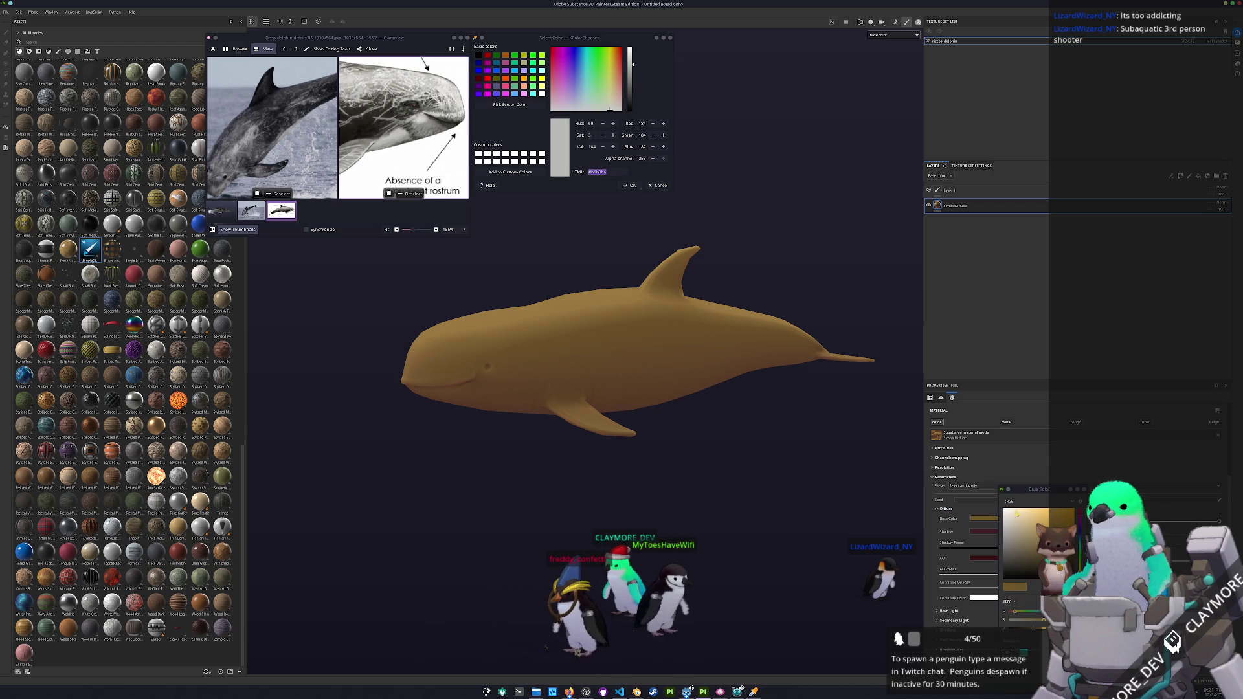
left_click(1004, 528)
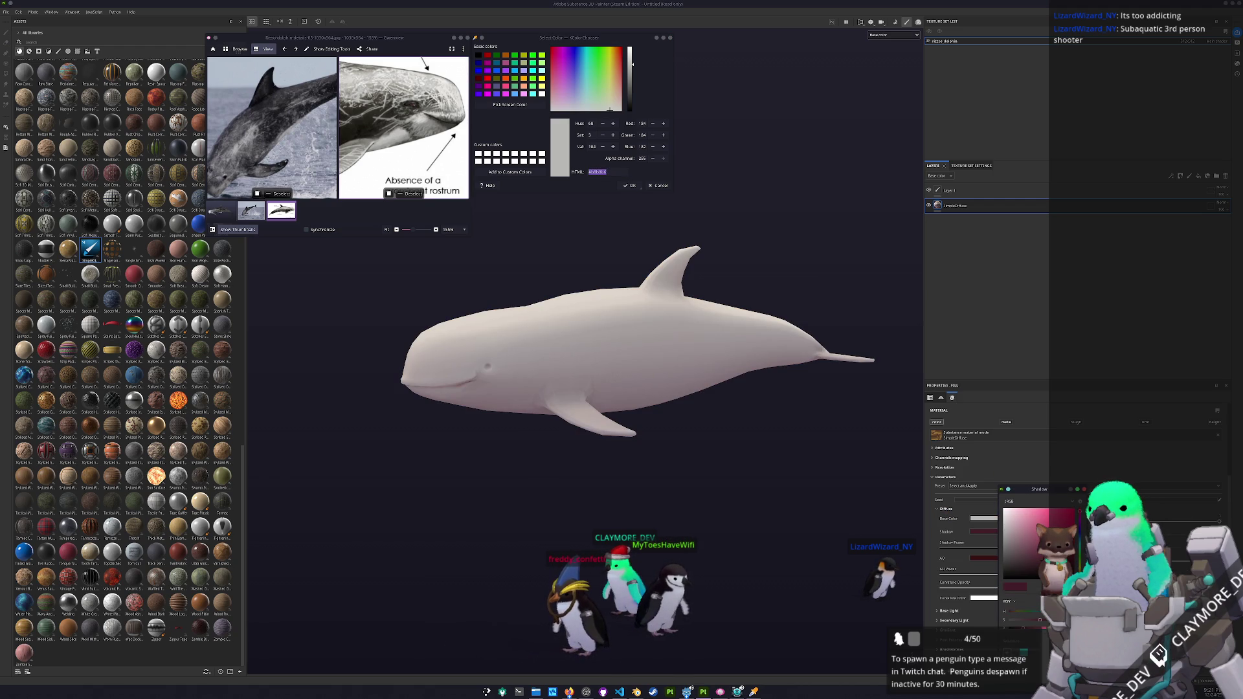
- Set the Shadow and AO tints to light grey, with the shadow slightly darker
left_click(1004, 528)
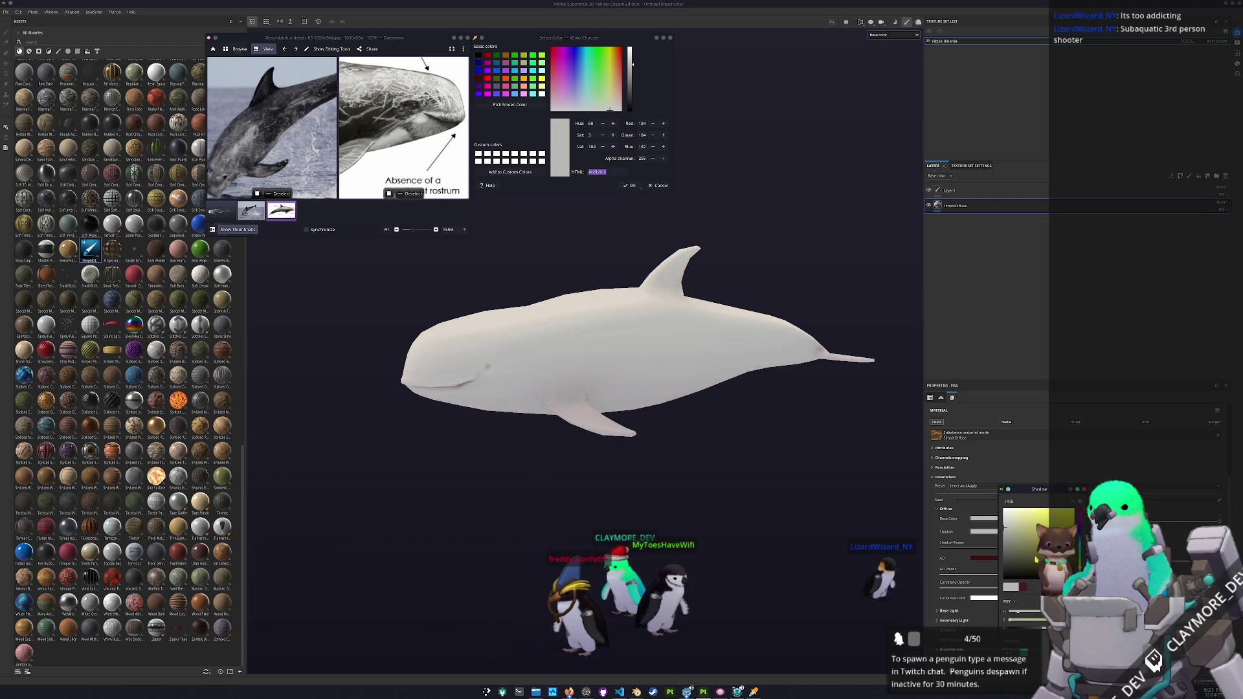
left_click(1016, 546)
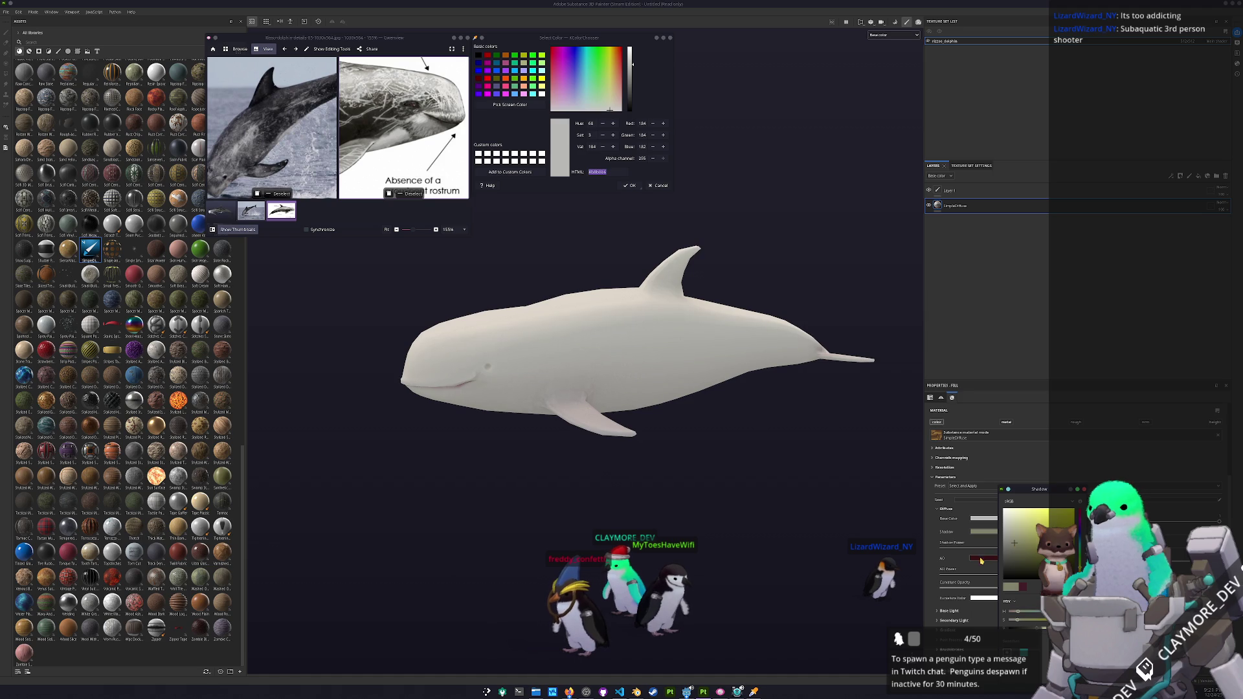
left_click(1004, 528)
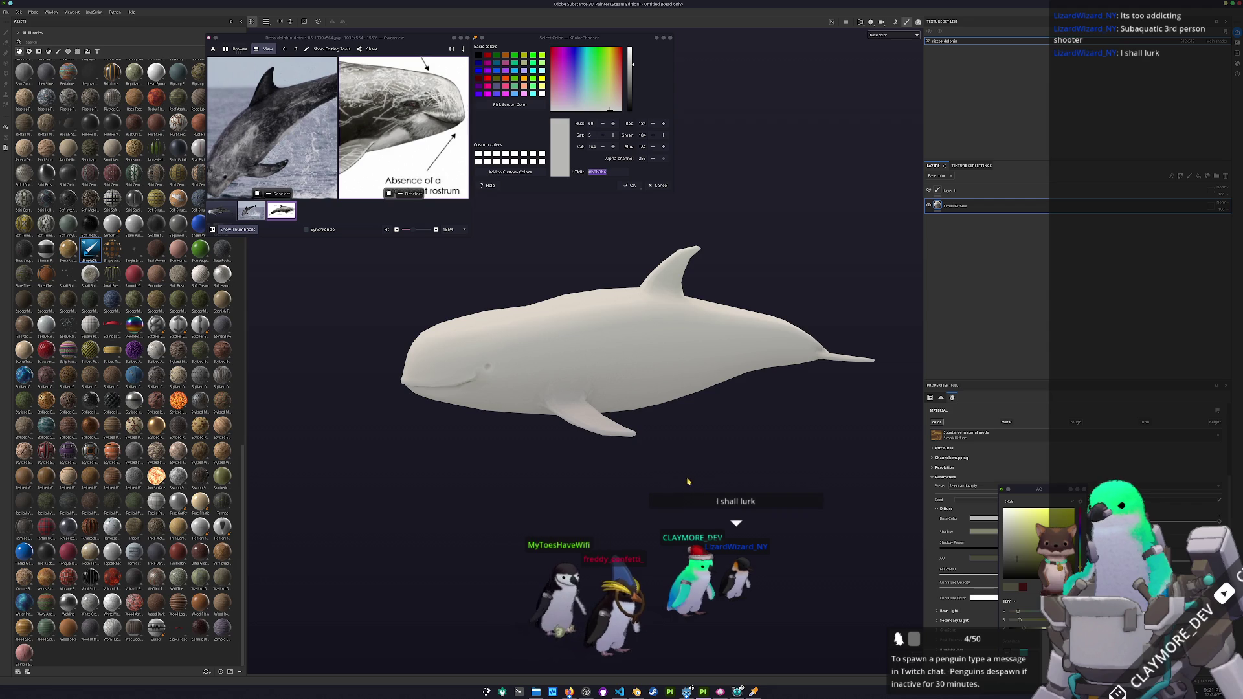
- Sample a dark grey from the breaching dolphin photo and inspect the diagram's dorsal fin area
left_click_drag(788, 230, 758, 260)
left_click_drag(402, 152, 395, 167)
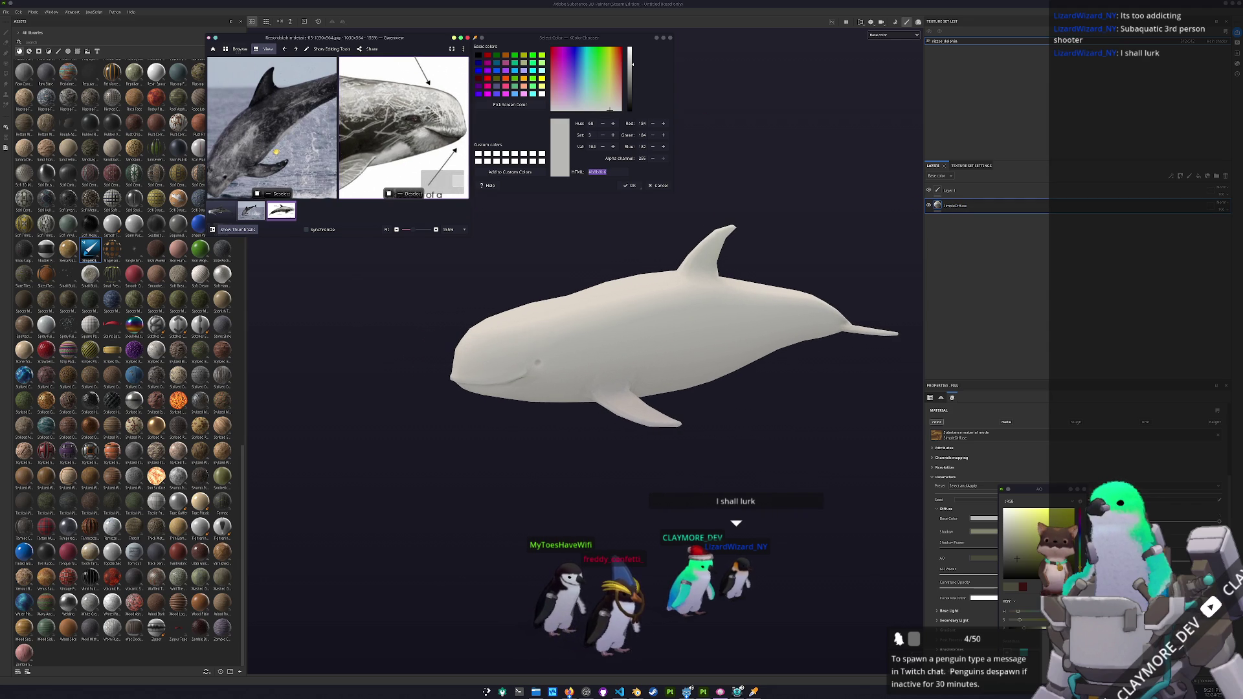
left_click(322, 137)
left_click(521, 107)
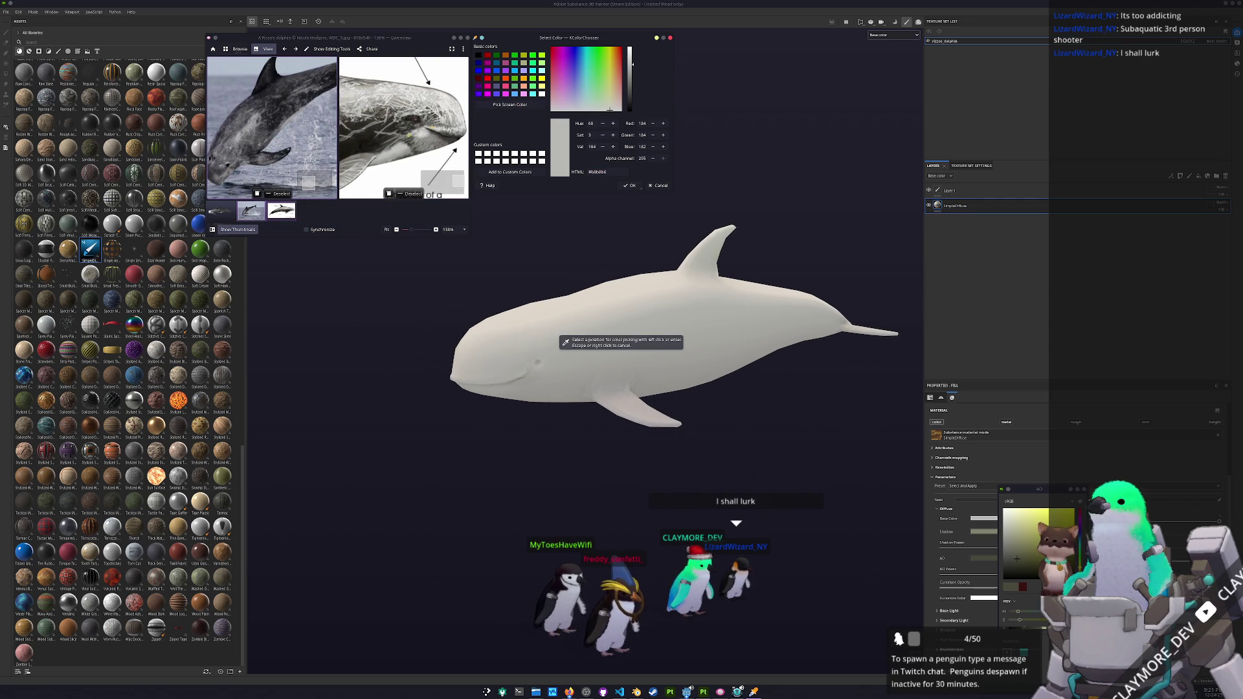
left_click(371, 146)
left_click(399, 137)
scroll(401, 135, "down", 3)
scroll(401, 135, "up", 3)
left_click_drag(382, 139, 458, 134)
scroll(371, 140, "up", 5)
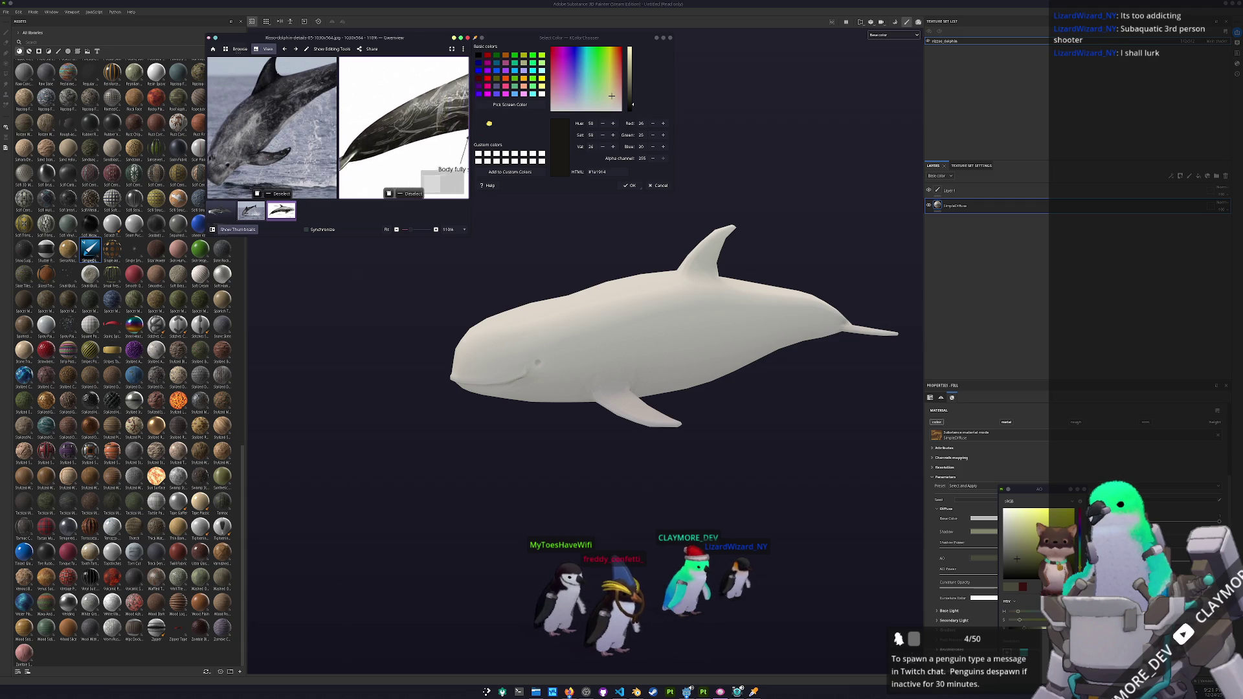
scroll(405, 142, "right", 2)
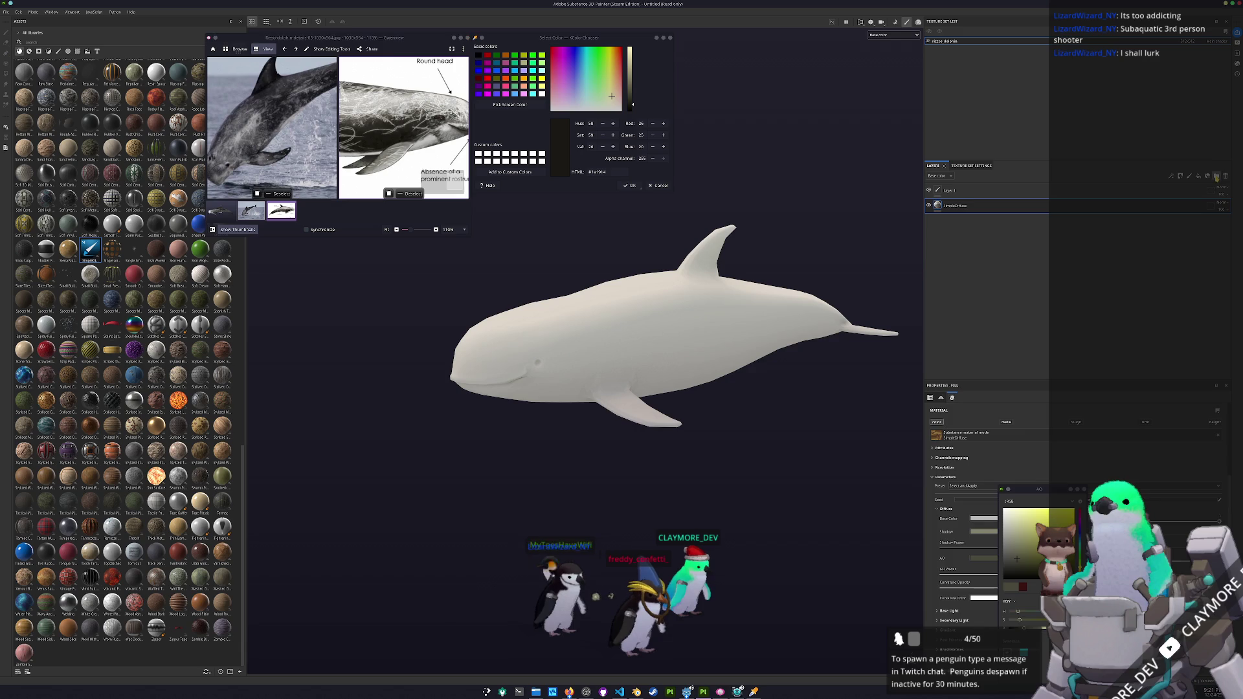
- Add a new layer folder and paste a copy of the fill layer into it
left_click(1216, 176)
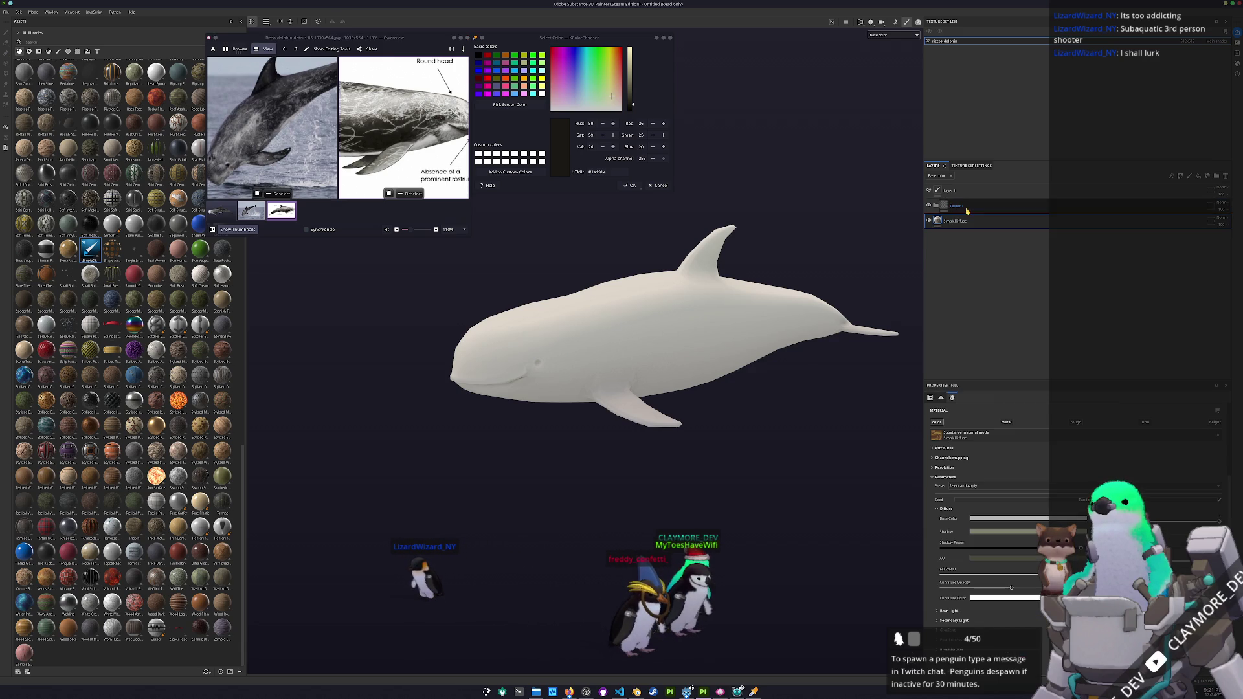
key("ctrl+v")
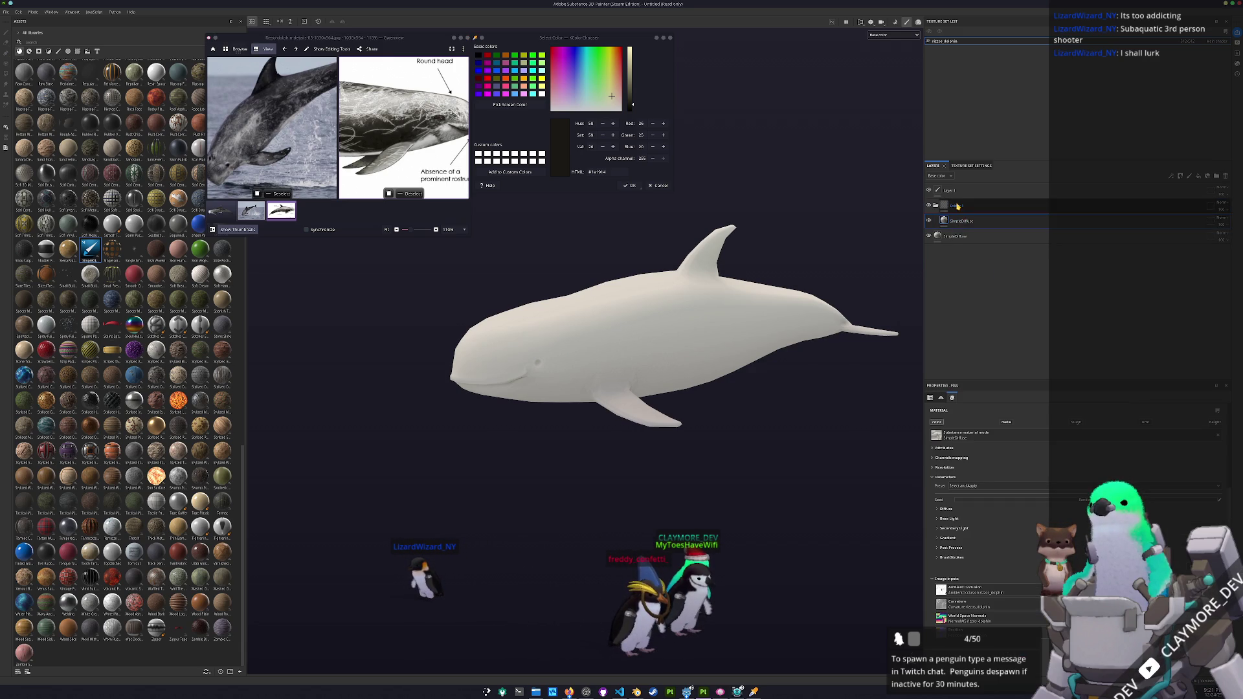
left_click(956, 218)
- Sample the dark body colour from the photo for the copied layer's Diffuse settings
scroll(458, 127, "up", 2)
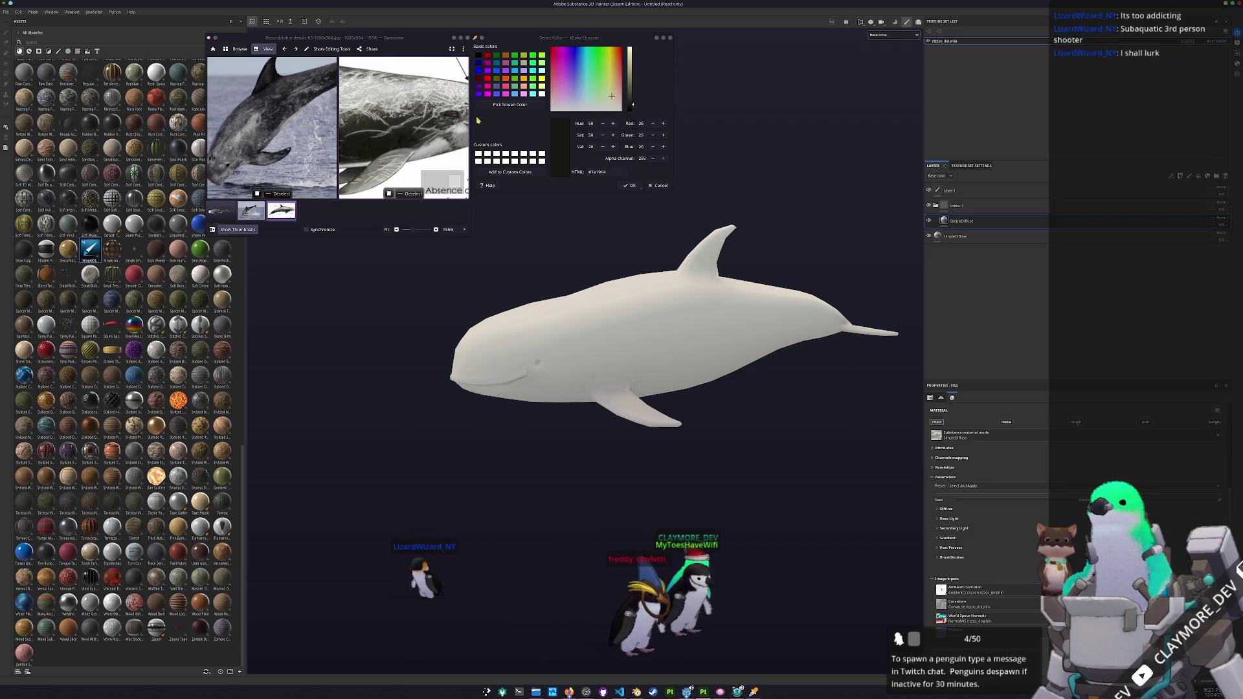
left_click(512, 107)
left_click(591, 168)
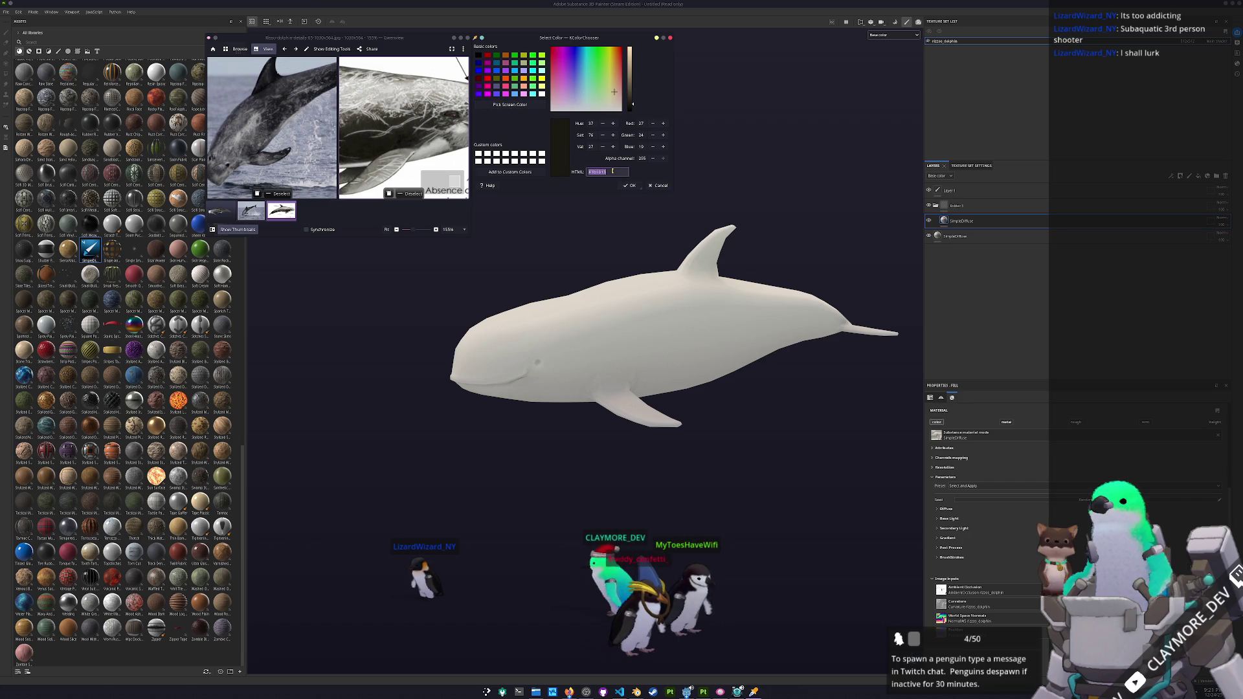
left_click(946, 510)
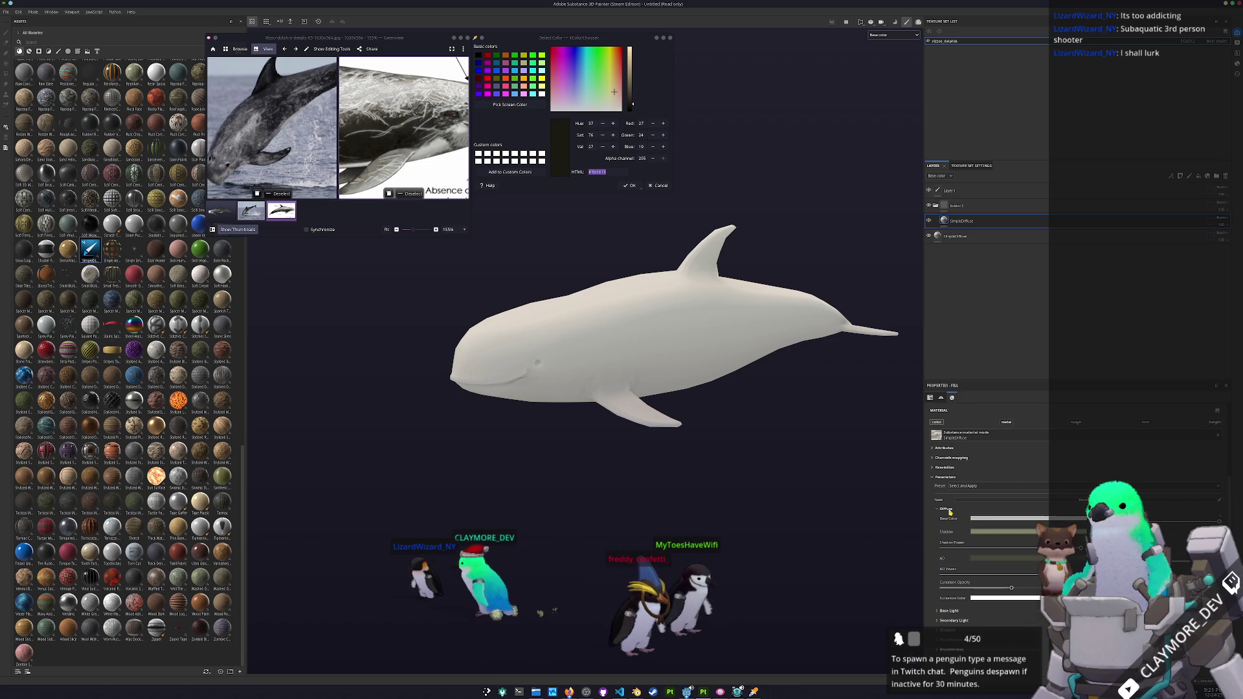
- Set the copied layer's Base Color to #1b1813 and darken its Shadow and AO tints
left_click(980, 518)
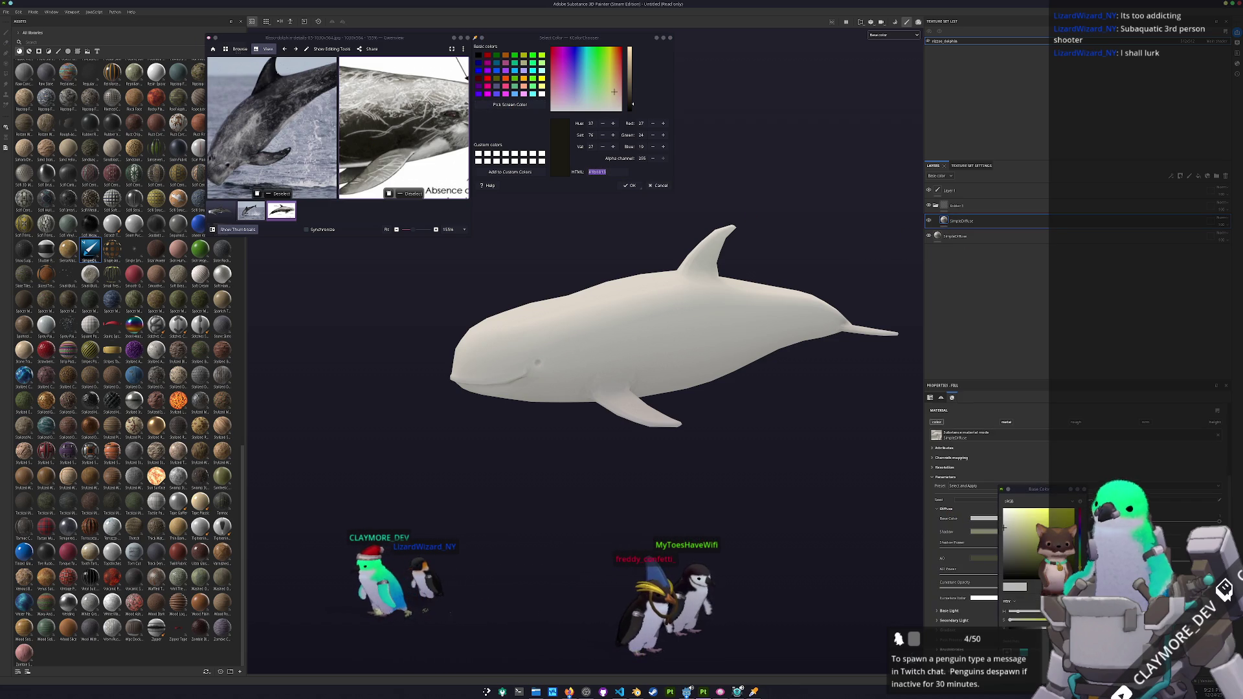
key("ctrl+v")
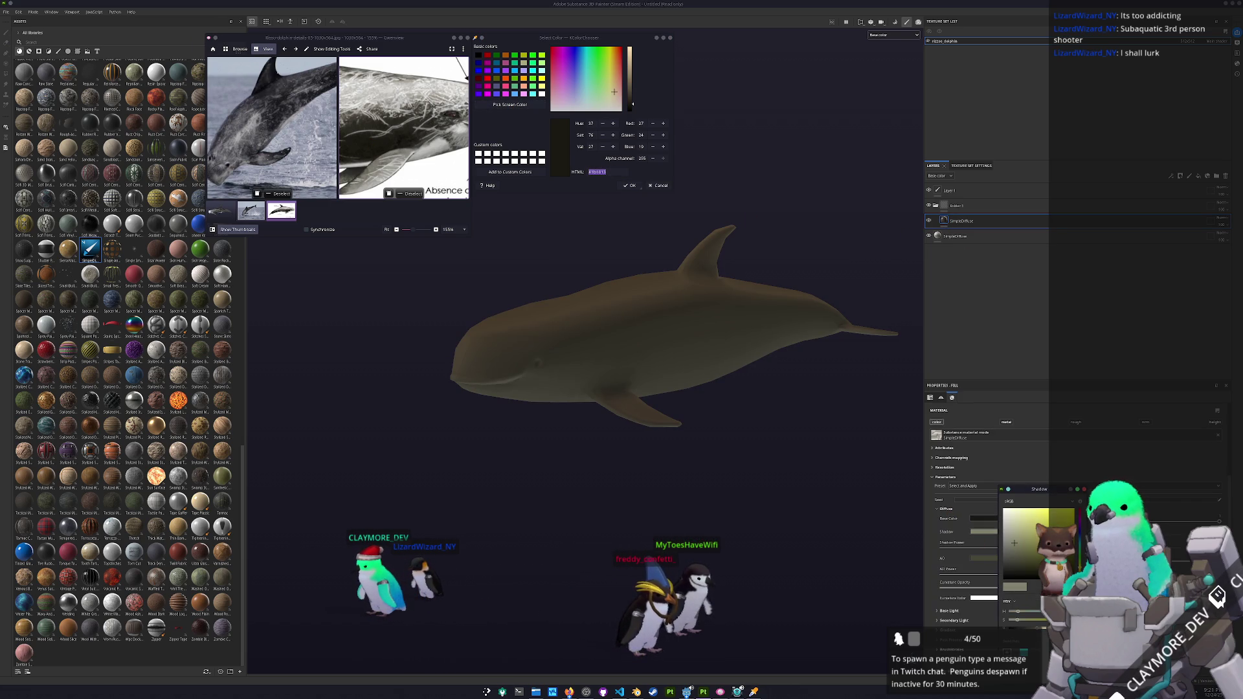
left_click(1023, 561)
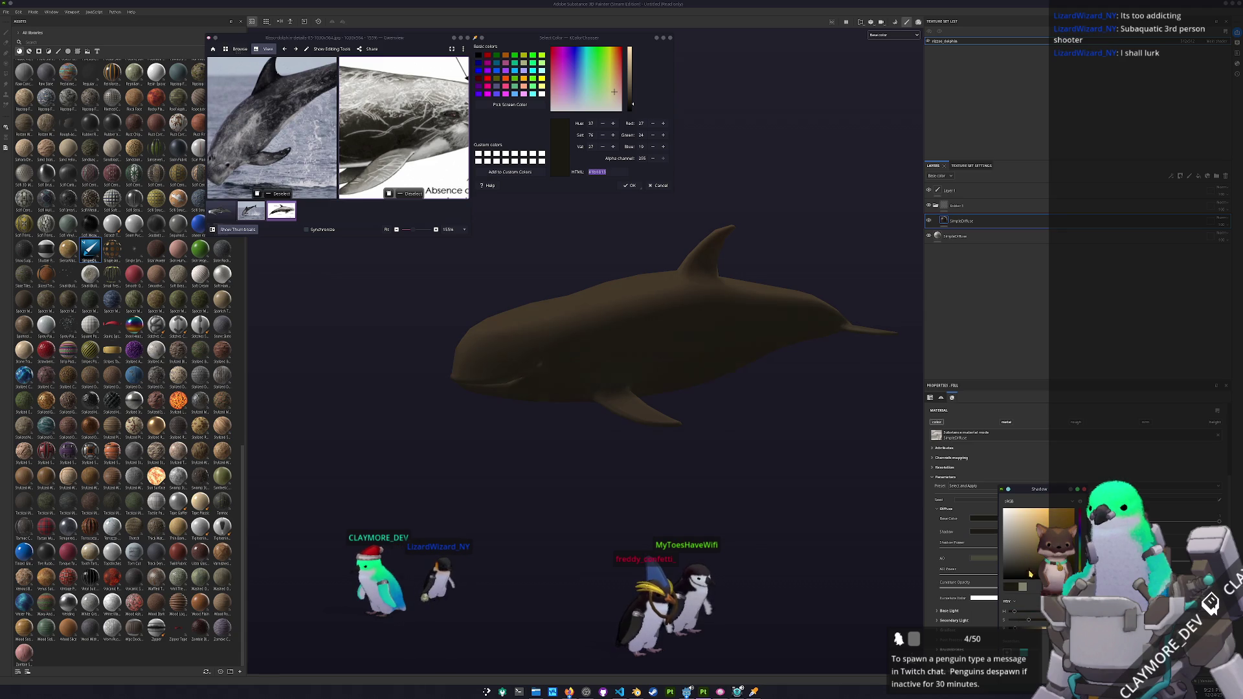
left_click(1020, 573)
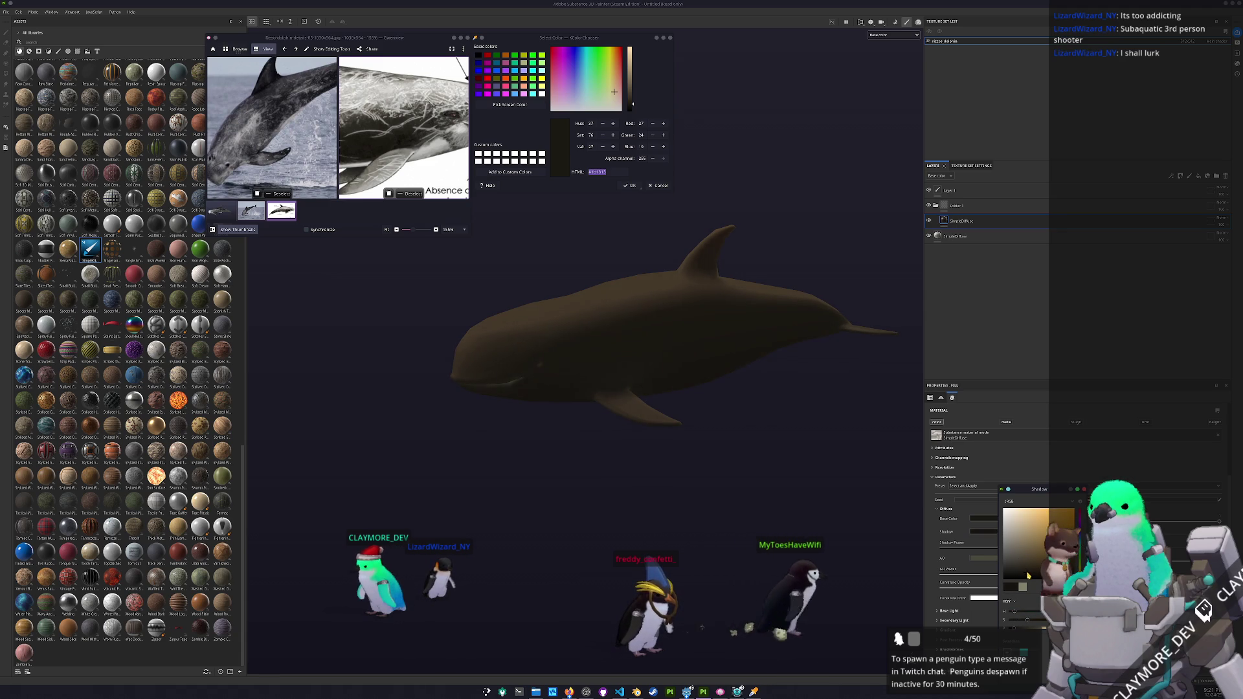
left_click(985, 559)
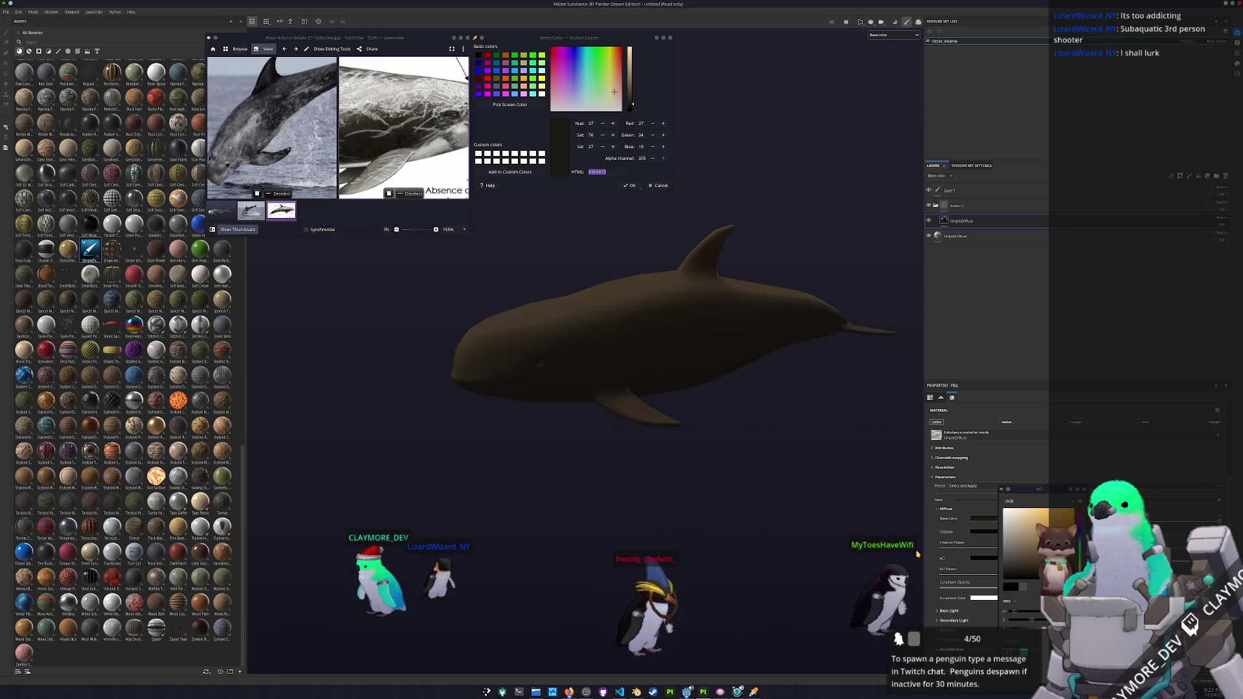
- Darken the Specular Color and lighten the dark base colour slightly
left_click(957, 620)
left_click(1028, 552)
left_click_drag(1029, 552, 1007, 583)
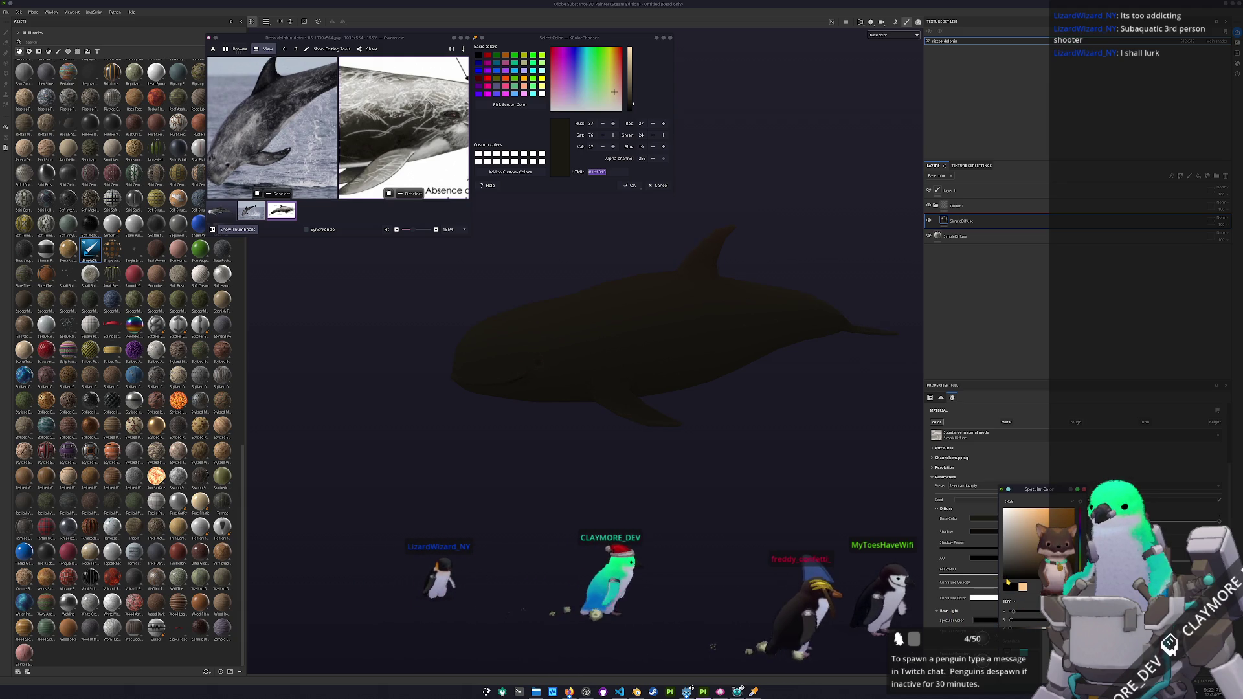
left_click(984, 518)
mouse_move(1014, 551)
left_mouse_down()
mouse_move(1014, 539)
mouse_move(1012, 574)
left_mouse_up()
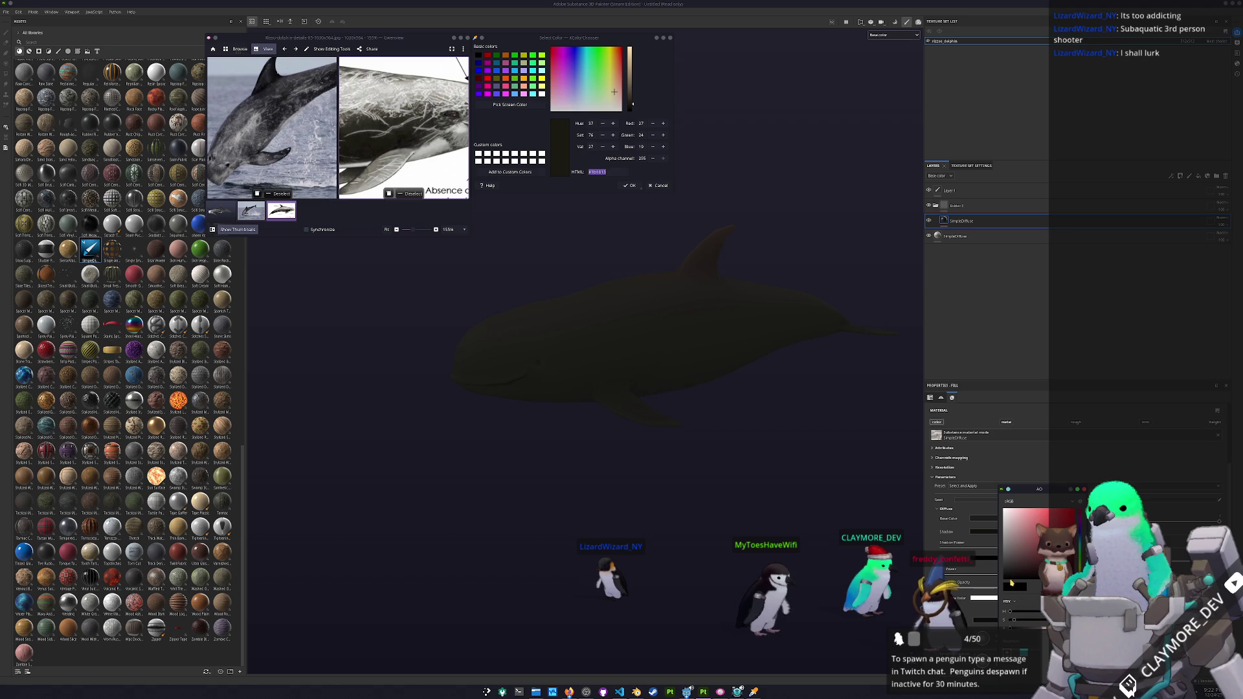
- Give Folder 1 a black mask with a Light generator
right_click(969, 207)
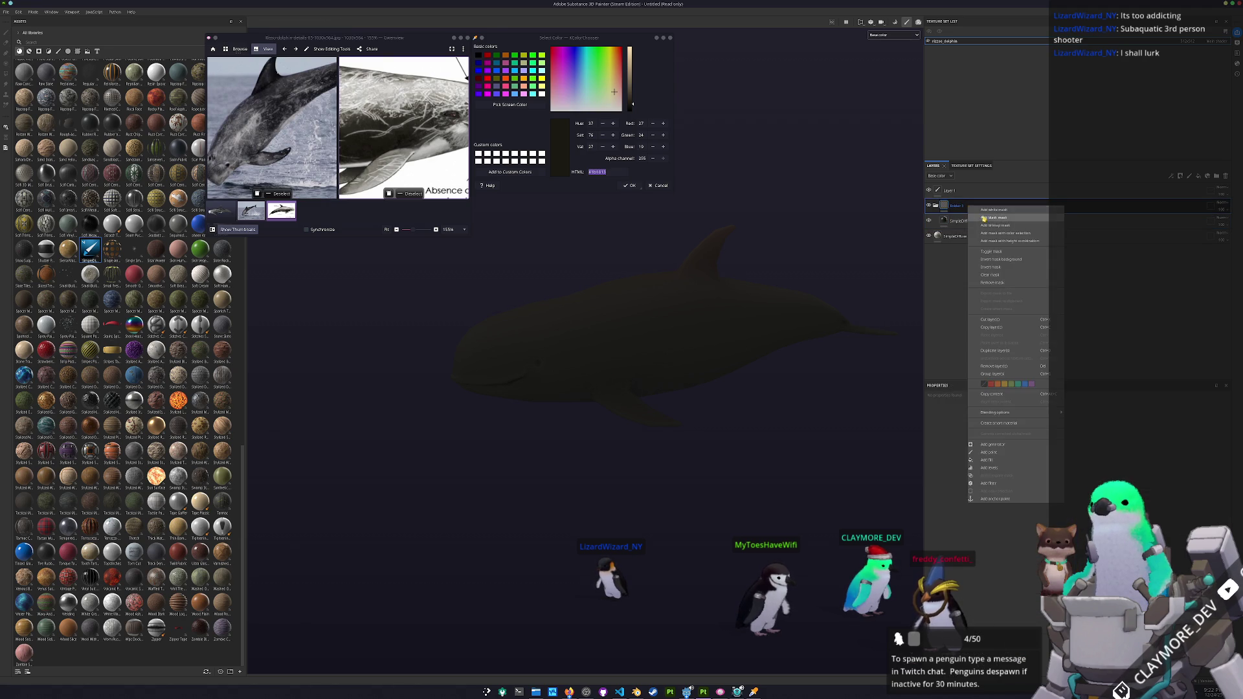
left_click(982, 218)
right_click(953, 205)
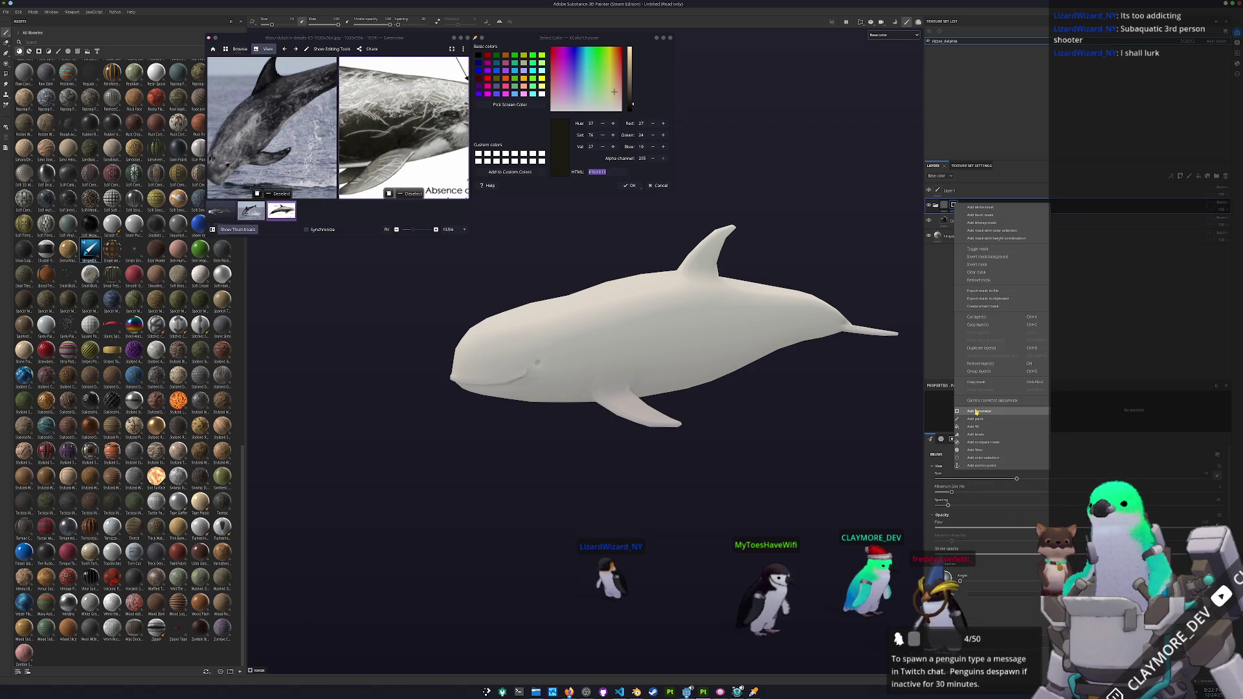
left_click(976, 412)
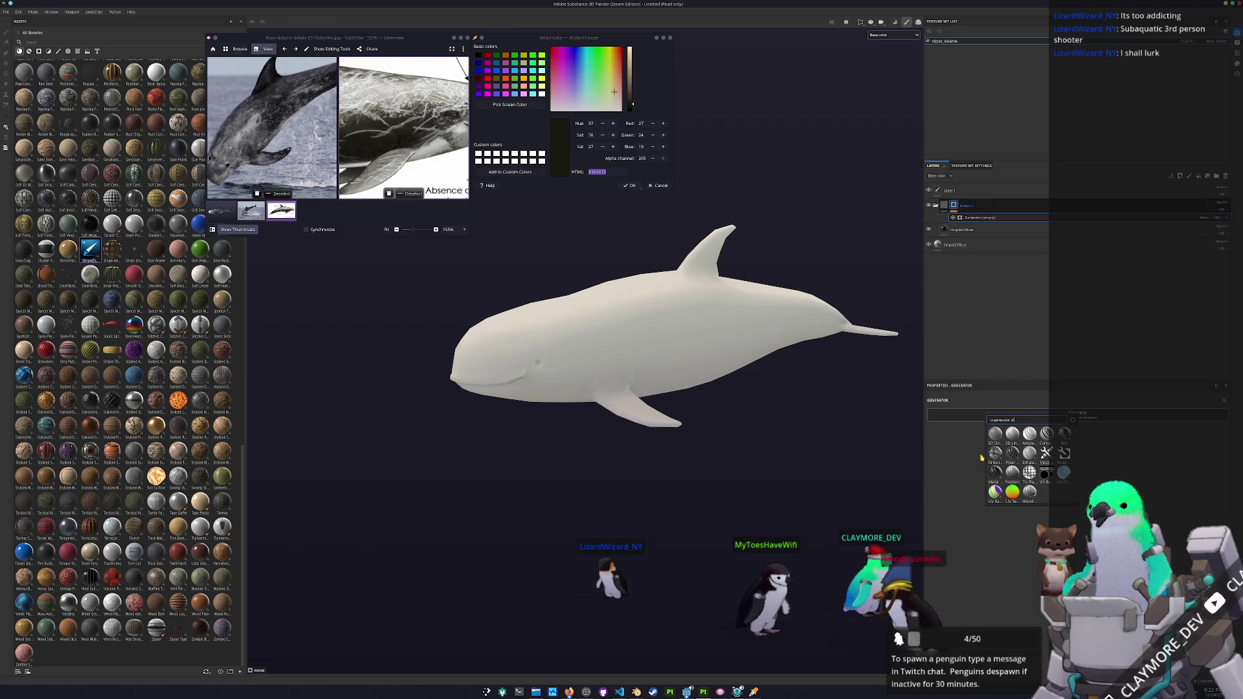
key("BackSpace")
key("BackSpace")
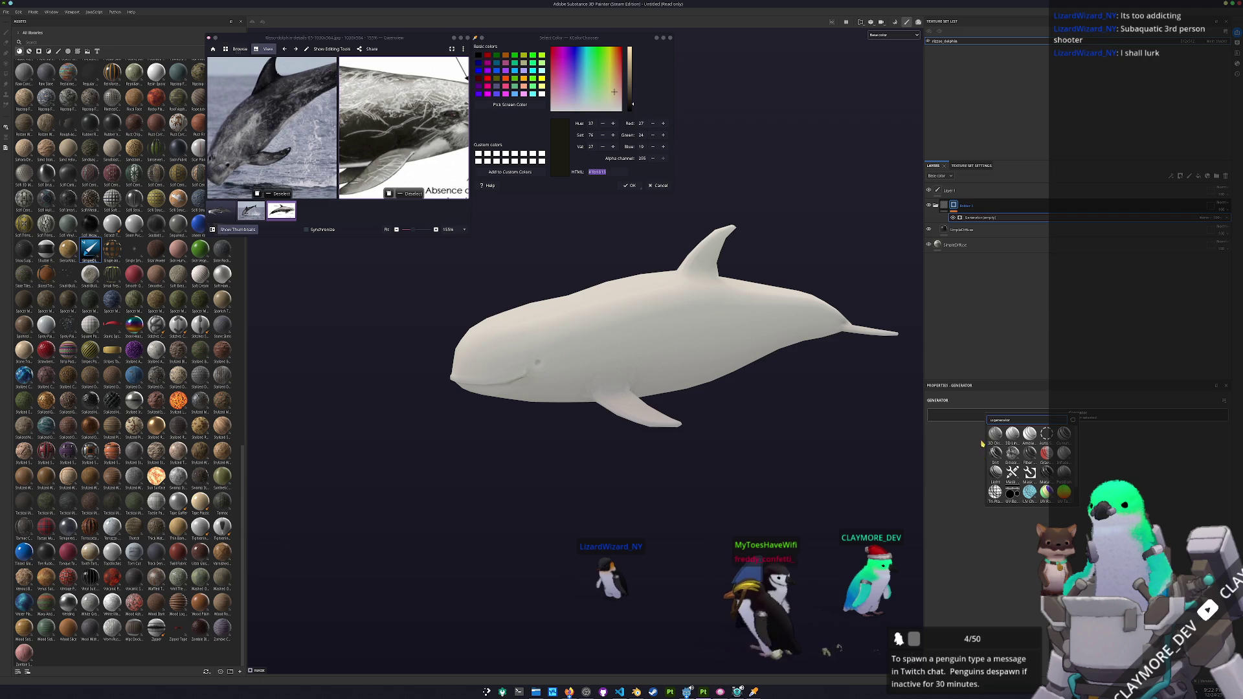
left_click(995, 472)
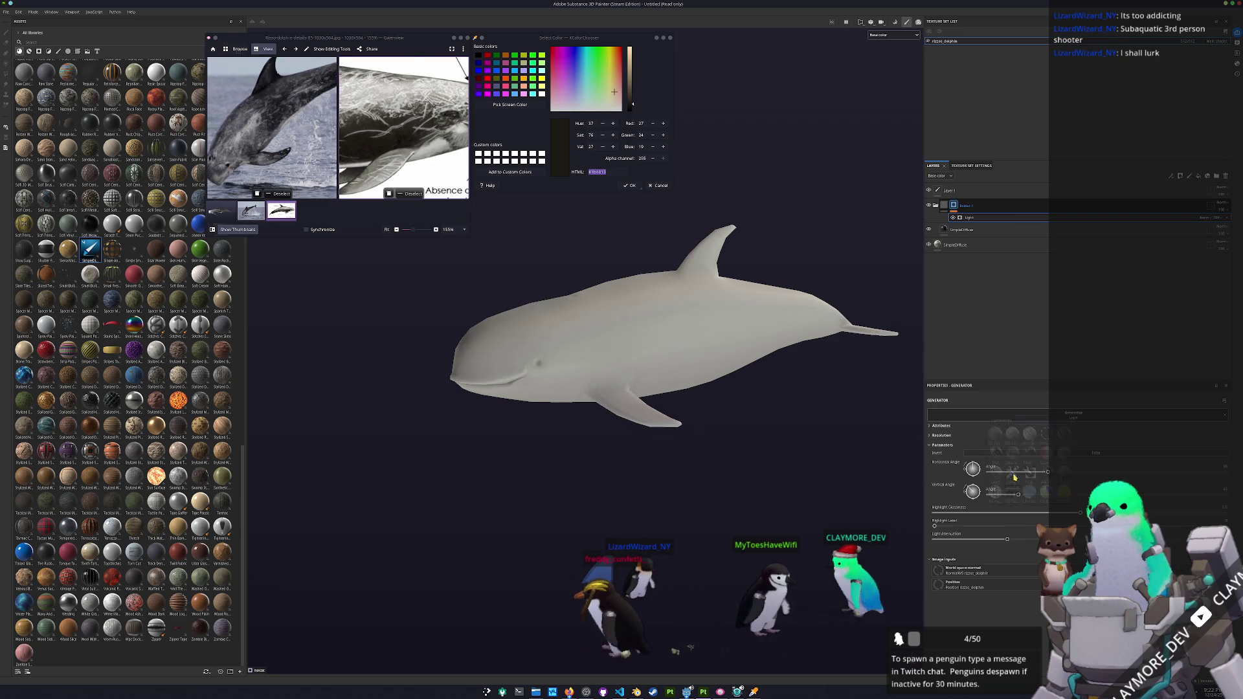
- Set the light's Vertical Angle to 90 and lower its attenuation to darken the back
double_click(1220, 489)
type("90")
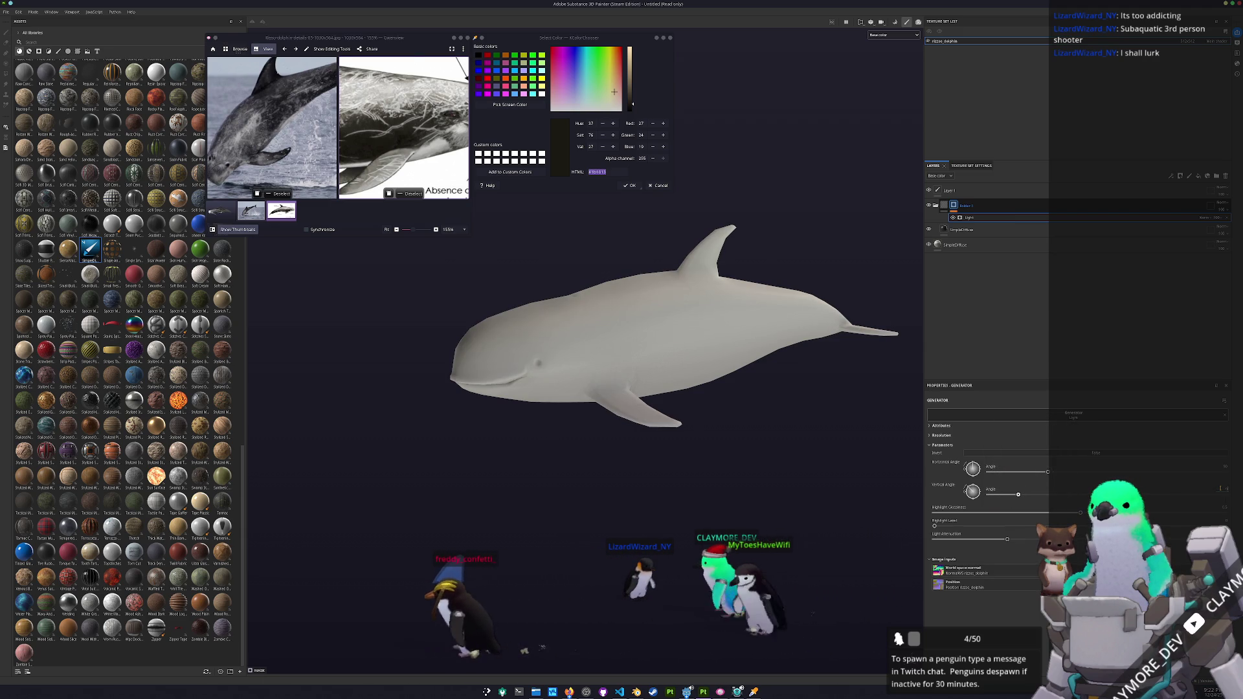
key("Return")
mouse_move(1007, 539)
left_mouse_down()
mouse_move(929, 537)
mouse_move(1062, 525)
mouse_move(934, 515)
left_mouse_up()
- Rotate the dolphin to check its pale underside and show the rissos-dolphin.png reference
scroll(513, 277, "down", 2)
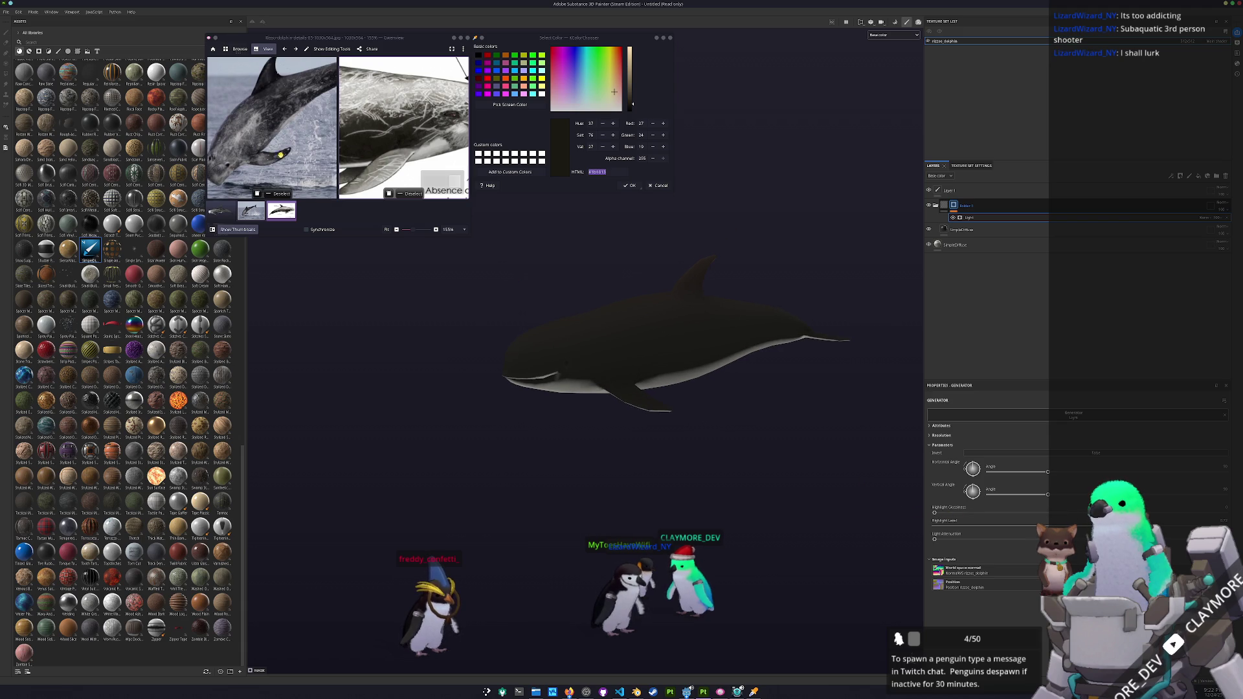
scroll(280, 154, "down", 3)
mouse_move(621, 278)
left_mouse_down()
mouse_move(640, 192)
mouse_move(791, 294)
mouse_move(510, 244)
left_mouse_up()
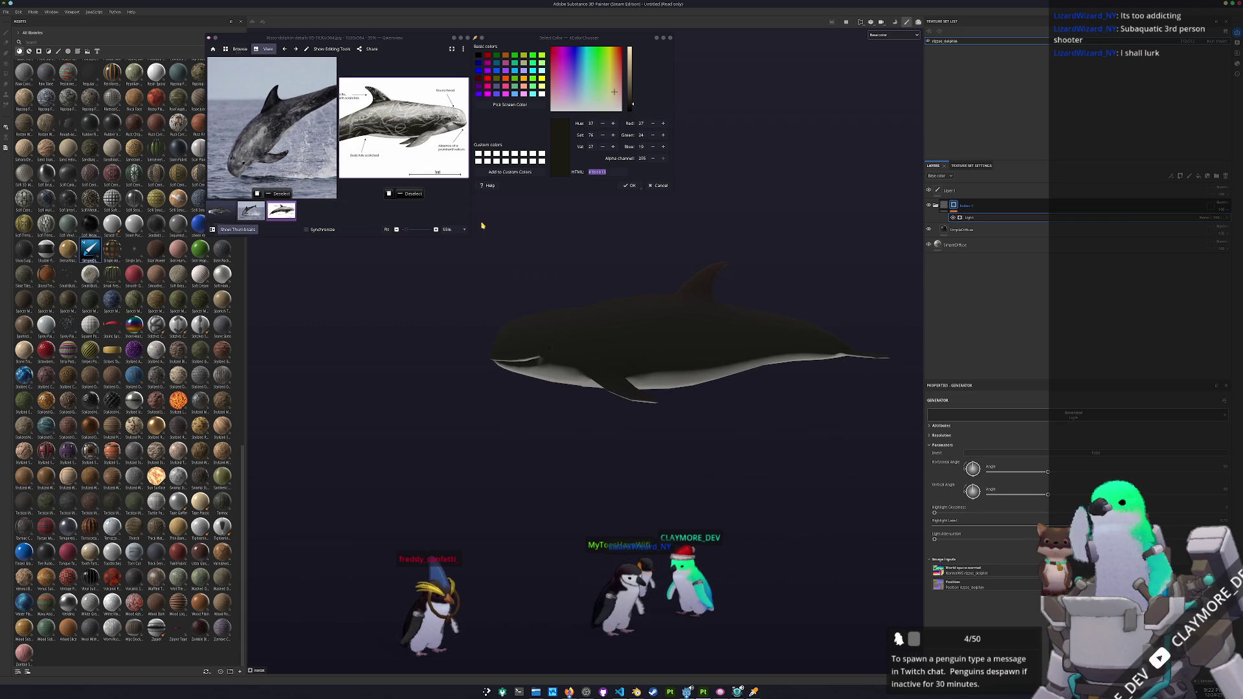
scroll(278, 142, "up", 5)
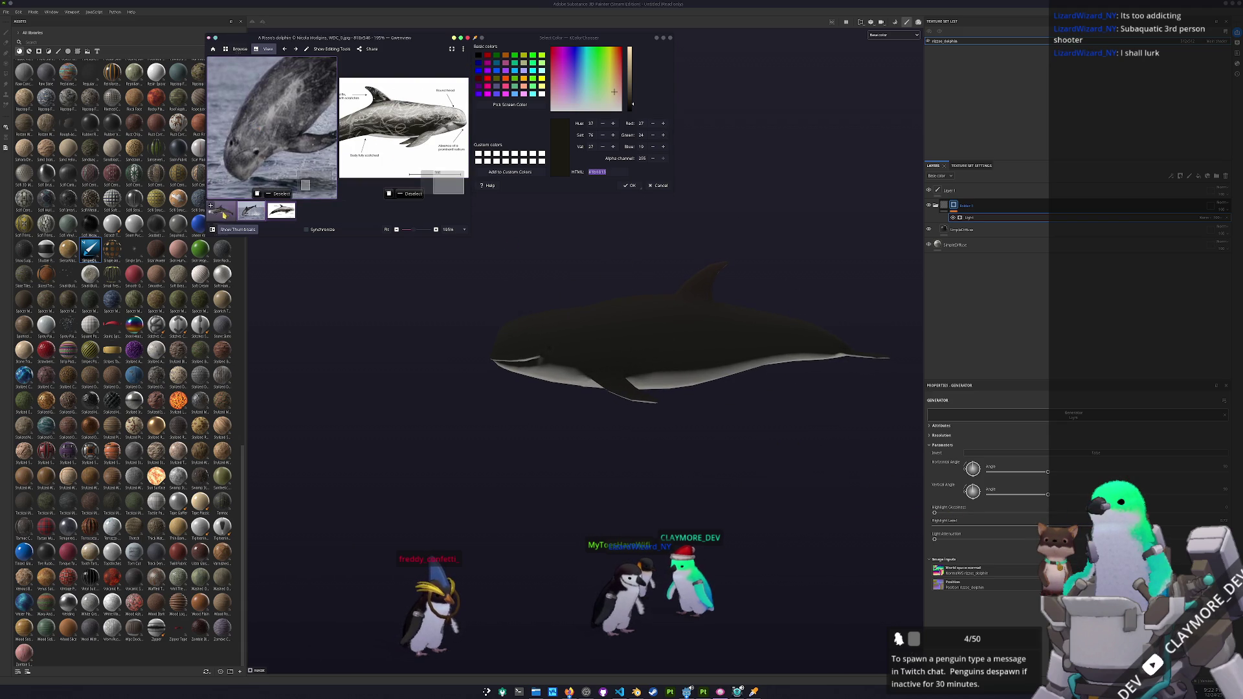
left_click(225, 214)
scroll(343, 152, "up", 3)
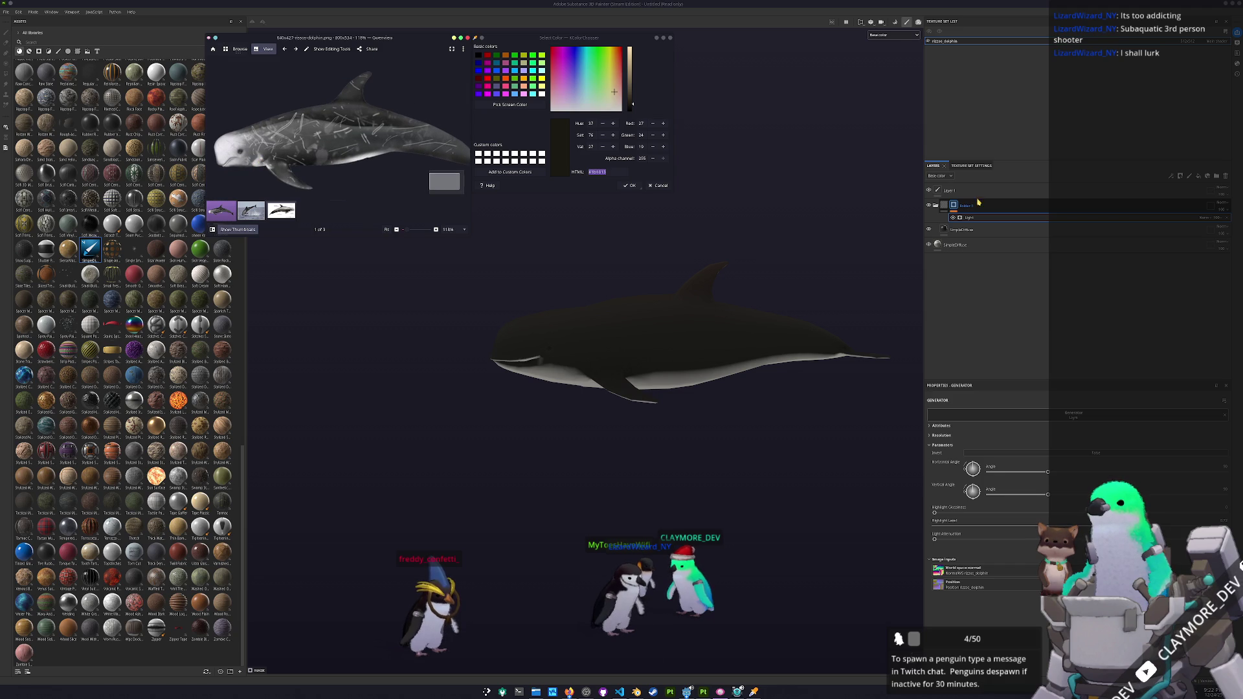
- Add a 3D Distance generator to Folder 1 with Invert on and maximum Radius
right_click(954, 206)
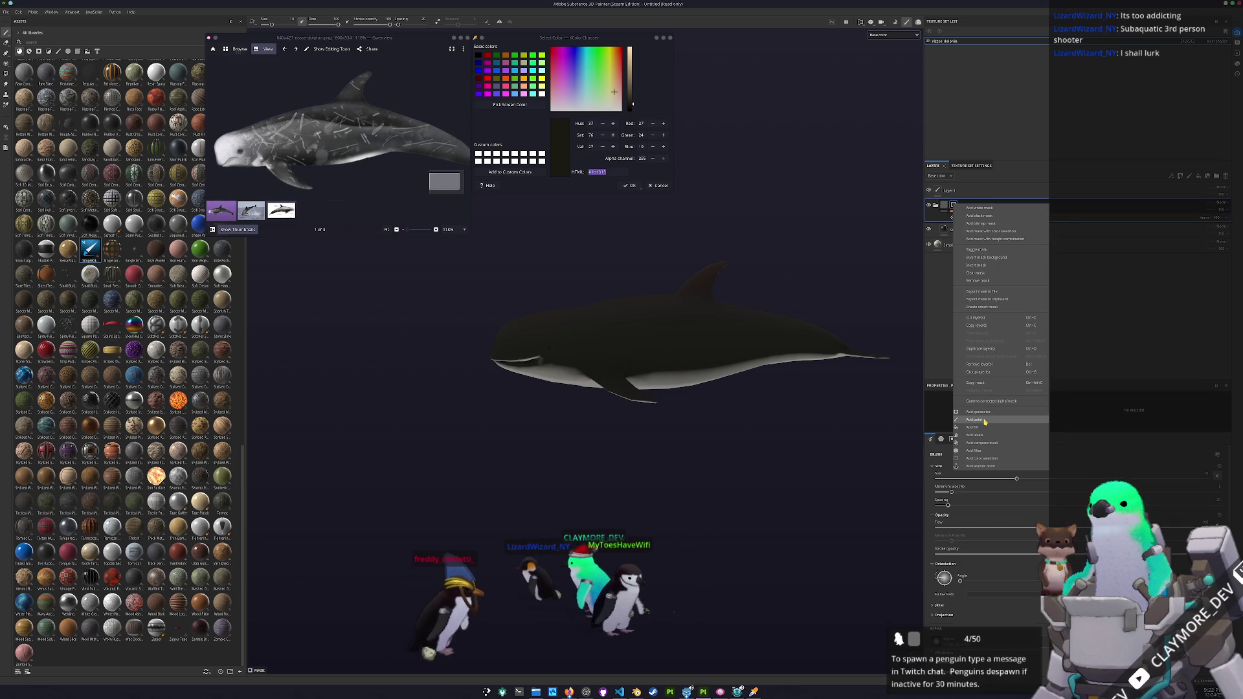
left_click(985, 416)
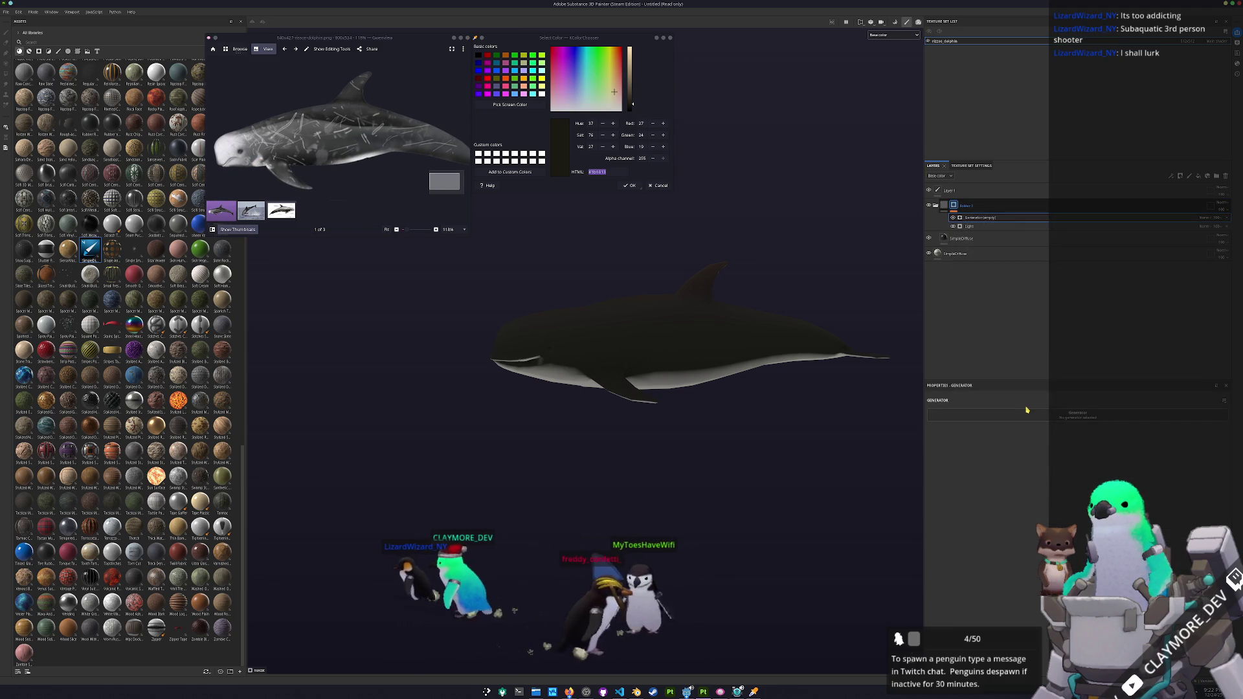
left_click(1029, 415)
left_click(1036, 430)
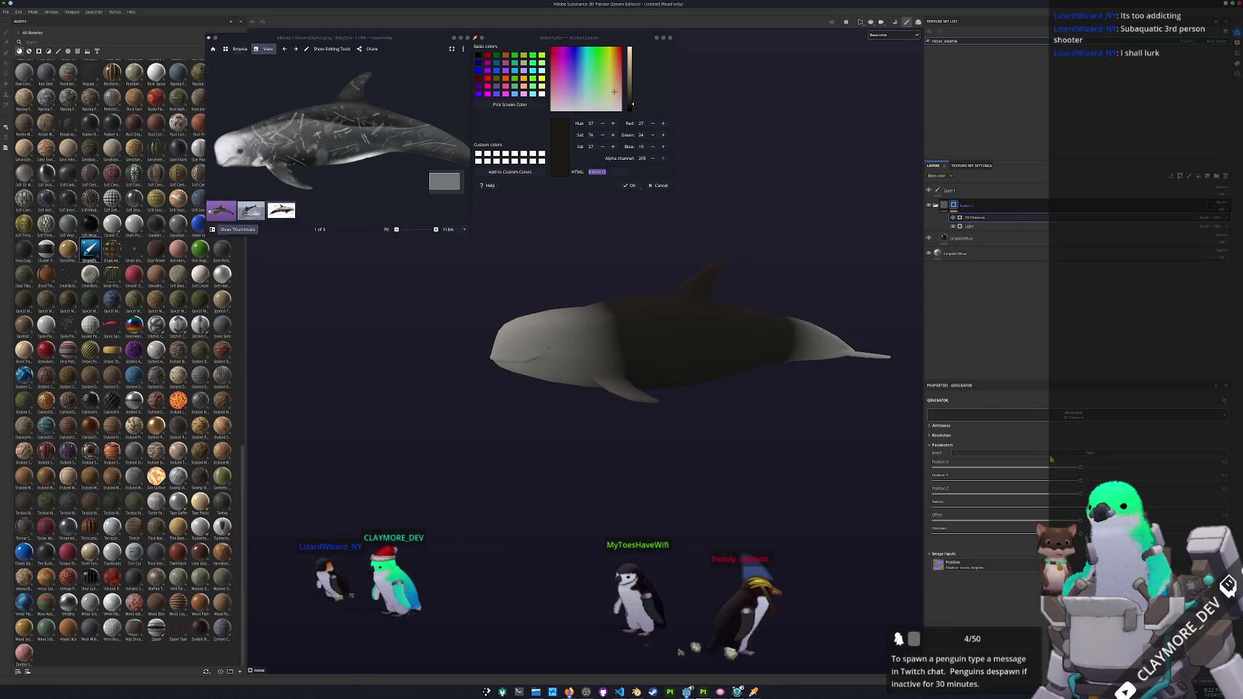
left_click(1175, 455)
left_click(1225, 494)
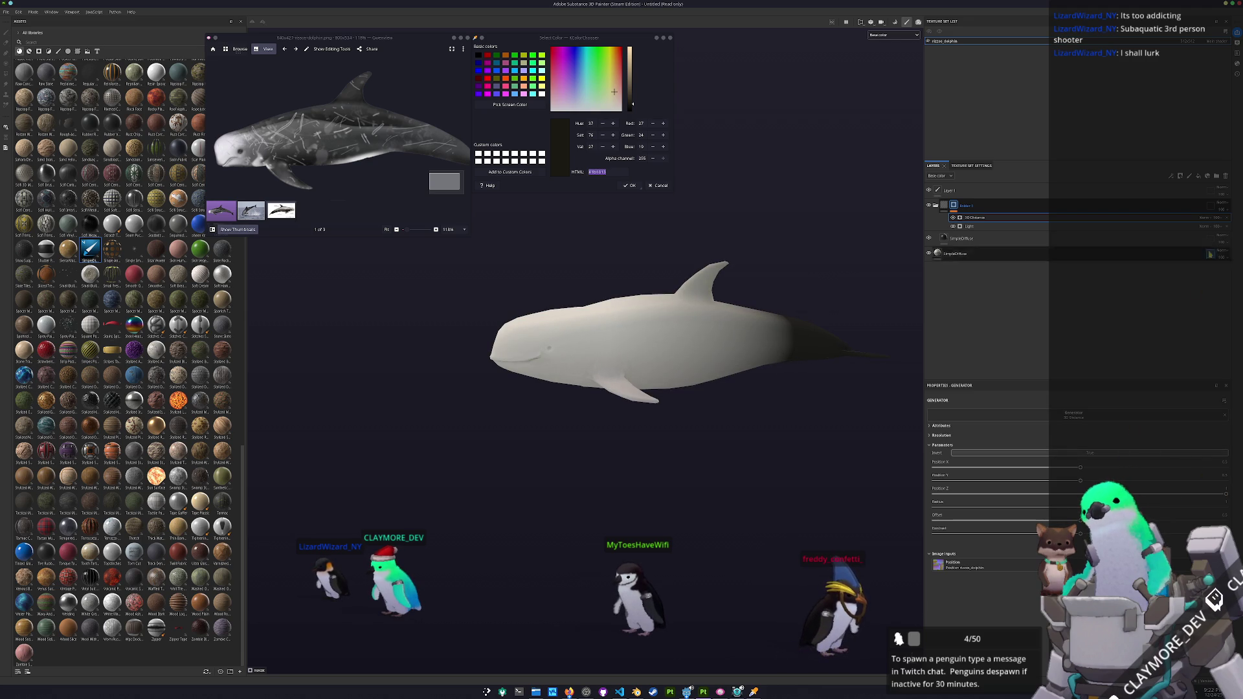
- Change the 3D Distance layer's blend mode and test the radius against the jumping dolphin photo
left_click(1203, 219)
left_click(1207, 258)
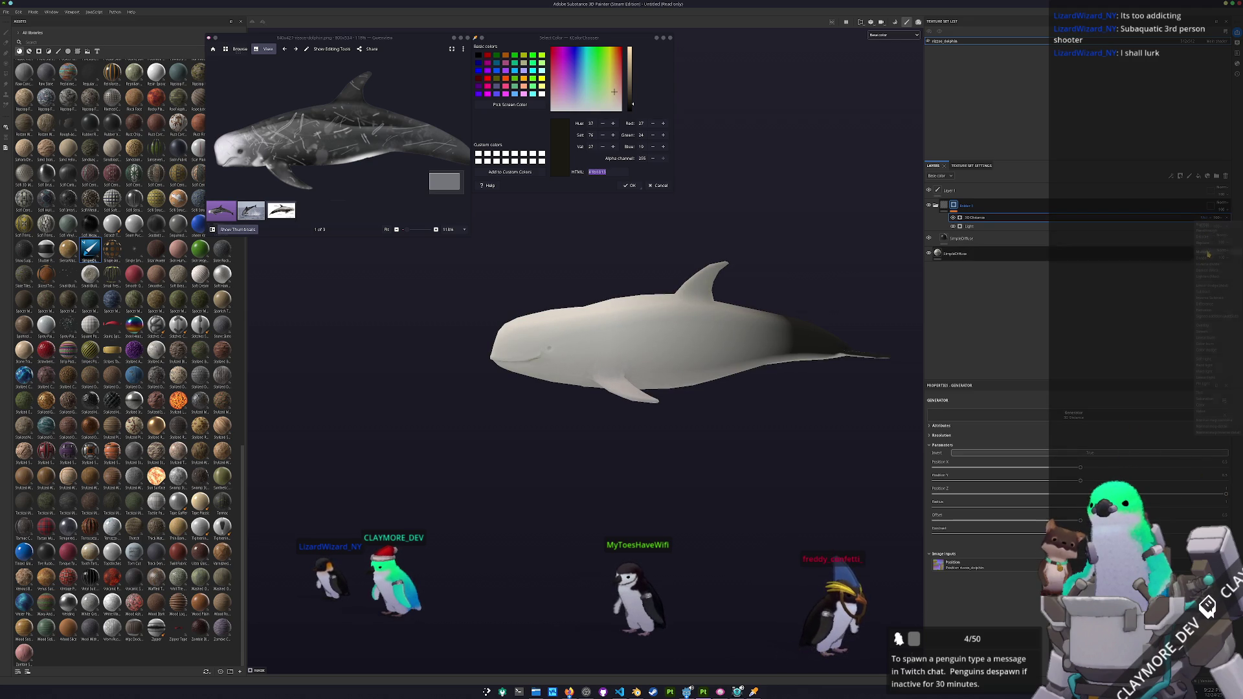
mouse_move(1225, 496)
left_mouse_down()
mouse_move(1184, 496)
mouse_move(1239, 495)
mouse_move(1204, 507)
mouse_move(977, 507)
left_mouse_up()
left_click(252, 211)
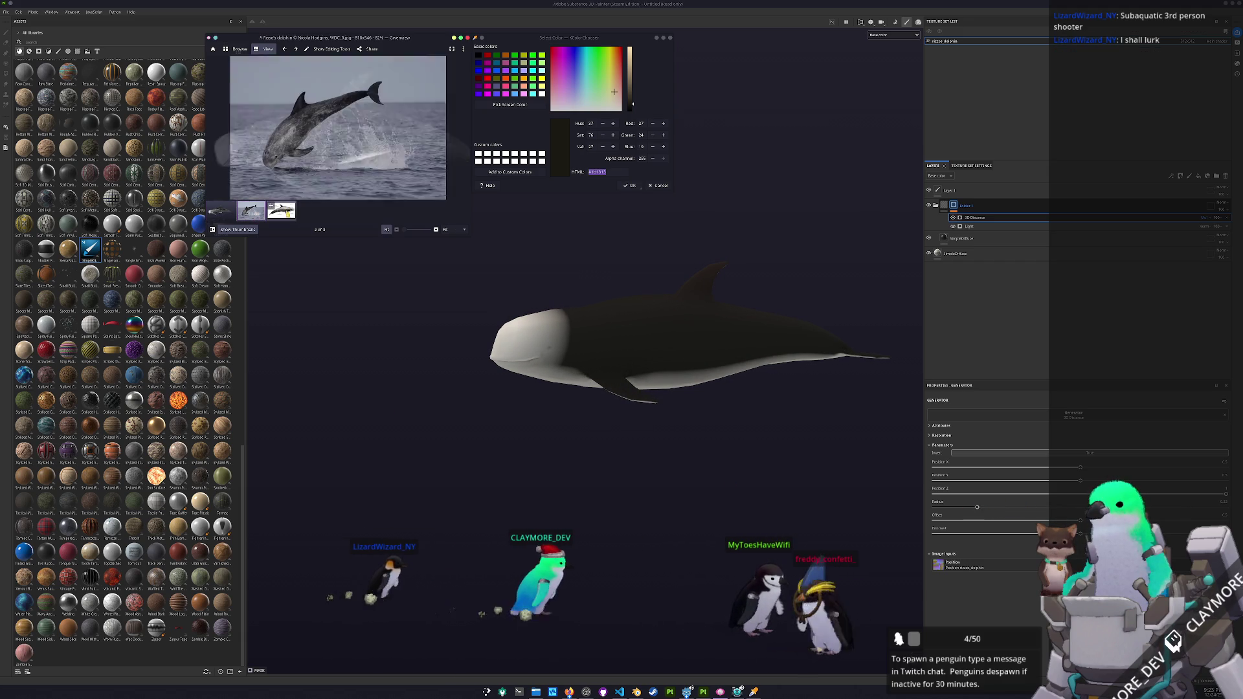
- Compare the labelled diagram's head area with the first reference photo
left_click(280, 210)
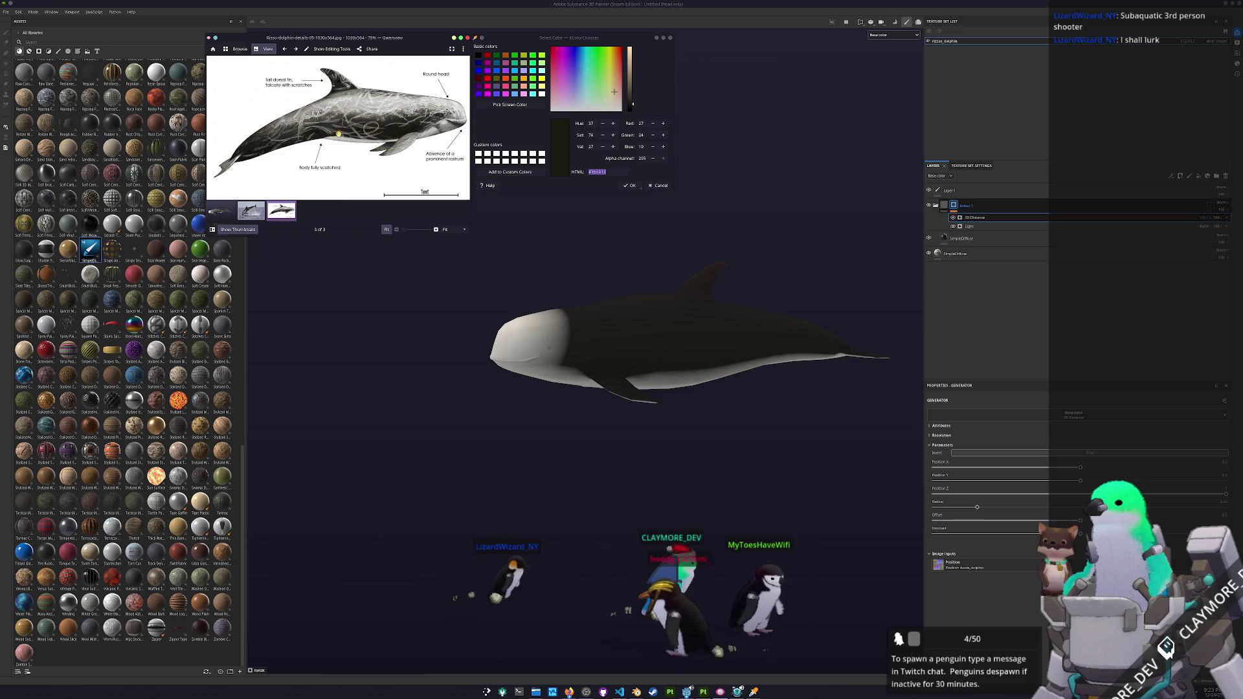
scroll(376, 127, "up", 3)
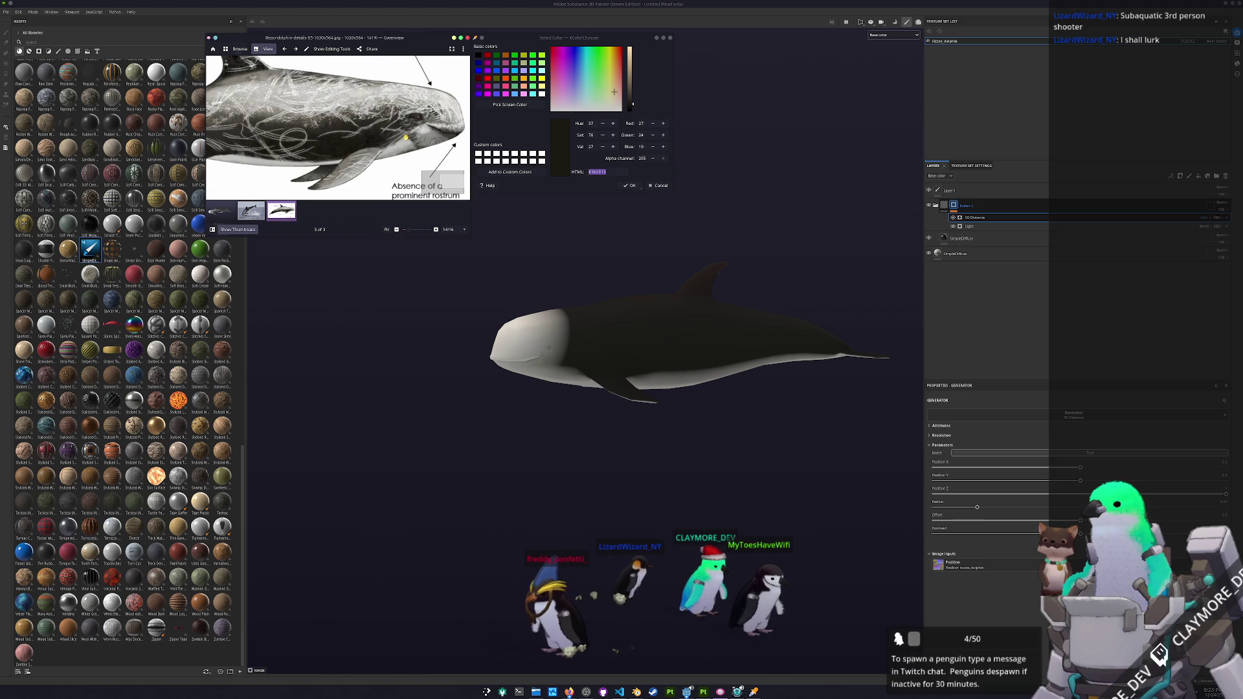
left_click_drag(394, 115, 410, 125)
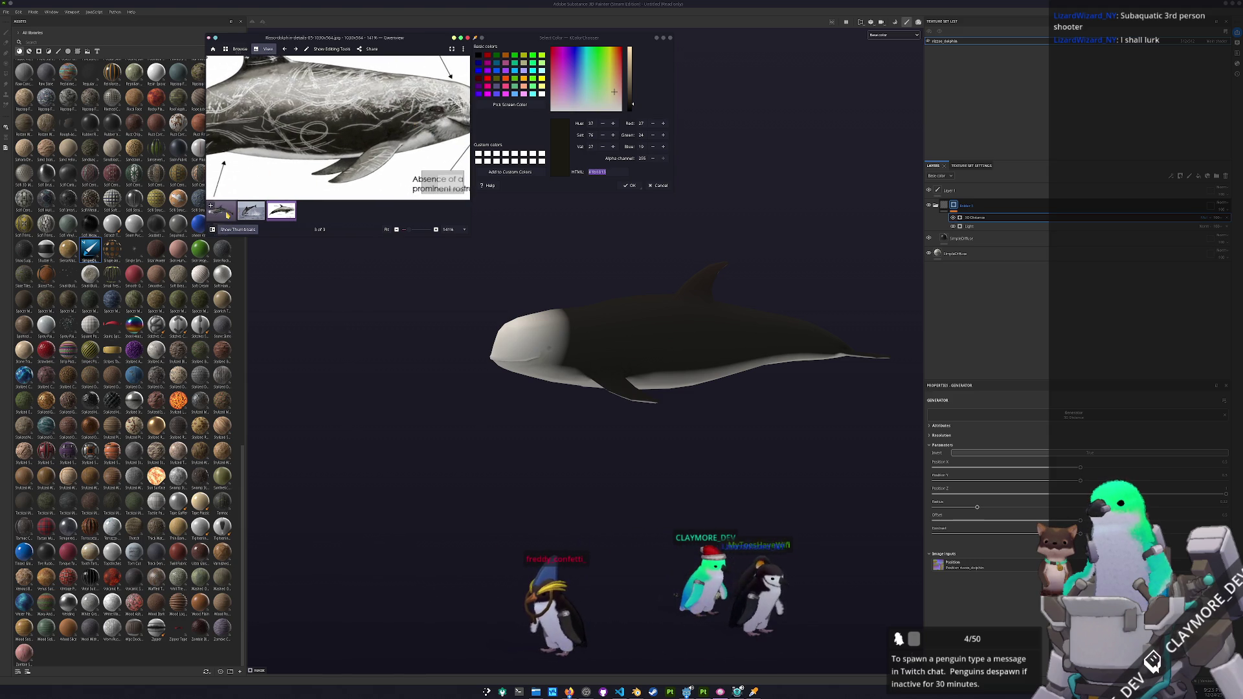
left_click(223, 211)
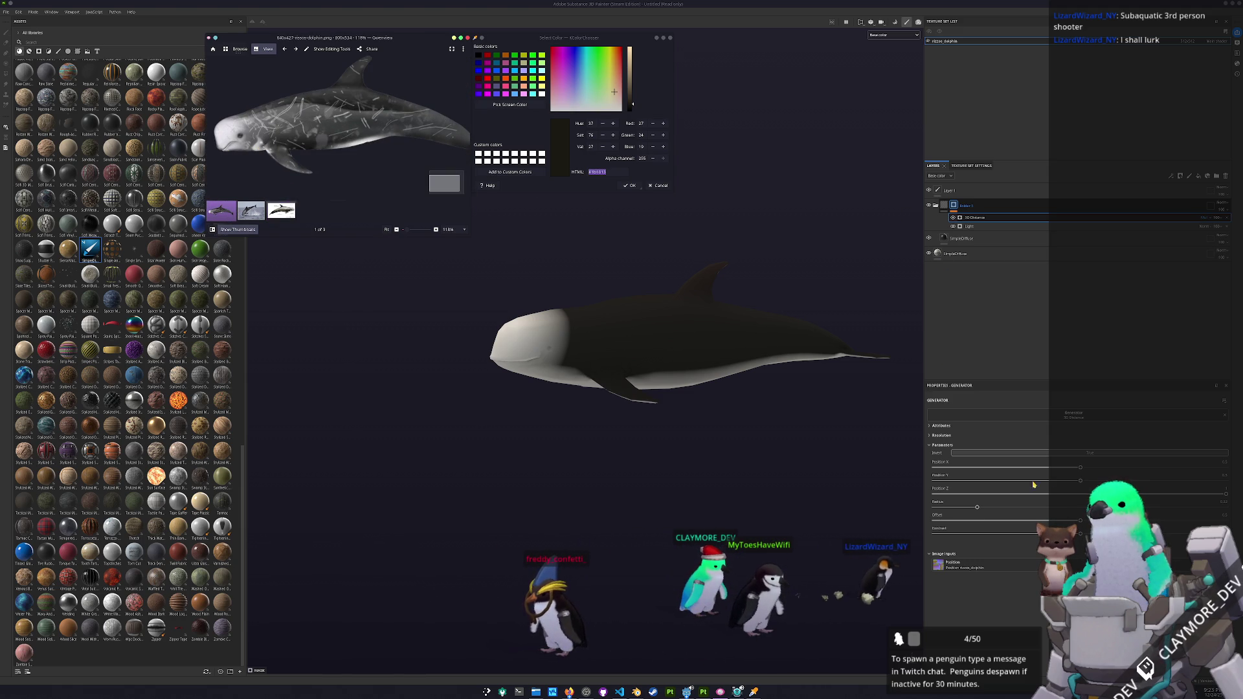
- Reduce the 3D Distance Radius slightly, raise Contrast, and select the SimpleDiffuse layer
left_click_drag(977, 506, 970, 509)
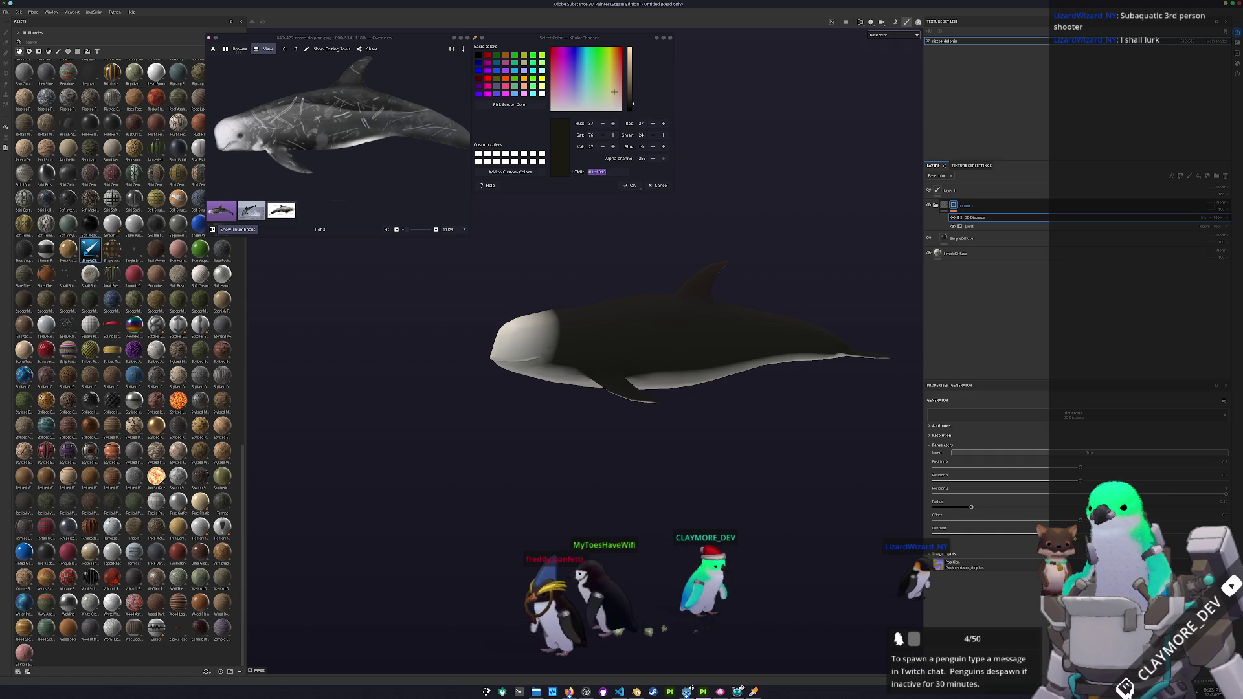
mouse_move(1021, 535)
left_mouse_down()
mouse_move(1055, 535)
mouse_move(969, 512)
left_mouse_up()
scroll(652, 352, "down", 3)
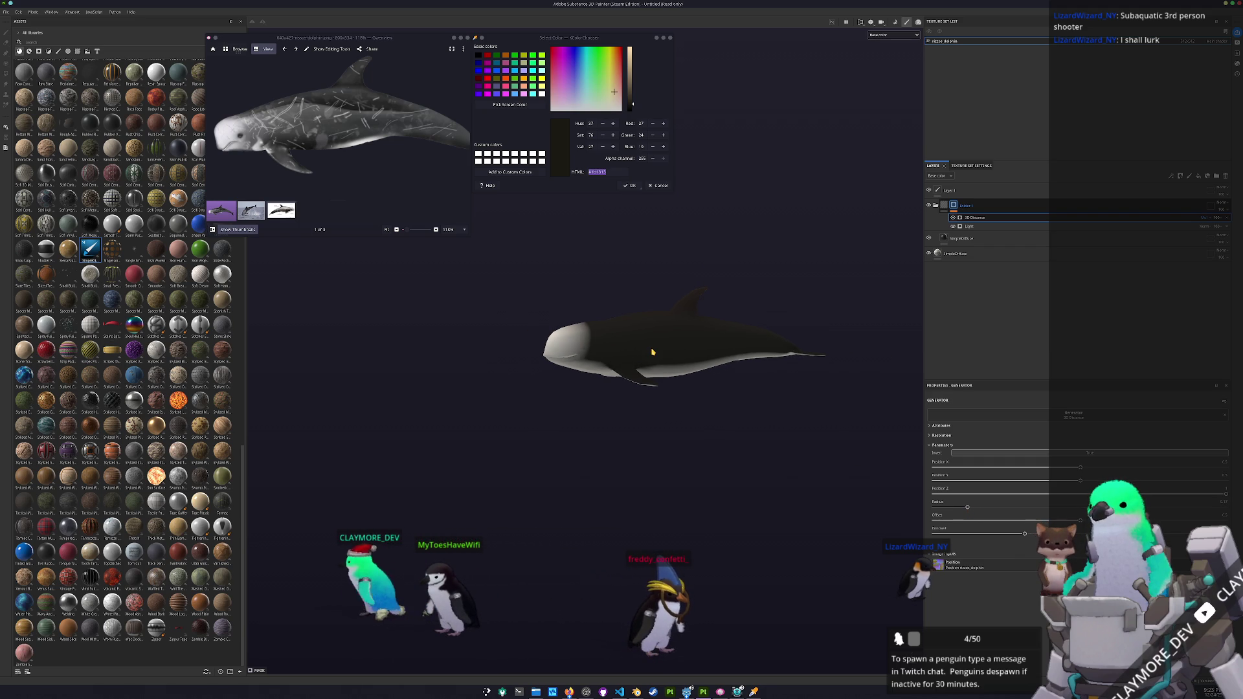
scroll(373, 173, "down", 2)
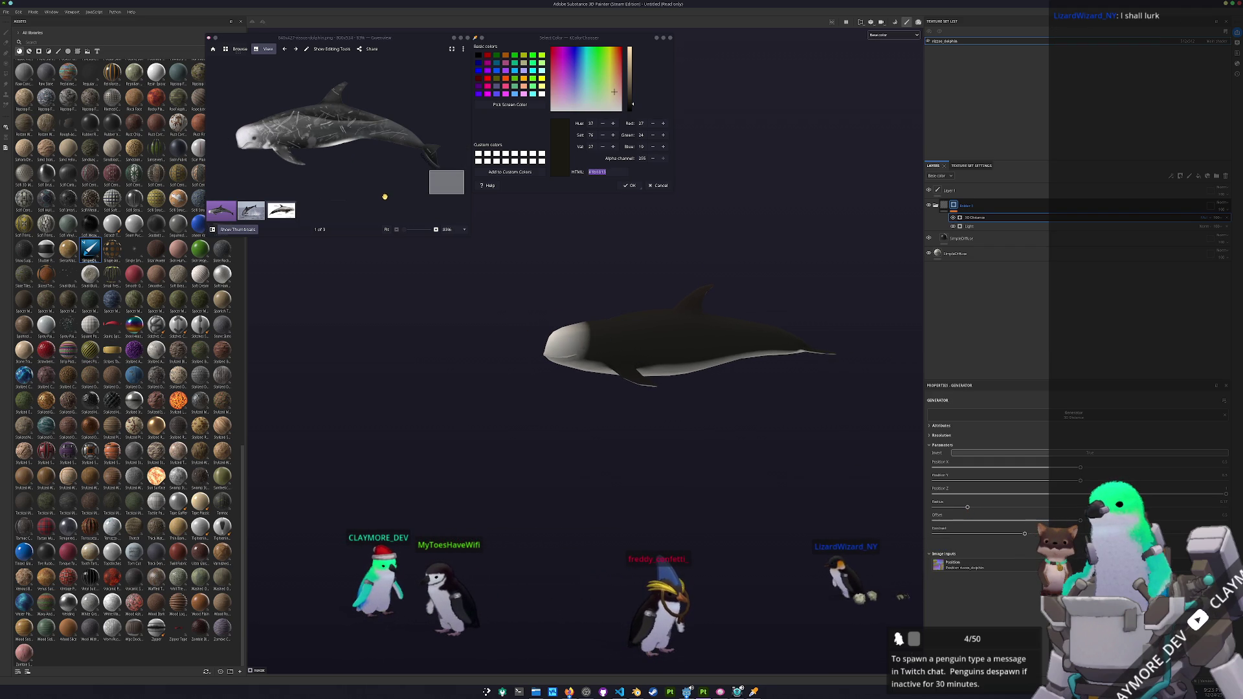
scroll(364, 160, "up", 2)
scroll(367, 164, "down", 2)
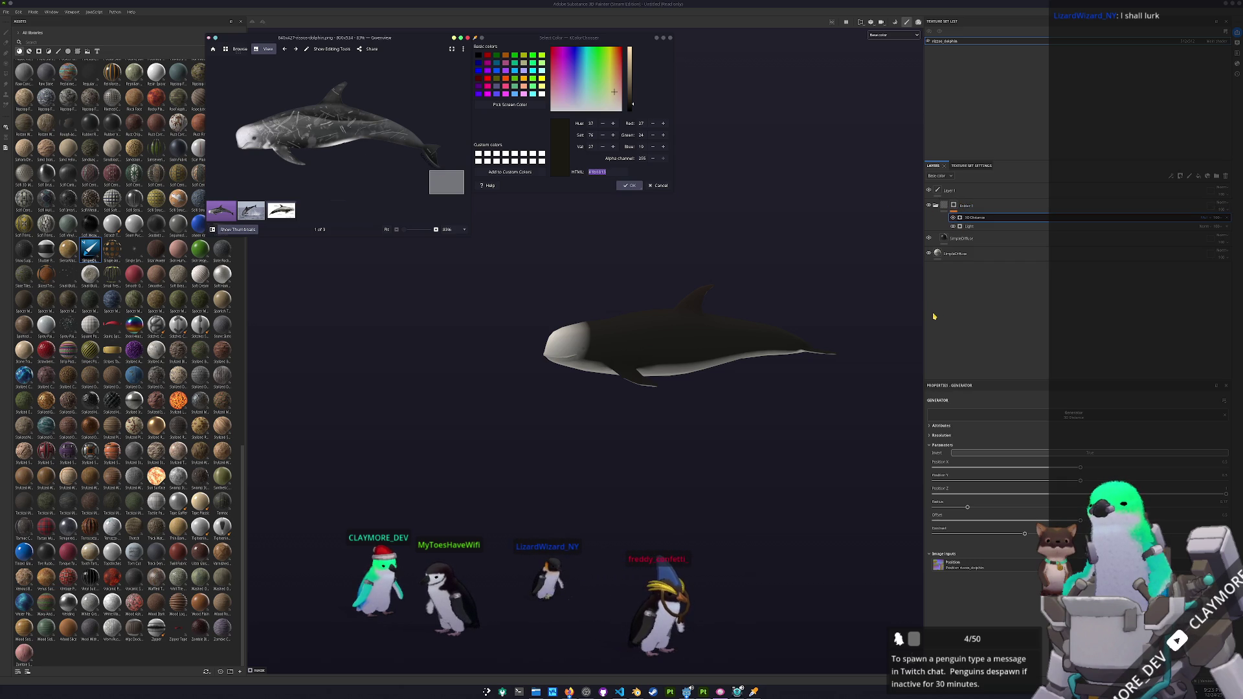
left_click(943, 239)
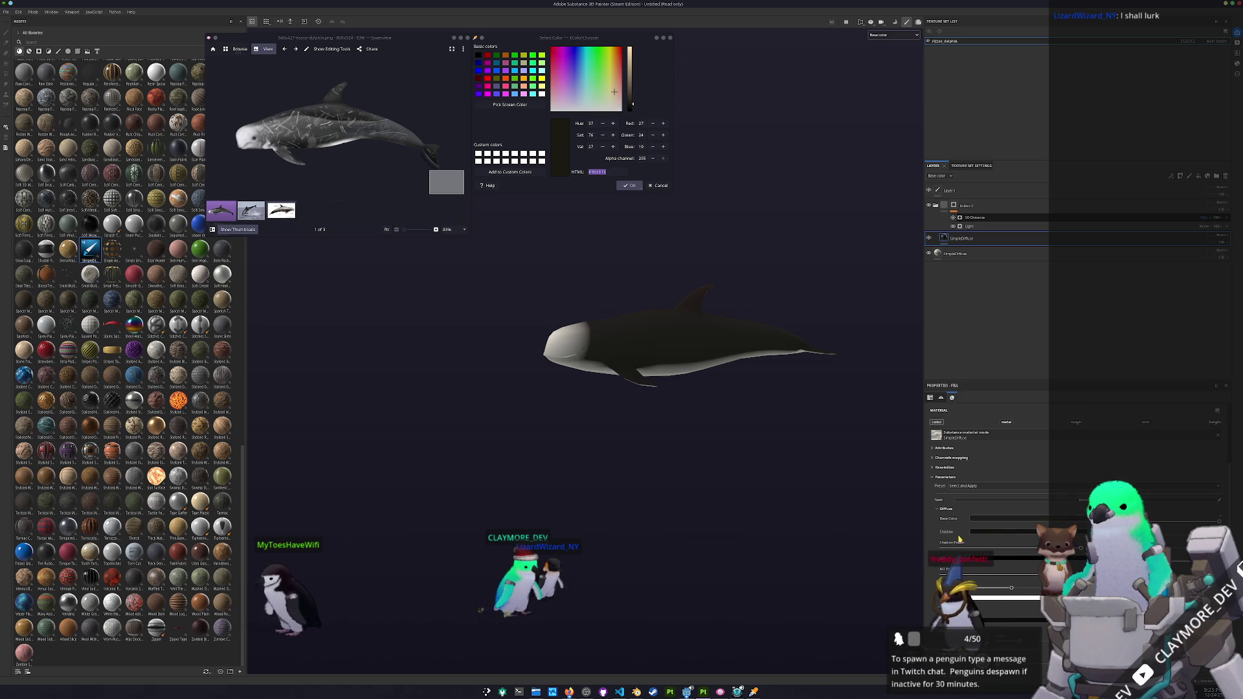
- Recolour the fill's base colour by sampling greys #444547 and #3b3d3c from the reference
left_click(994, 559)
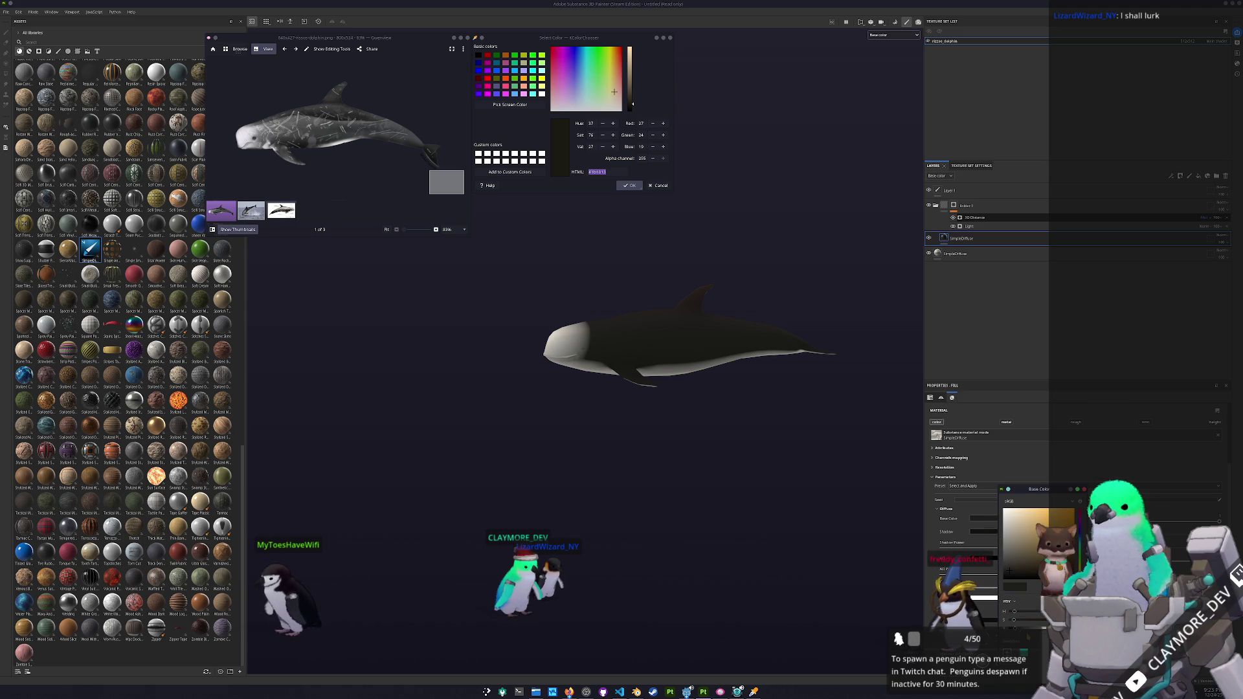
mouse_move(1008, 569)
left_mouse_down()
mouse_move(1020, 557)
mouse_move(1011, 575)
left_mouse_up()
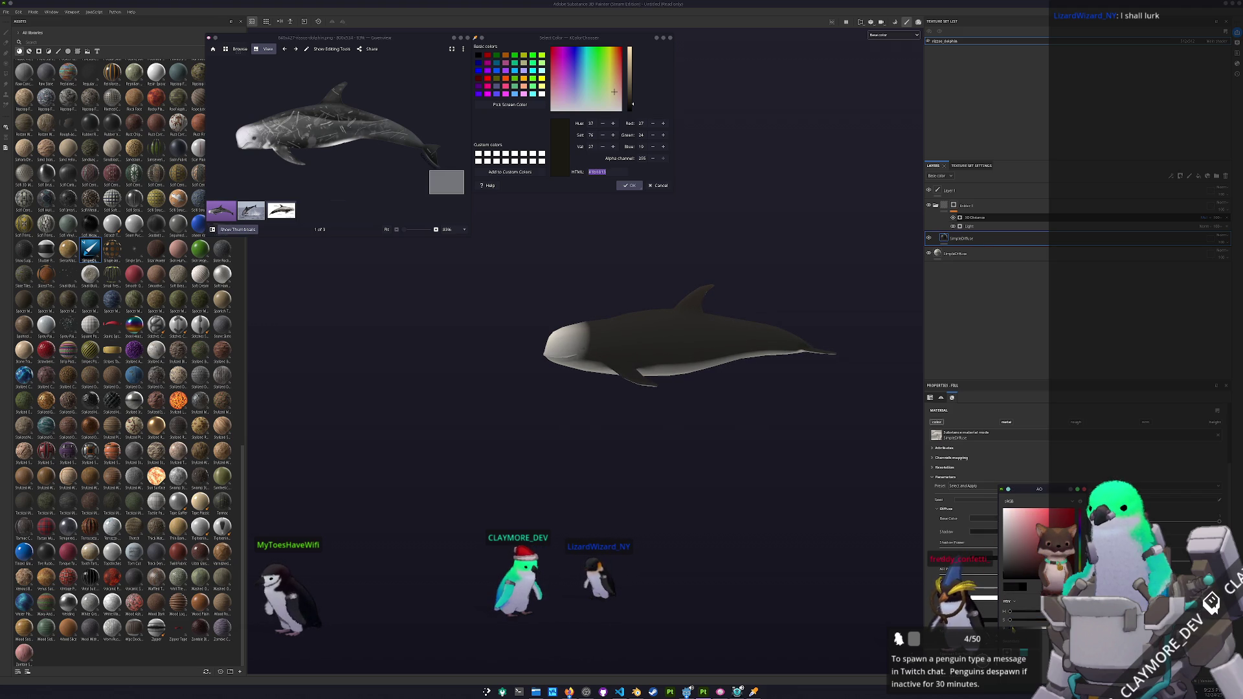
scroll(639, 323, "up", 3)
scroll(579, 286, "up", 5)
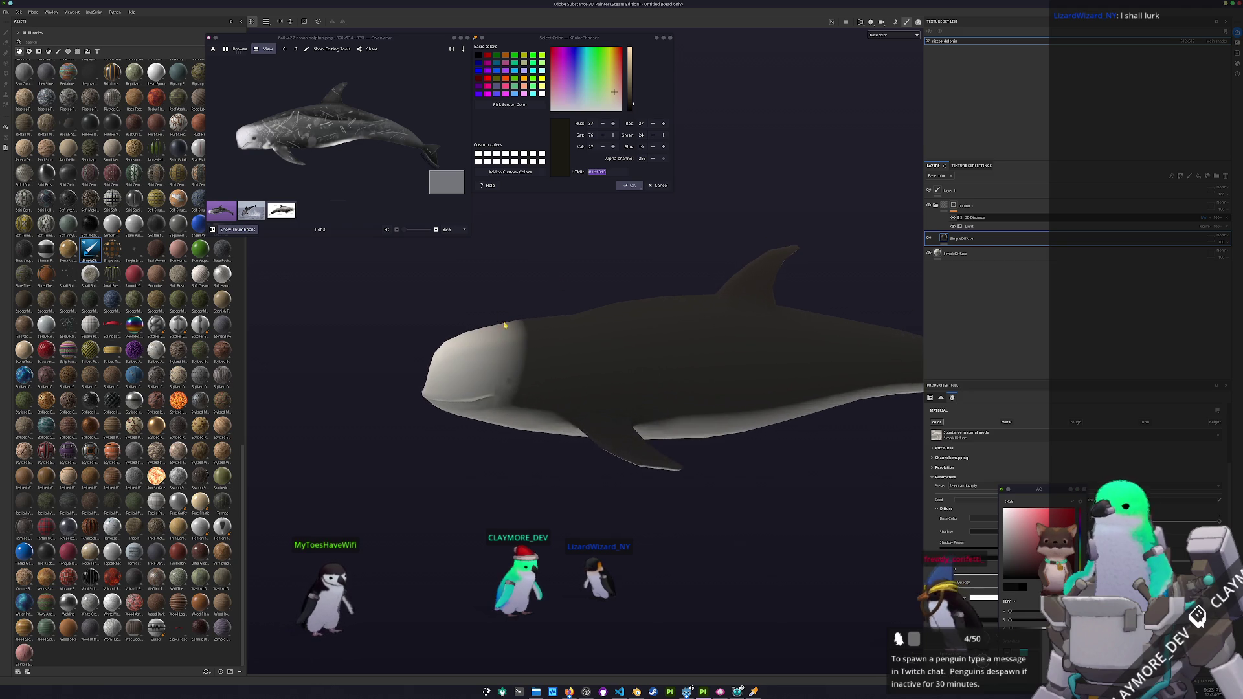
scroll(328, 141, "up", 2)
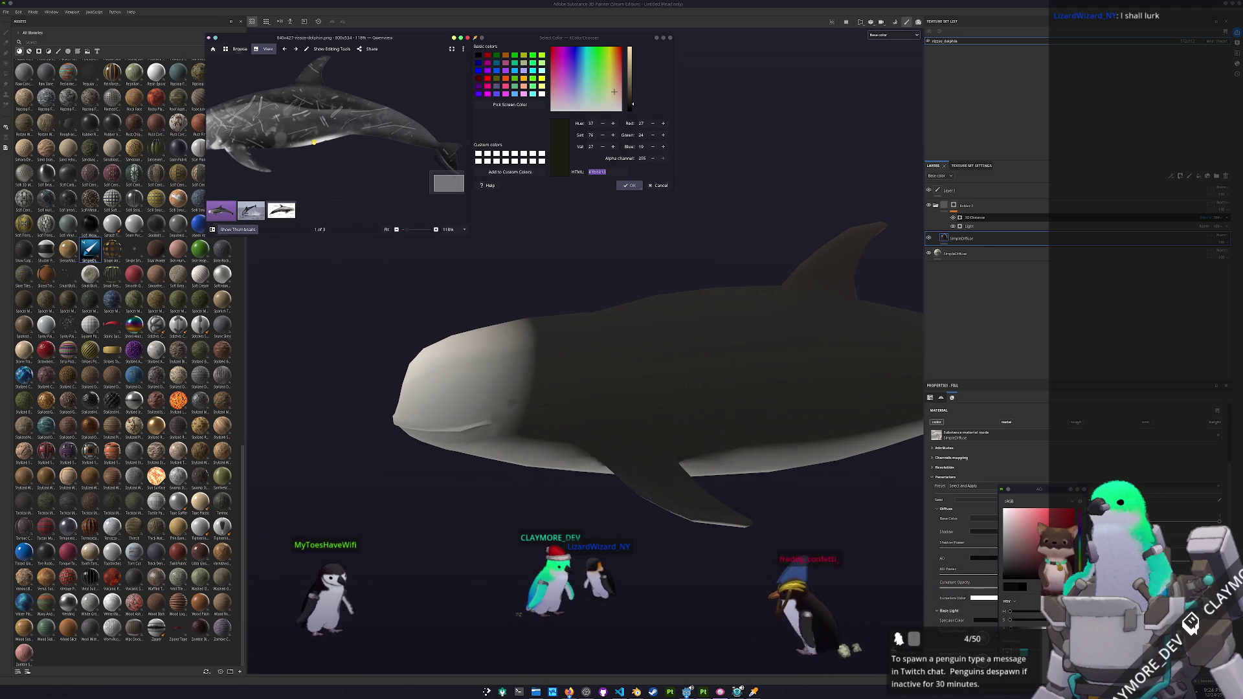
left_click(509, 105)
left_click(570, 343)
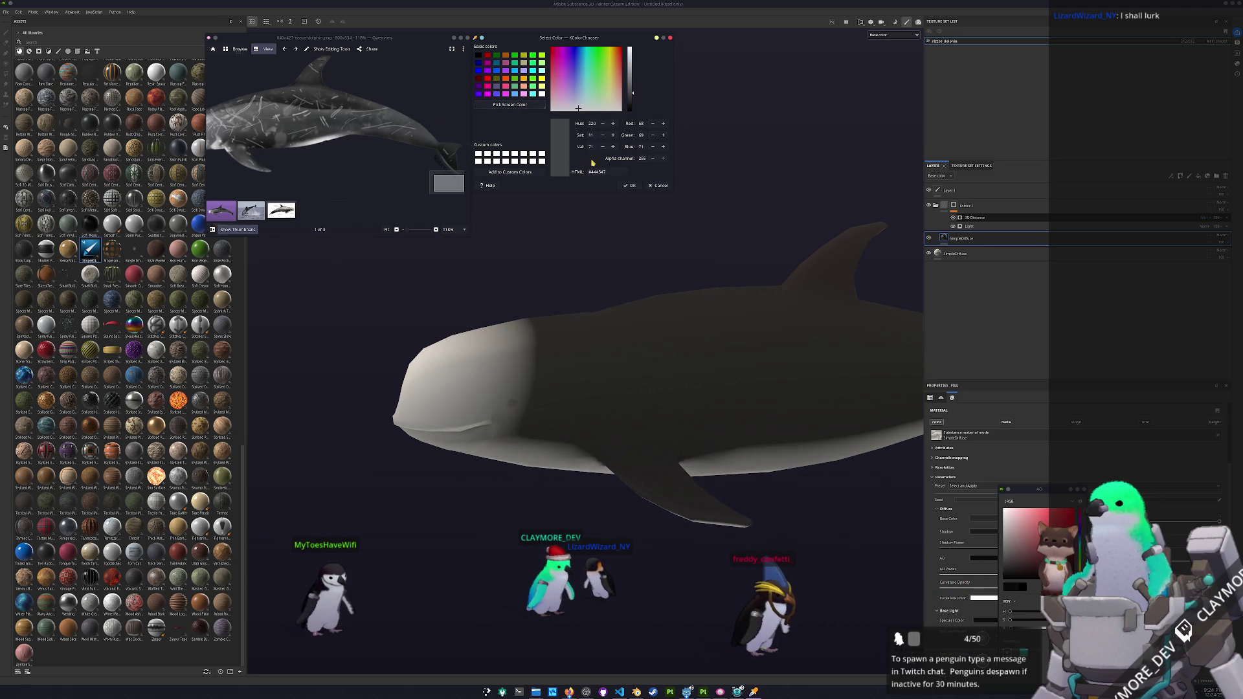
left_click(520, 105)
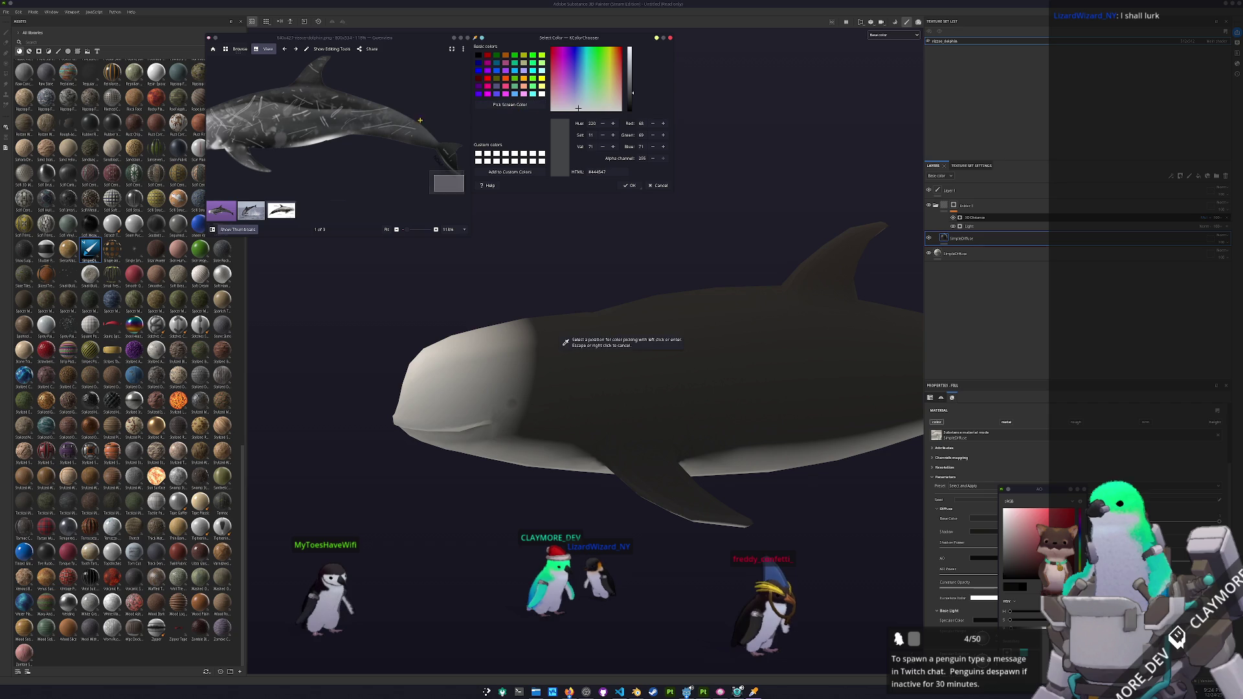
left_click(292, 122)
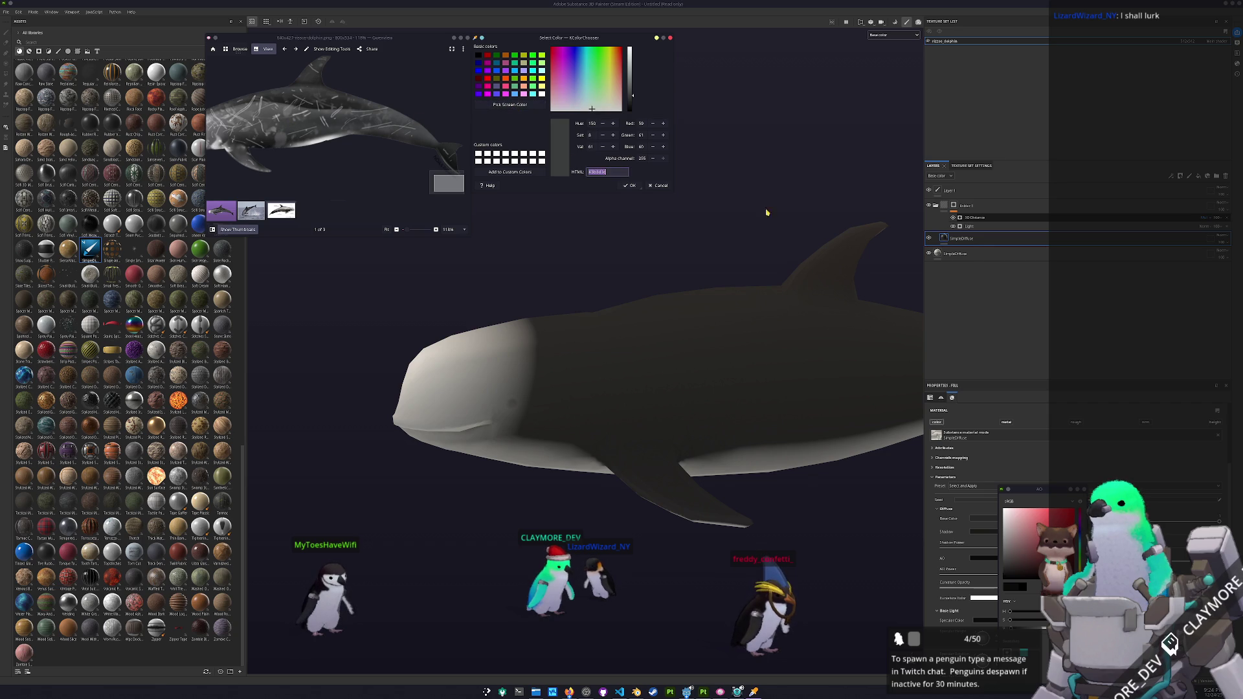
left_click(946, 239)
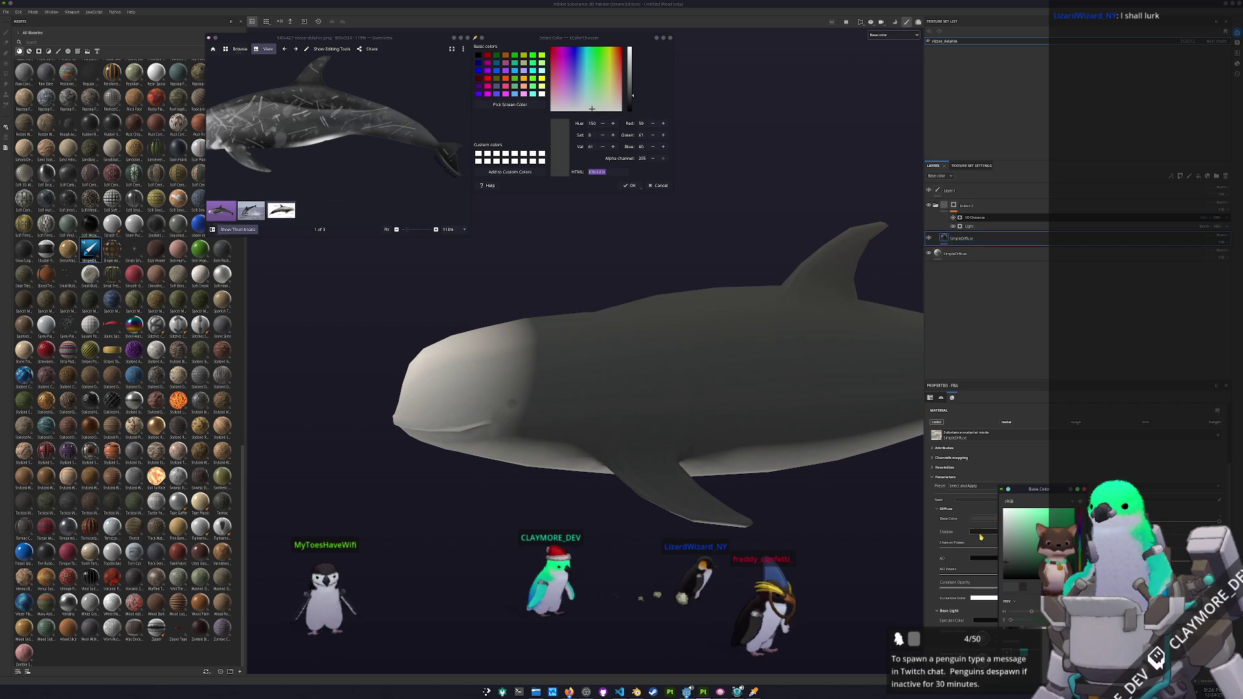
- Brighten the shadow and AO colours, frame the dolphin, and add a second SimpleDiffuse layer
left_click(1033, 558)
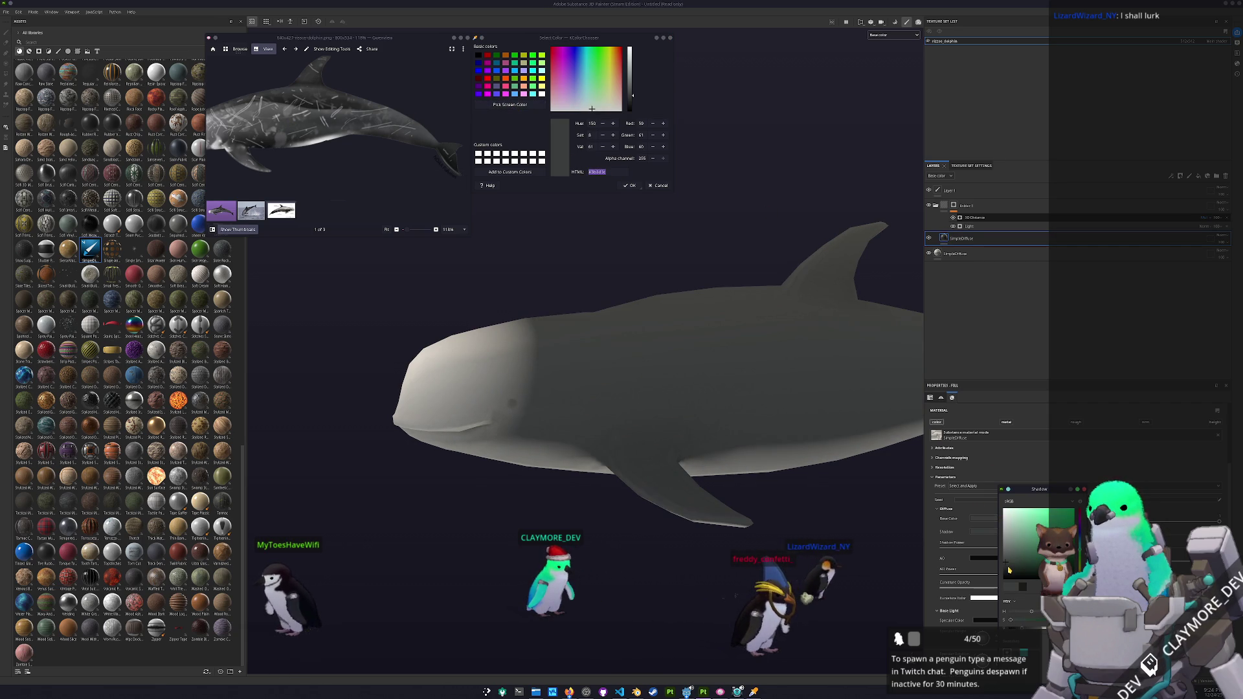
left_click(973, 558)
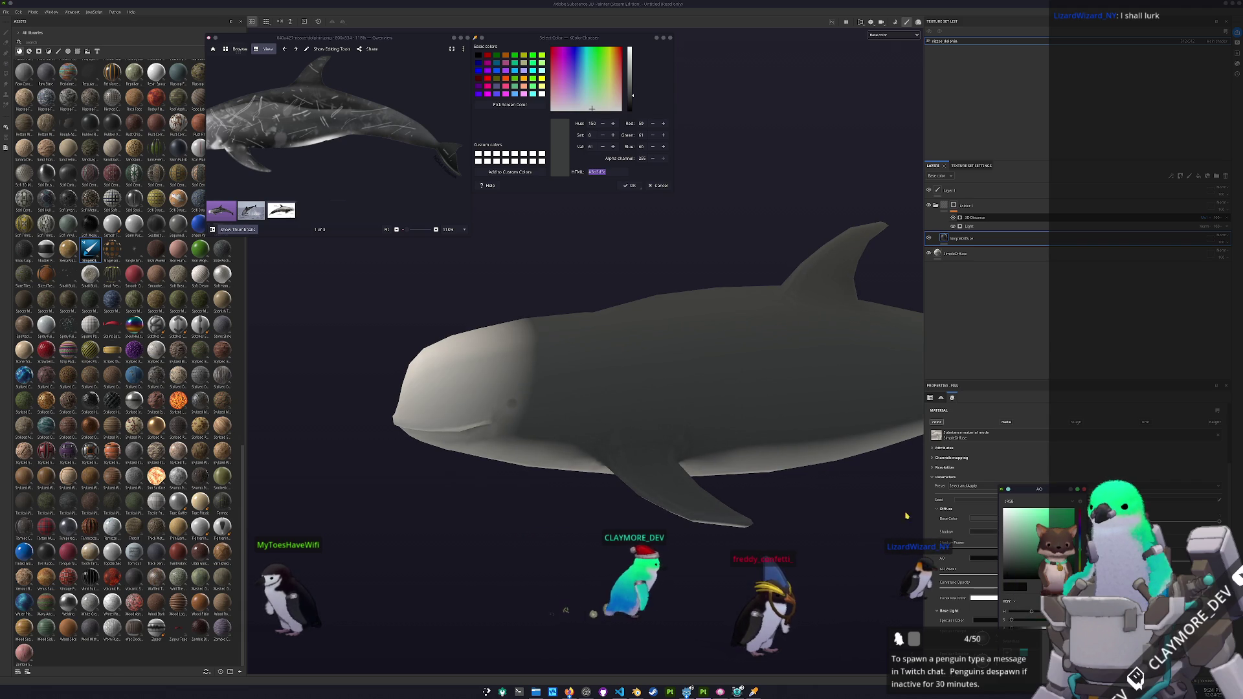
key("f")
left_click_drag(934, 263, 936, 262)
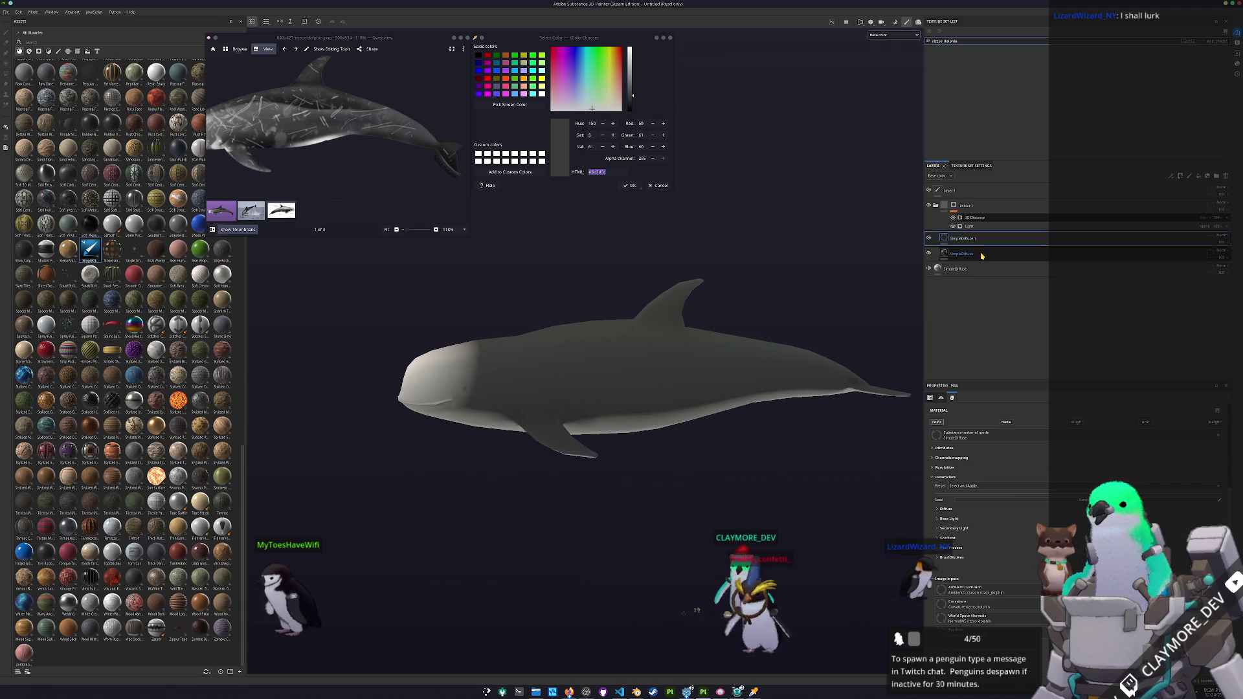
- Sample the dolphin's grey and adjust SimpleDiffuse 1's Diffuse Shadow and AO colours
left_click(516, 105)
left_click(557, 337)
left_click(959, 240)
left_click(946, 509)
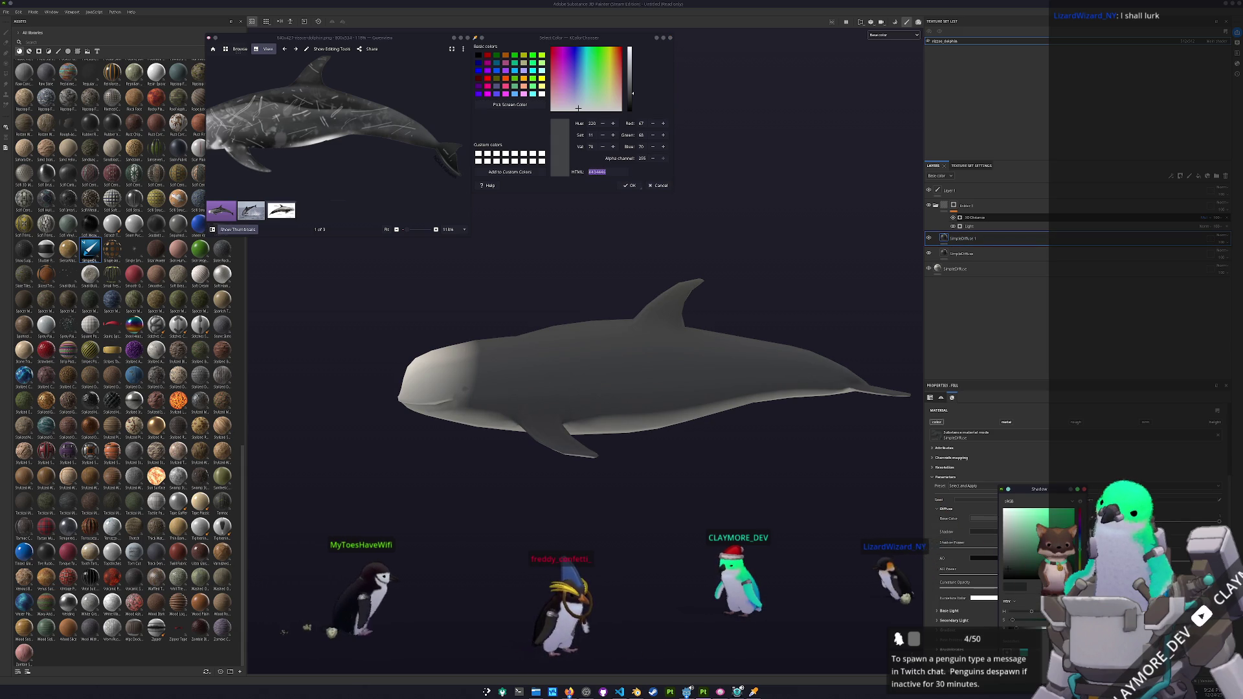
left_click(984, 532)
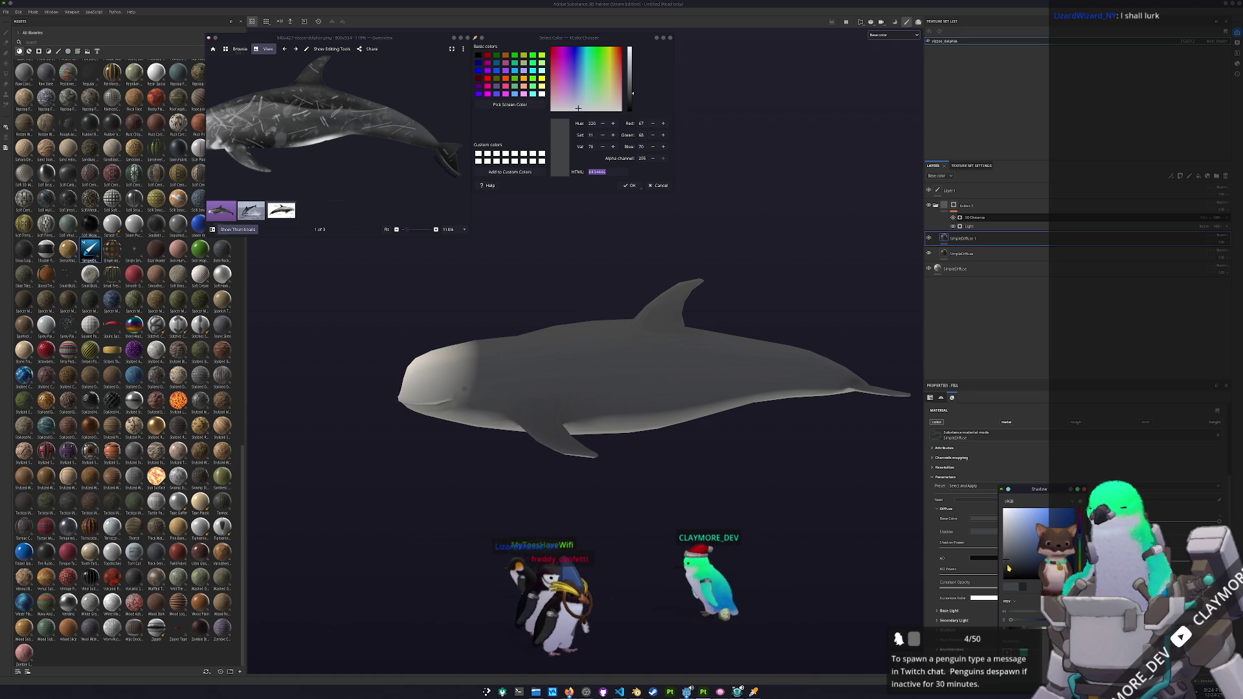
left_click(983, 561)
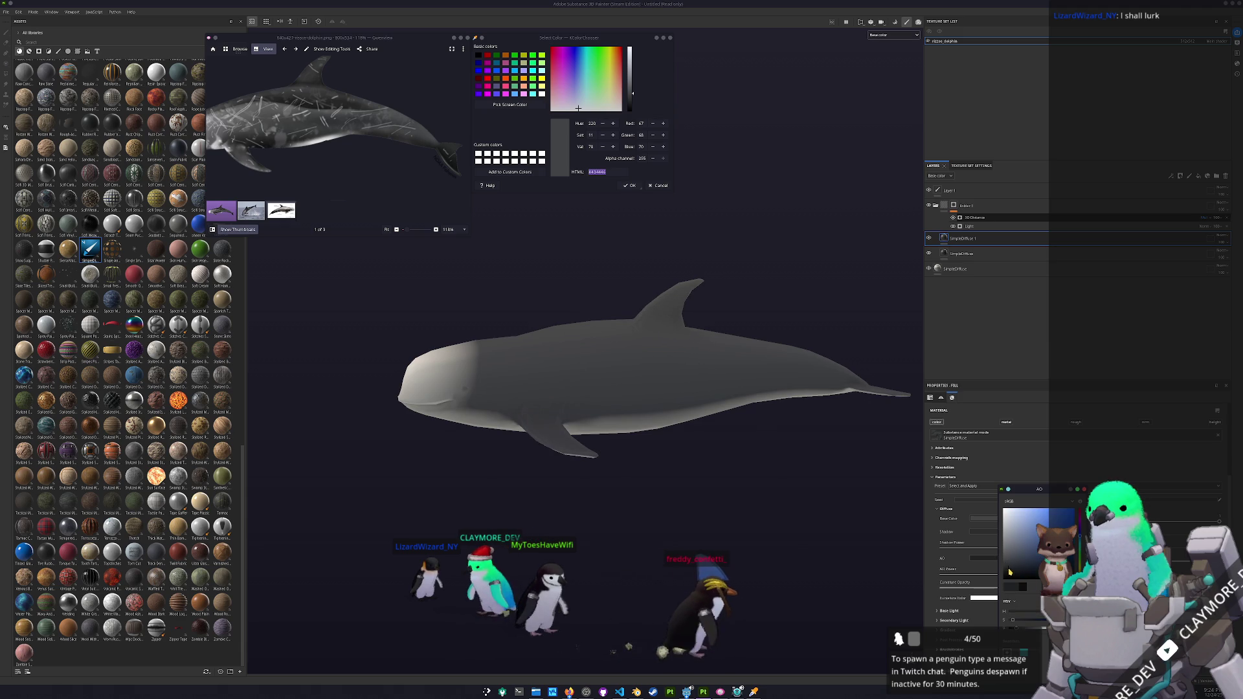
- Add a mask with a 3D Distance generator to SimpleDiffuse 1
right_click(957, 238)
left_click(979, 251)
right_click(955, 238)
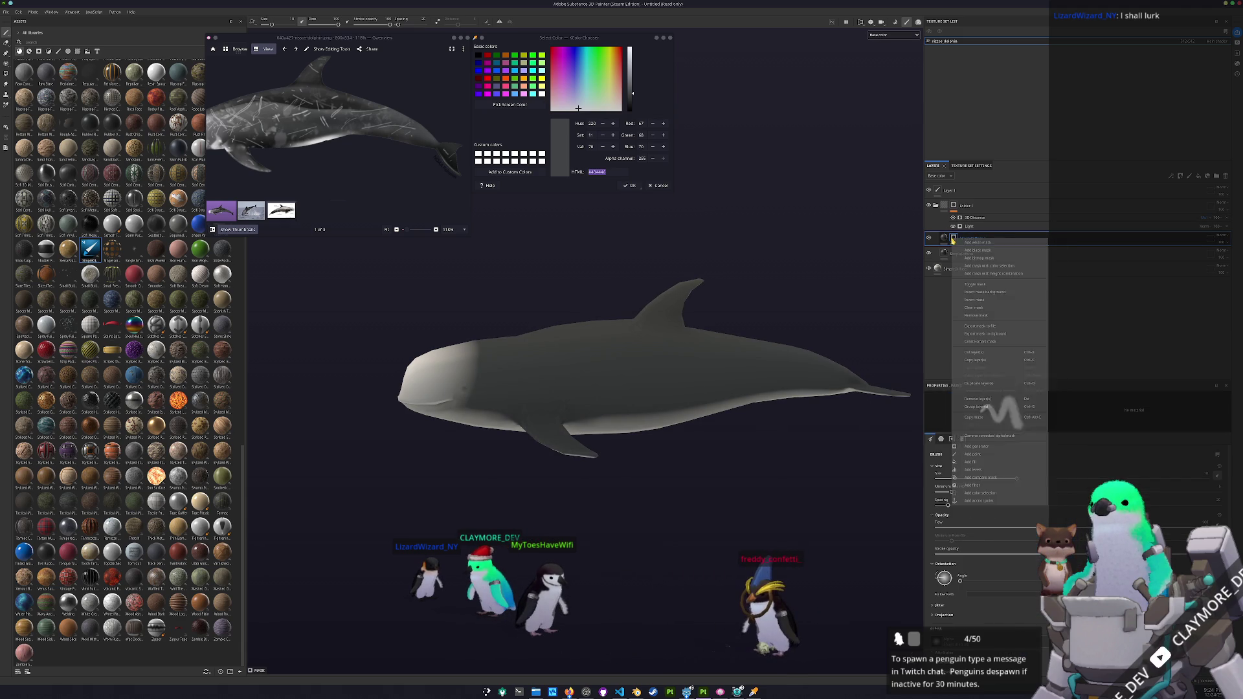
left_click(976, 447)
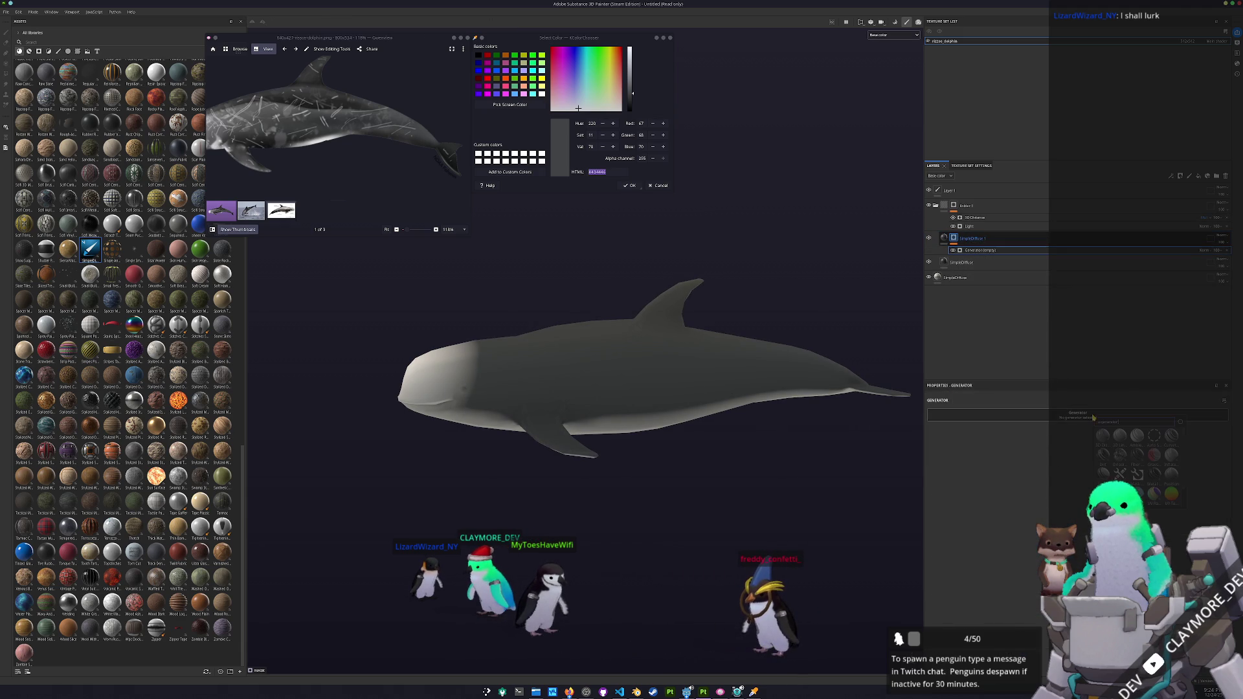
left_click(1102, 435)
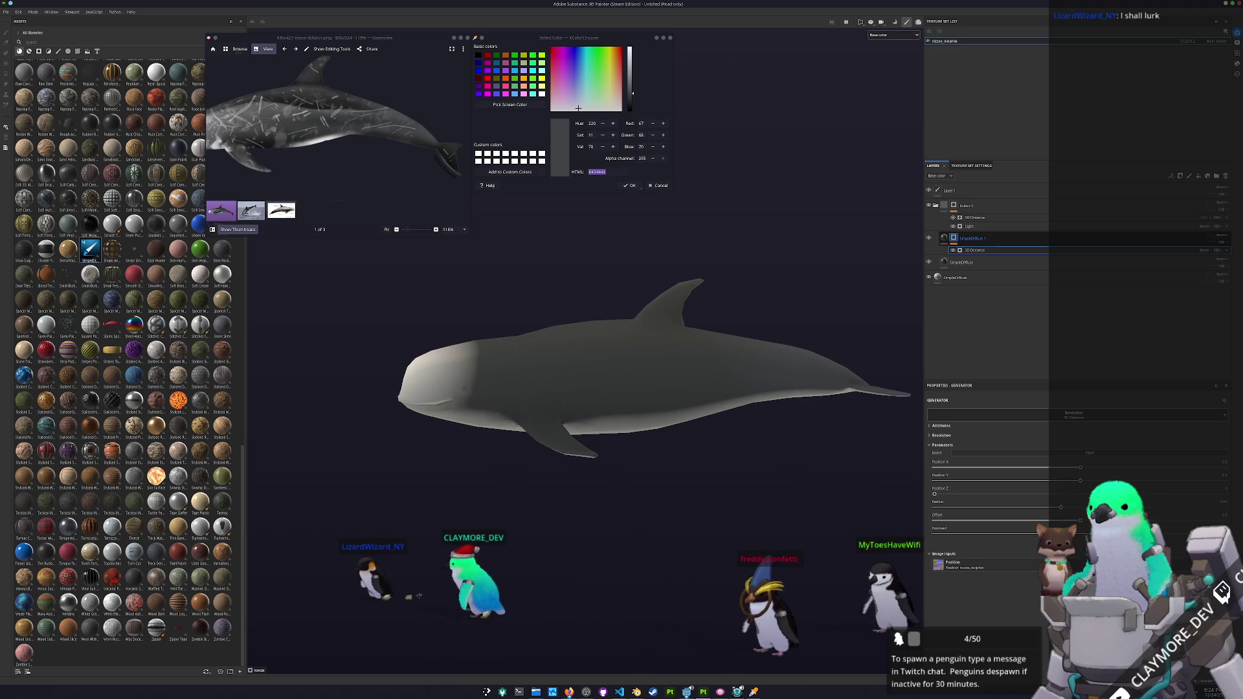
- Bring the reference dolphin's head into view and select Folder 1's mask
scroll(666, 411, "down", 5)
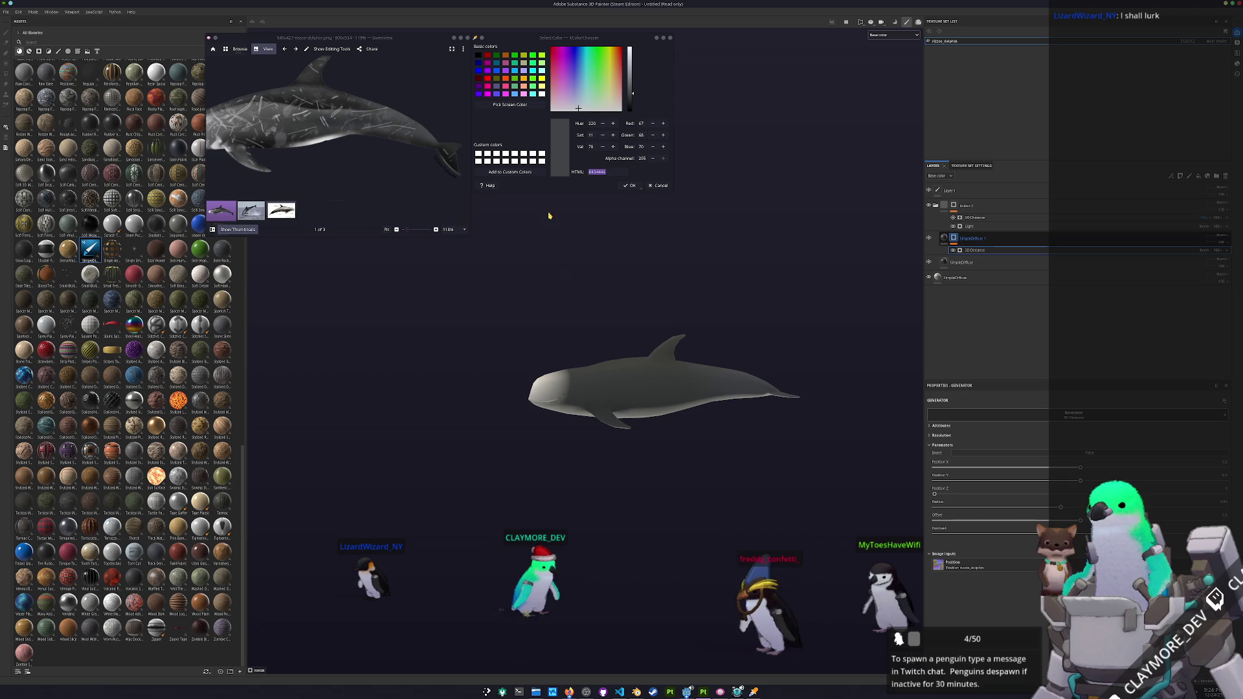
scroll(602, 292, "up", 1)
left_click_drag(325, 158, 388, 174)
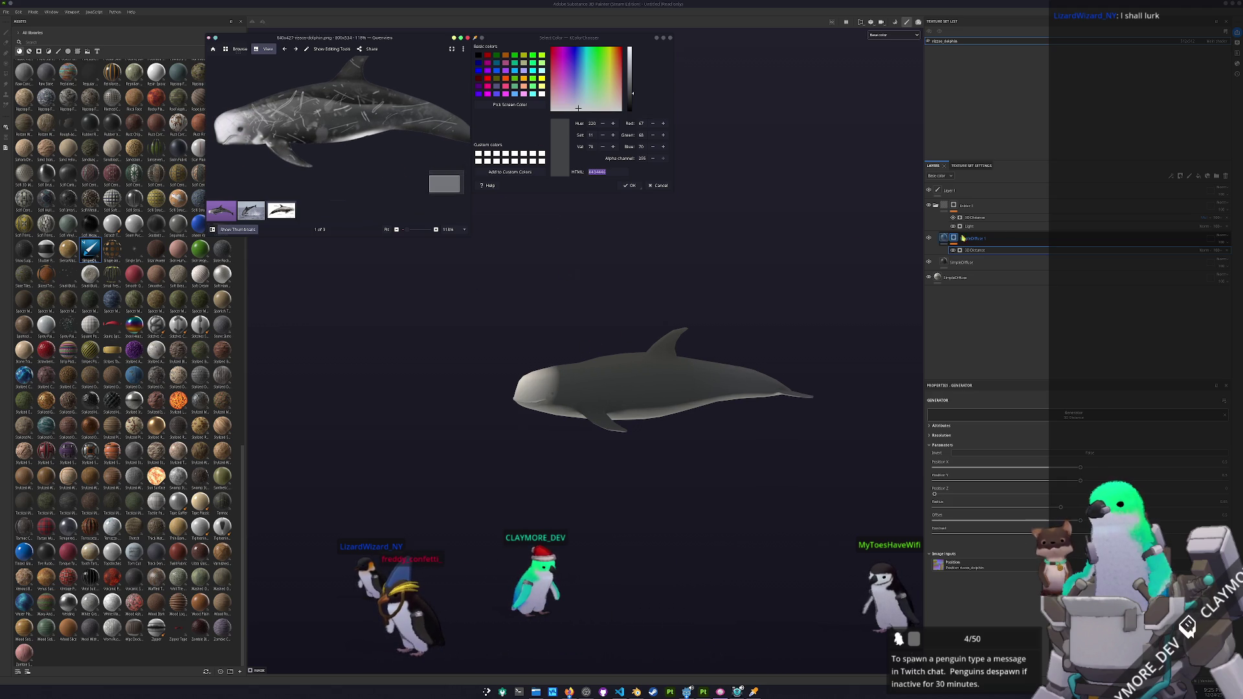
left_click(953, 205)
right_click(954, 204)
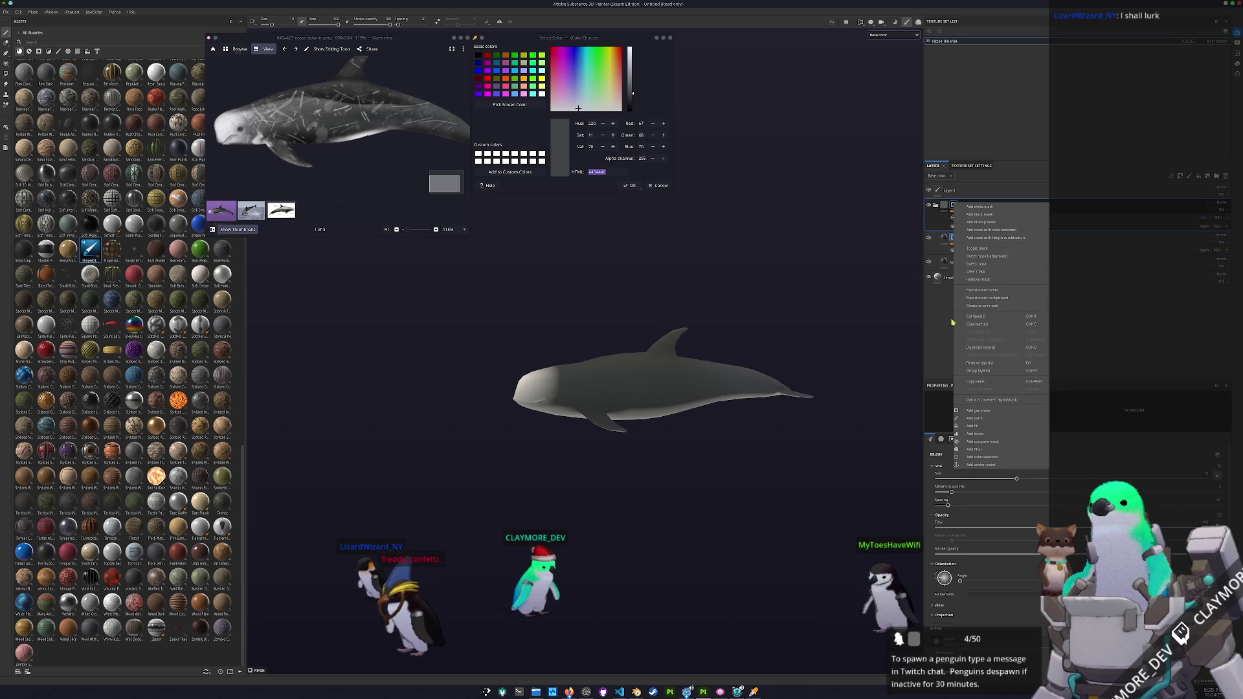
- Add a paint effect to Folder 1's mask and turn the dolphin's head toward the viewer
left_click(975, 419)
scroll(460, 398, "up", 5)
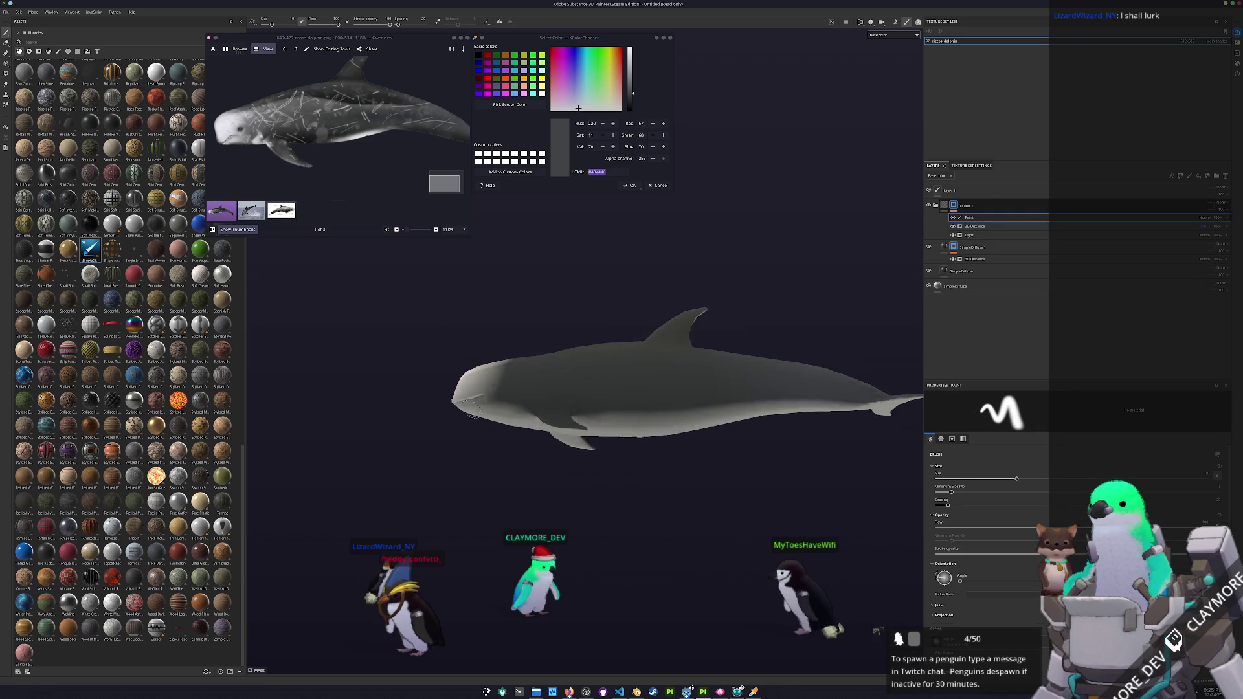
left_click_drag(460, 399, 740, 494)
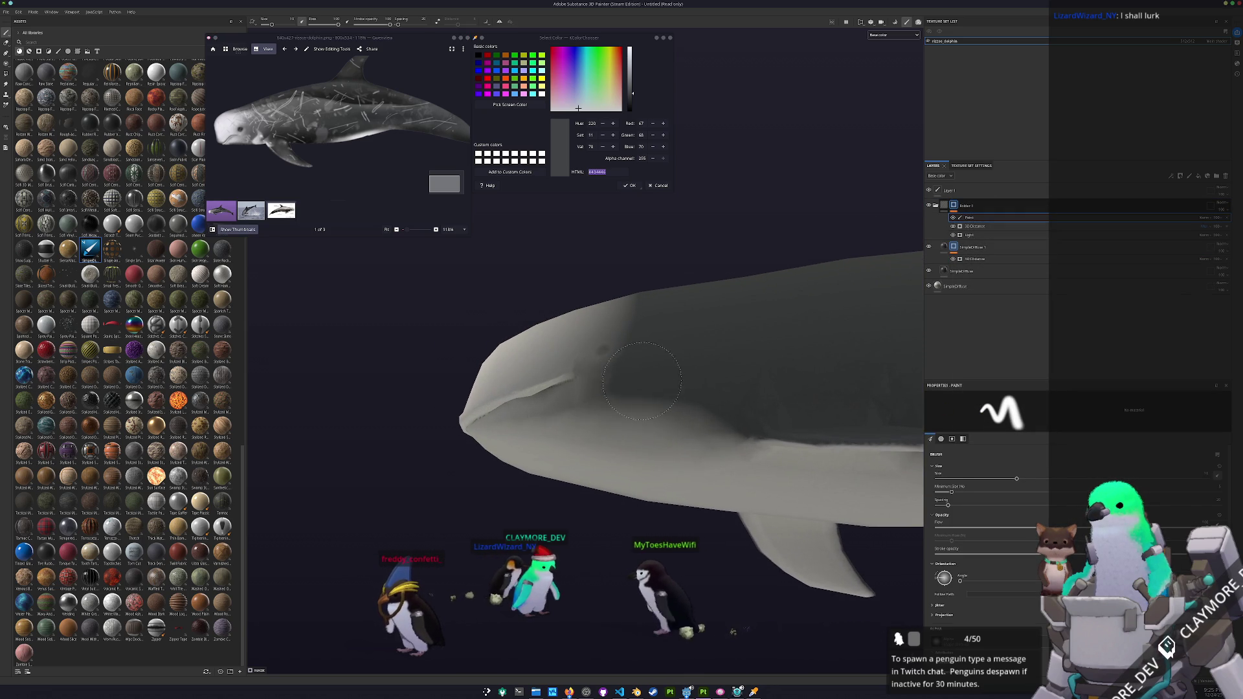
scroll(620, 350, "down", 2)
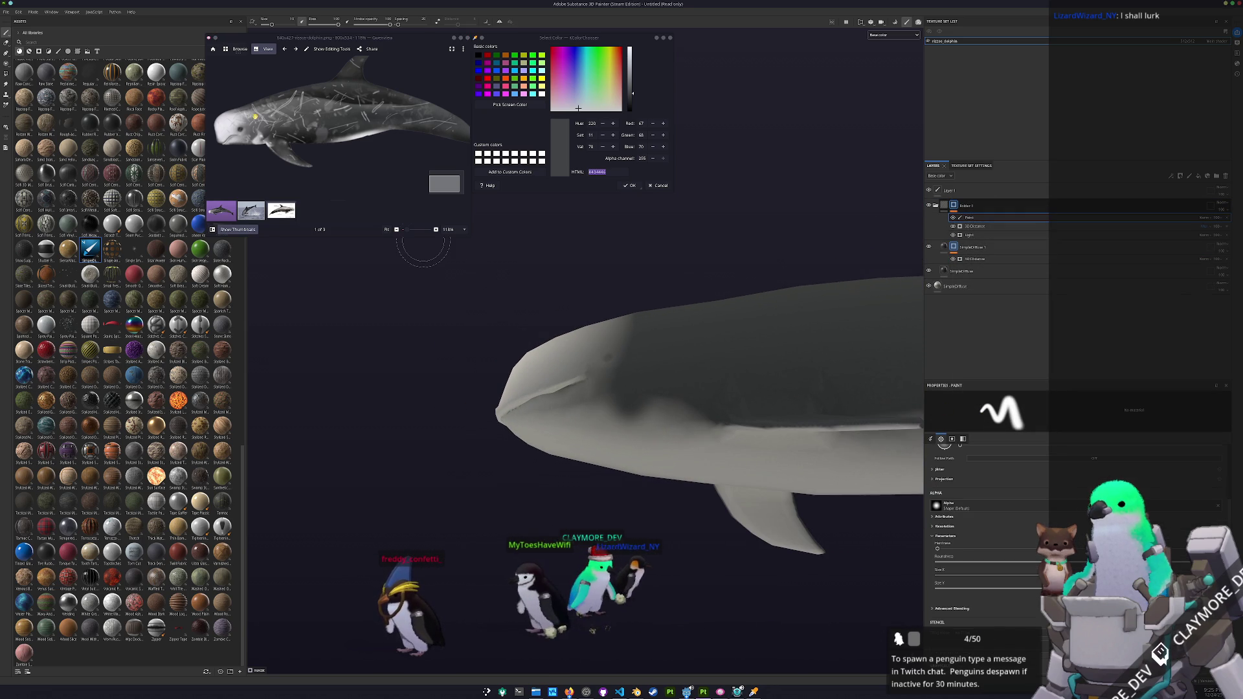
scroll(257, 111, "up", 2)
- Compare the three reference images, including the Risso's dolphin photo, while orbiting the model
left_click(252, 210)
left_click(281, 211)
scroll(447, 125, "up", 2)
left_click(221, 211)
scroll(311, 188, "up", 5)
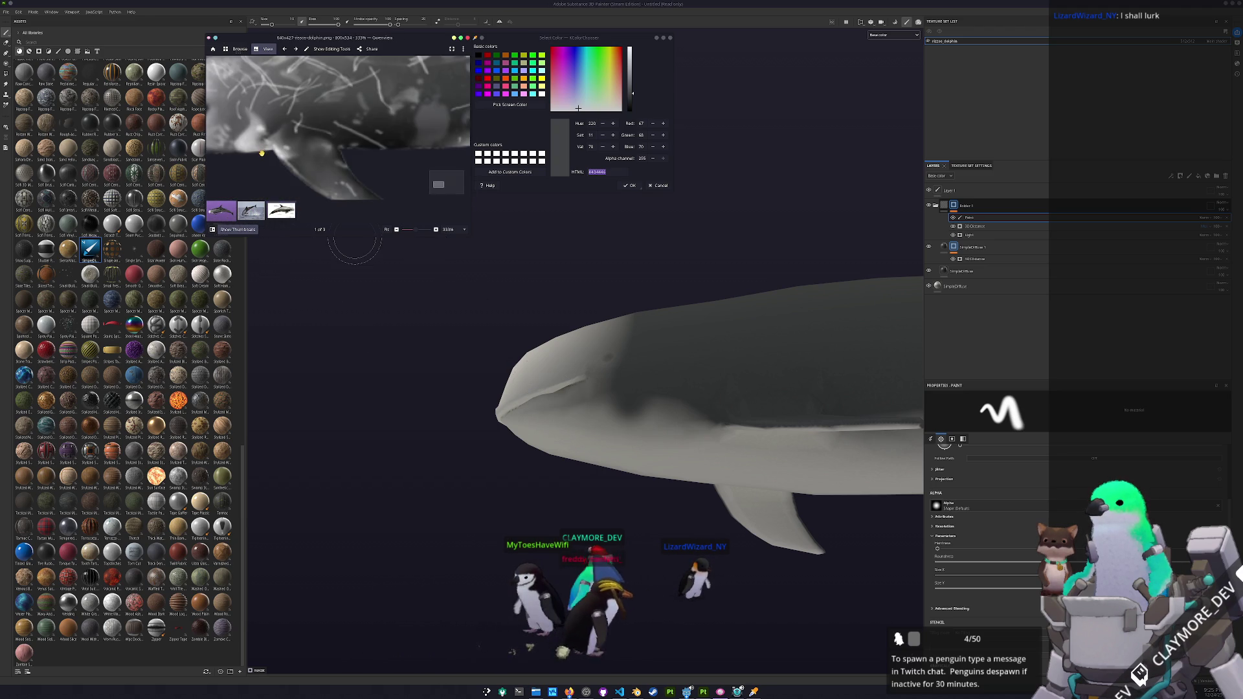
left_click_drag(638, 453, 636, 382, "alt")
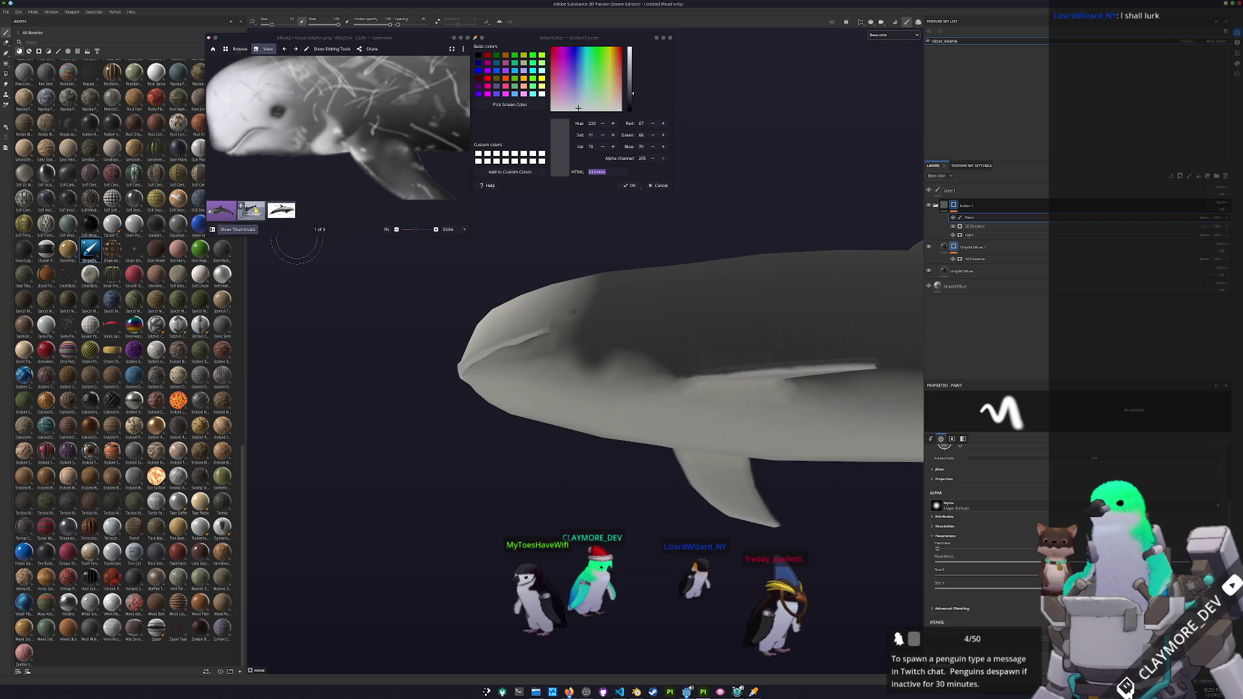
left_click(251, 210)
scroll(310, 136, "up", 5)
scroll(309, 138, "down", 5)
left_click(221, 211)
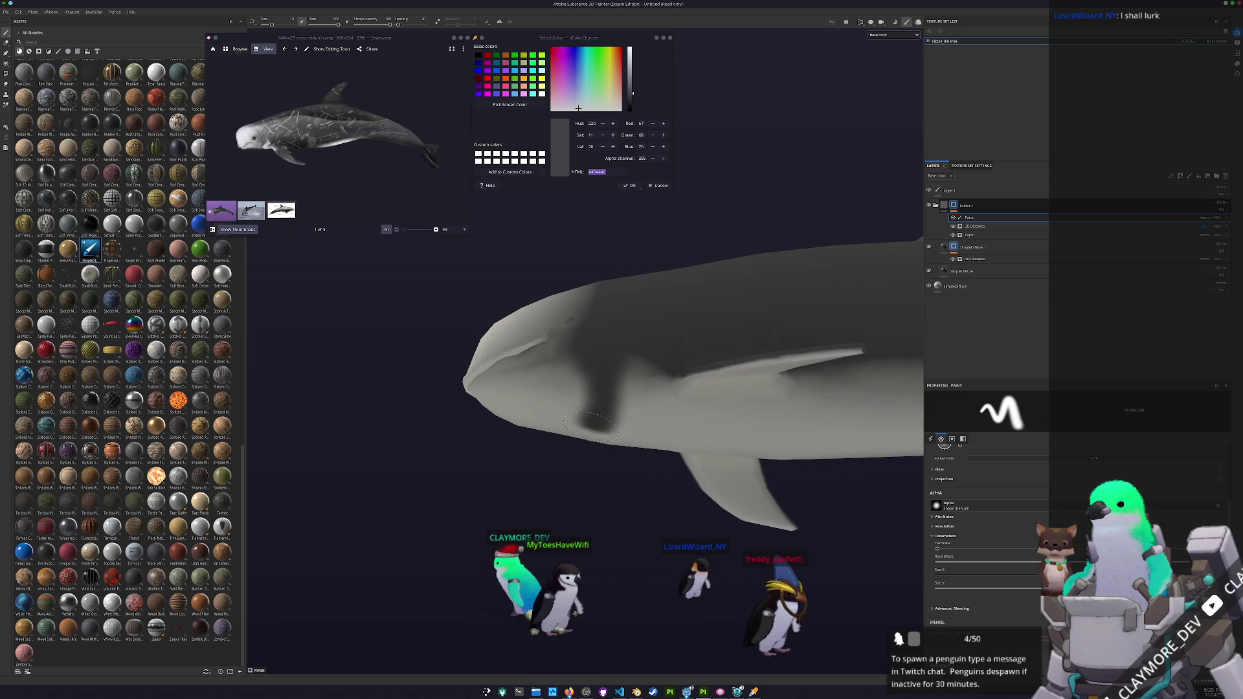
- Orbit to view the dolphin's head and back from above
left_click_drag(587, 432, 506, 202, "alt")
mouse_move(585, 362)
left_mouse_down("alt")
mouse_move(584, 340)
mouse_move(604, 381)
mouse_move(569, 405)
mouse_move(553, 363)
left_mouse_up("alt")
scroll(553, 363, "up", 2)
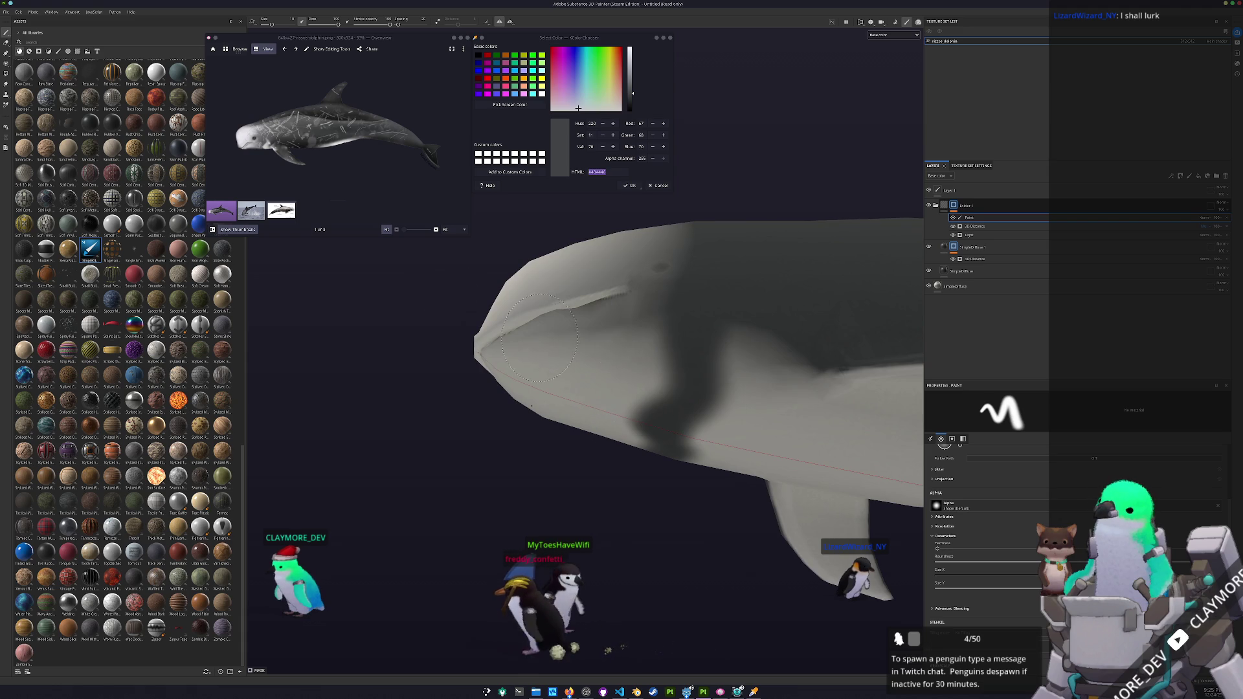
scroll(246, 146, "up", 1)
scroll(247, 147, "up", 3)
scroll(973, 572, "down", 5)
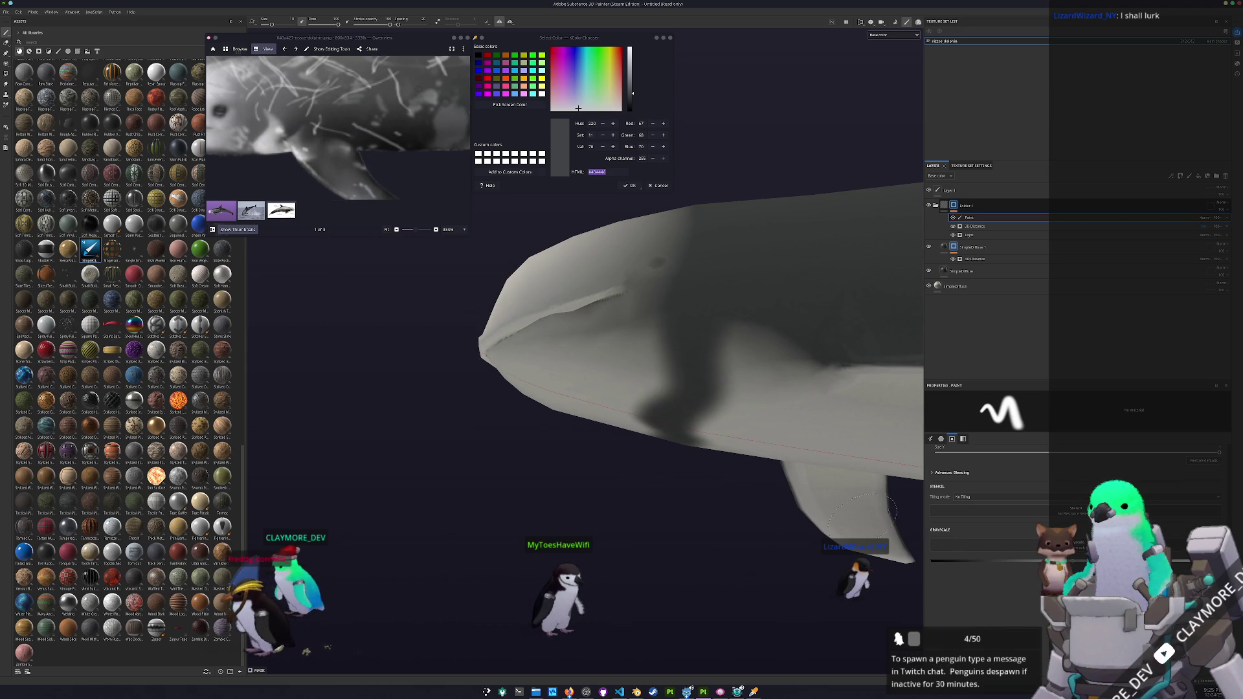
left_click_drag(612, 413, 640, 342)
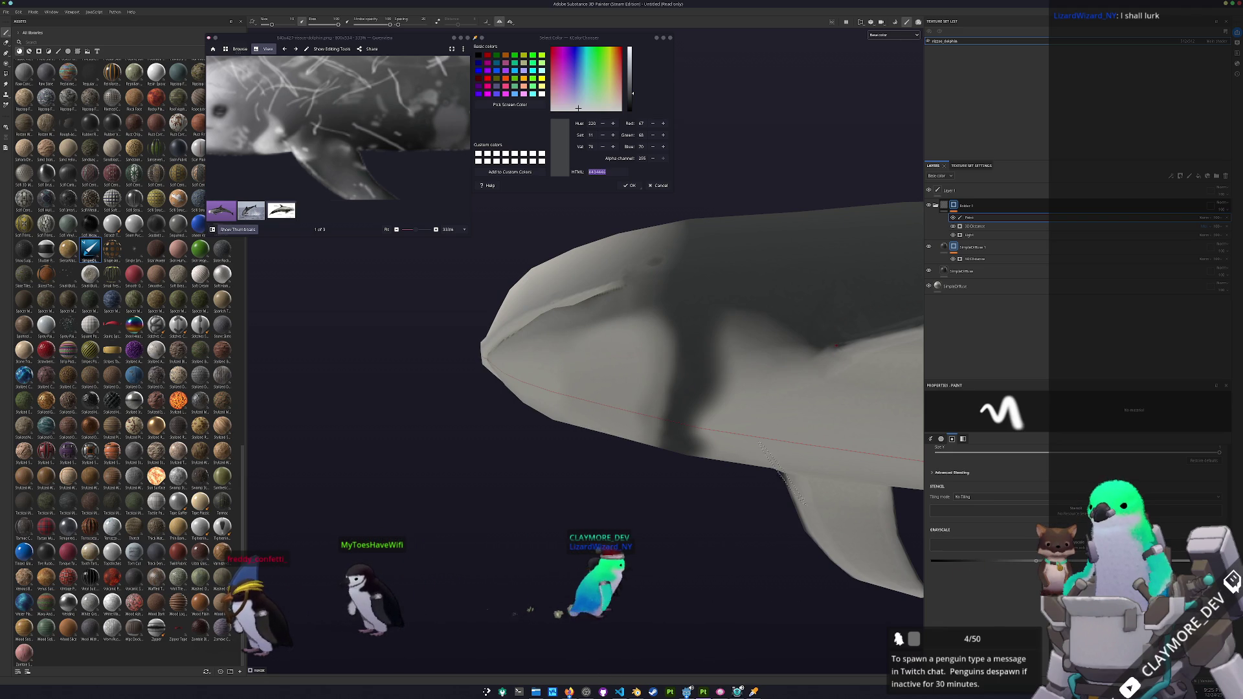
left_click_drag(680, 395, 669, 421)
key("ctrl+z")
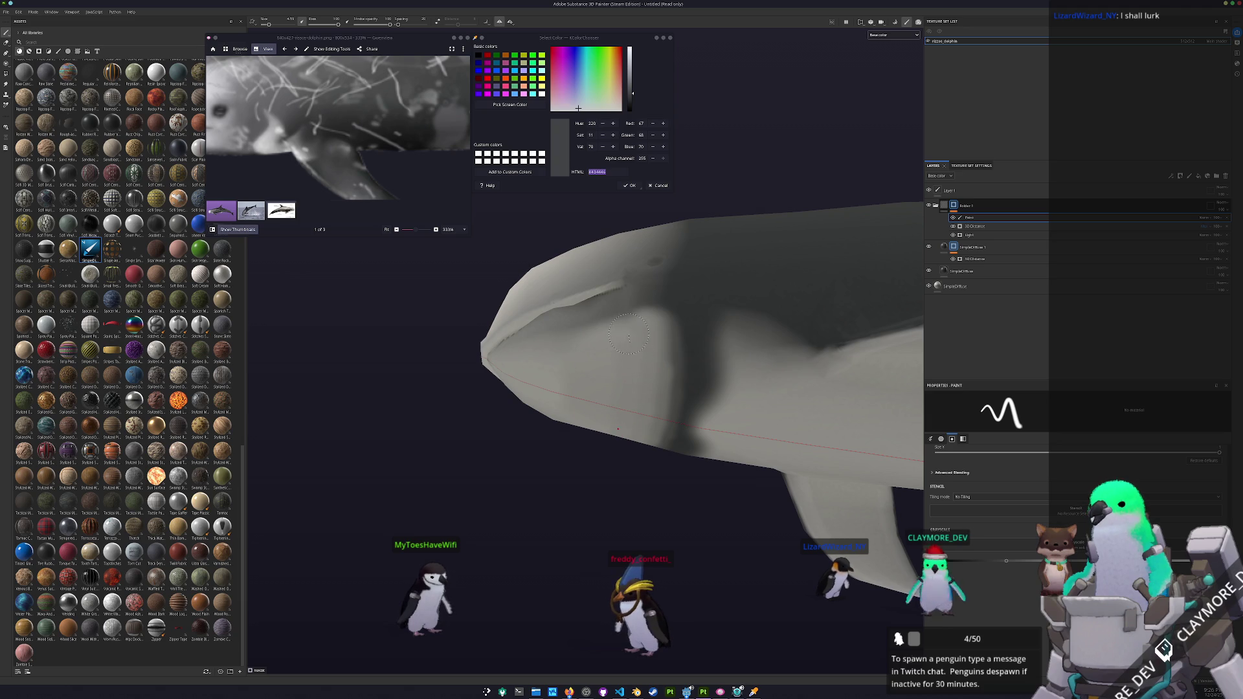
scroll(628, 336, "down", 3)
mouse_move(629, 335)
left_mouse_down()
mouse_move(674, 412)
mouse_move(662, 466)
mouse_move(682, 308)
left_mouse_up()
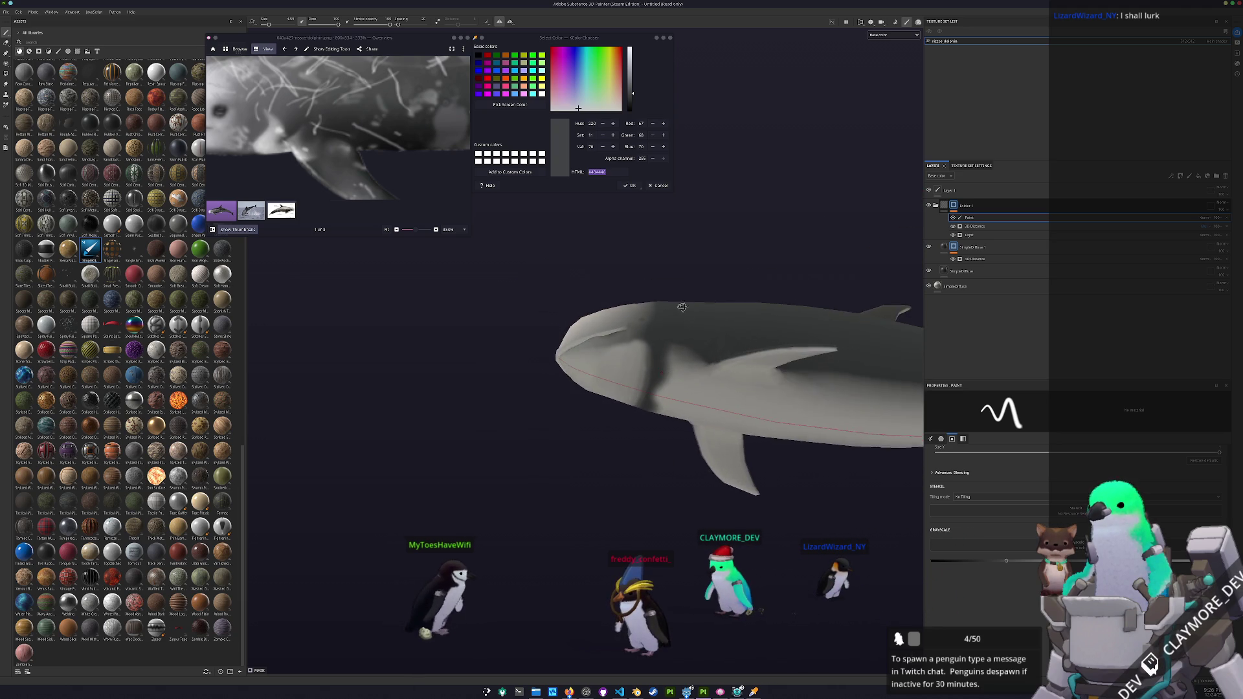
scroll(362, 184, "down", 3)
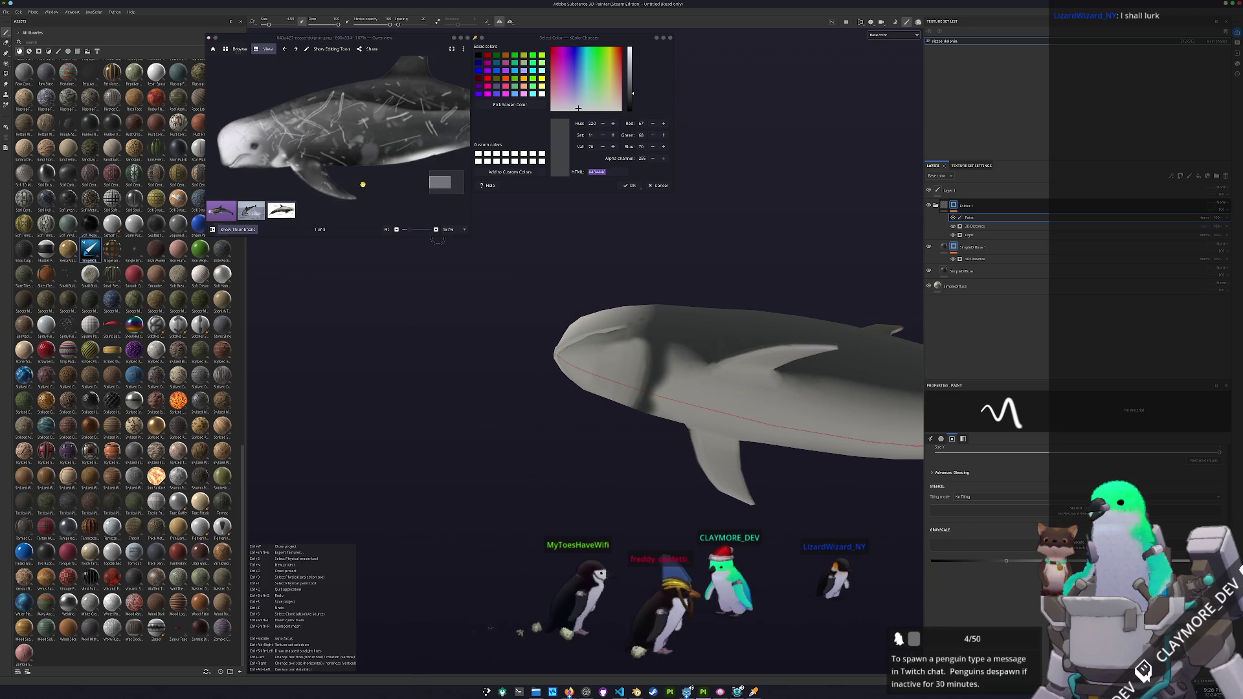
- Level the dolphin's body in the view and paint dark patches on its side
left_click_drag(738, 348, 601, 342)
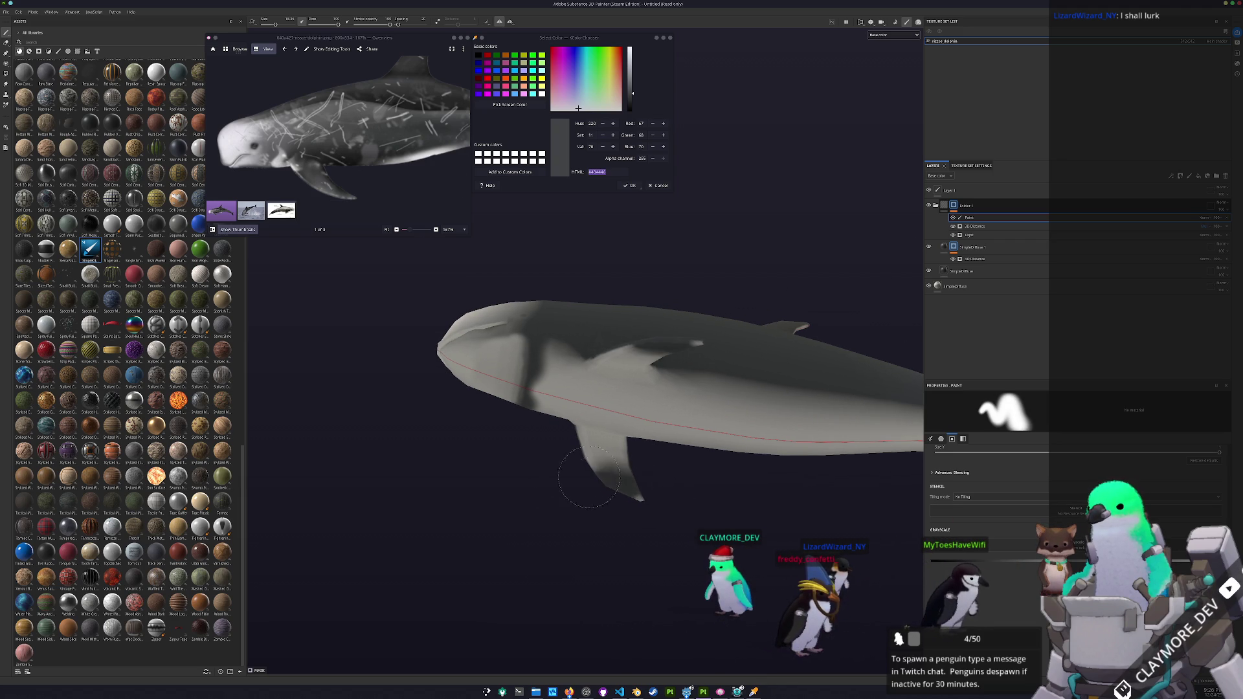
scroll(600, 466, "up", 5)
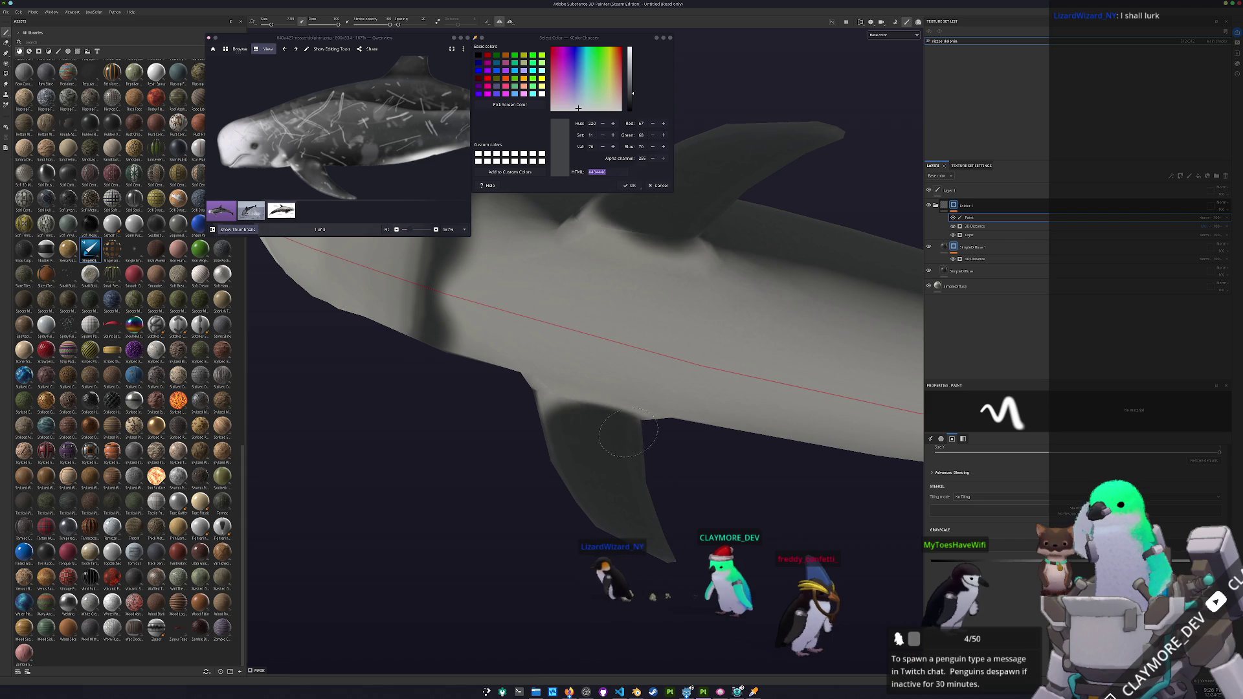
mouse_move(637, 417)
left_mouse_down("alt")
mouse_move(611, 397)
mouse_move(712, 414)
mouse_move(716, 301)
mouse_move(623, 351)
left_mouse_up("alt")
mouse_move(677, 273)
left_mouse_down()
mouse_move(615, 414)
mouse_move(586, 311)
mouse_move(570, 421)
mouse_move(543, 336)
mouse_move(524, 421)
mouse_move(522, 353)
left_mouse_up()
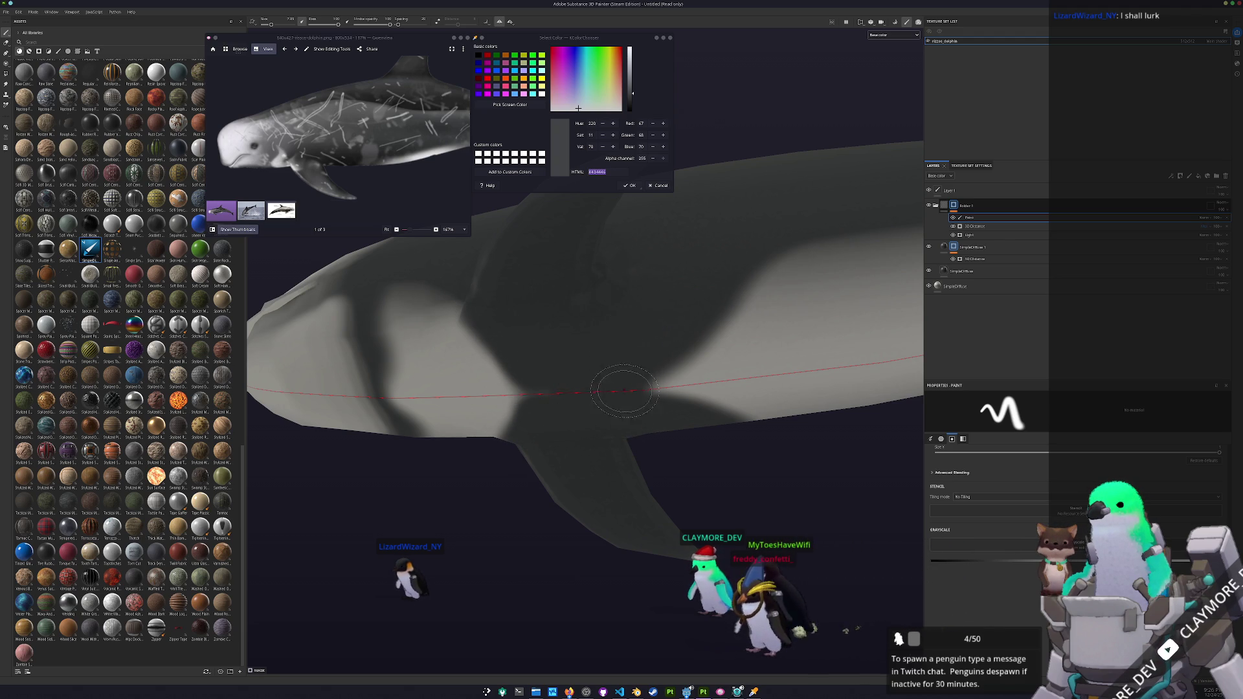
- Turn toward the head and add more dark paint along the flank
left_click_drag(488, 378, 703, 367)
left_click_drag(586, 400, 665, 316)
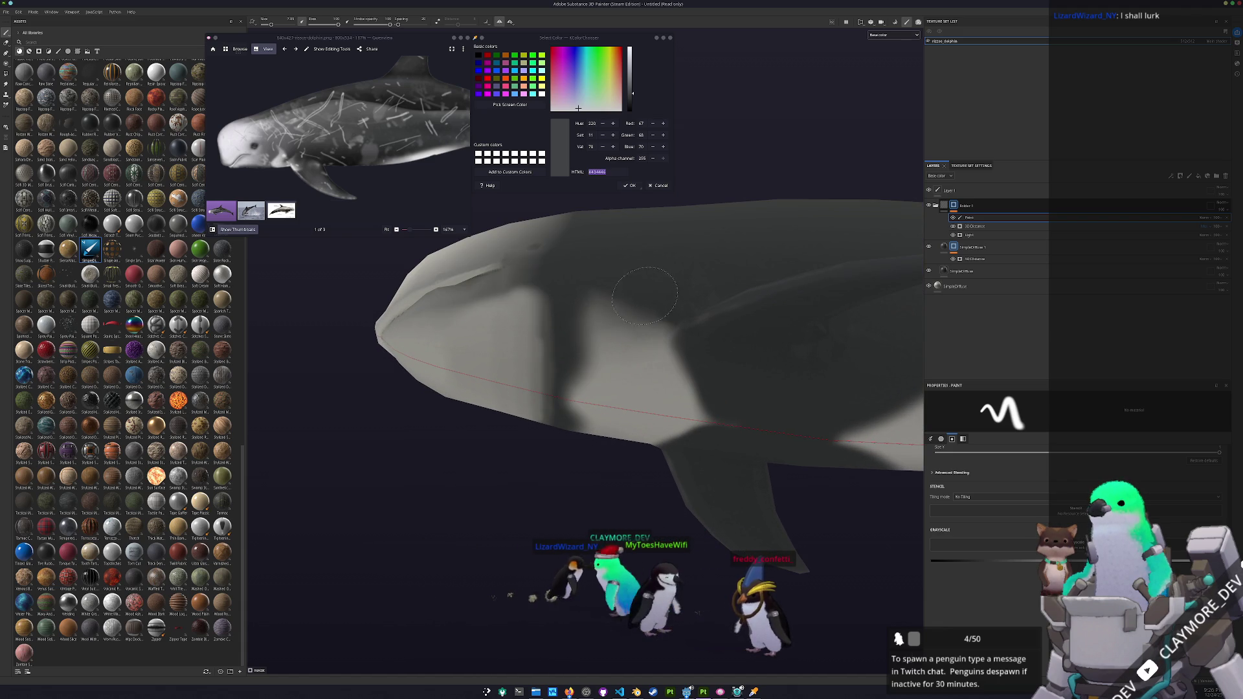
mouse_move(654, 319)
left_mouse_down()
mouse_move(639, 391)
mouse_move(648, 405)
mouse_move(673, 382)
mouse_move(700, 401)
mouse_move(674, 327)
mouse_move(671, 510)
left_mouse_up()
mouse_move(568, 691)
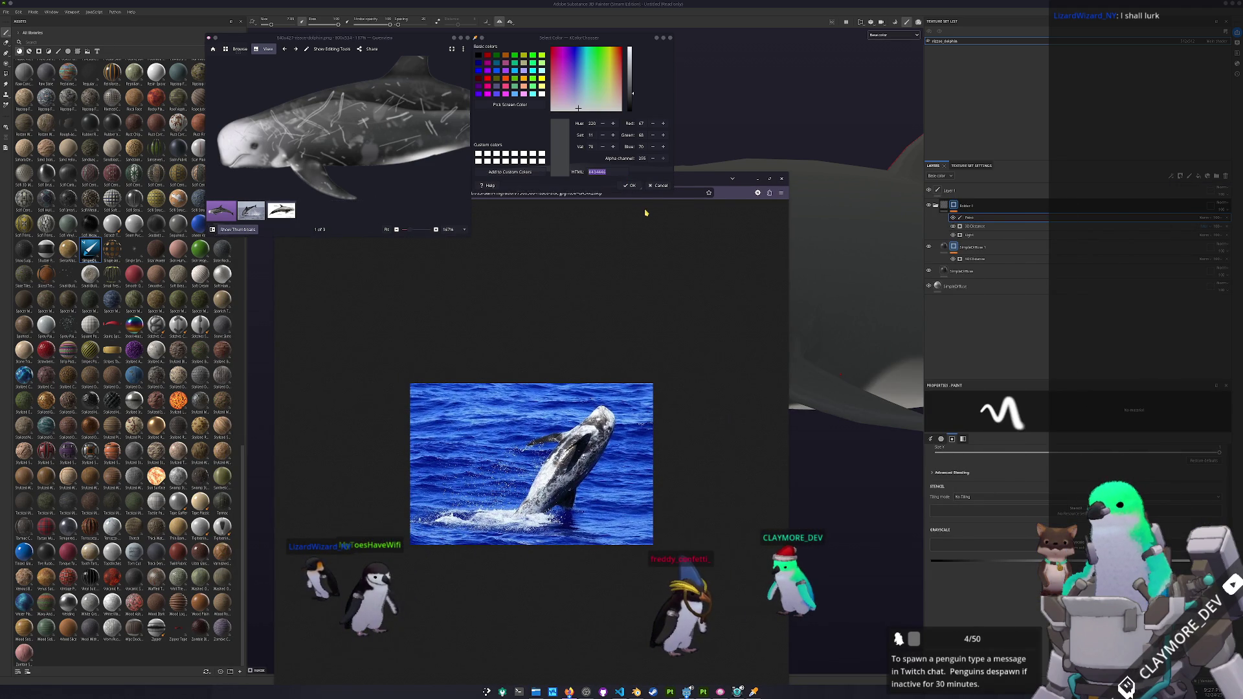
- Move and enlarge the whale photo, then try and undo a dark stroke on the dolphin
mouse_move(720, 171)
left_mouse_down()
mouse_move(720, 430)
mouse_move(375, 244)
mouse_move(386, 243)
left_mouse_up()
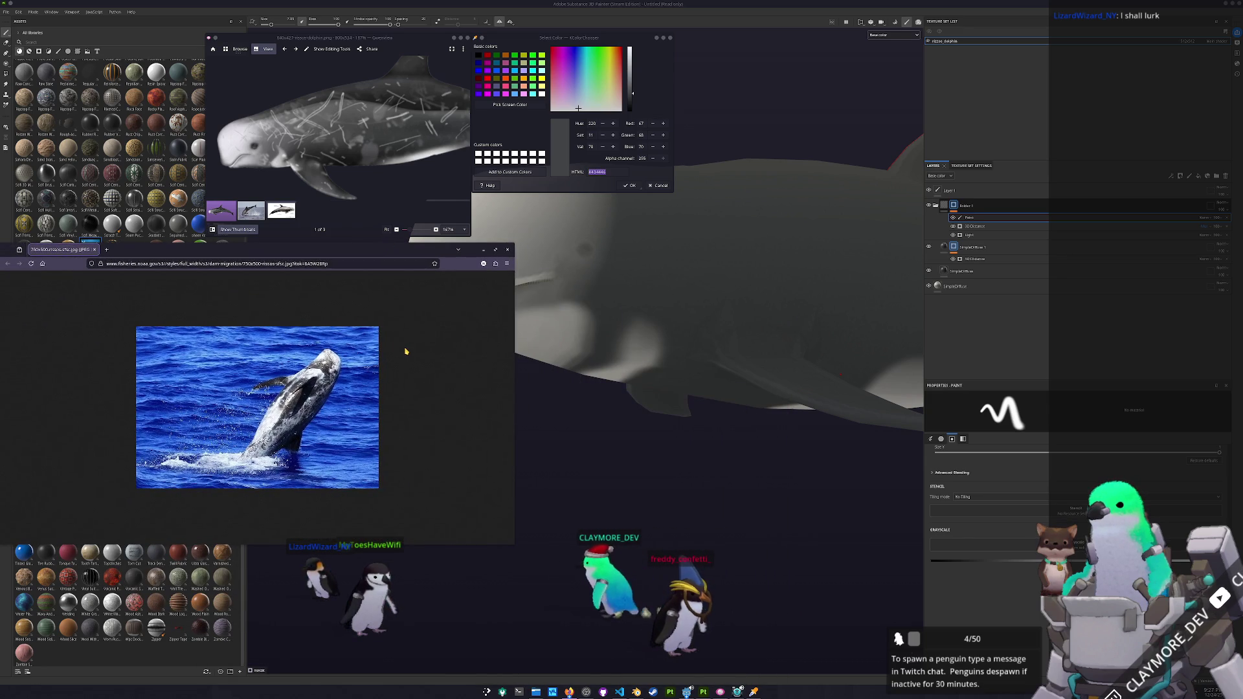
key("ctrl+plus")
key("ctrl+plus")
key("ctrl+plus")
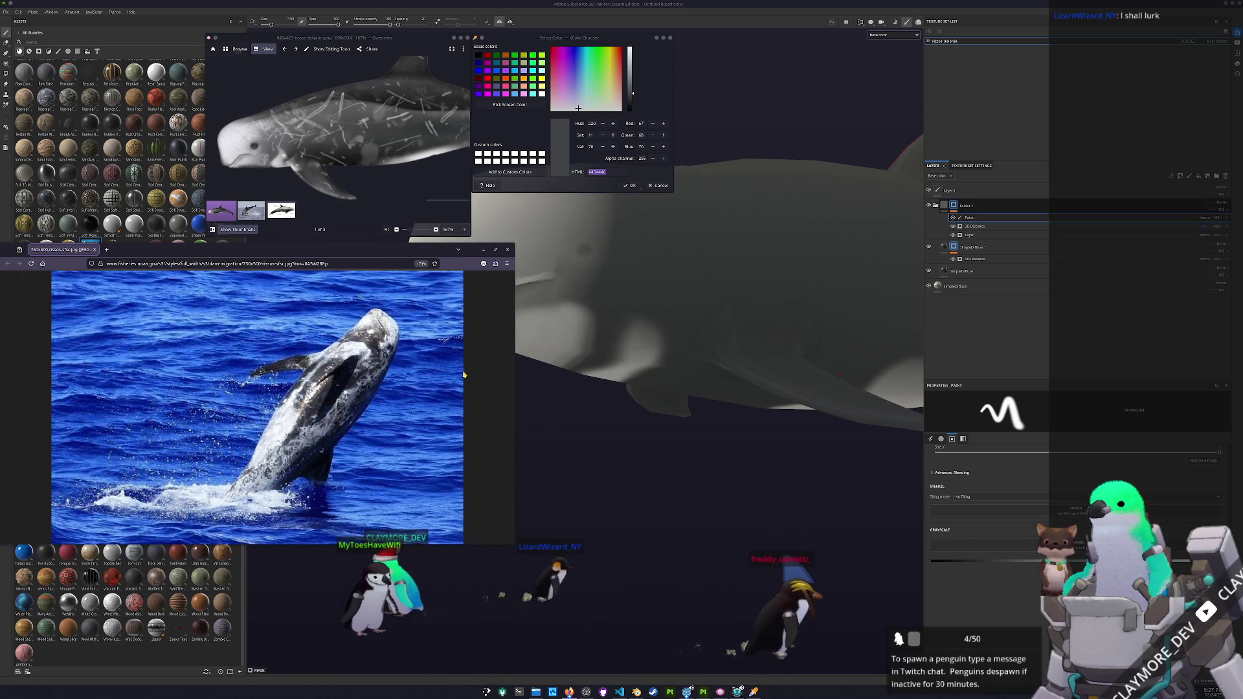
mouse_move(632, 449)
left_mouse_down("alt")
mouse_move(669, 386)
mouse_move(635, 330)
mouse_move(708, 332)
left_mouse_up("alt")
mouse_move(687, 391)
left_mouse_down()
mouse_move(667, 362)
mouse_move(686, 355)
left_mouse_up()
key("ctrl+z")
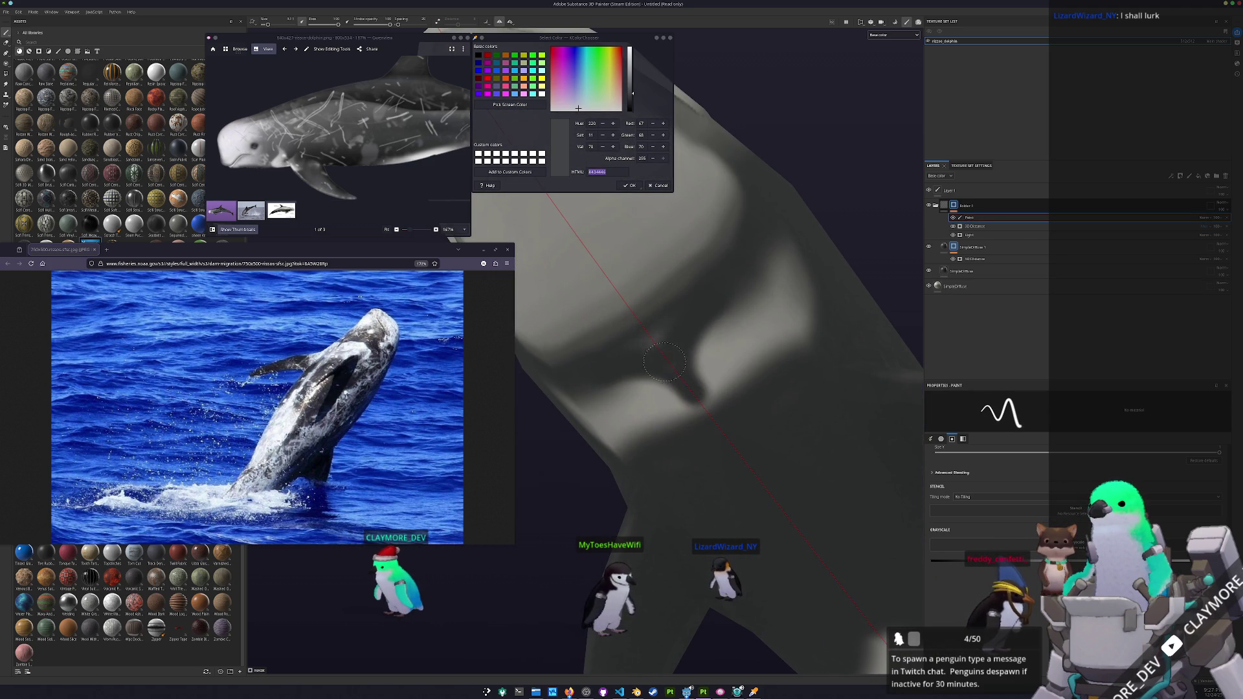
- Paint a pale band along the dolphin's lower body, viewing it from several angles
left_click_drag(730, 291, 646, 382, "alt")
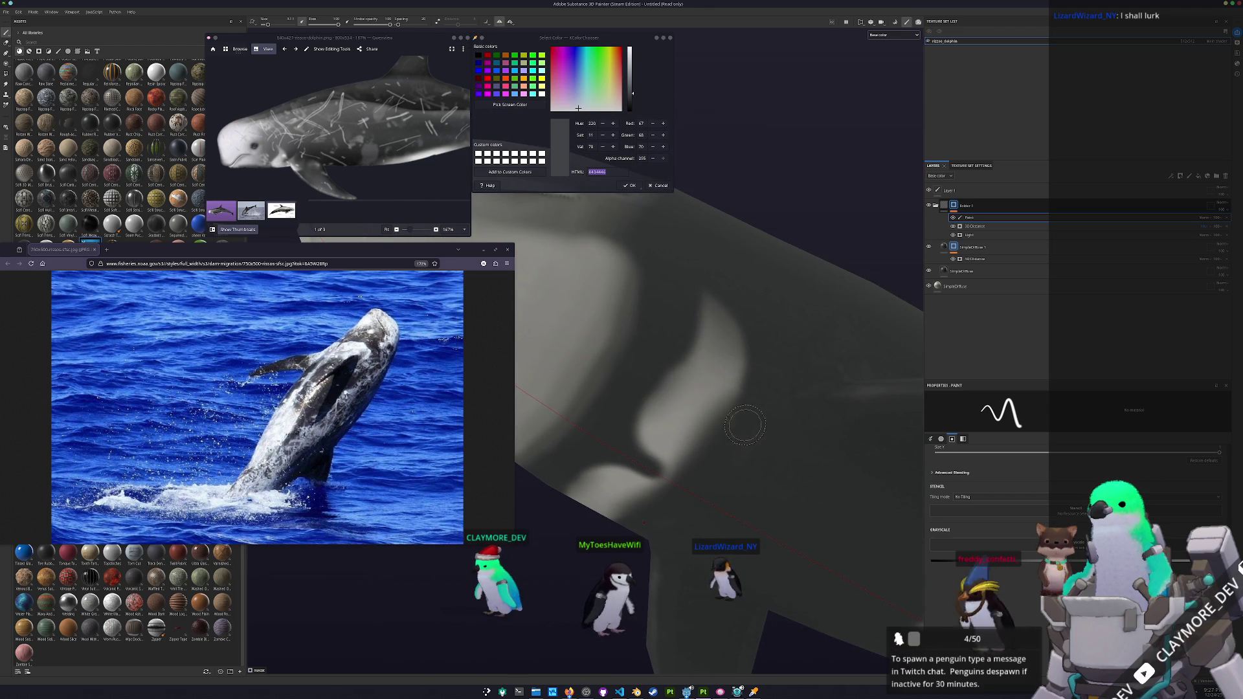
scroll(712, 424, "down", 5)
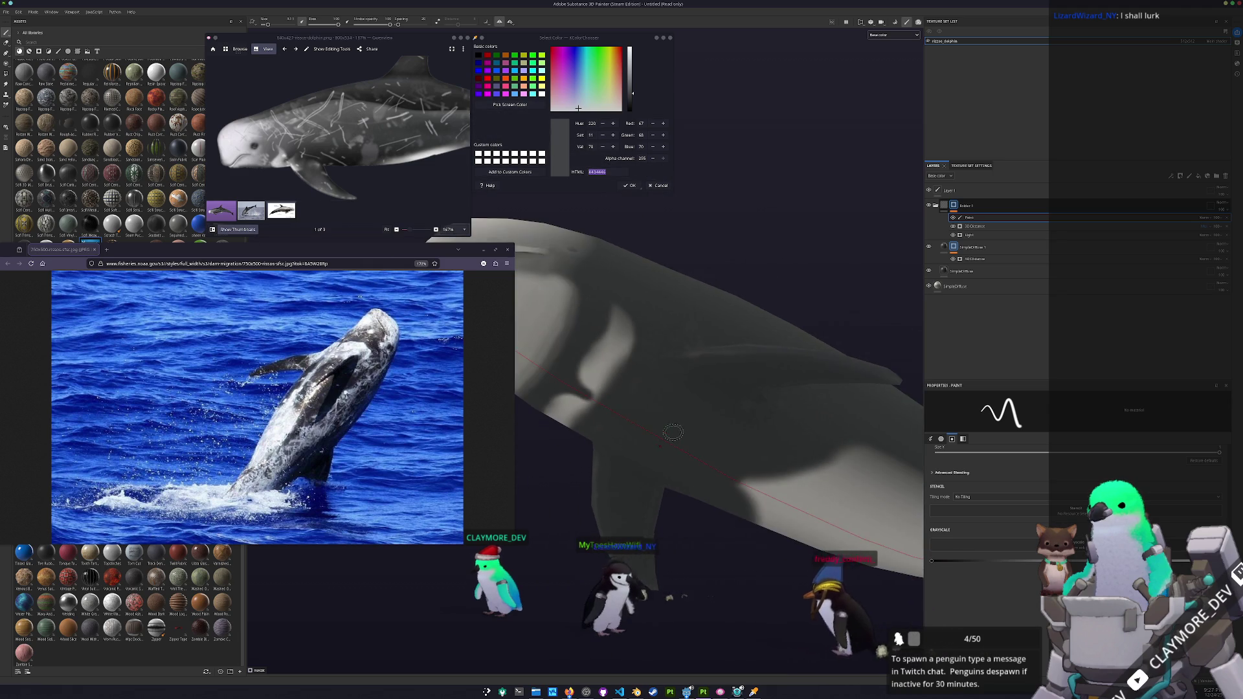
mouse_move(673, 432)
left_mouse_down("alt")
mouse_move(609, 382)
mouse_move(676, 446)
left_mouse_up("alt")
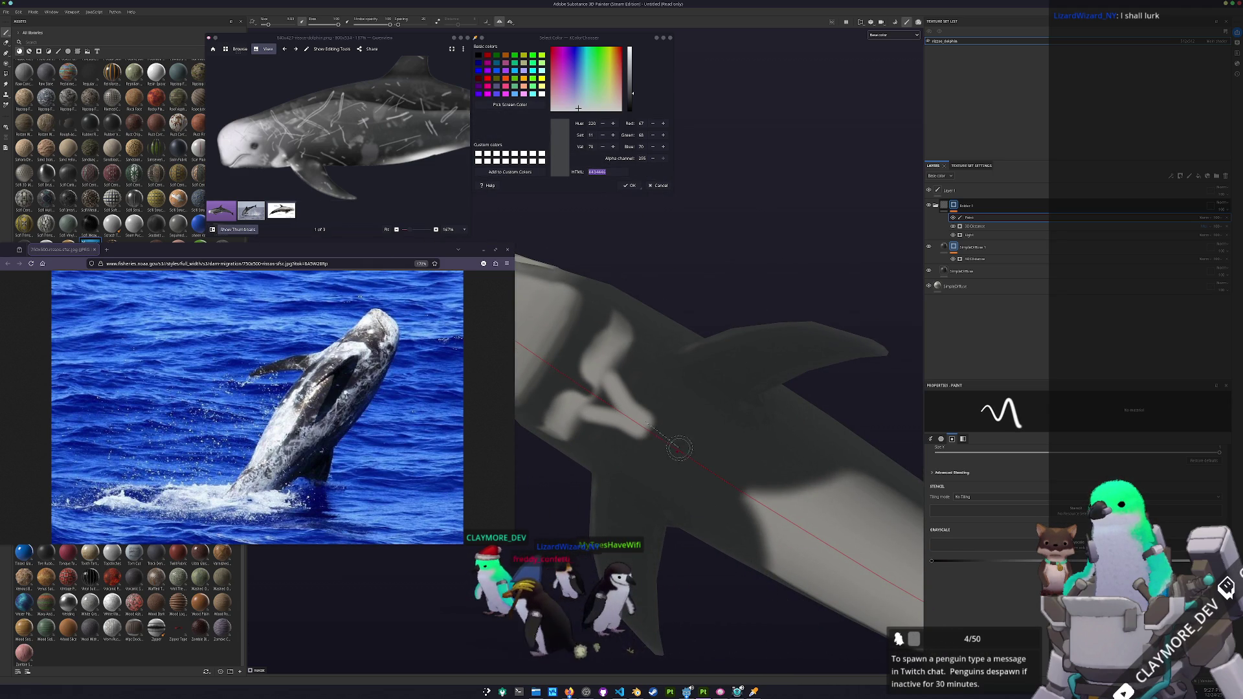
left_click_drag(767, 495, 610, 412)
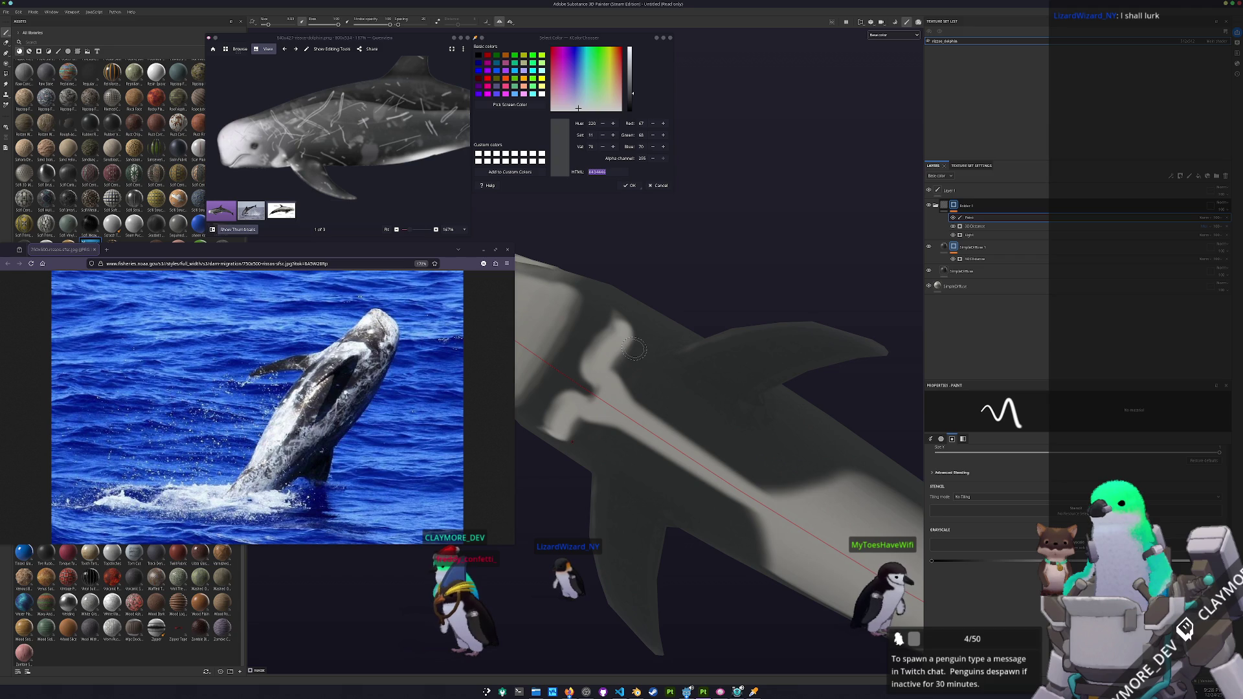
left_click_drag(764, 383, 591, 371, "alt")
left_click_drag(623, 372, 709, 422)
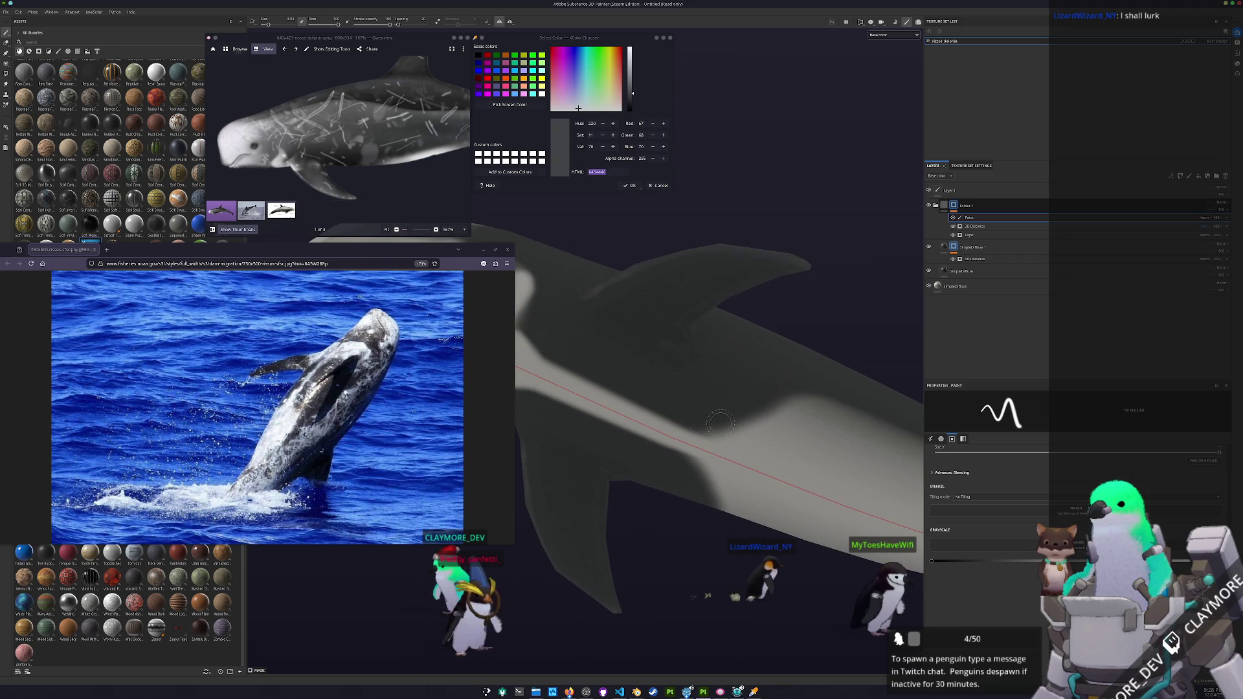
- Paint more pale strokes along the flank and check the Paint layer's blend modes
mouse_move(792, 410)
left_mouse_down()
mouse_move(665, 369)
mouse_move(739, 377)
mouse_move(817, 409)
mouse_move(784, 424)
mouse_move(730, 413)
left_mouse_up()
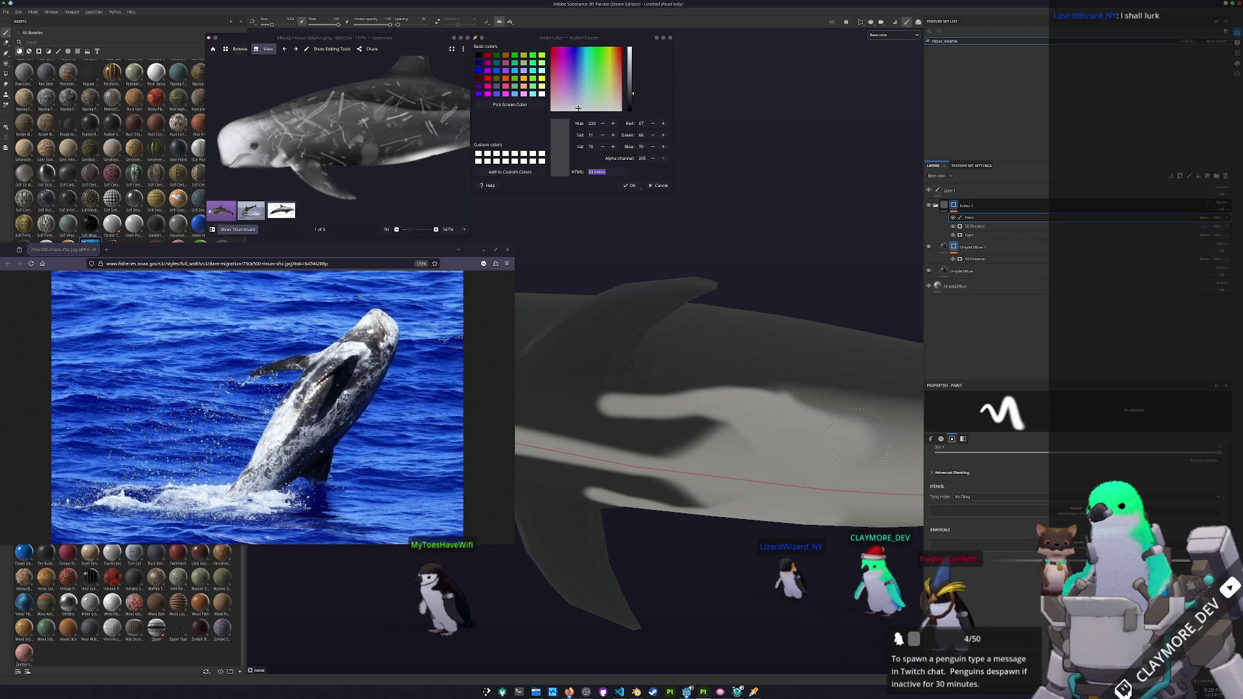
left_click_drag(864, 454, 780, 415)
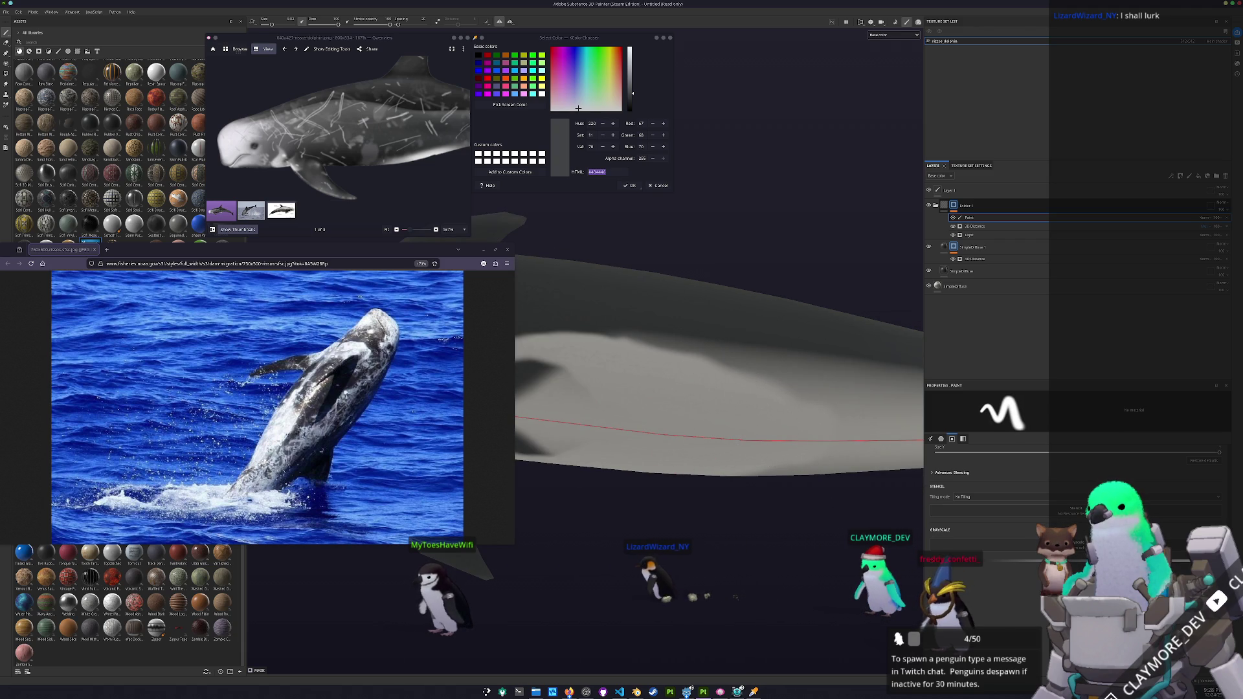
left_click_drag(809, 390, 720, 371)
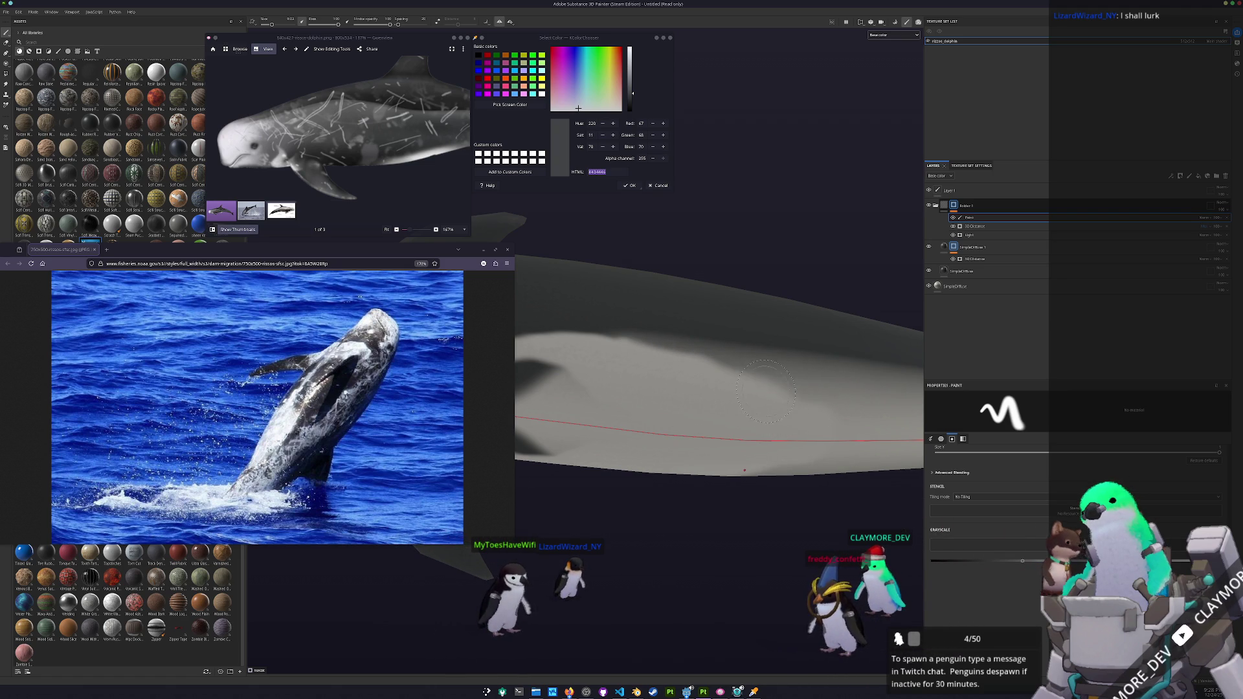
left_click(1204, 218)
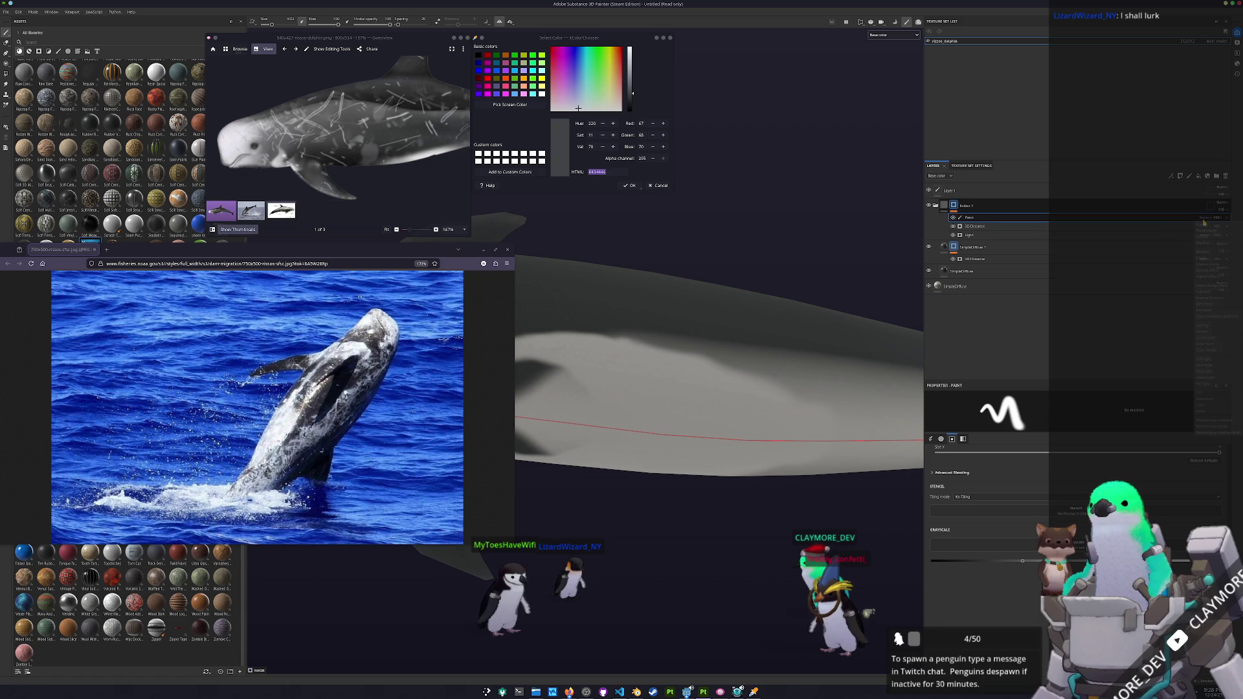
left_click(1202, 293)
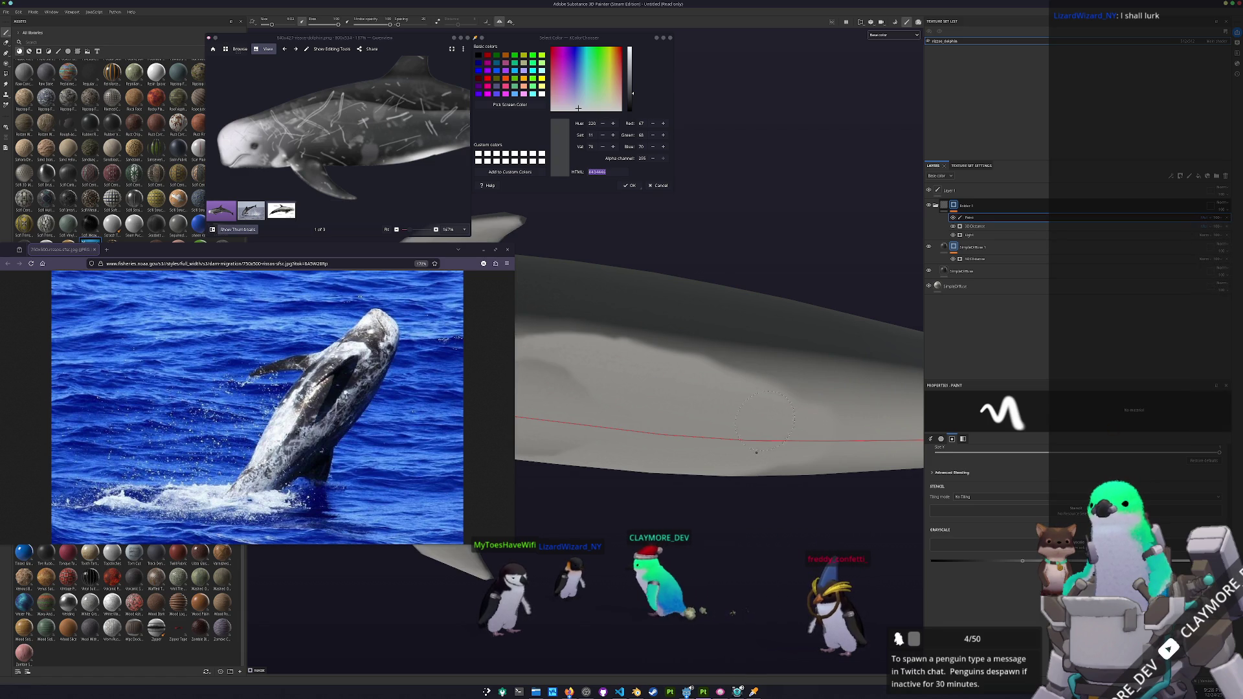
- Inspect the dolphin's head, belly and fin, then show the labelled diagram reference
scroll(649, 388, "down", 2)
mouse_move(649, 388)
left_mouse_down()
mouse_move(762, 394)
mouse_move(587, 401)
left_mouse_up()
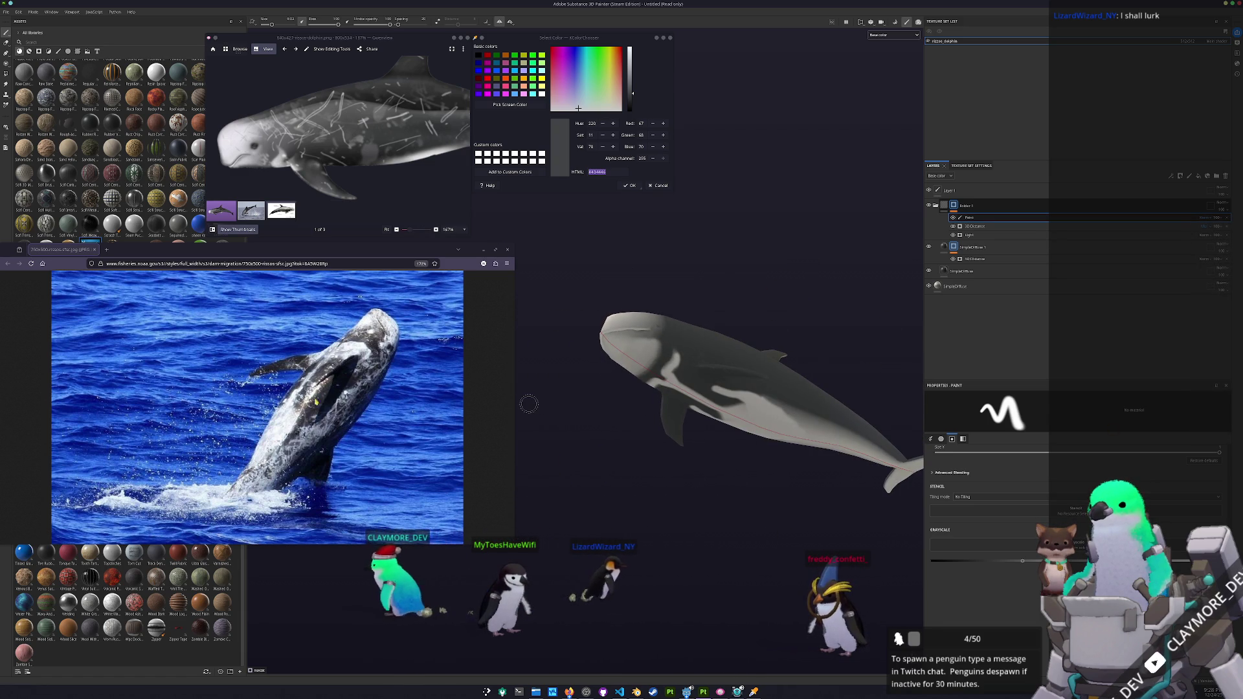
key("ctrl+minus")
scroll(677, 349, "up", 5)
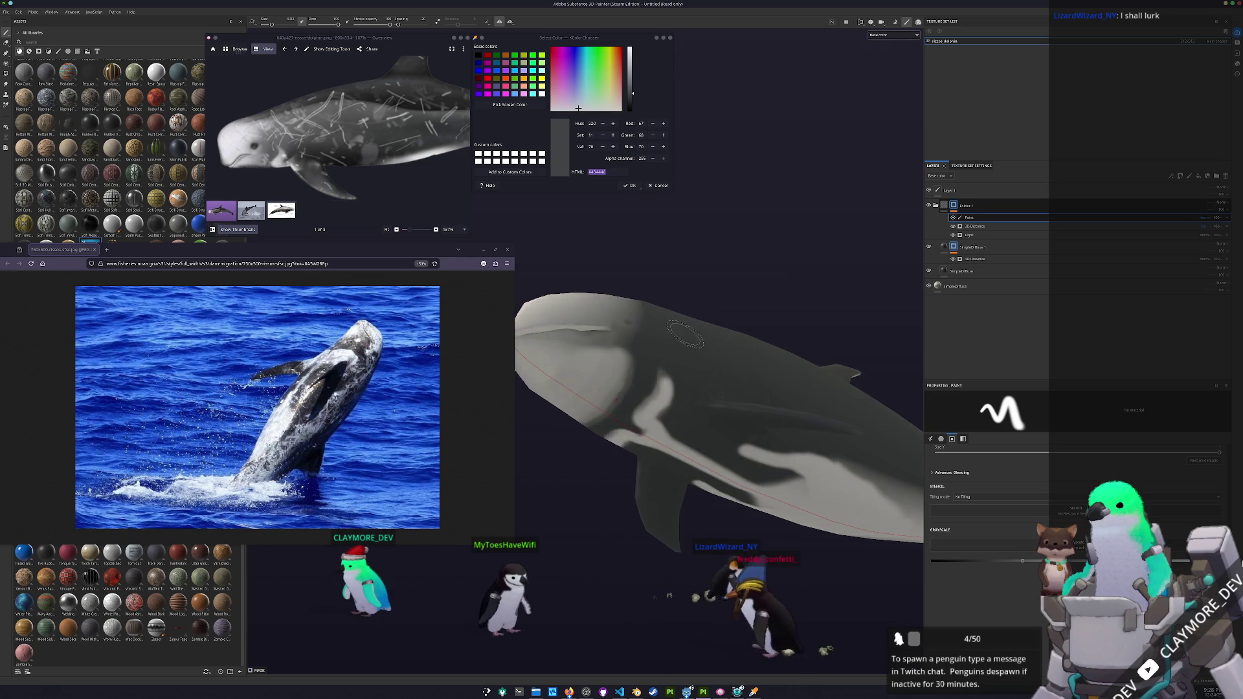
scroll(677, 350, "down", 5)
scroll(624, 324, "up", 5)
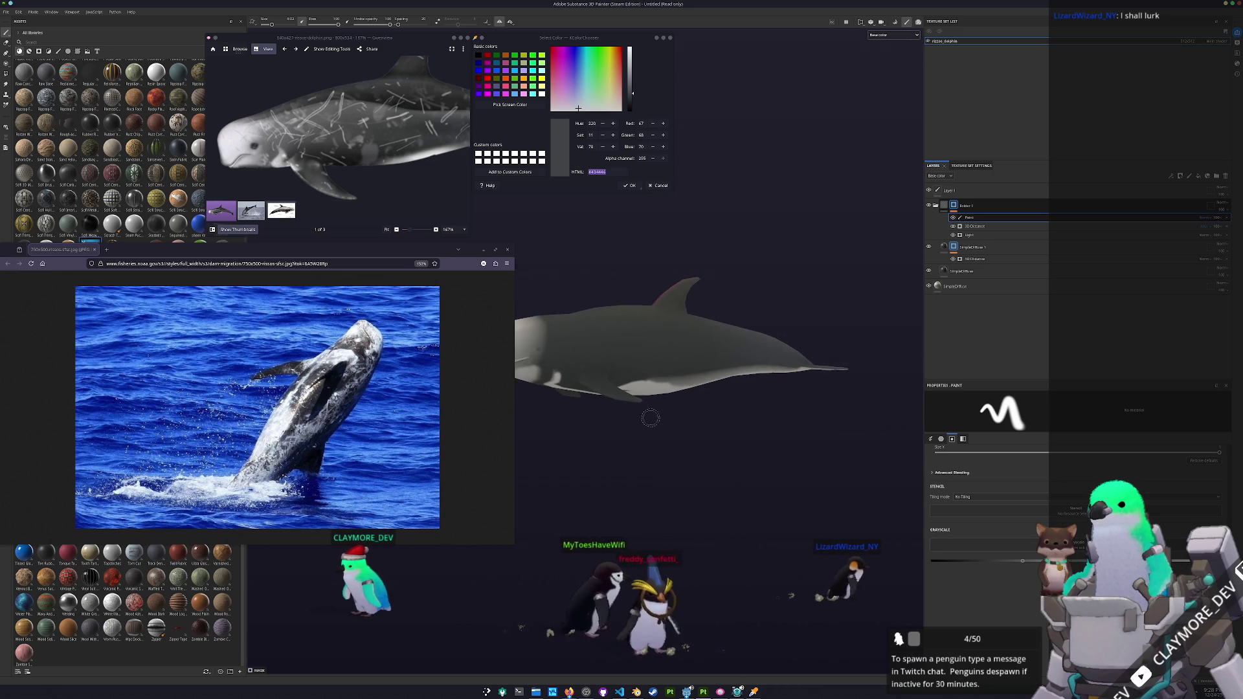
scroll(624, 323, "down", 2)
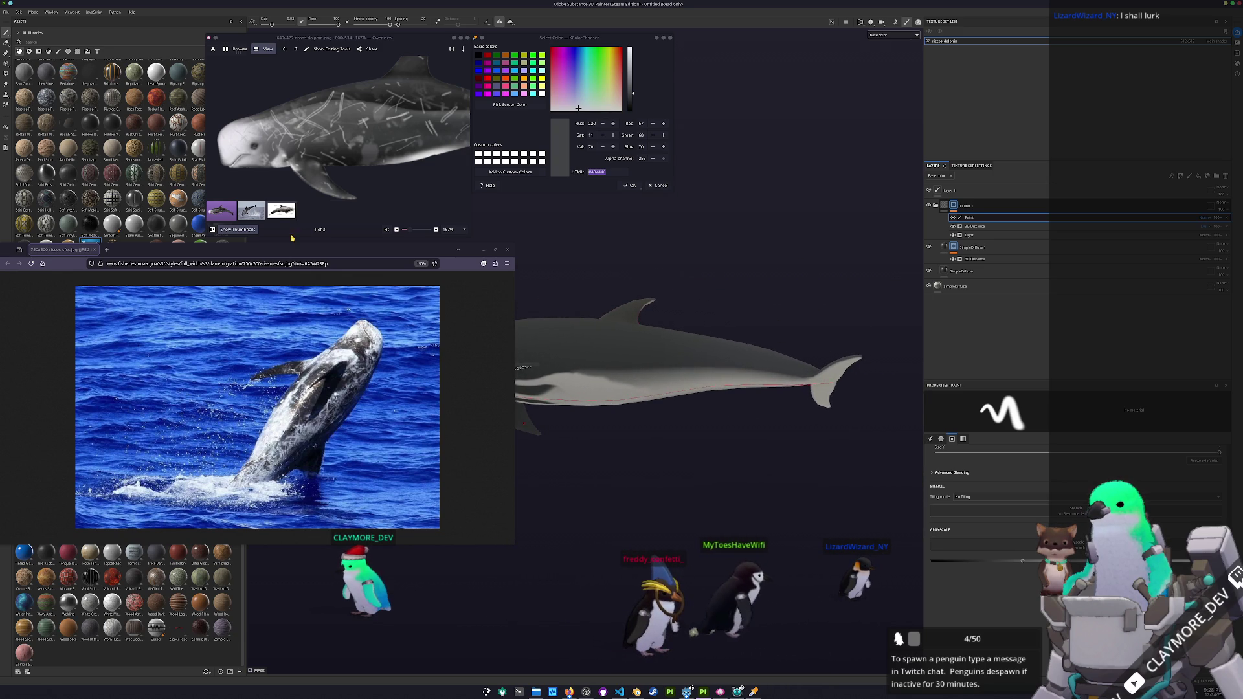
left_click(281, 210)
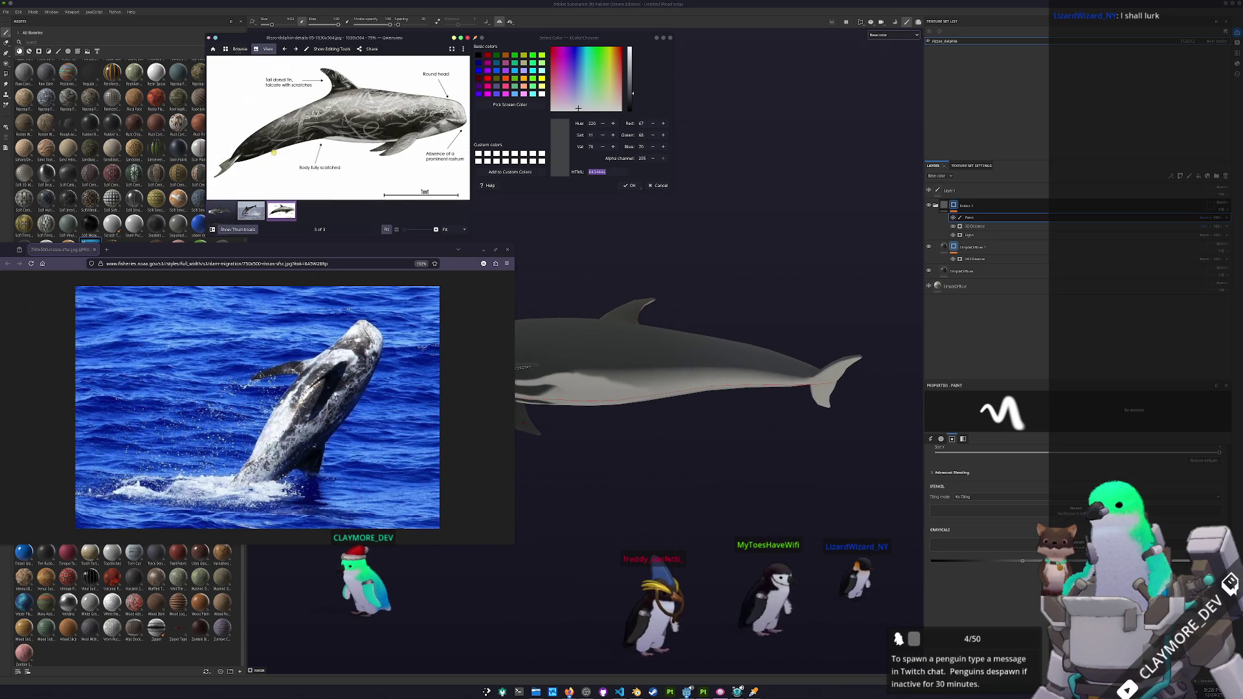
- Rotate the dolphin and paint a darker grey stroke on its flank
scroll(274, 153, "up", 3)
mouse_move(743, 244)
left_mouse_down()
mouse_move(743, 205)
mouse_move(622, 197)
left_mouse_up()
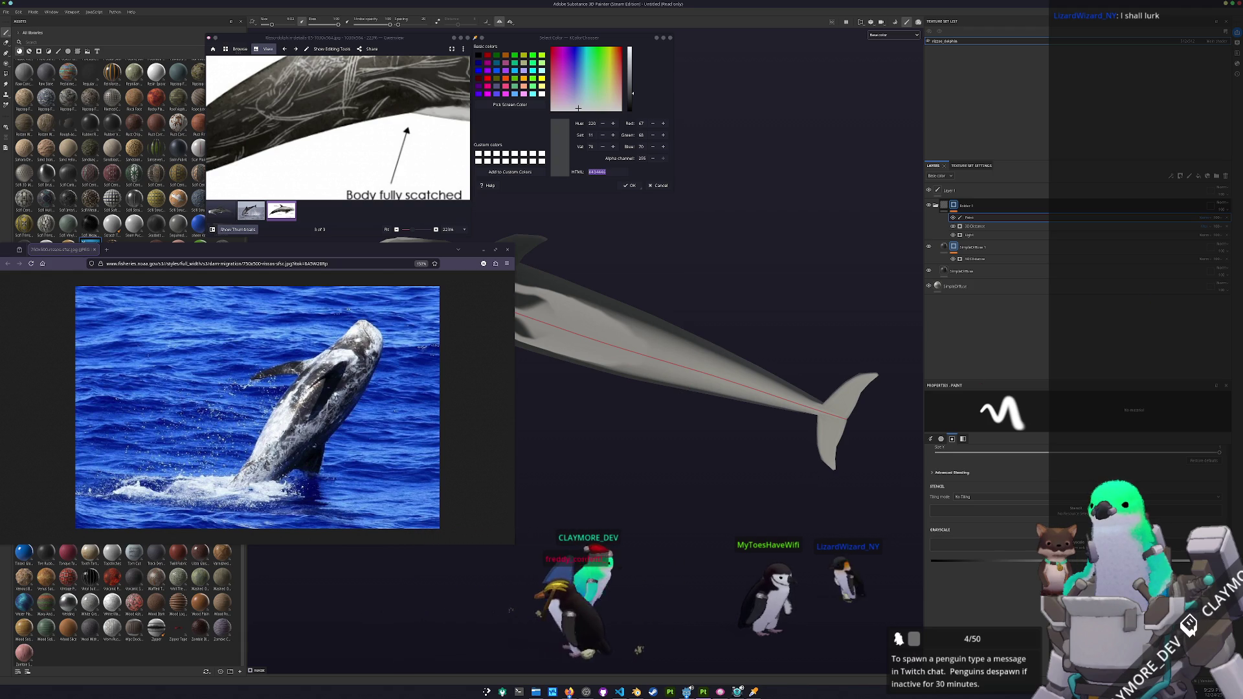
scroll(738, 297, "up", 3)
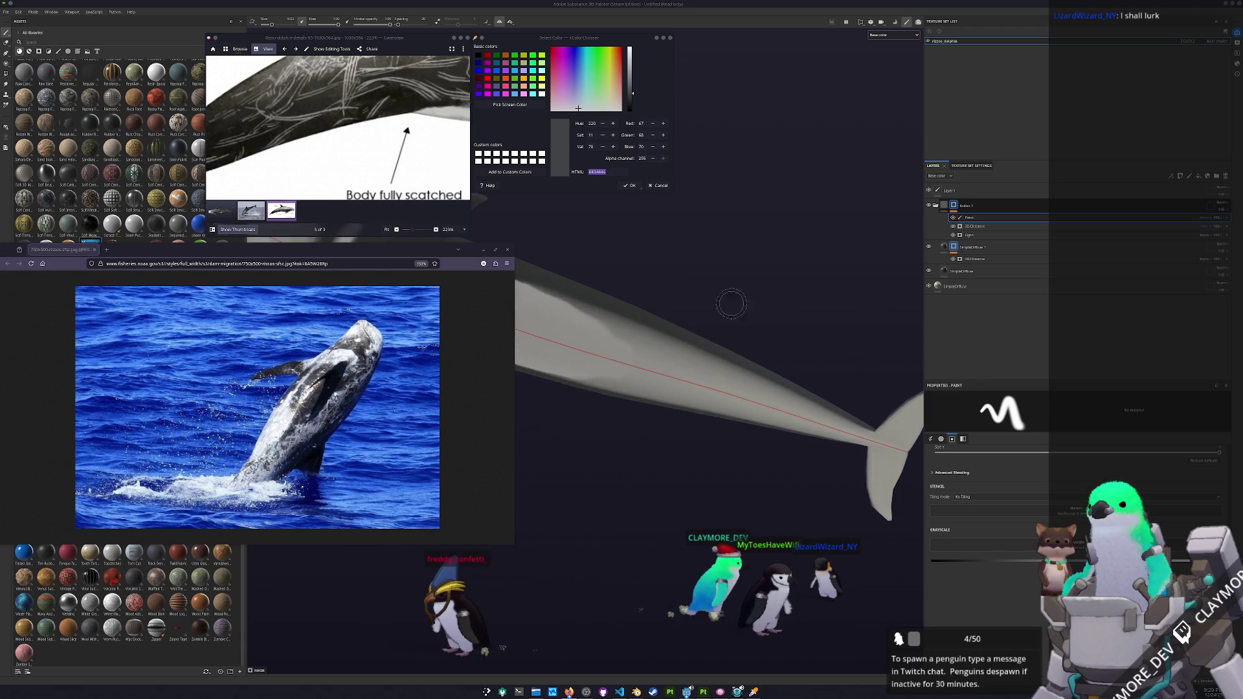
left_click_drag(693, 332, 687, 336)
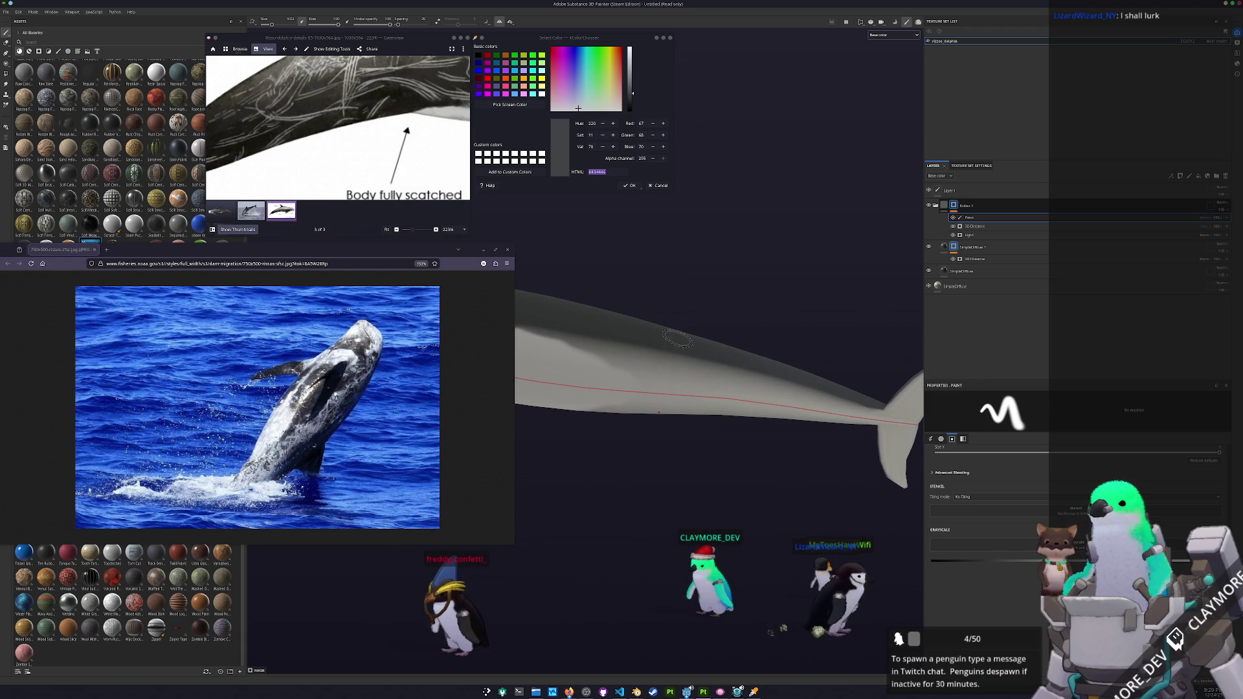
left_click_drag(749, 379, 774, 392)
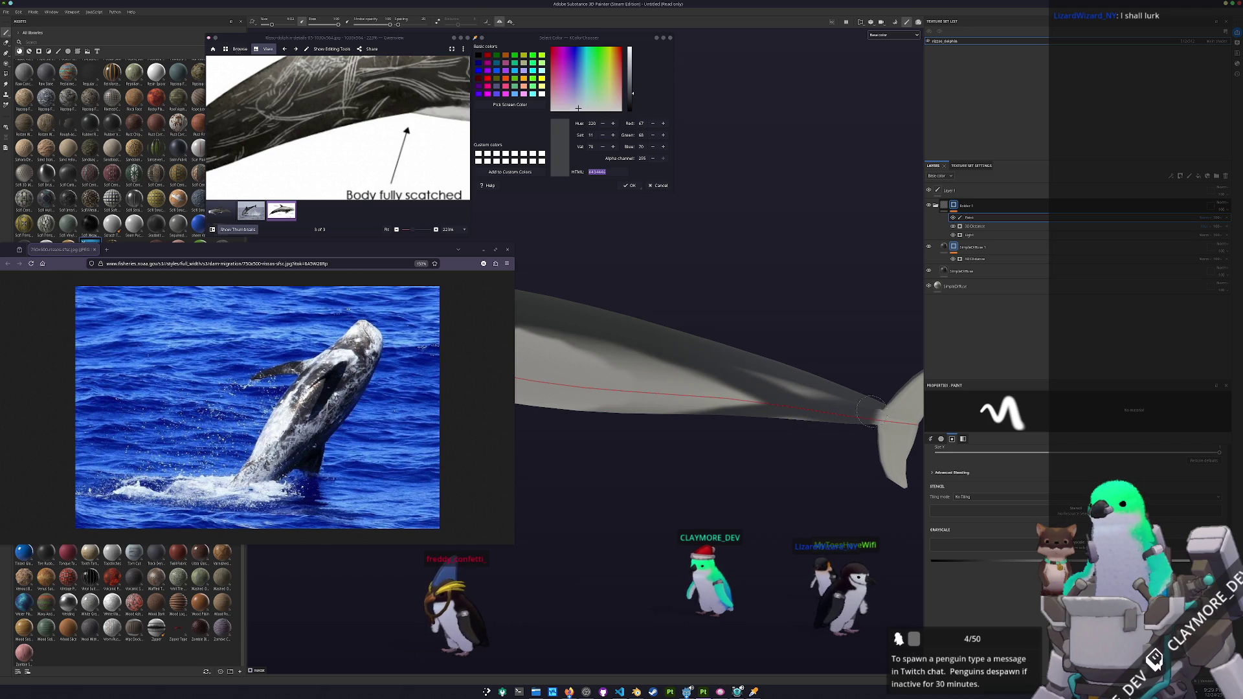
- Turn to a full side view, study the scarred-body diagram, and add a new fill layer
left_click_drag(890, 413, 711, 432)
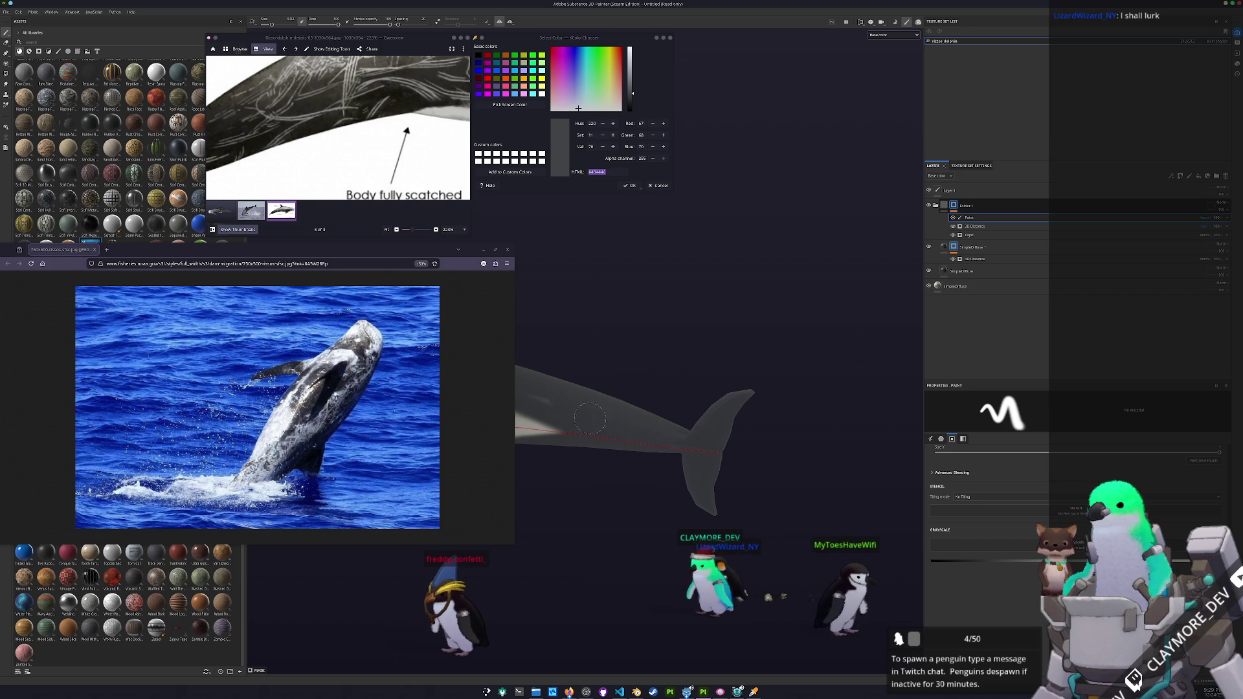
mouse_move(665, 438)
left_mouse_down()
mouse_move(808, 479)
mouse_move(818, 313)
mouse_move(521, 342)
left_mouse_up()
scroll(808, 480, "down", 3)
scroll(356, 387, "down", 1)
scroll(338, 152, "down", 5)
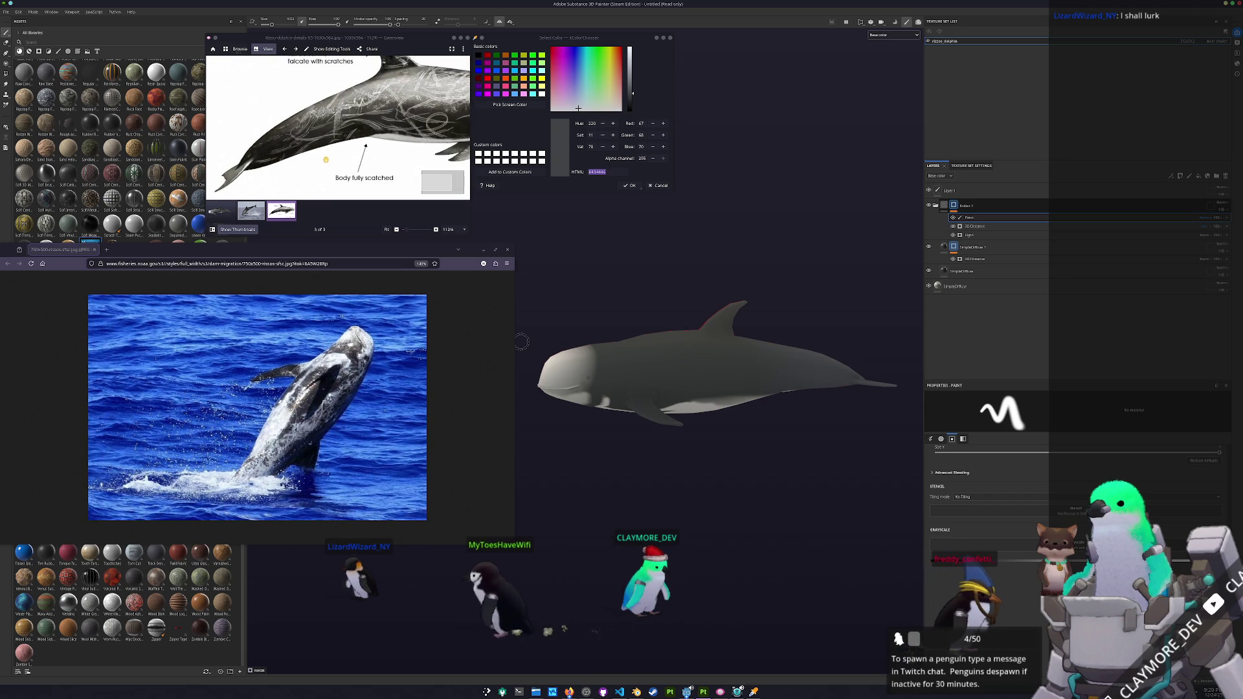
scroll(338, 152, "up", 6)
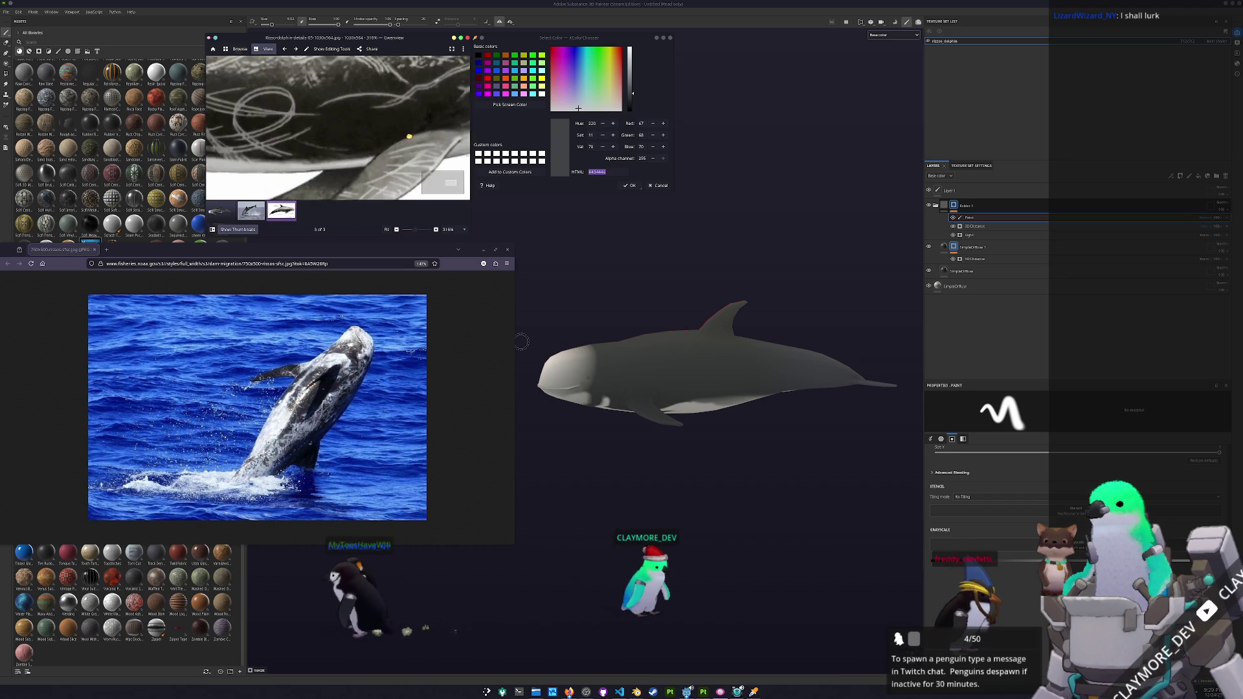
scroll(233, 145, "down", 3)
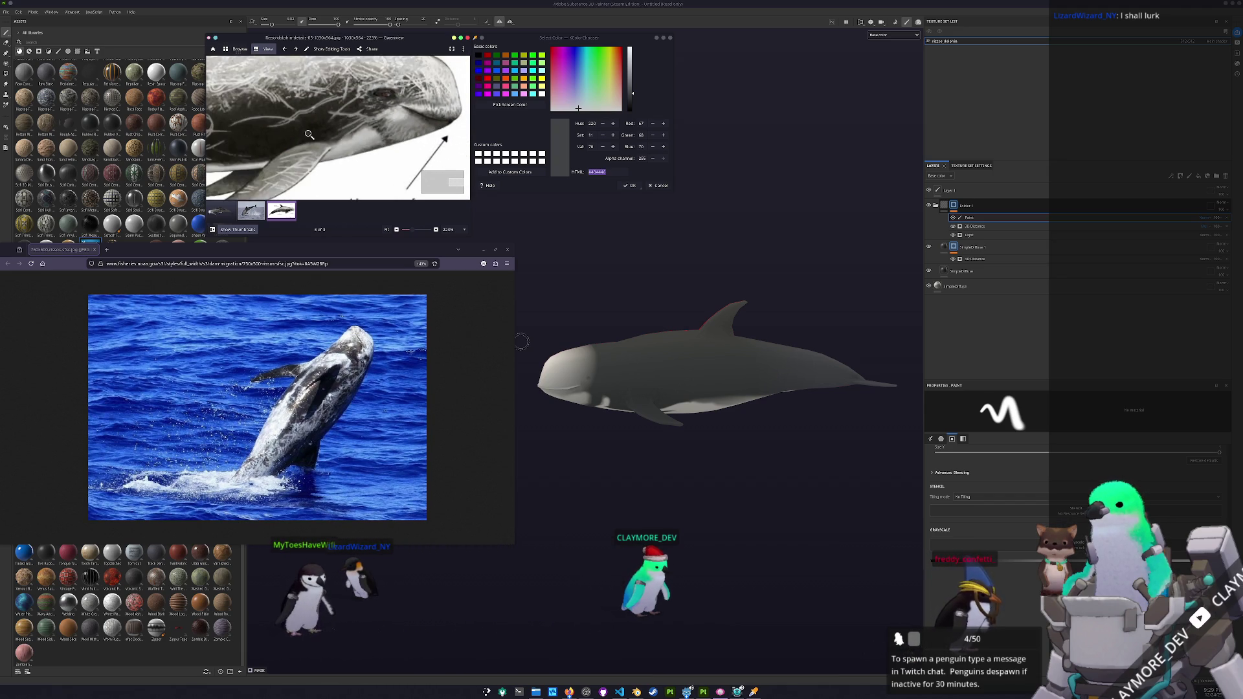
left_click_drag(400, 154, 375, 139)
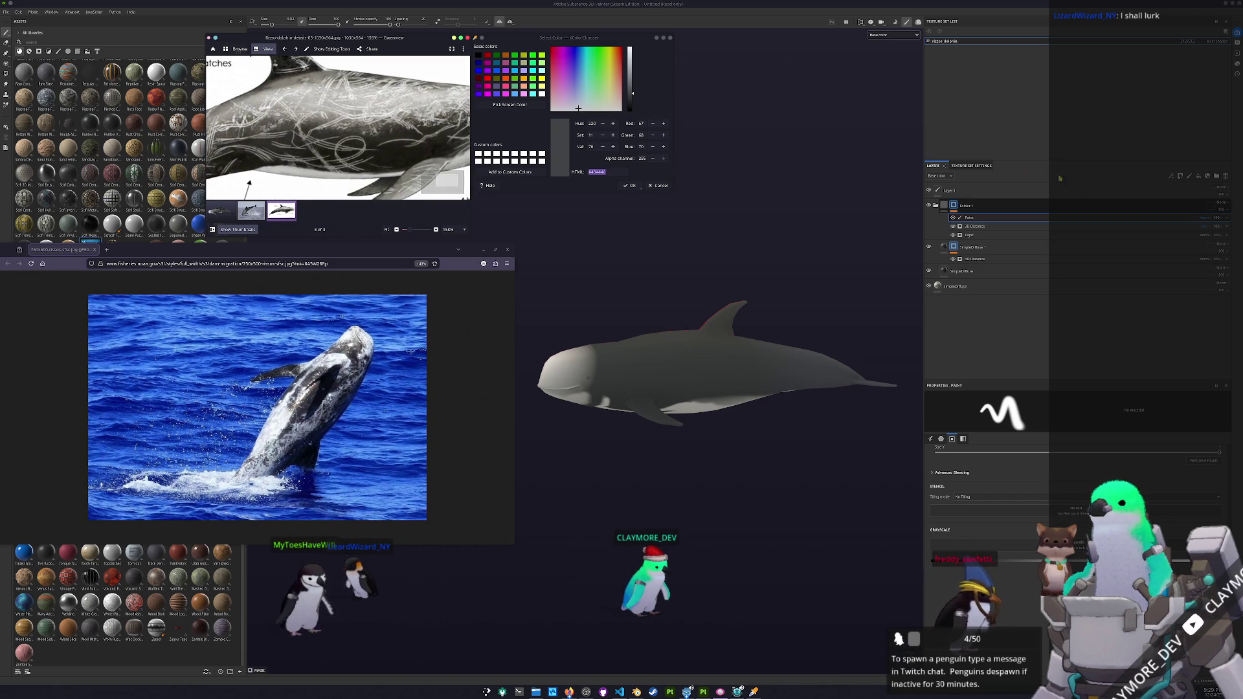
left_click(1198, 178)
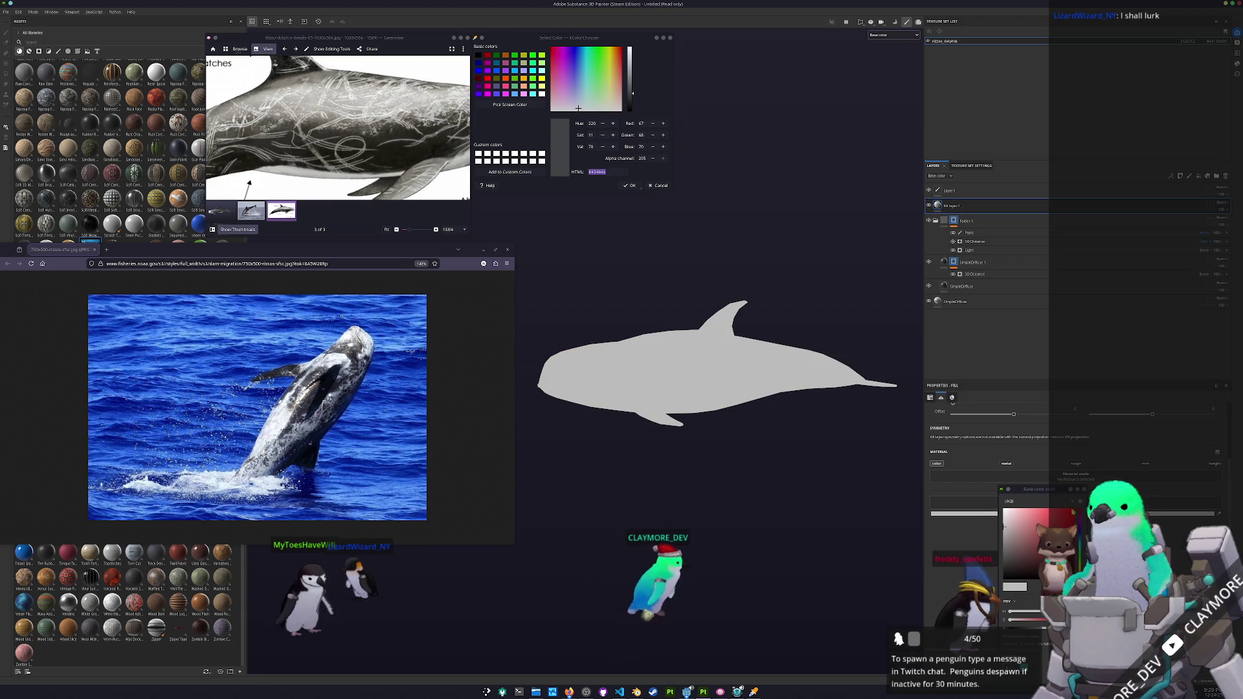
- Give Fill layer 1 a black mask filled with the Grunge Scratches Rough pattern
right_click(981, 207)
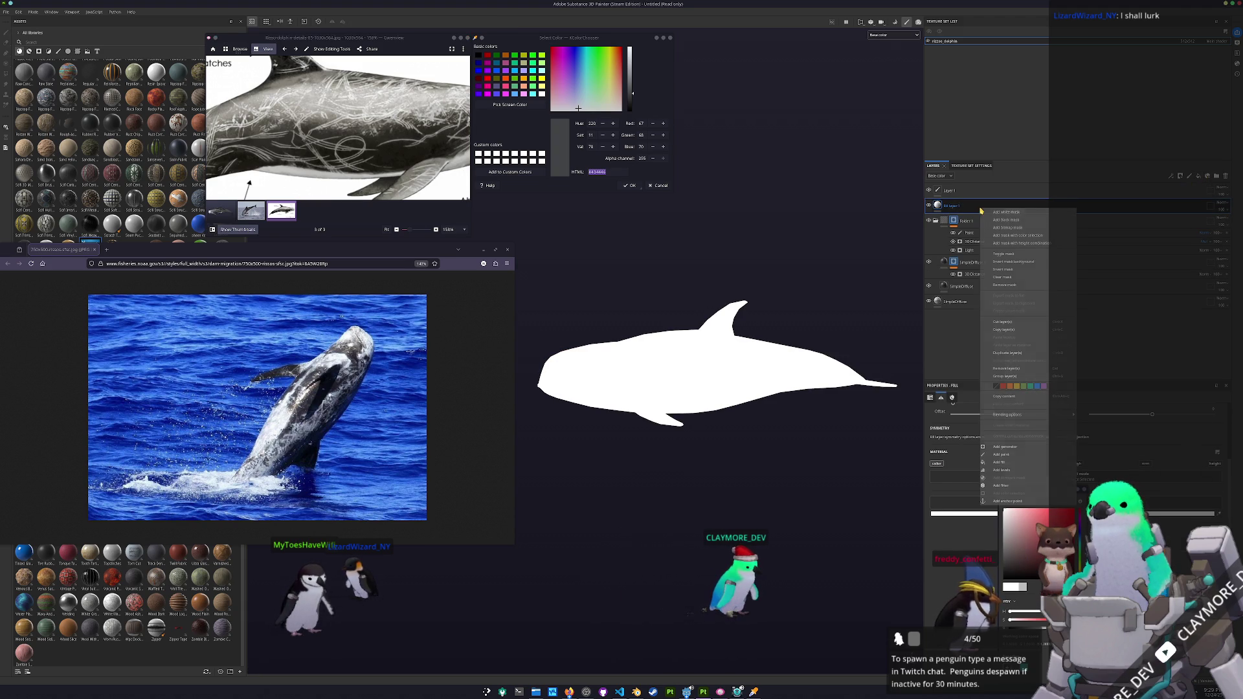
left_click(995, 224)
right_click(948, 205)
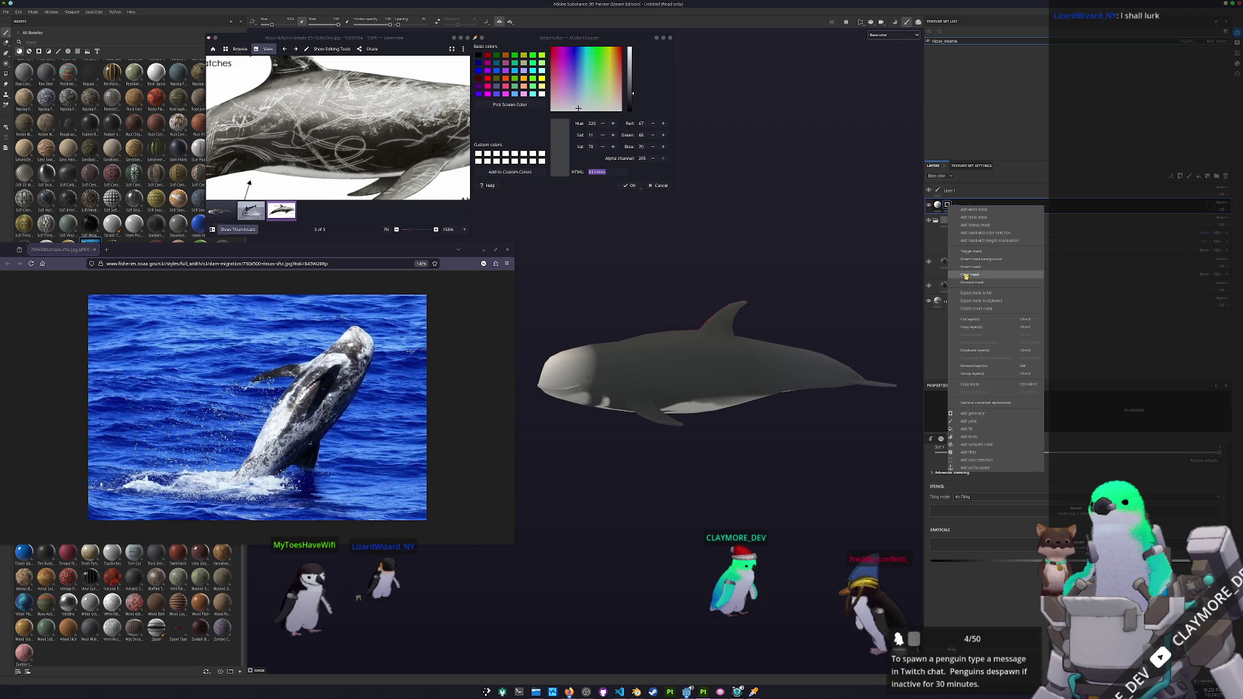
left_click(982, 429)
left_click(1048, 466)
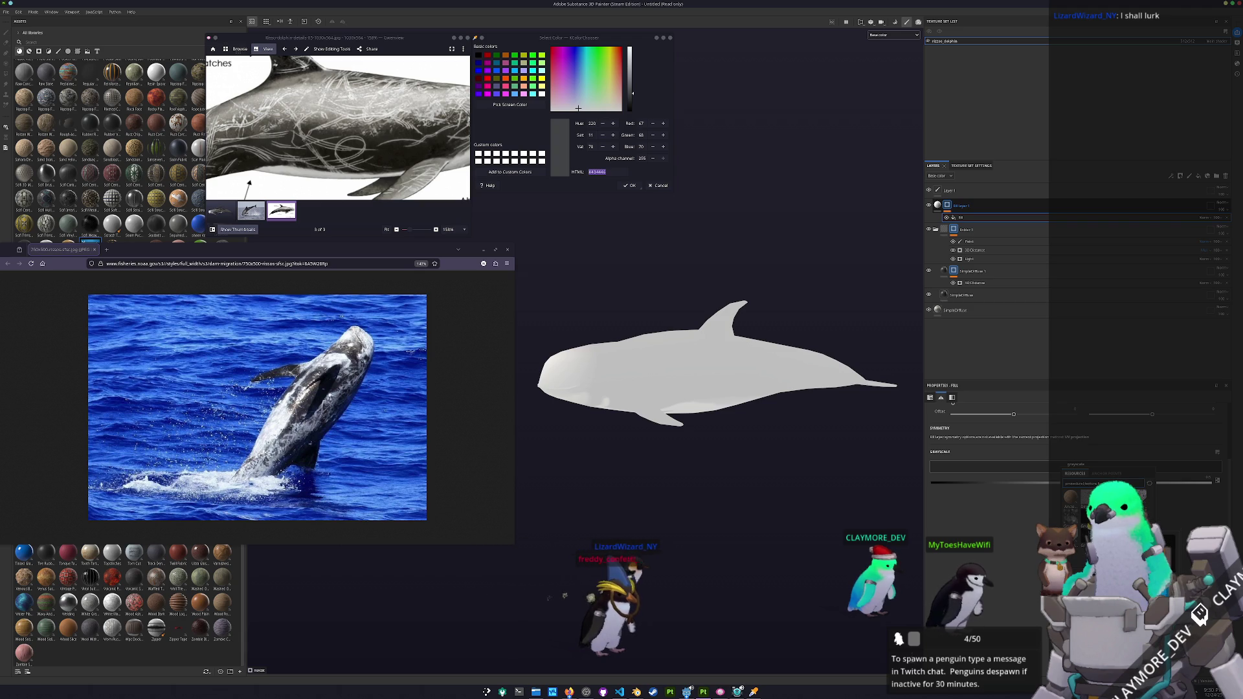
left_click(1071, 518)
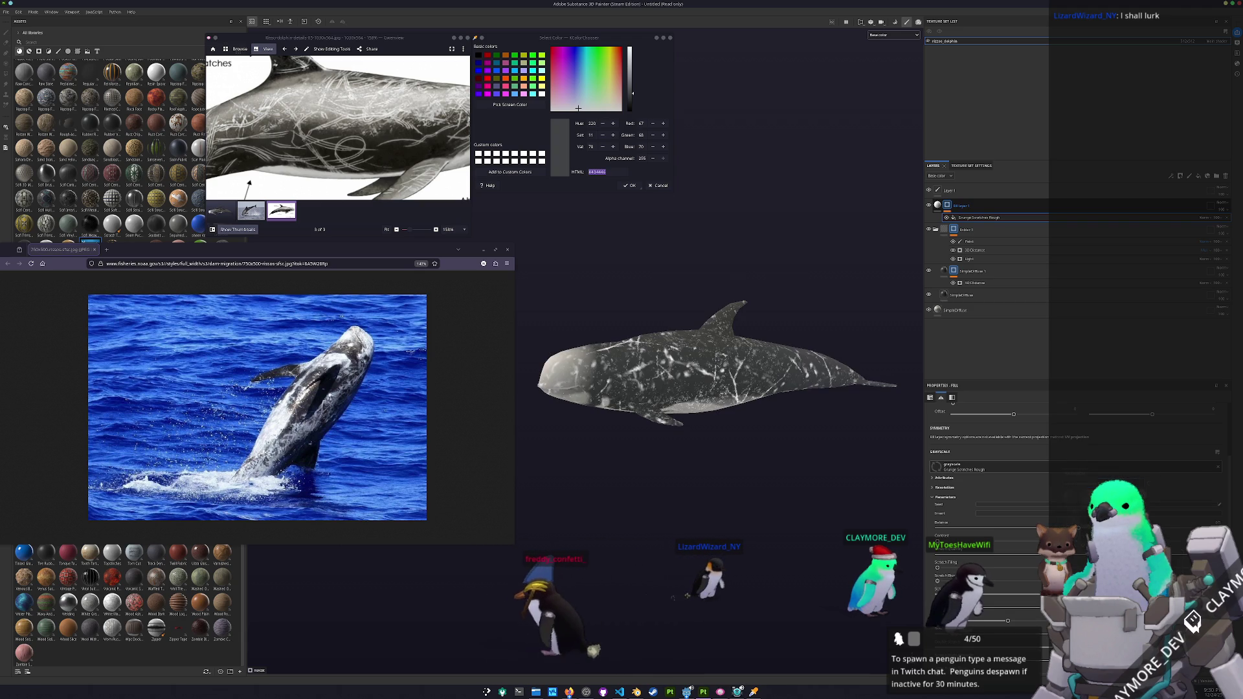
- Add a Light generator to the fill layer's mask
mouse_move(779, 476)
left_mouse_down()
mouse_move(744, 369)
mouse_move(874, 384)
mouse_move(919, 311)
left_mouse_up()
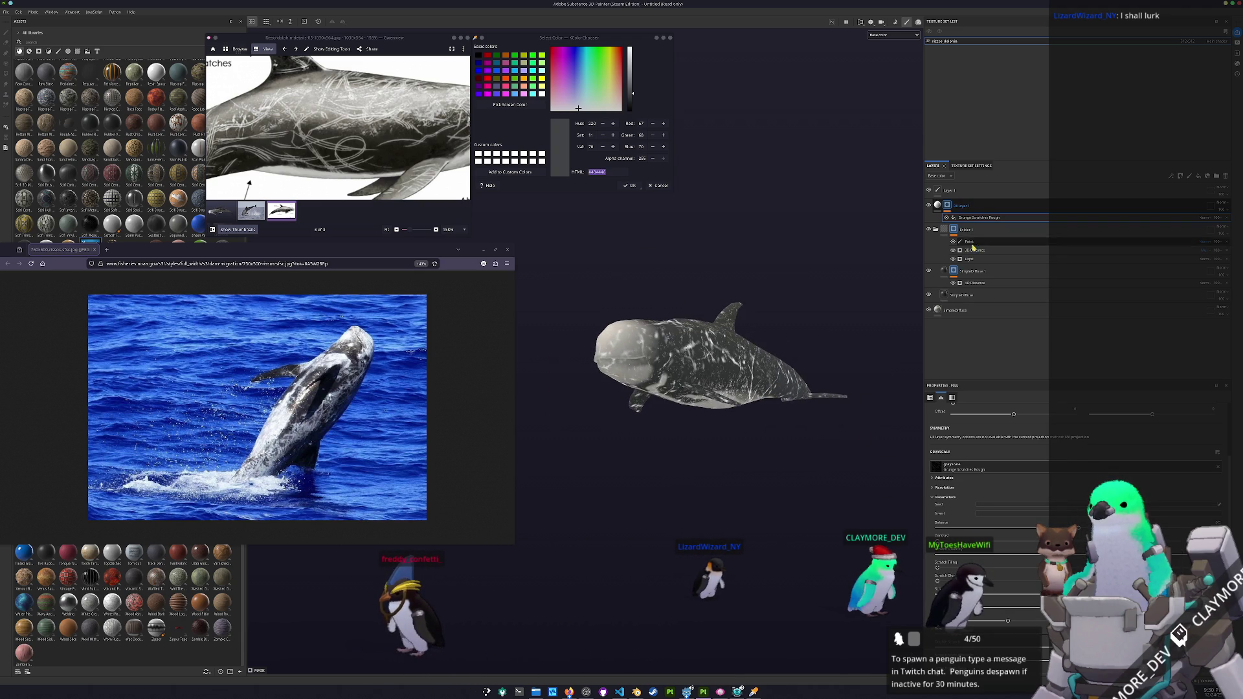
right_click(951, 208)
left_click(975, 409)
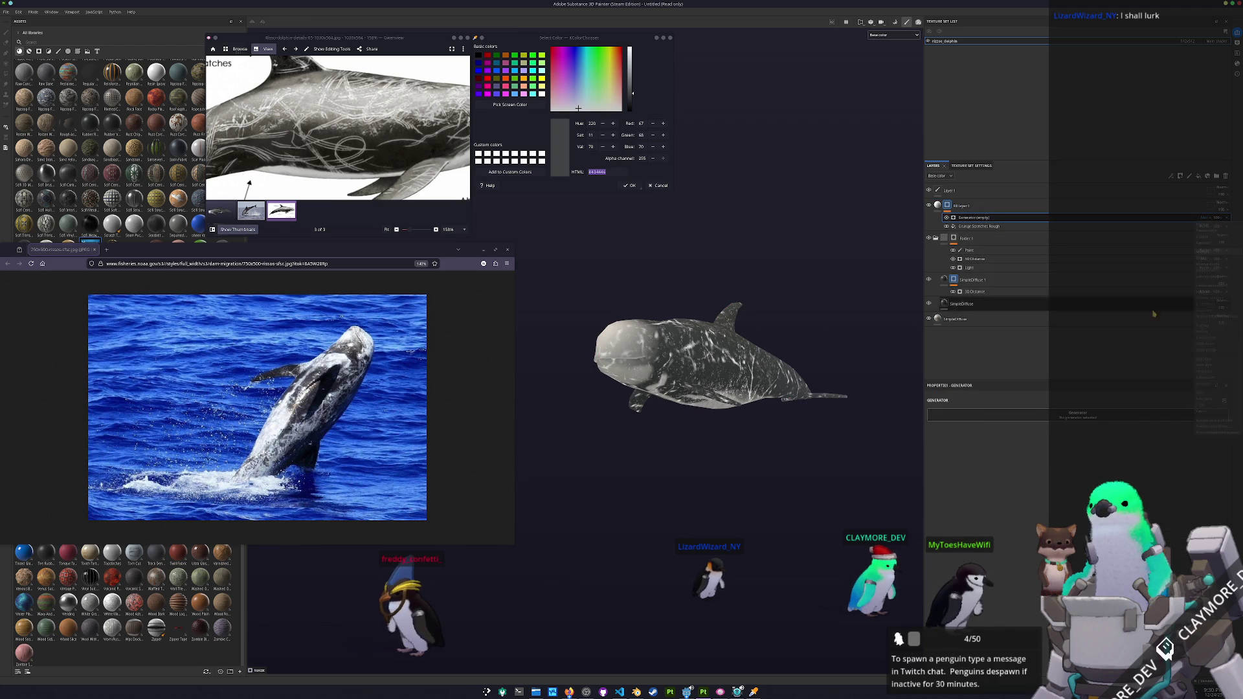
left_click(1072, 413)
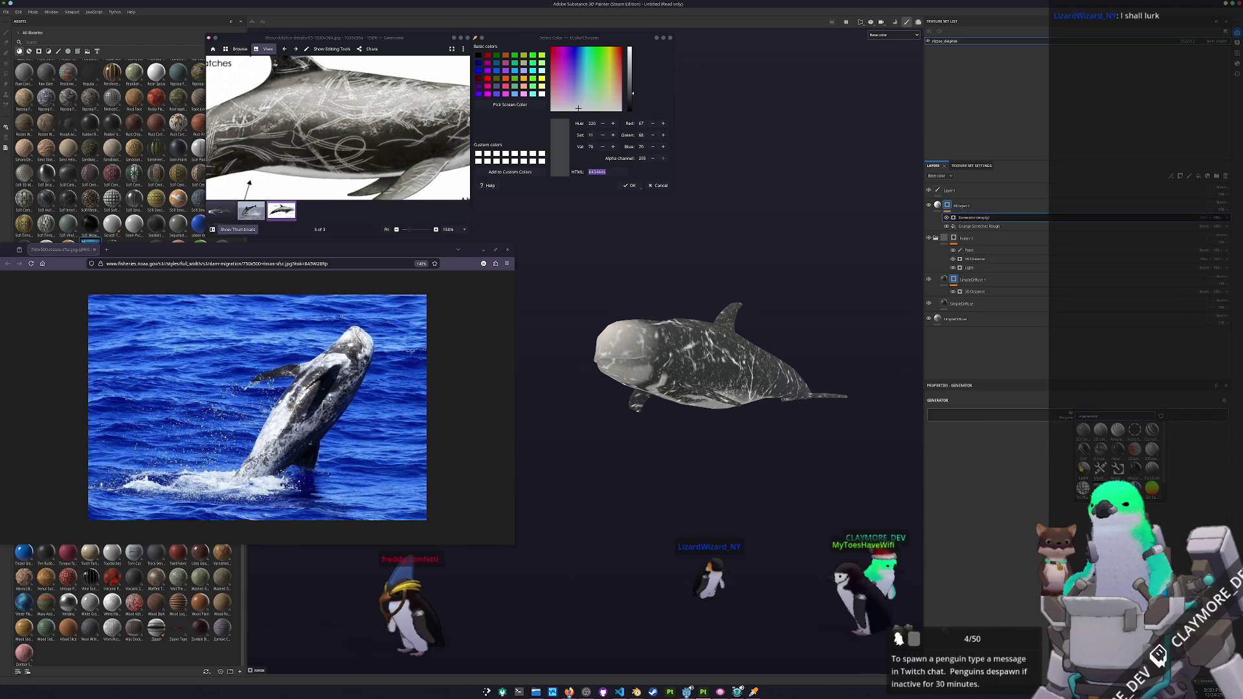
left_click(1083, 467)
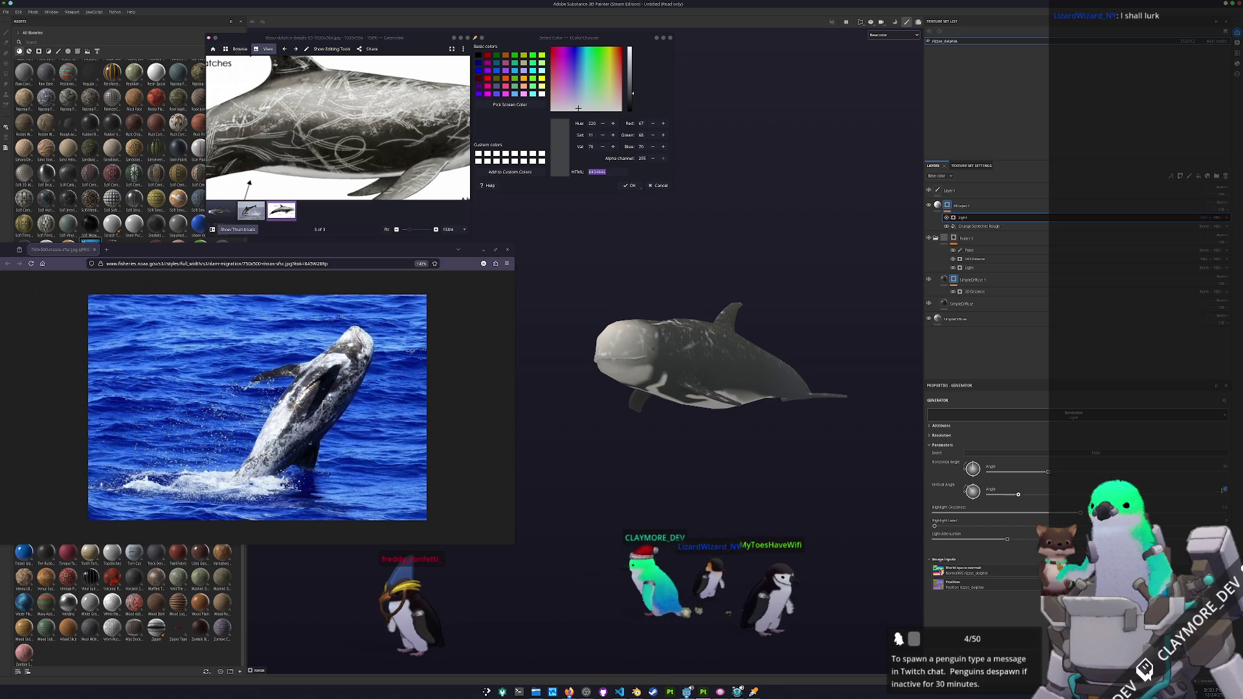
- Change the Light layer's blend mode and orbit to check the result
left_click_drag(679, 368, 871, 418)
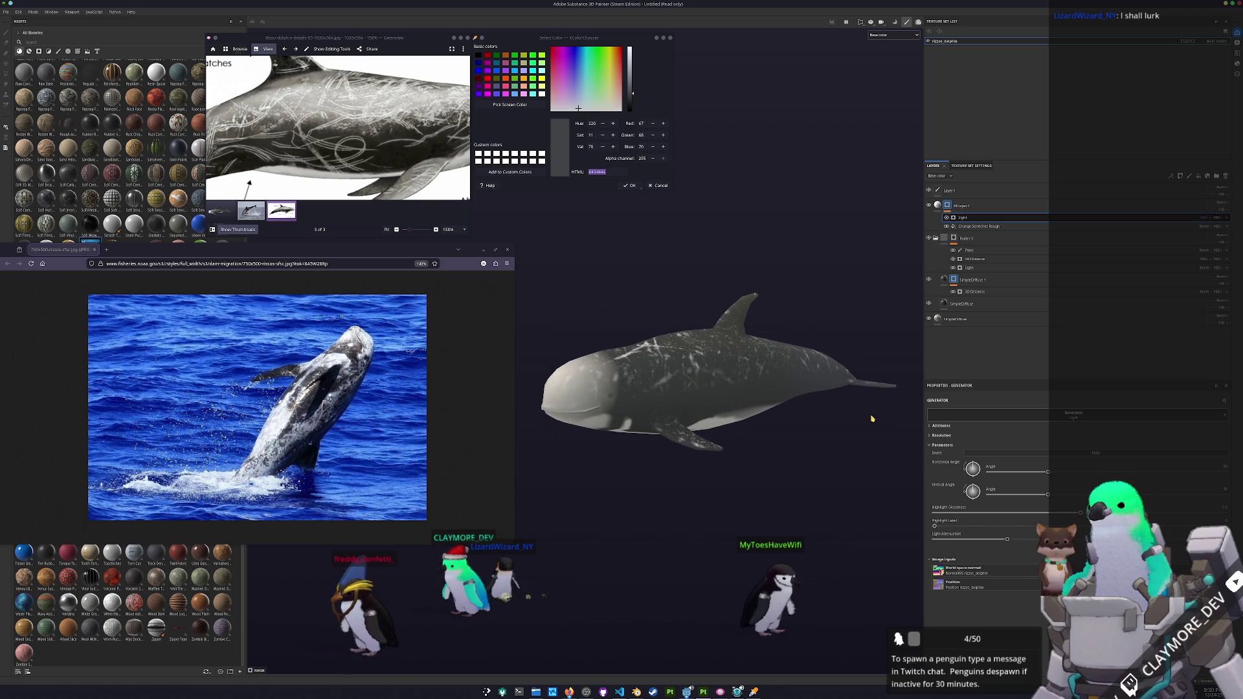
left_click(1212, 219)
left_click(1207, 313)
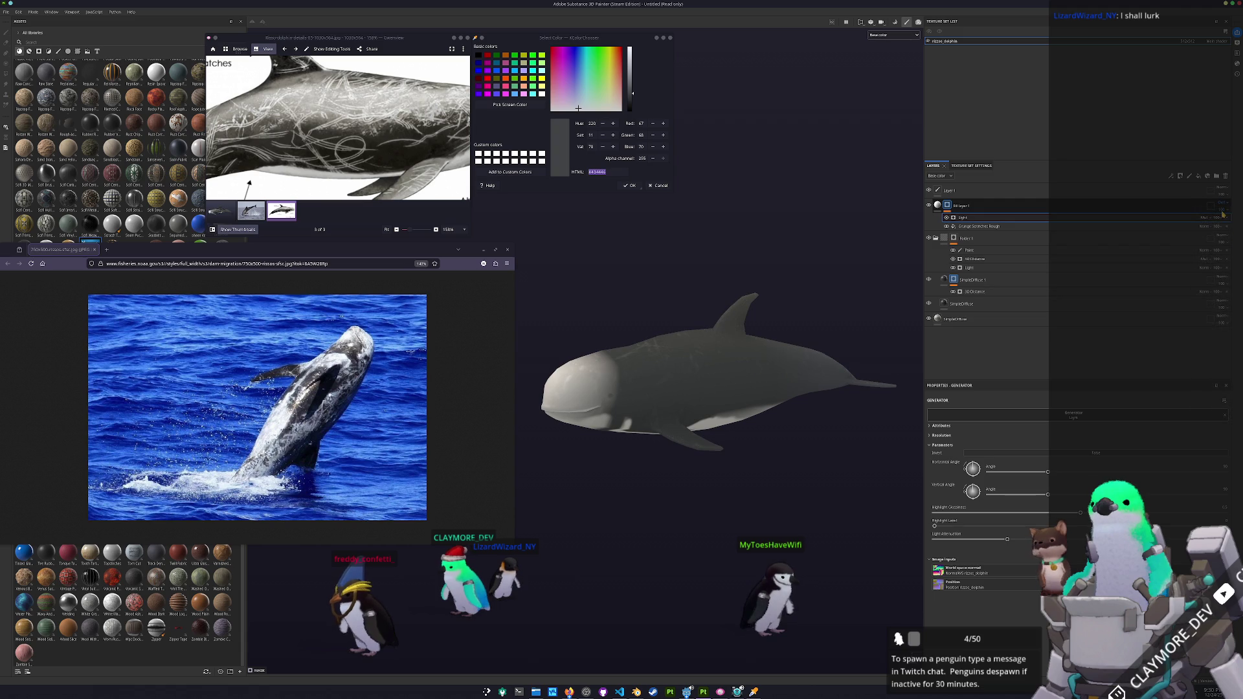
mouse_move(912, 249)
left_mouse_down()
mouse_move(894, 285)
mouse_move(841, 324)
mouse_move(912, 269)
left_mouse_up()
left_click(985, 211)
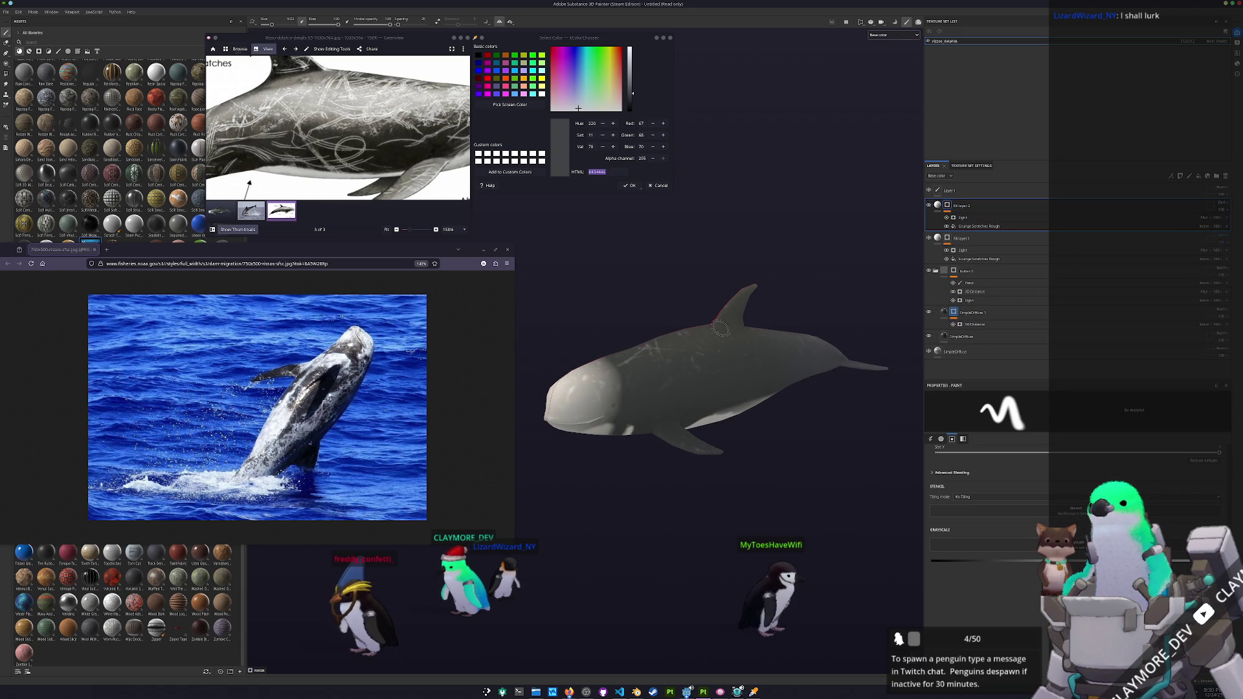
- Switch Fill layer 2's Grunge Scratches Rough fill from UV to Tri-planar projection
left_click_drag(719, 311, 962, 228)
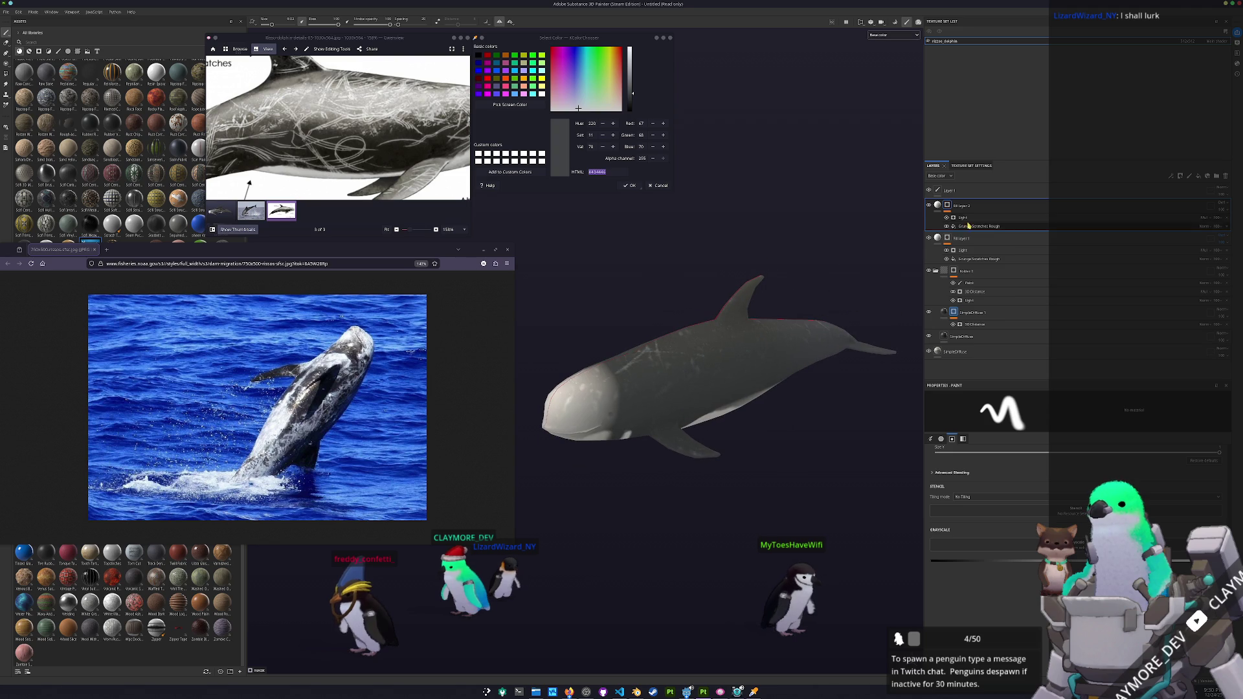
left_click(972, 218)
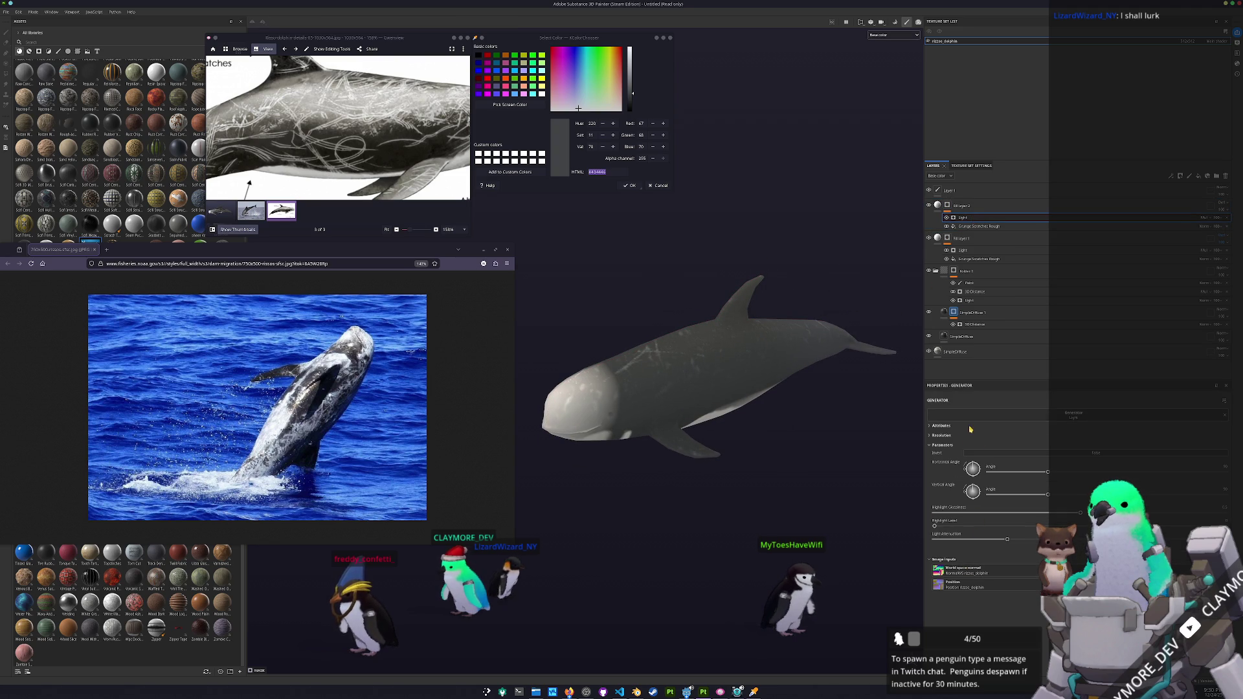
left_click(979, 226)
left_click(1013, 422)
left_click(1019, 448)
scroll(1007, 476, "down", 3)
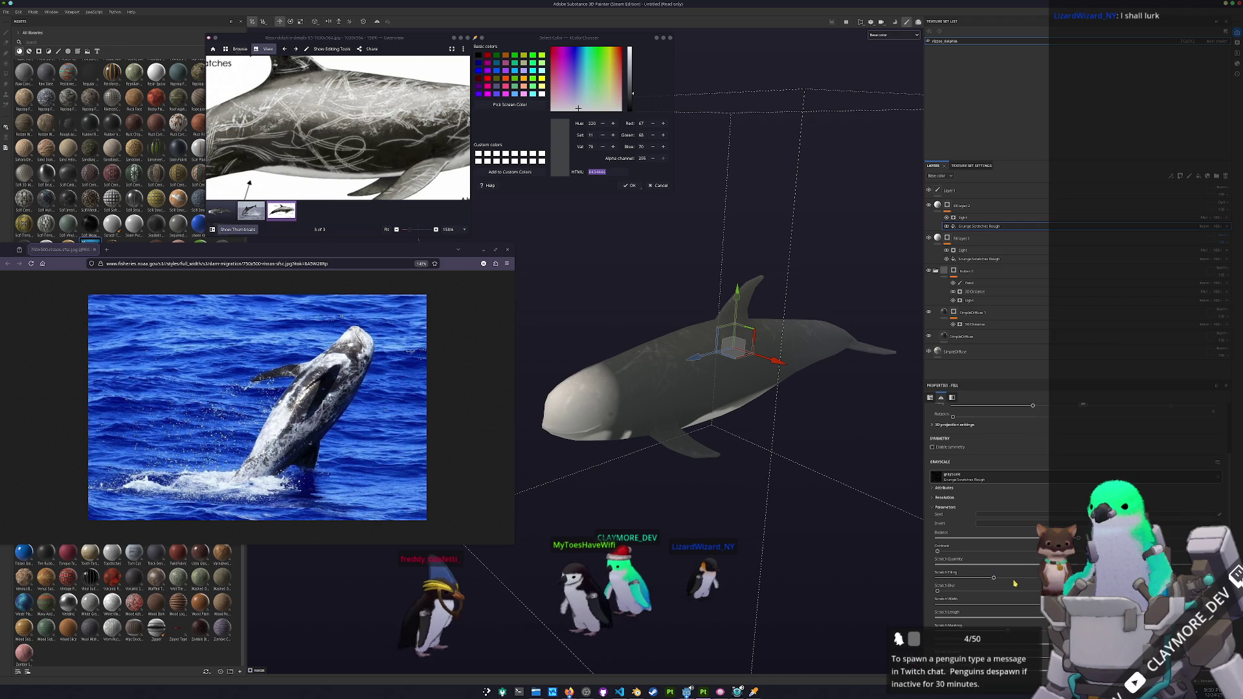
- Switch the scratch layer's blending back to Normal and compare the dolphin with the scratched reference image
scroll(1013, 583, "down", 3)
mouse_move(870, 579)
left_mouse_down()
mouse_move(745, 401)
mouse_move(841, 310)
left_mouse_up()
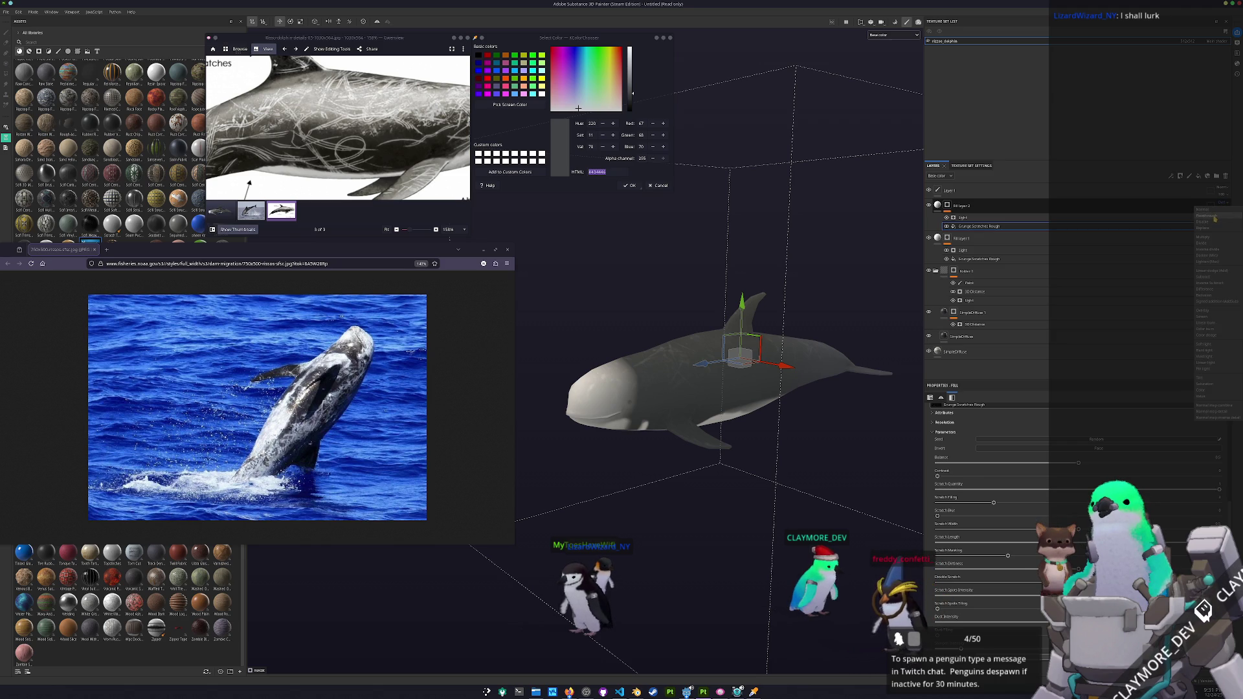
left_click(1214, 212)
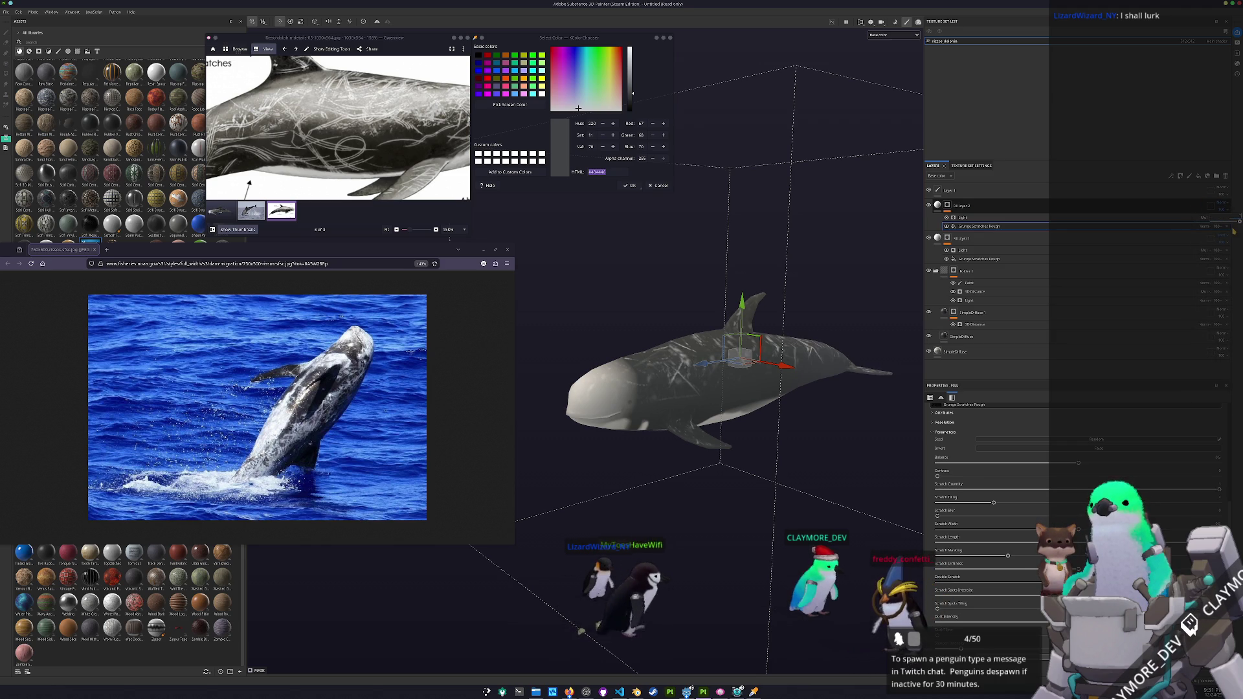
mouse_move(648, 389)
left_mouse_down()
mouse_move(667, 406)
mouse_move(725, 400)
left_mouse_up()
scroll(371, 176, "down", 3)
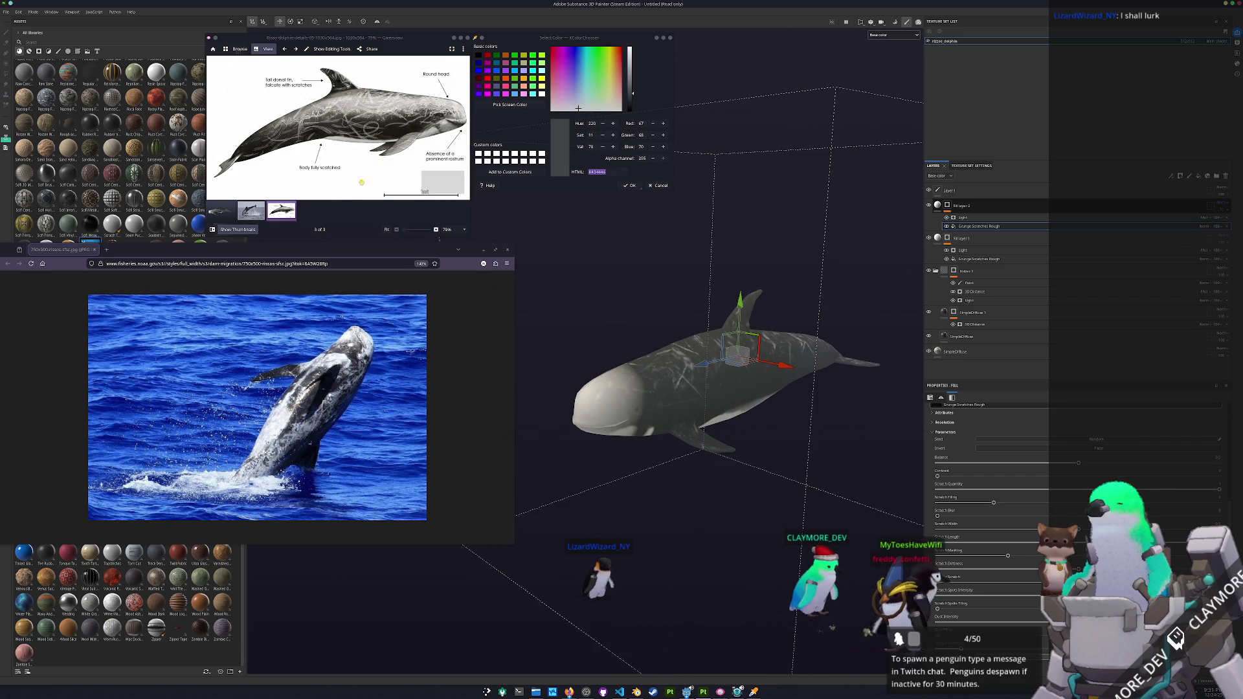
left_click(220, 209)
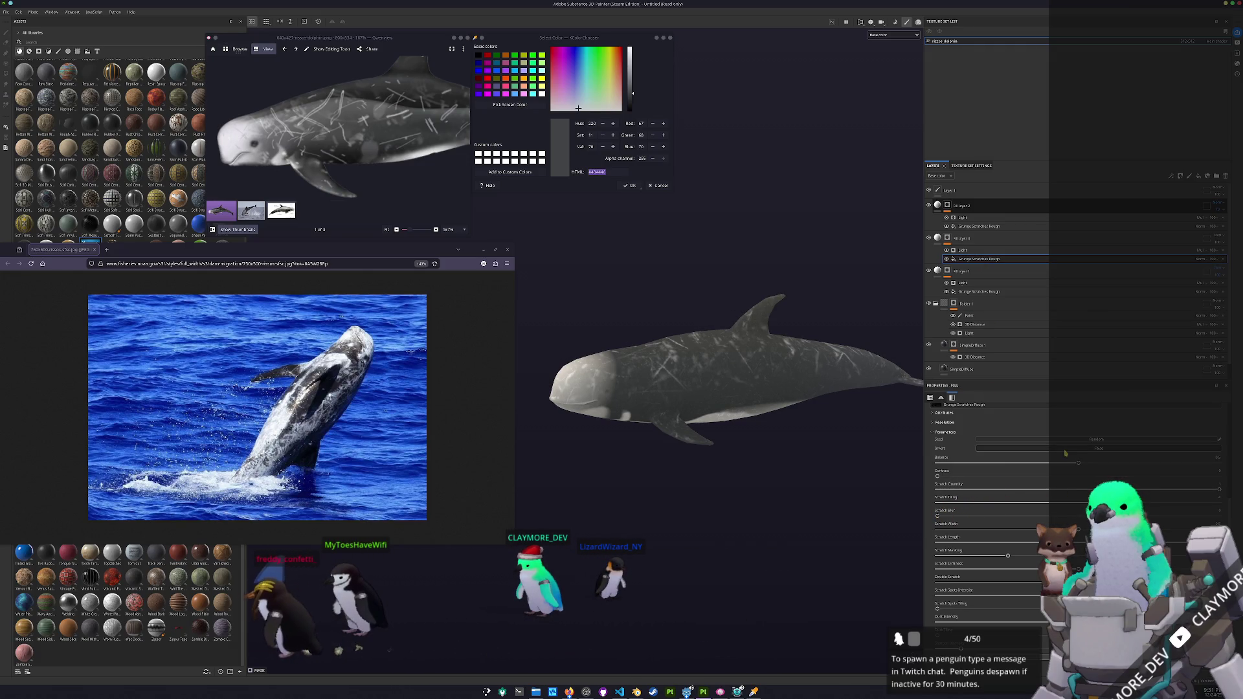
mouse_move(793, 455)
left_mouse_down()
mouse_move(905, 444)
mouse_move(806, 513)
left_mouse_up()
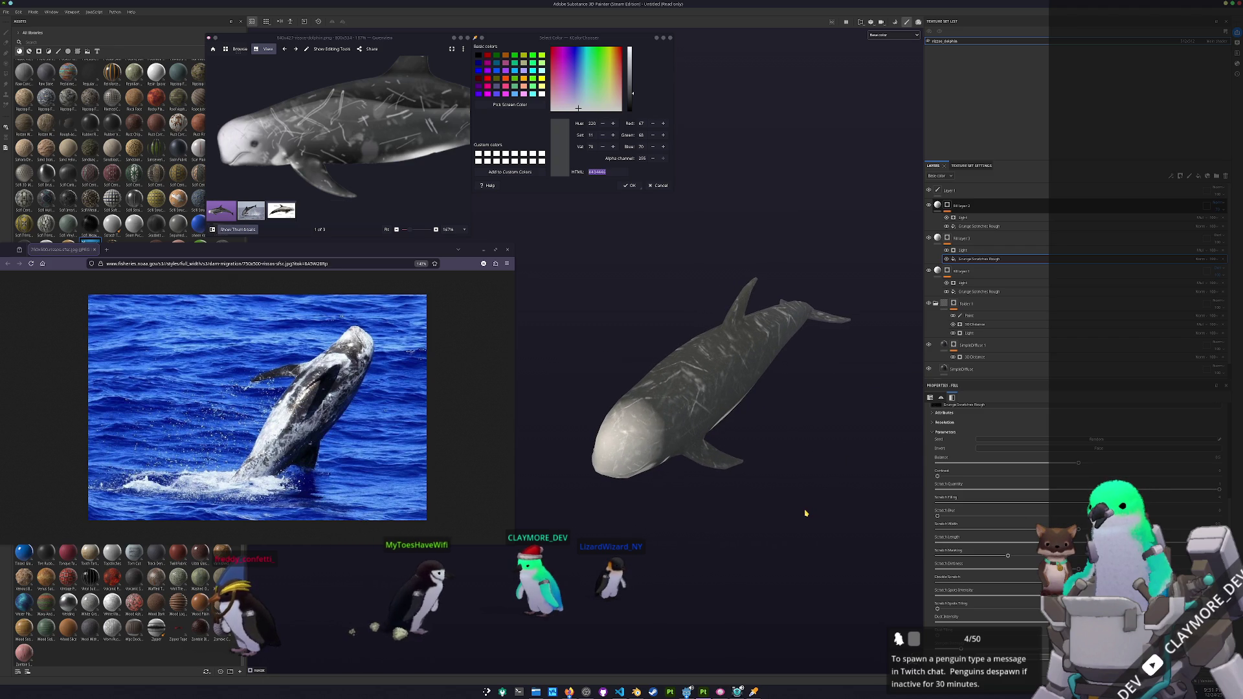
mouse_move(890, 379)
left_mouse_down()
mouse_move(860, 333)
mouse_move(860, 269)
mouse_move(852, 347)
mouse_move(841, 314)
mouse_move(785, 439)
mouse_move(860, 430)
left_mouse_up()
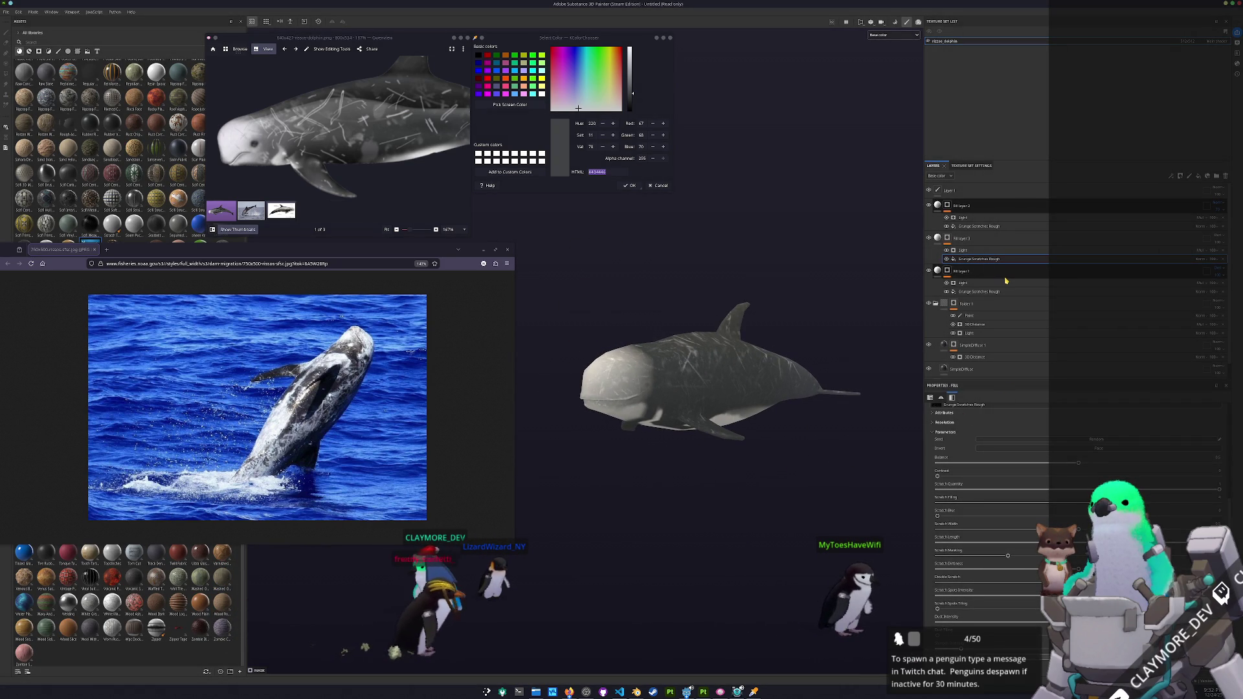
mouse_move(871, 363)
left_mouse_down()
mouse_move(863, 252)
mouse_move(817, 363)
left_mouse_up()
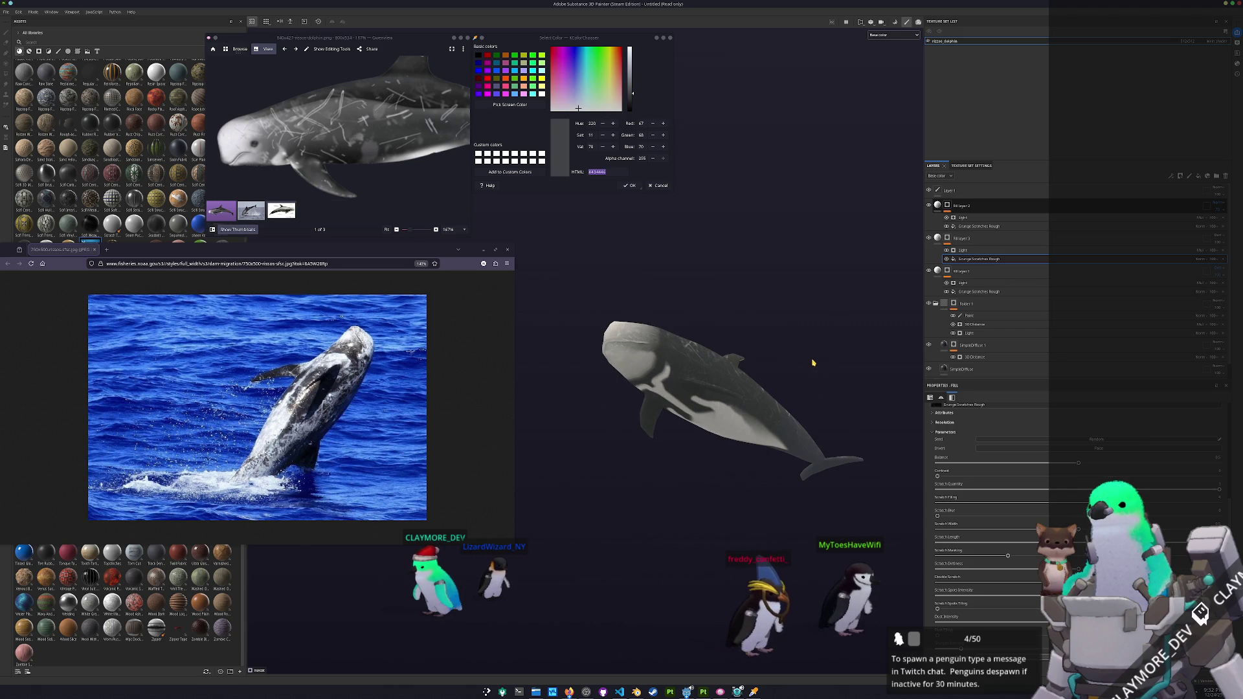
left_click_drag(812, 364, 802, 372)
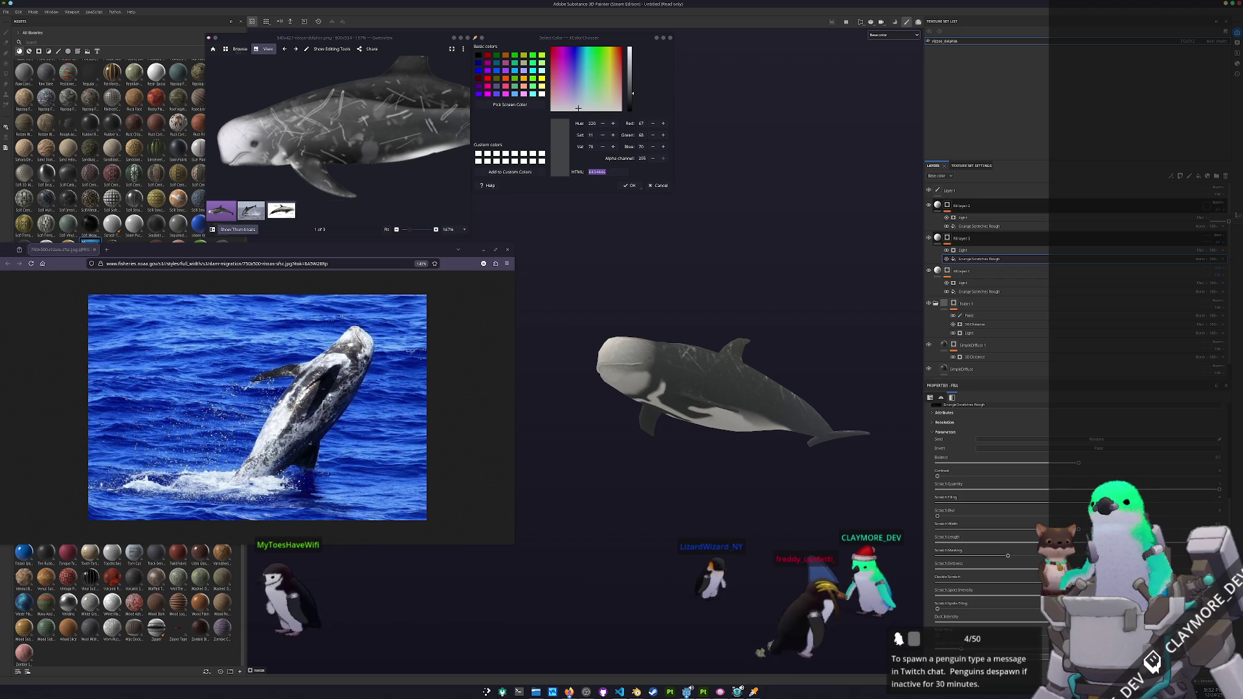
mouse_move(857, 287)
left_mouse_down()
mouse_move(844, 385)
mouse_move(843, 364)
left_mouse_up()
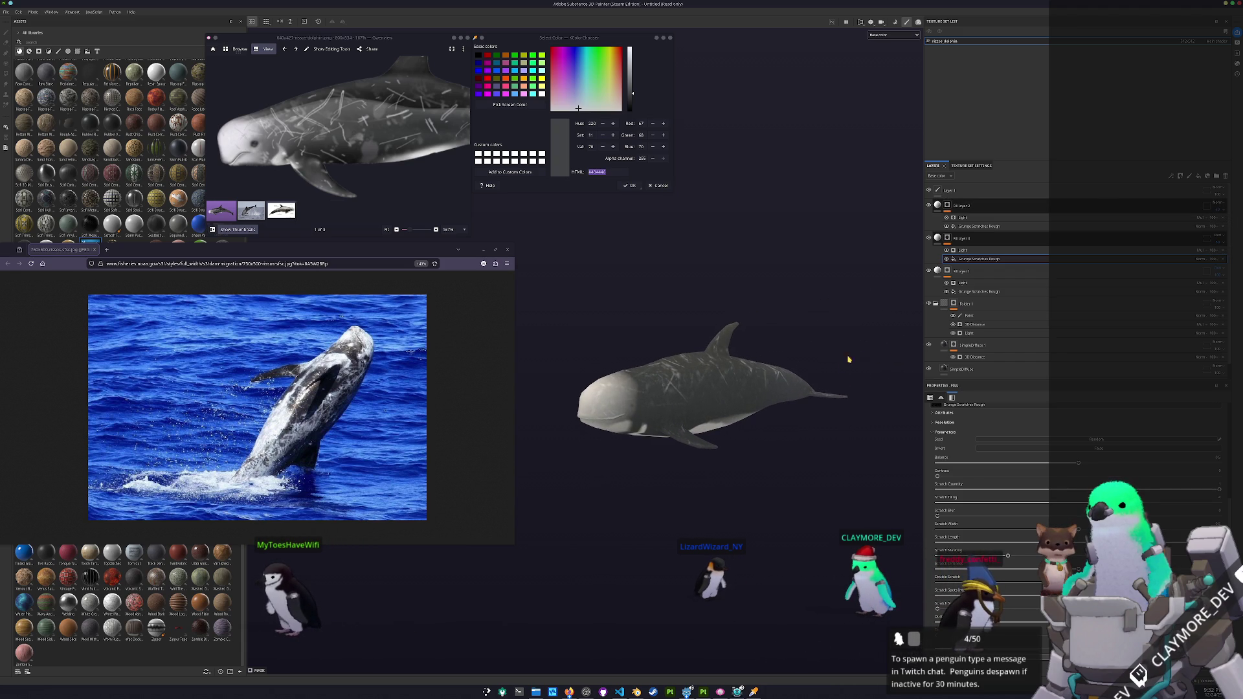
left_click(1224, 279)
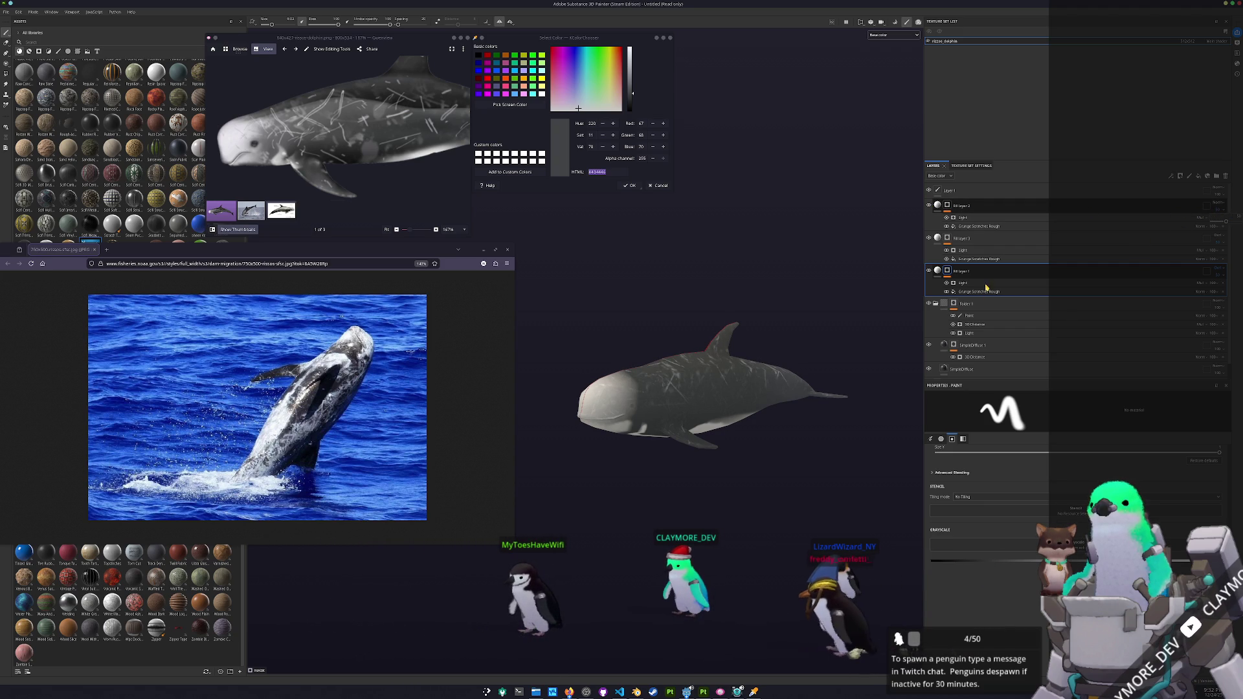
- Duplicate the SimpleDiffuse layer with Ctrl+D and drag the SimpleDiffuse 2 copy above Folder 1
mouse_move(875, 276)
left_mouse_down()
mouse_move(860, 374)
mouse_move(860, 306)
mouse_move(839, 285)
mouse_move(813, 262)
mouse_move(734, 253)
mouse_move(751, 173)
mouse_move(761, 193)
mouse_move(795, 152)
mouse_move(802, 299)
mouse_move(761, 349)
mouse_move(708, 263)
mouse_move(889, 318)
left_mouse_up()
scroll(971, 323, "down", 1)
left_click(976, 354)
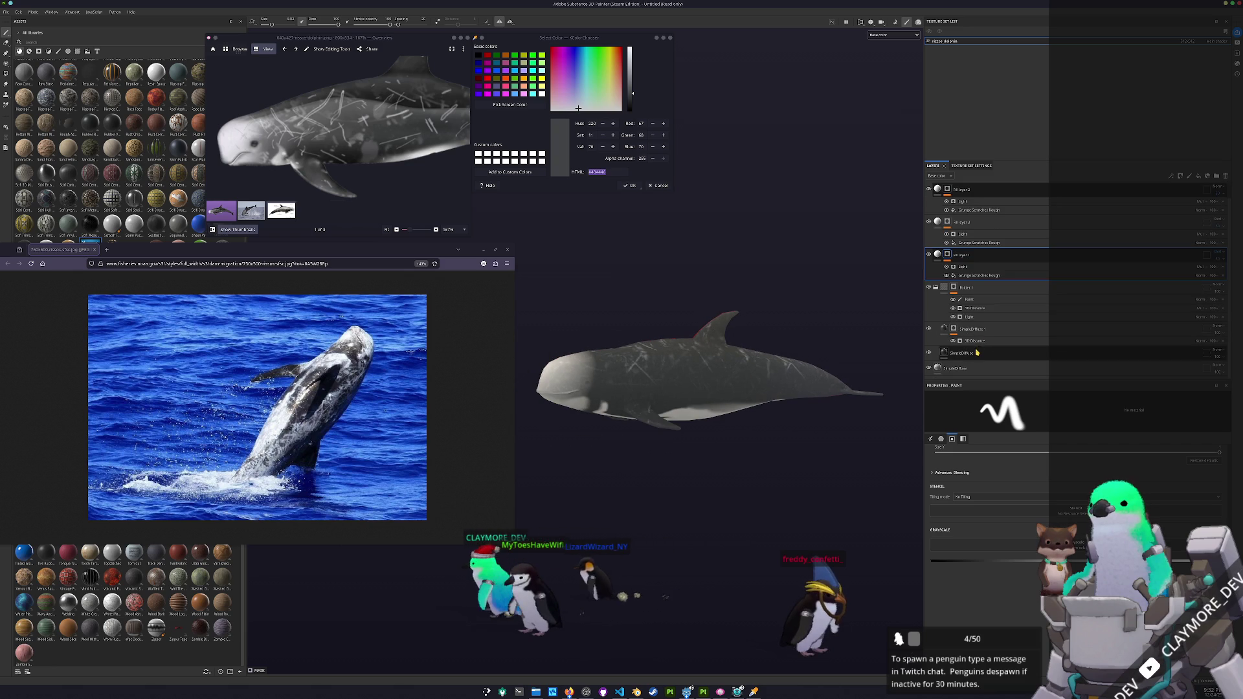
key("ctrl+d")
left_click_drag(976, 354, 978, 275)
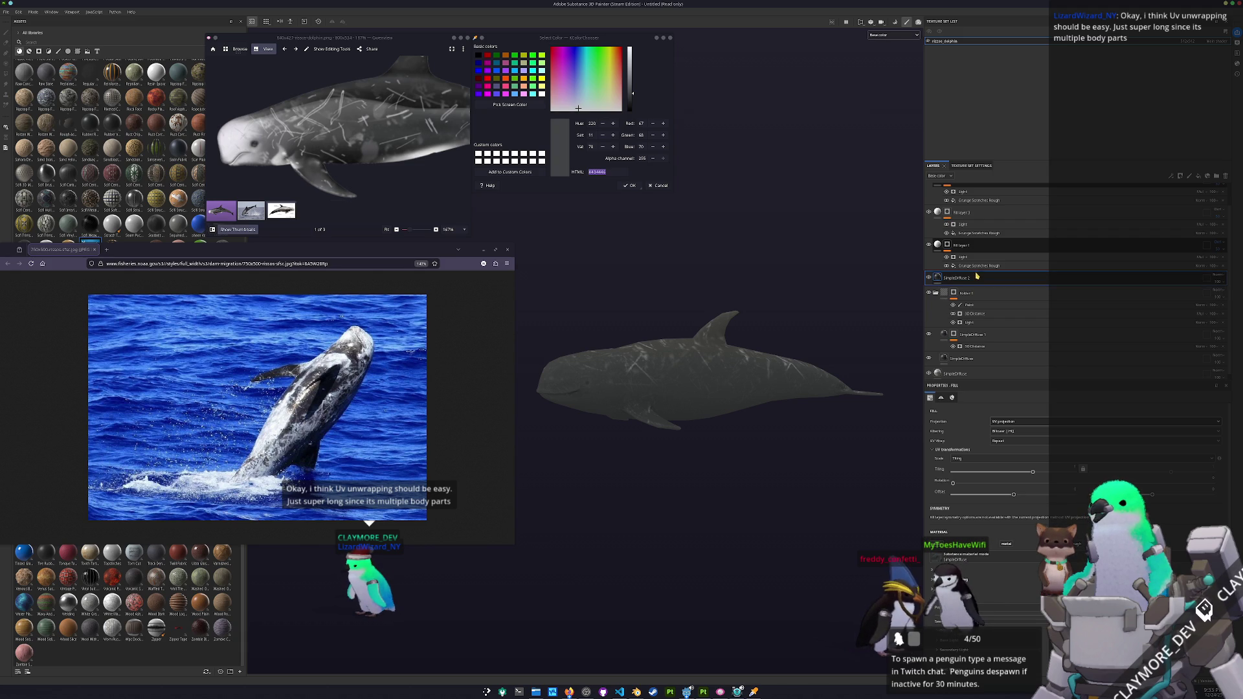
left_click(969, 248)
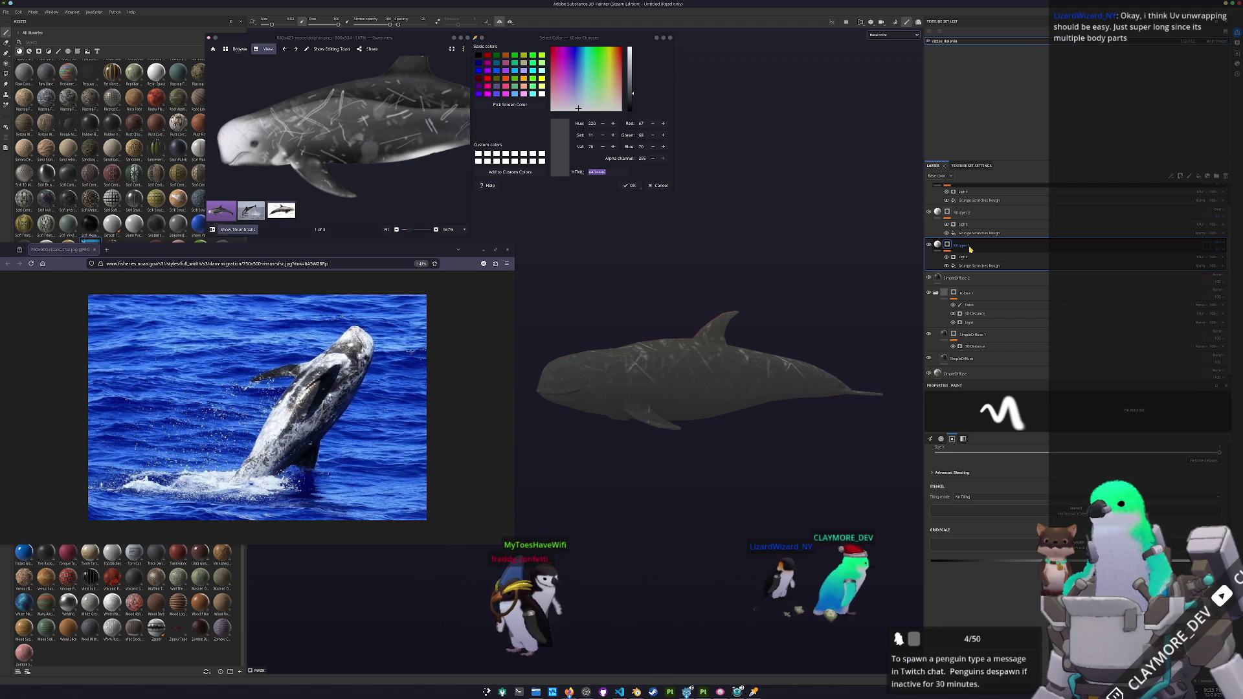
left_click(985, 283)
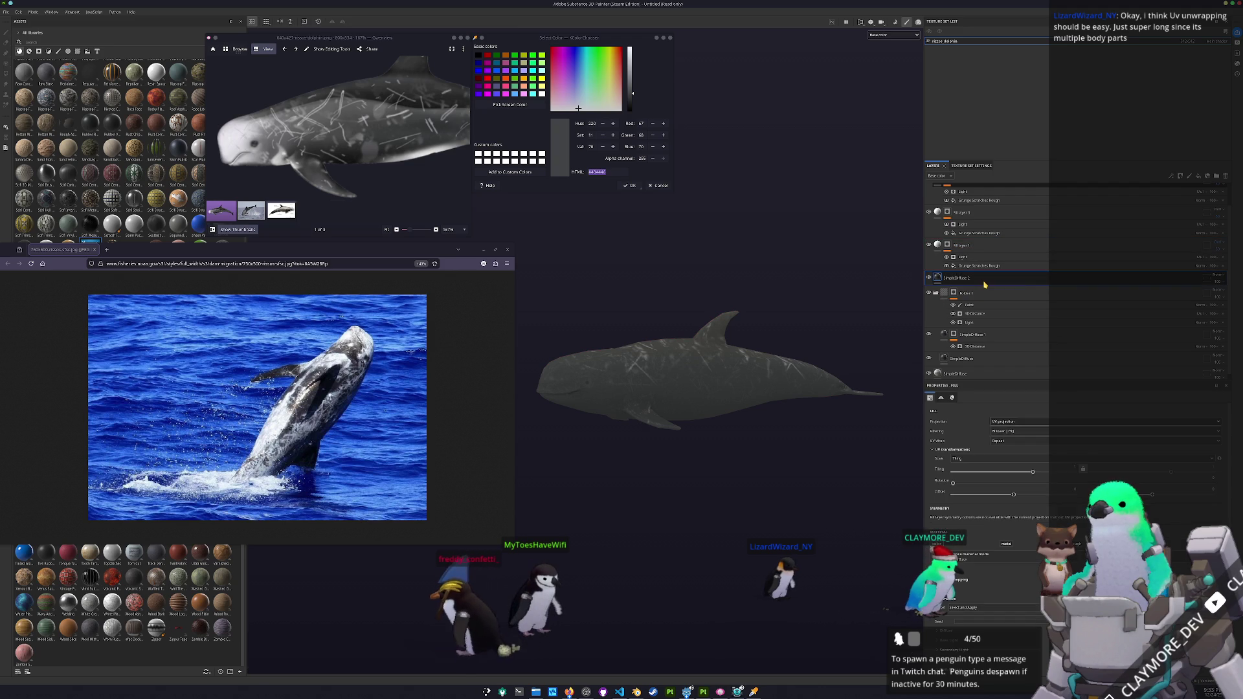
- Add a mask and a fill effect to SimpleDiffuse 2, giving the dolphin mottled grey patches
right_click(985, 284)
left_click(1013, 302)
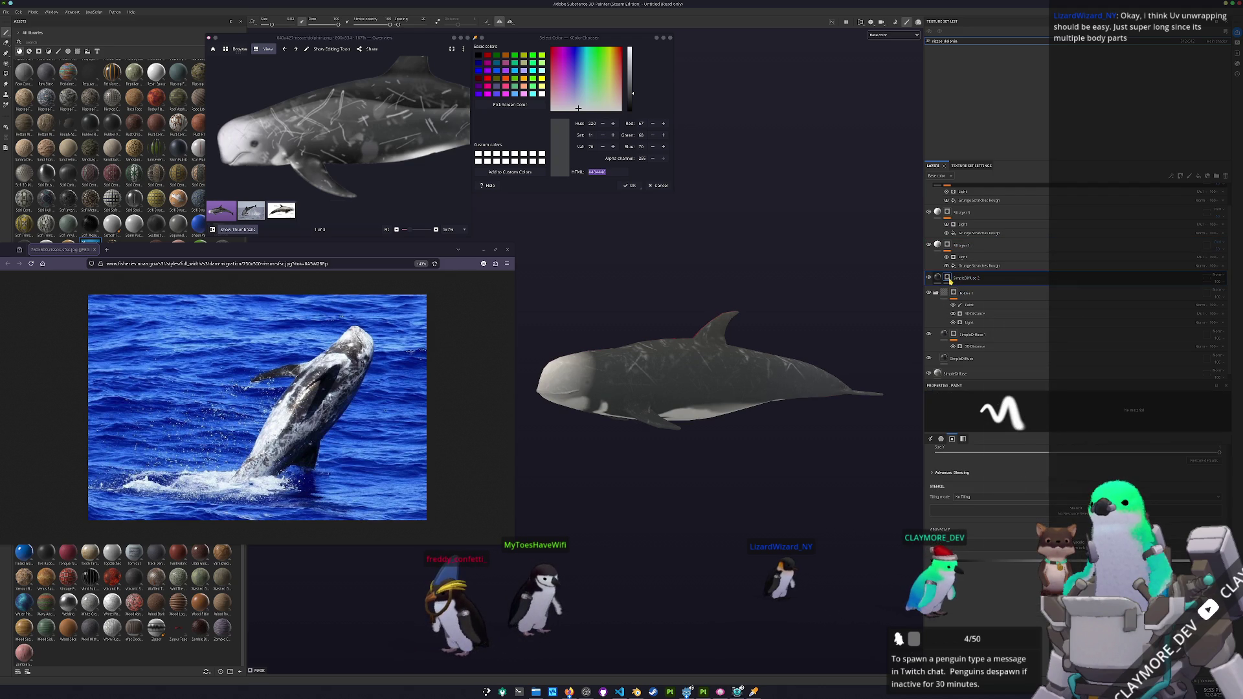
right_click(950, 280)
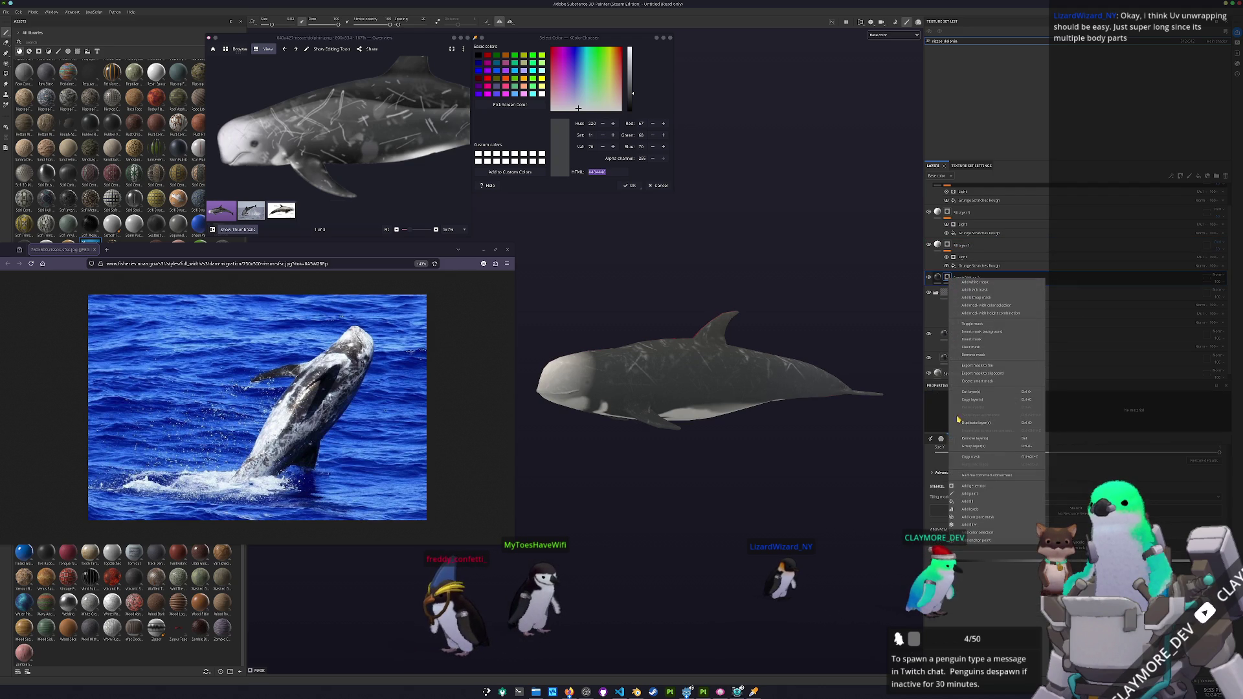
left_click(984, 501)
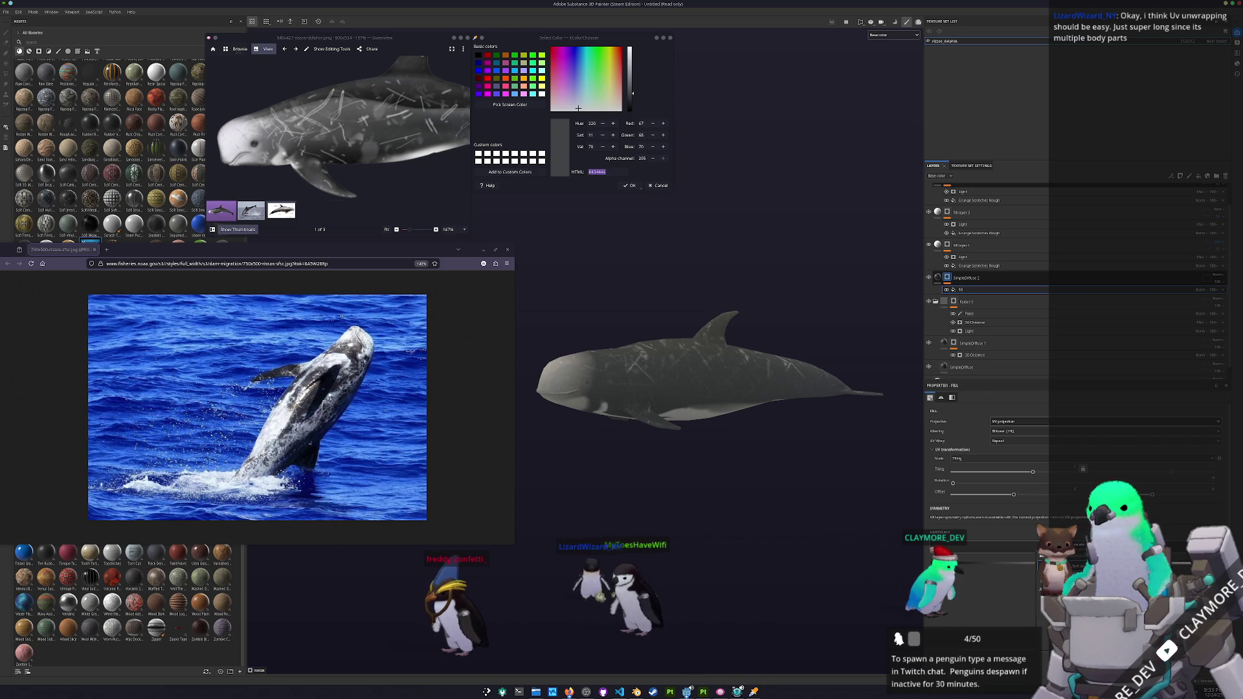
left_click_drag(712, 388, 647, 375)
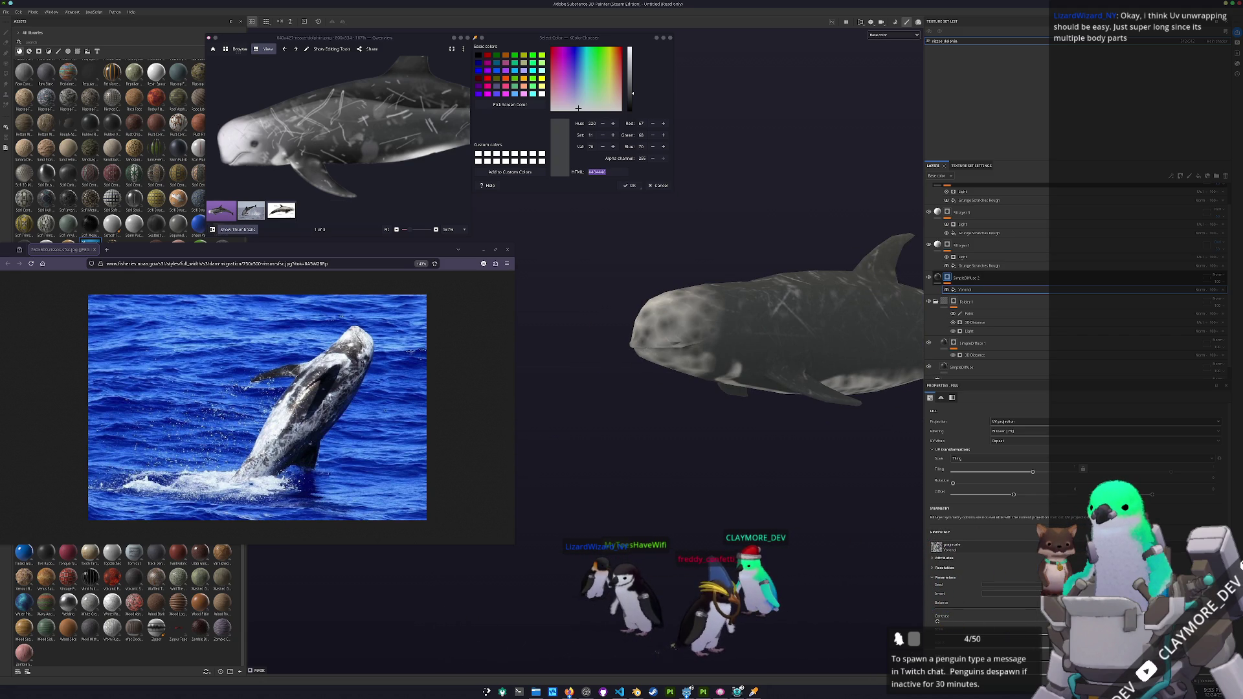
- Raise the SimpleDiffuse 2 mask balance so the dolphin's head turns pale
left_click_drag(954, 609, 1000, 609)
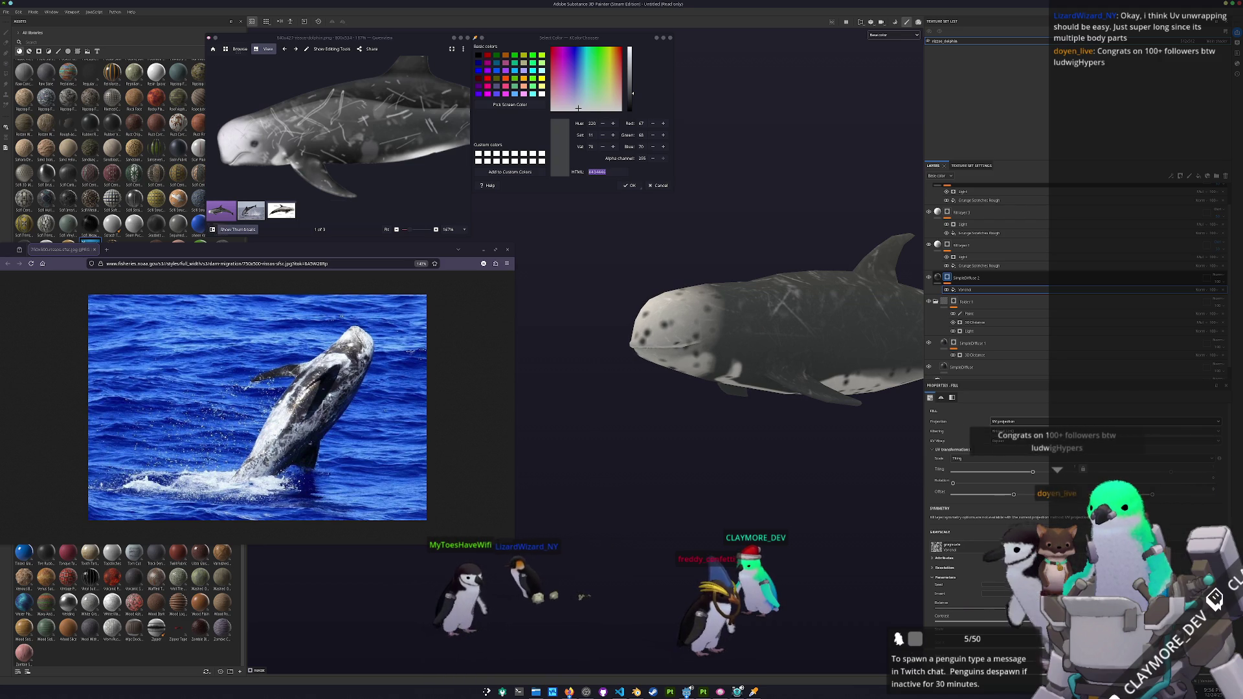
scroll(1000, 608, "down", 1)
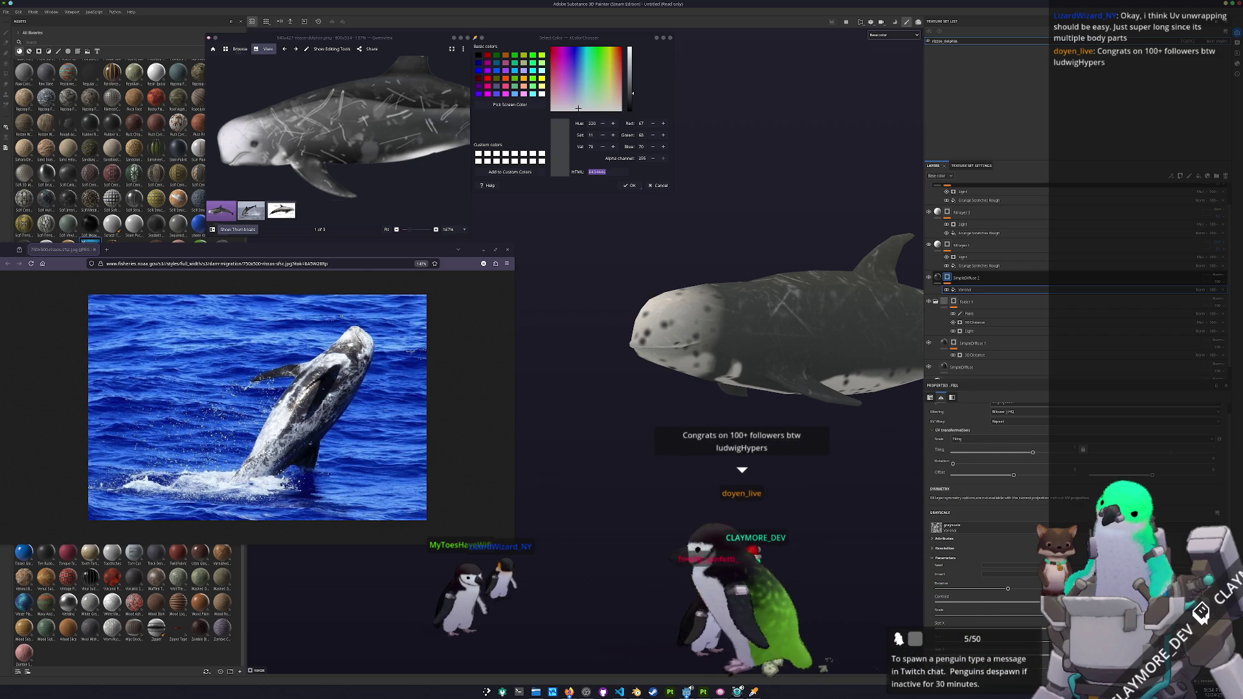
scroll(984, 504, "down", 3)
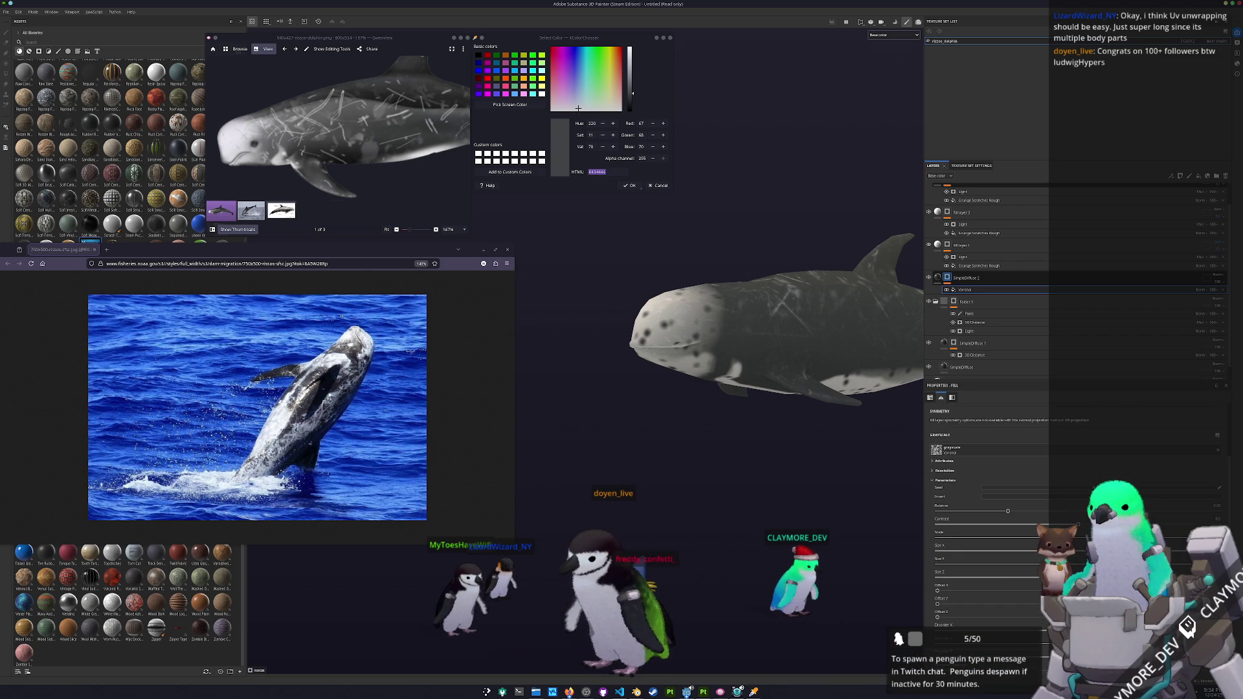
scroll(984, 505, "down", 1)
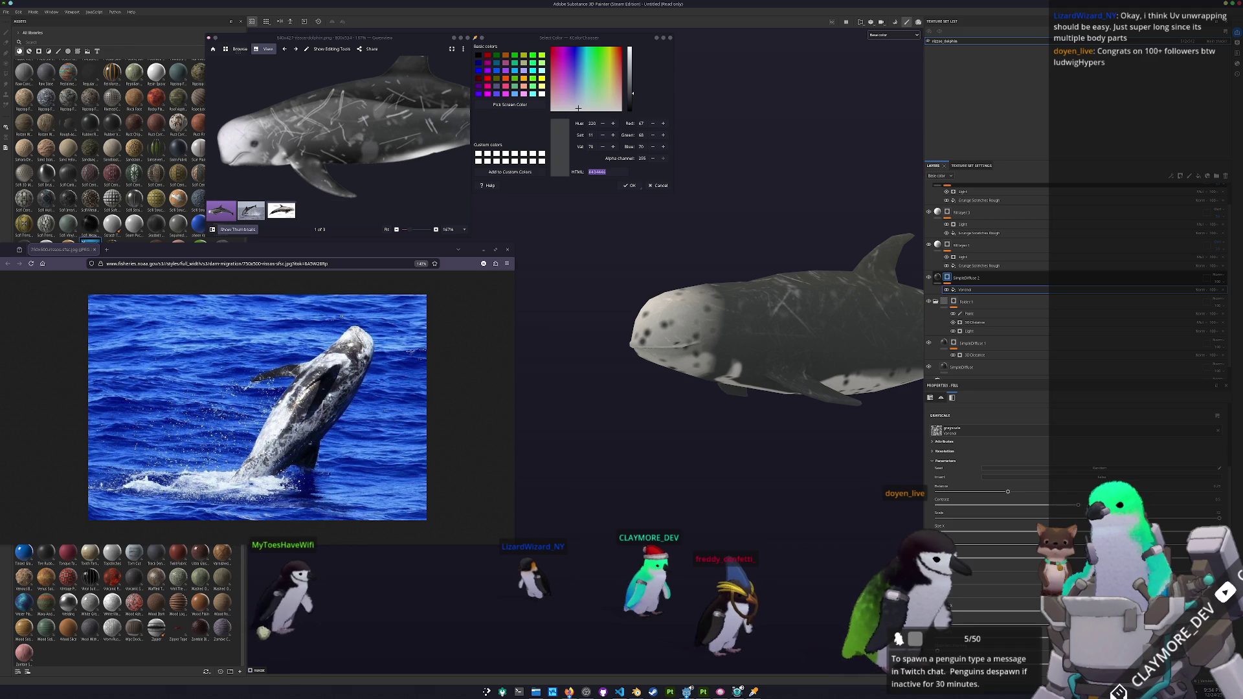
- Orbit to a side view and bring up the SimpleDiffuse 2 mask's context menu
left_click_drag(638, 429, 655, 430)
scroll(654, 430, "up", 3)
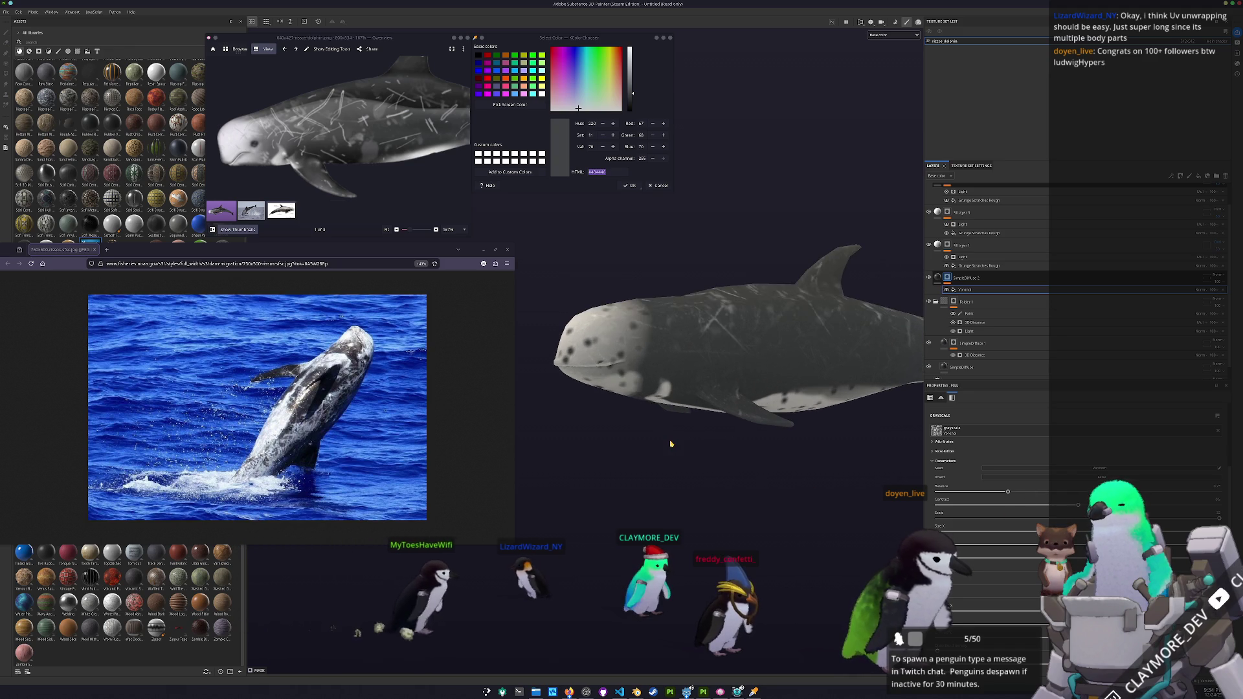
right_click(947, 280)
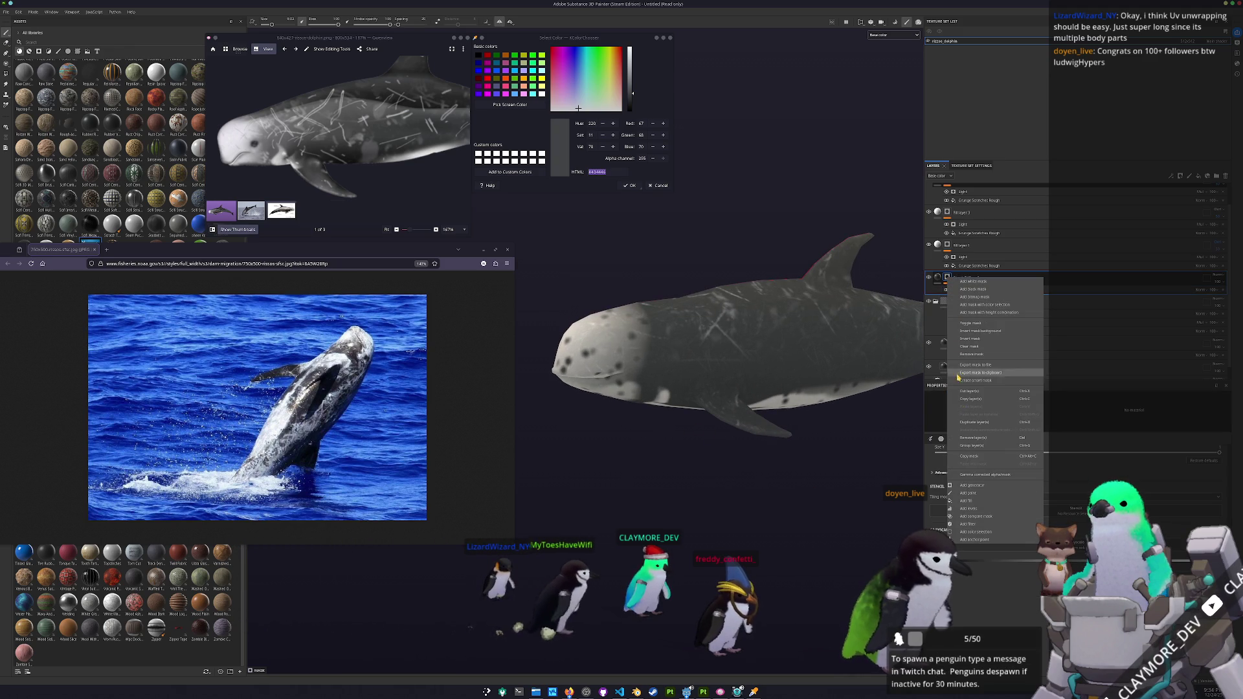
- Add a Light generator to the SimpleDiffuse 2 mask and bring up its blend-mode choices
left_click(1065, 454)
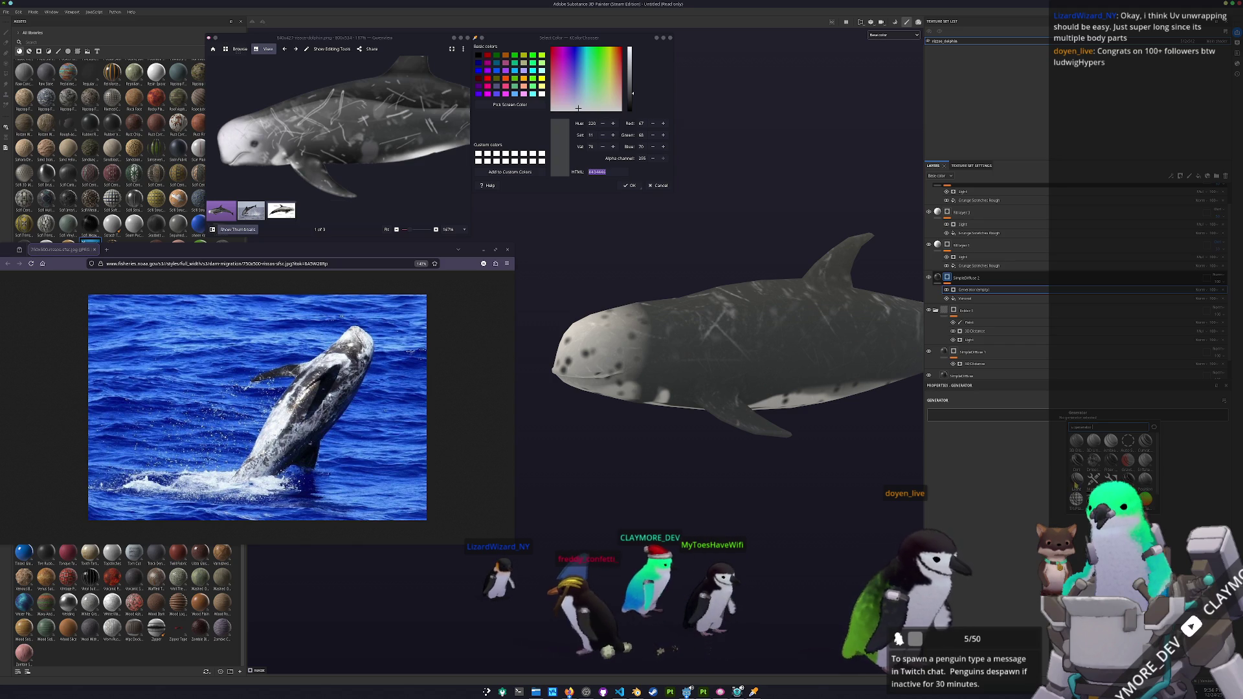
left_click(1076, 480)
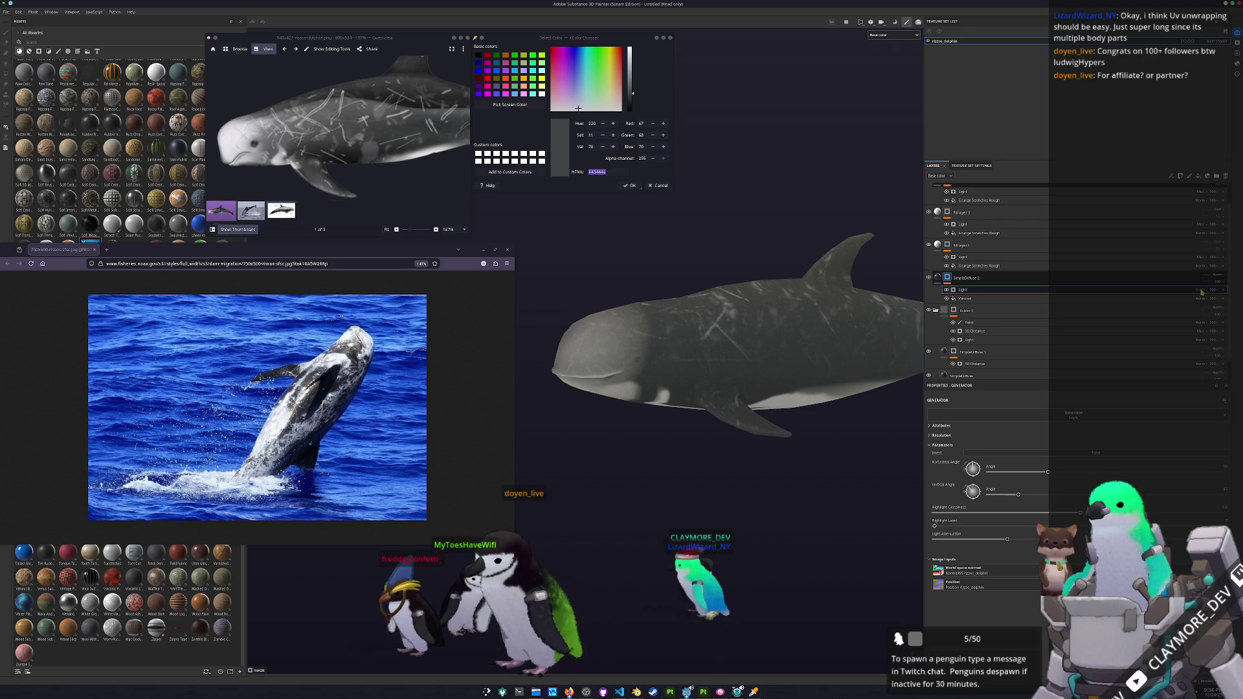
left_click(1201, 292)
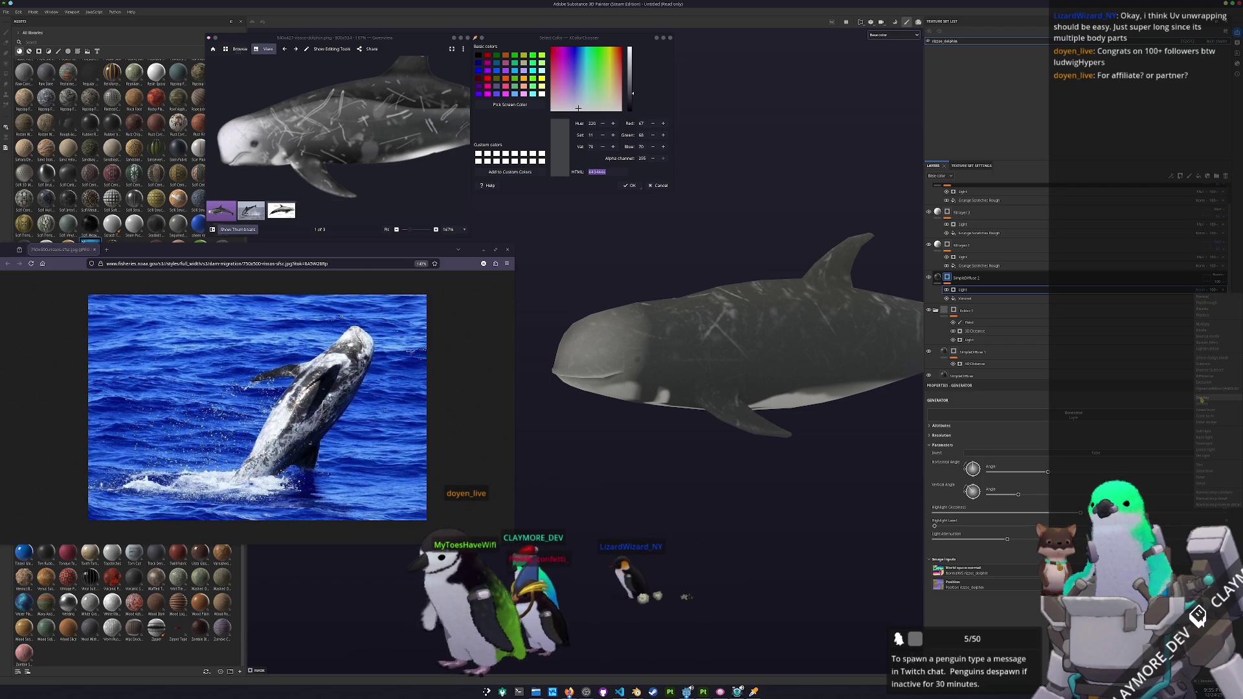
- Set the Light generator's blend mode to Multiply
left_click(1200, 397)
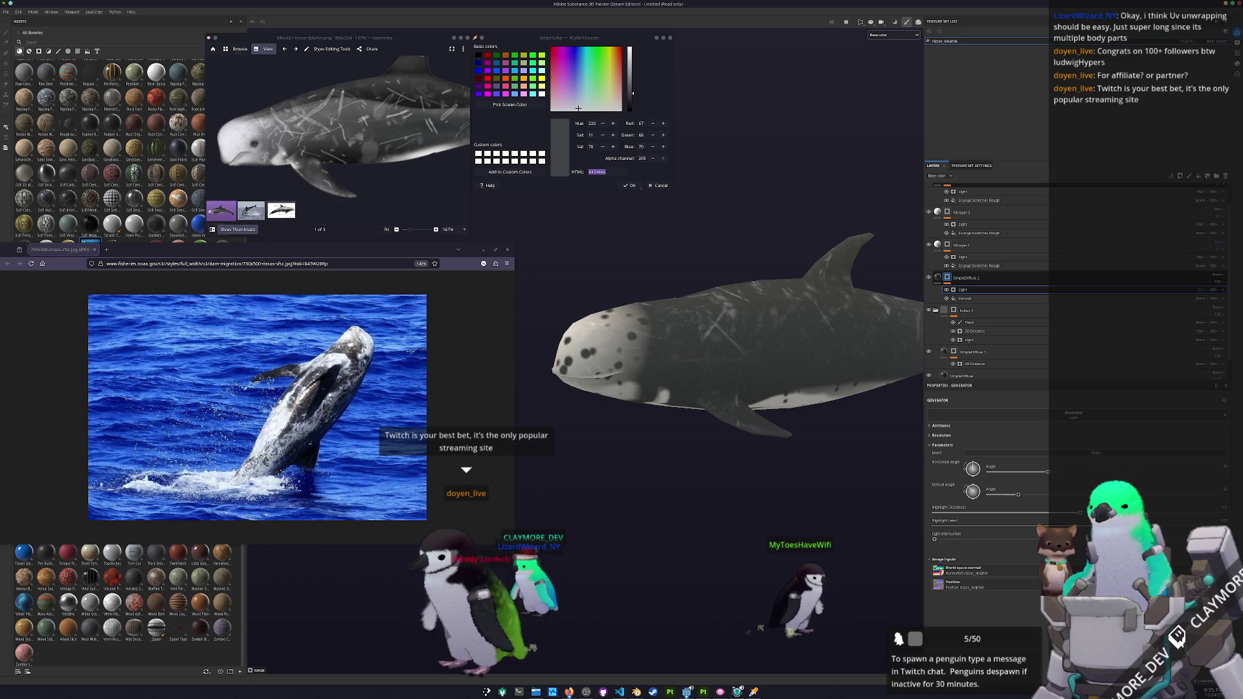
left_click(1199, 292)
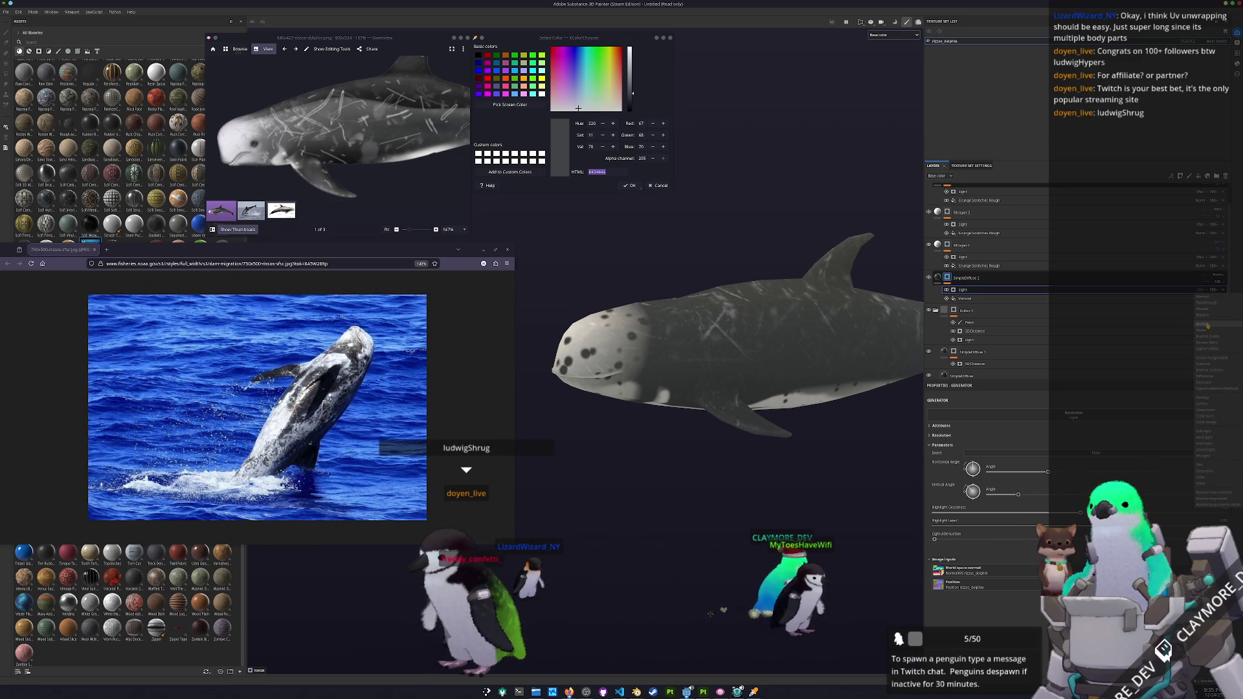
left_click(1207, 325)
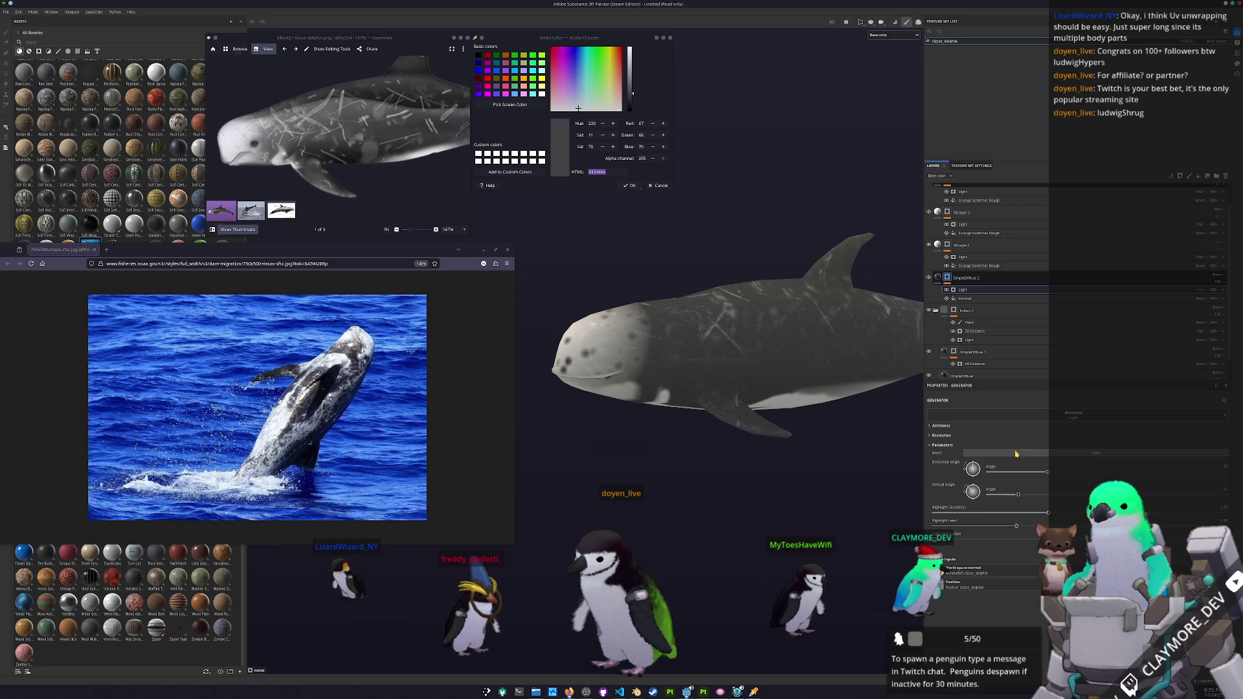
mouse_move(782, 510)
left_mouse_down()
mouse_move(822, 328)
mouse_move(999, 529)
left_mouse_up()
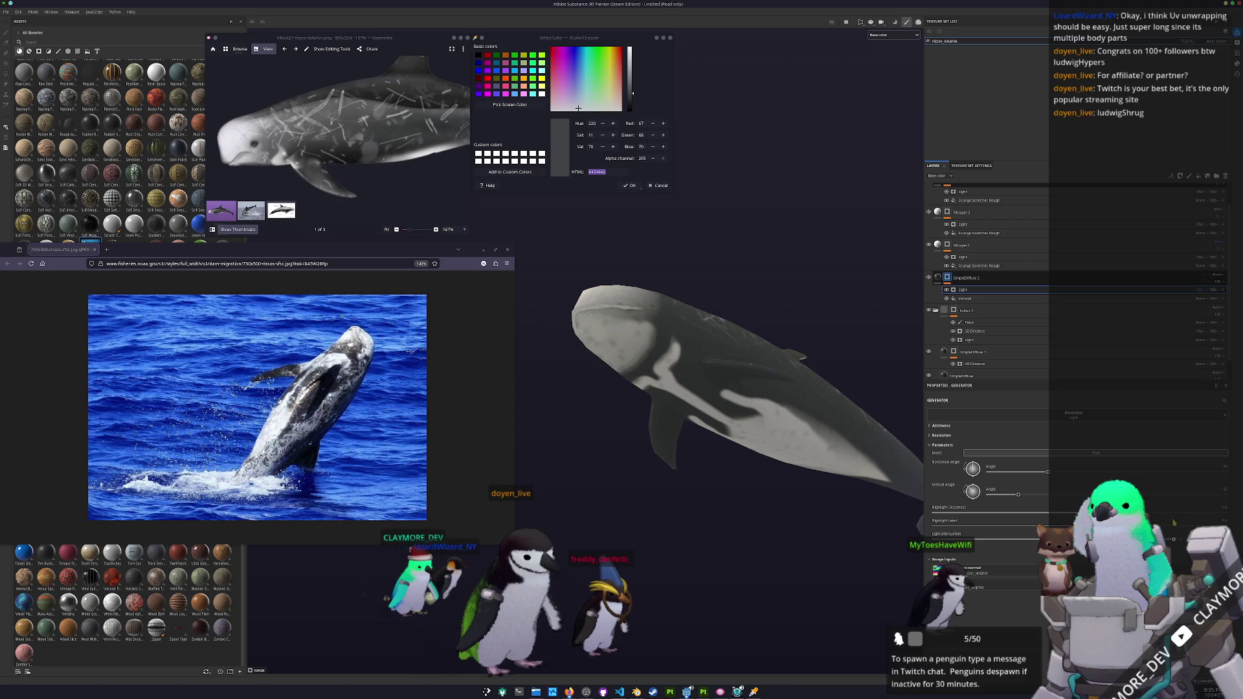
- Duplicate the layer as SimpleDiffuse 3 and adjust its Light generator attenuation
key("ctrl+d")
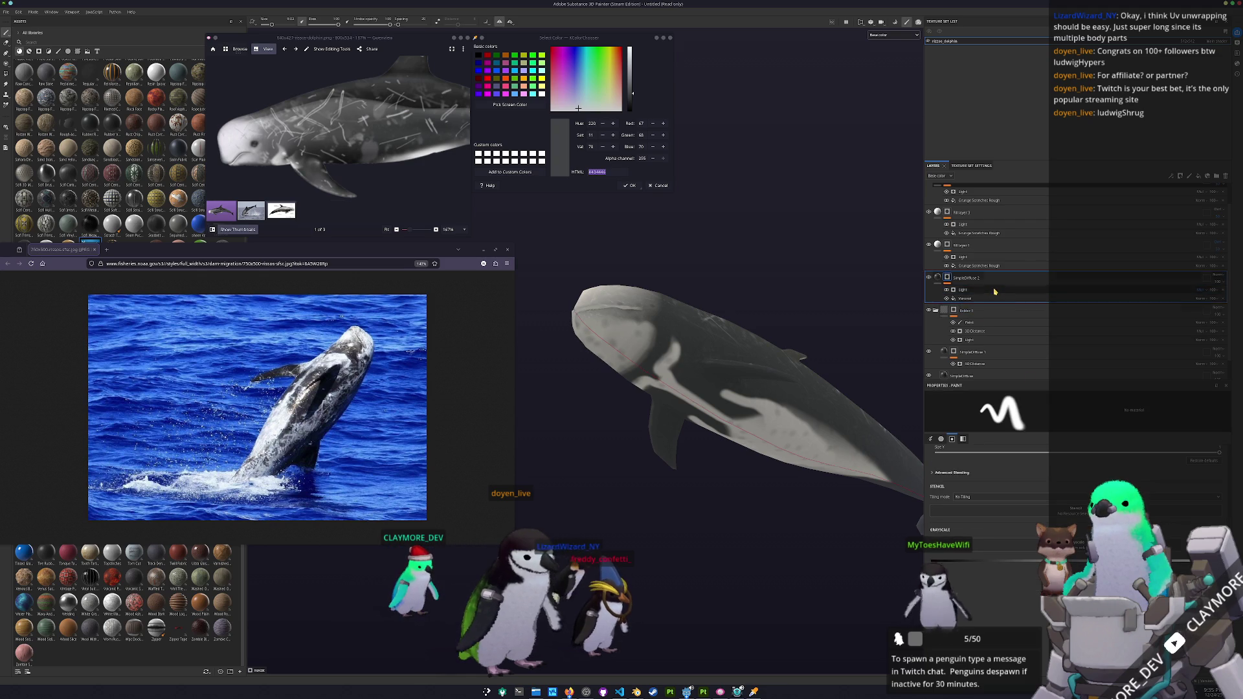
left_click(979, 291)
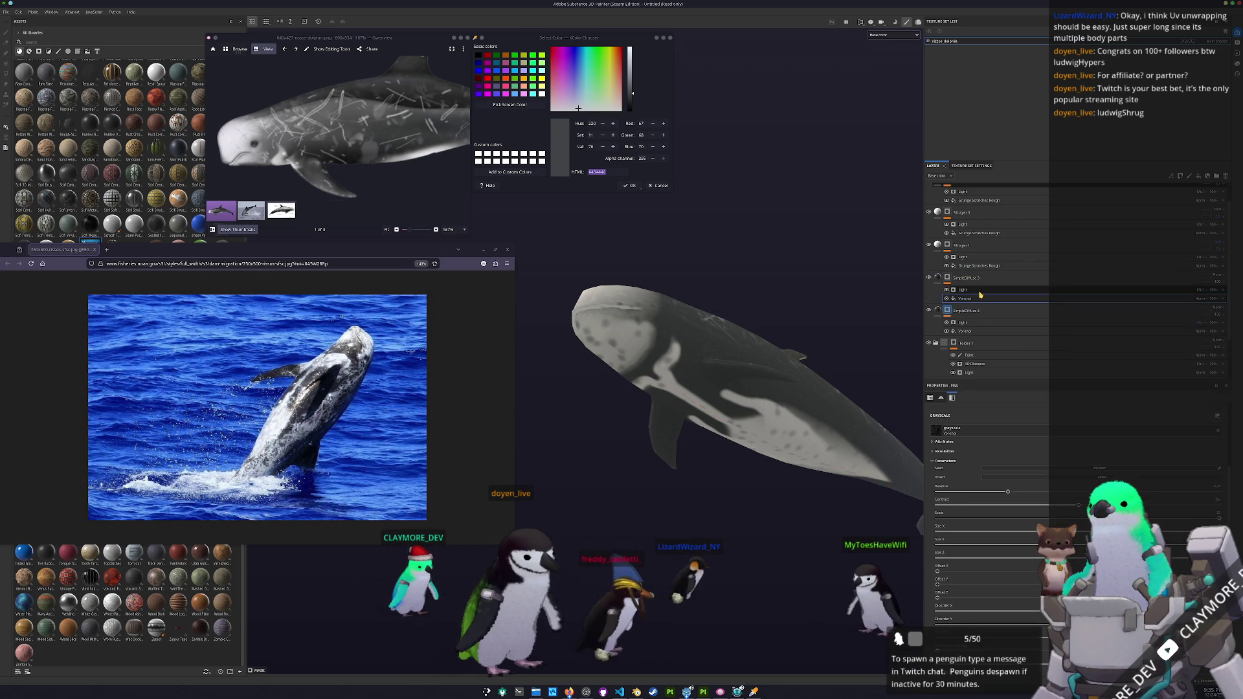
left_click(958, 540)
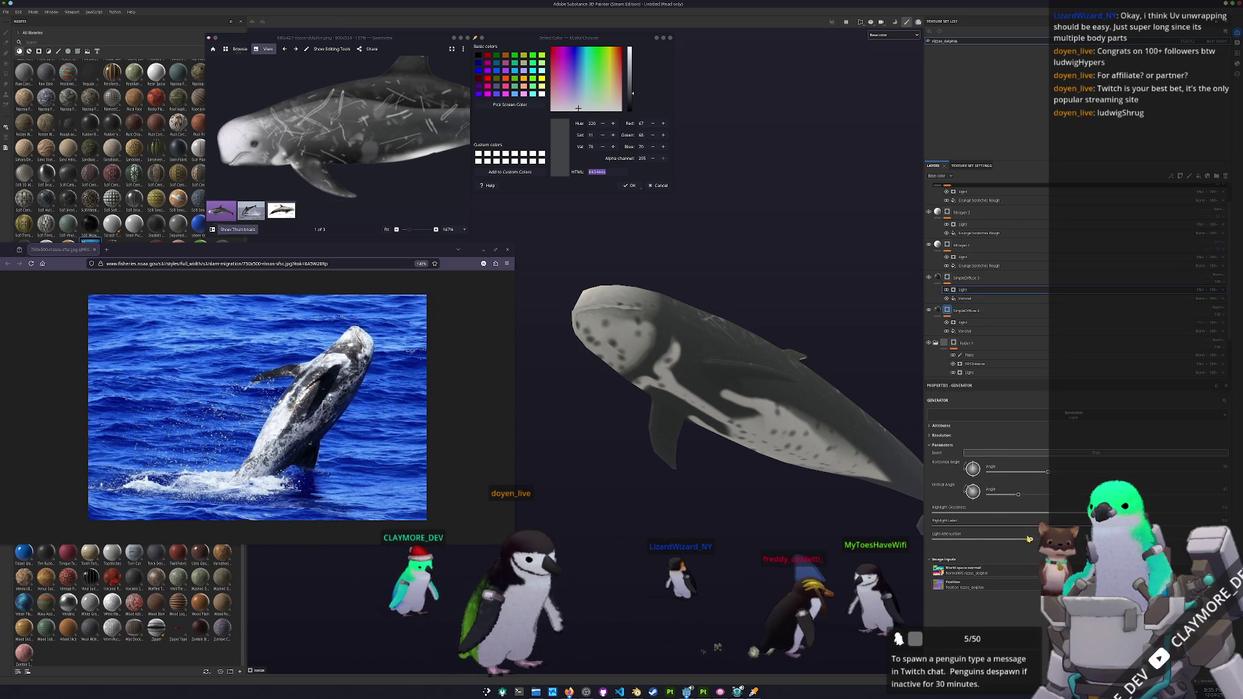
- Randomize the copy's Voronoi spot seed and lower its scale for a reshuffled spot pattern
left_click(966, 299)
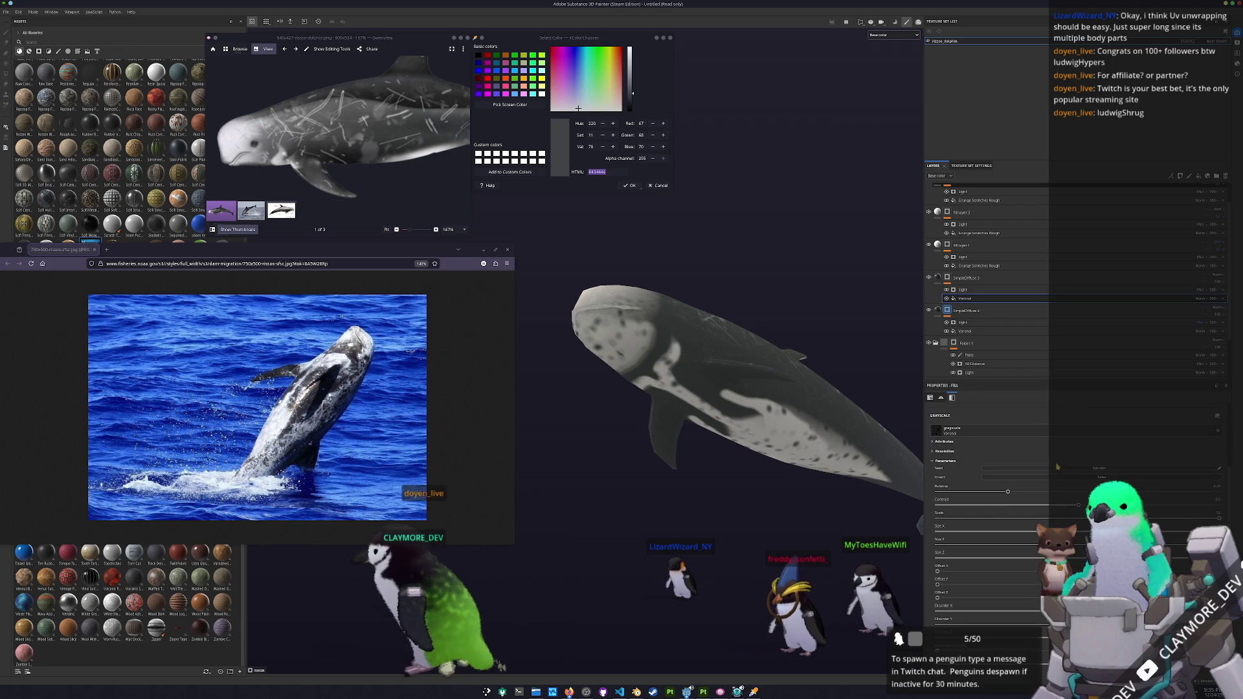
left_click(933, 461)
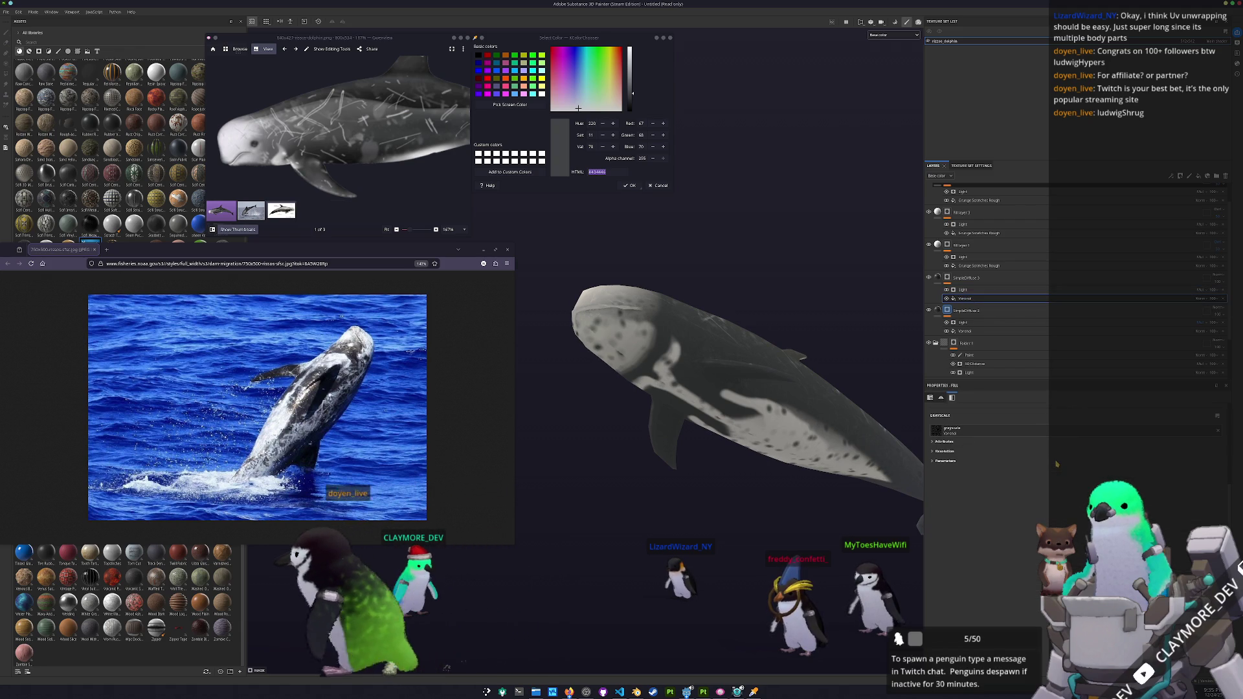
left_click(946, 462)
left_click(1055, 468)
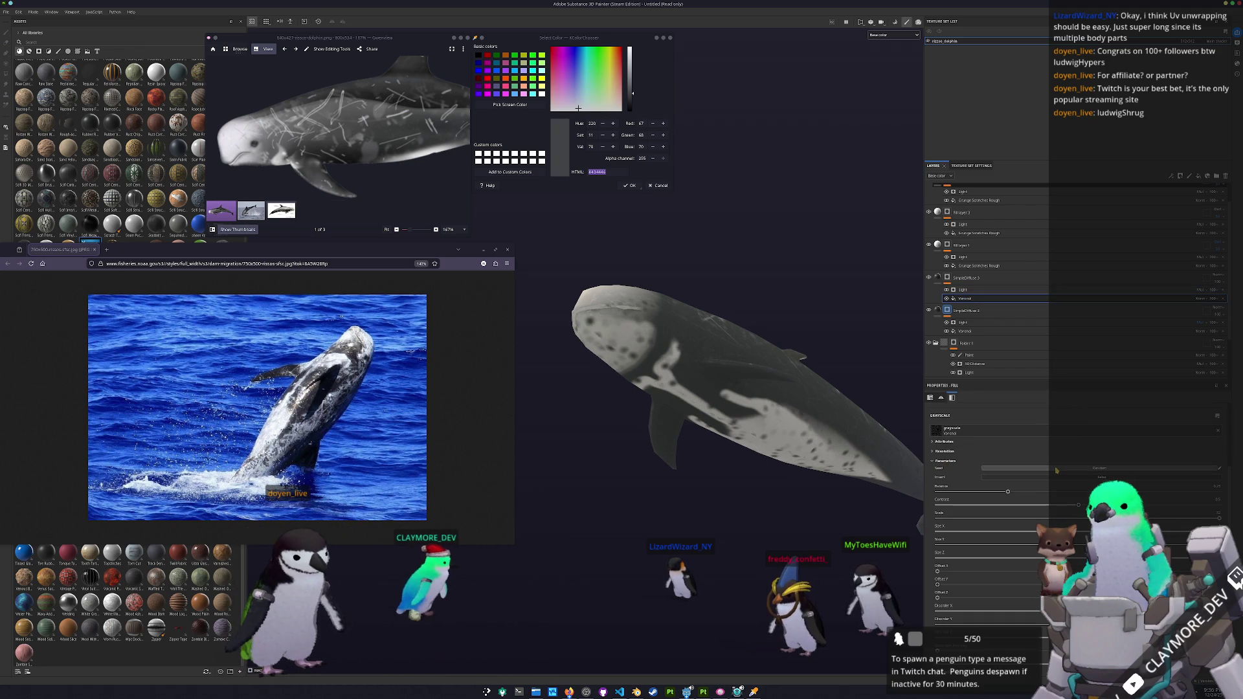
scroll(1056, 460, "down", 3)
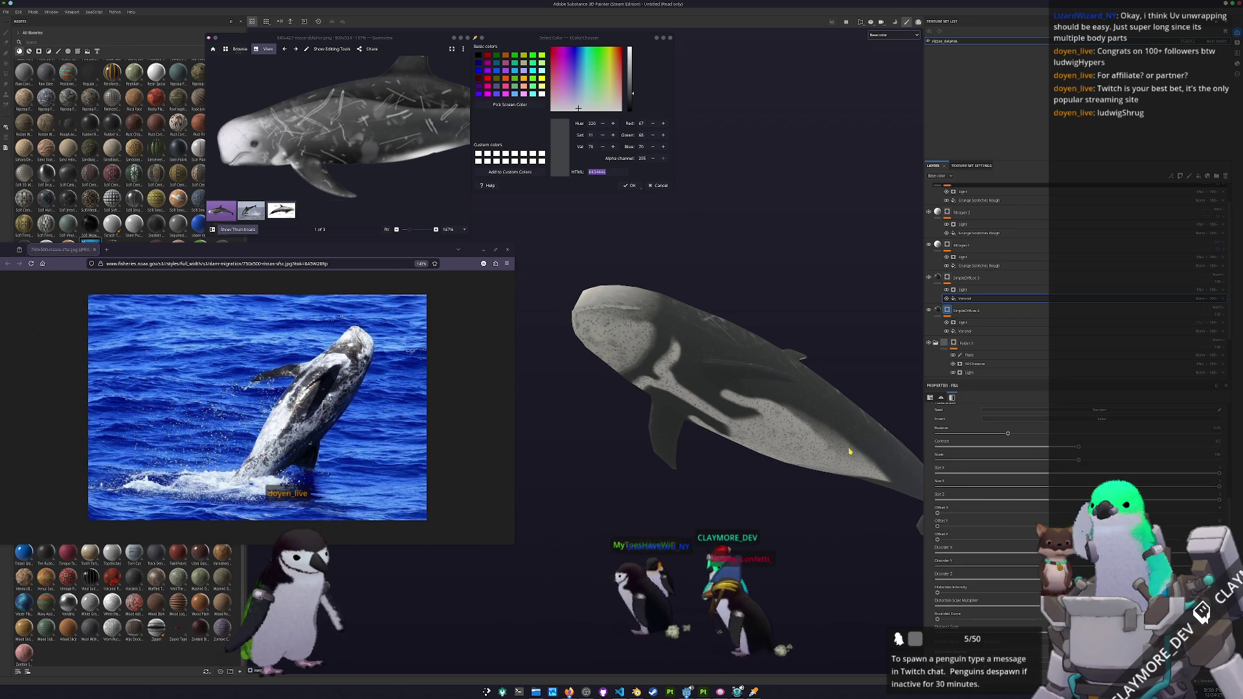
left_click_drag(1078, 460, 963, 460)
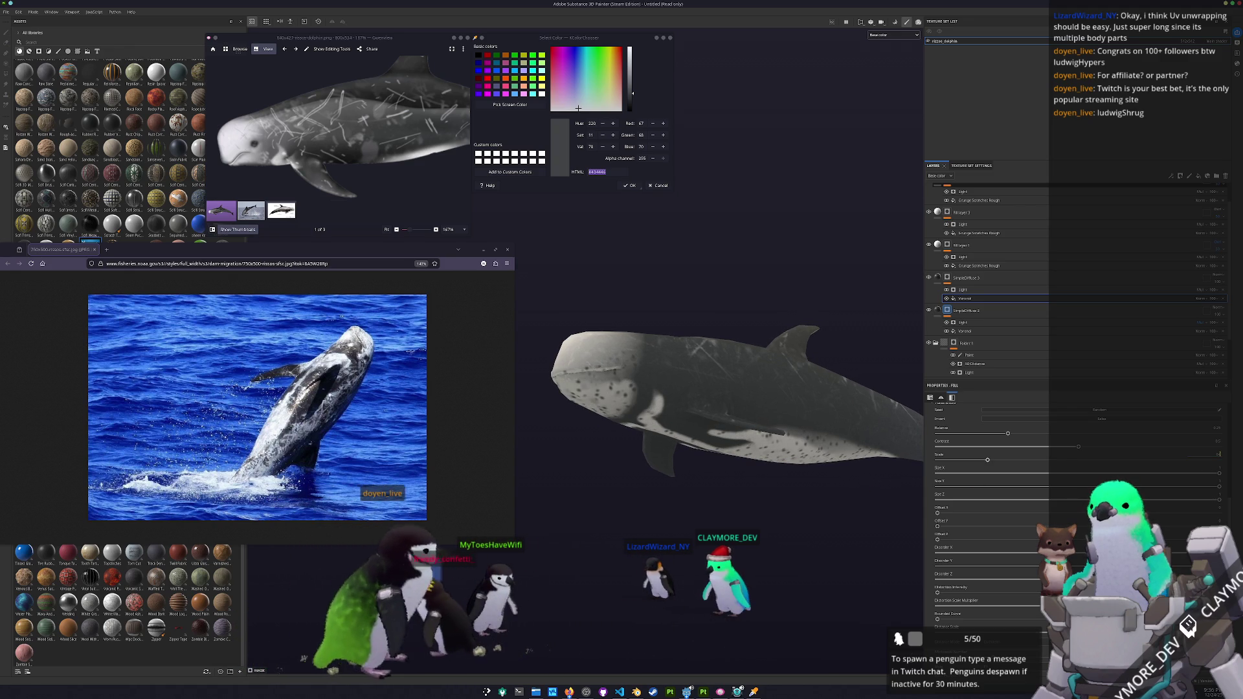
right_click(949, 277)
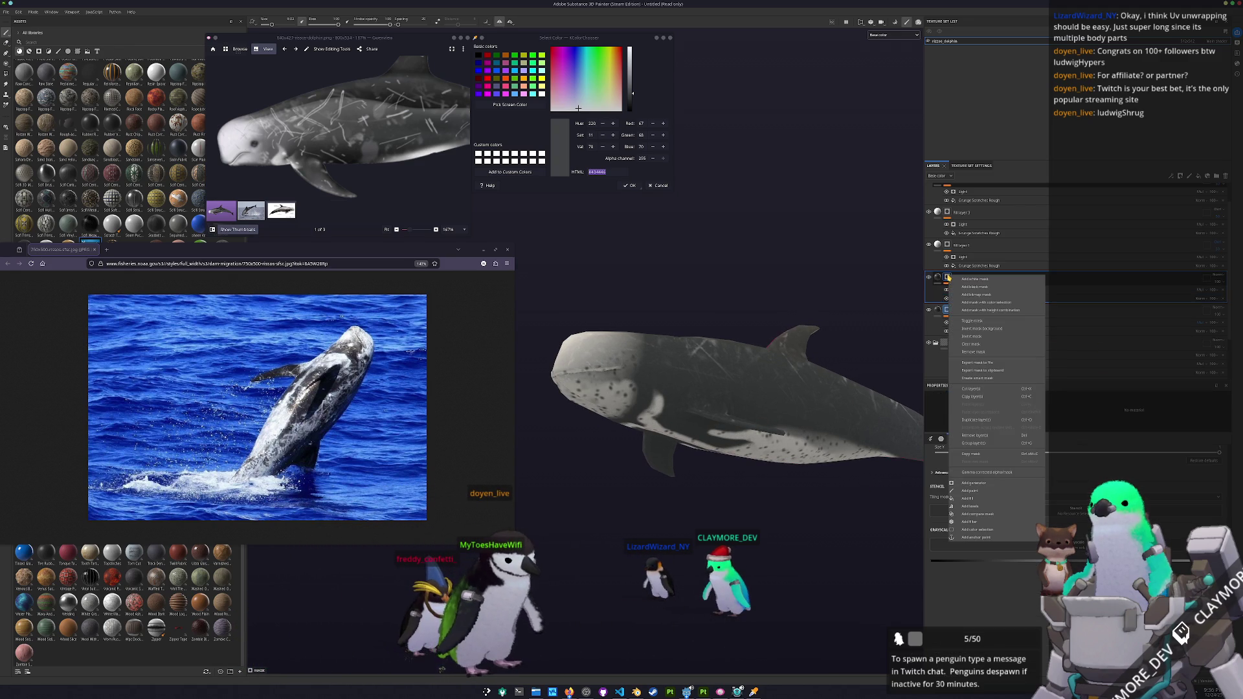
- Add a paint layer to SimpleDiffuse 3's mask and dismiss the blend-mode list
left_click(975, 492)
left_click(1201, 291)
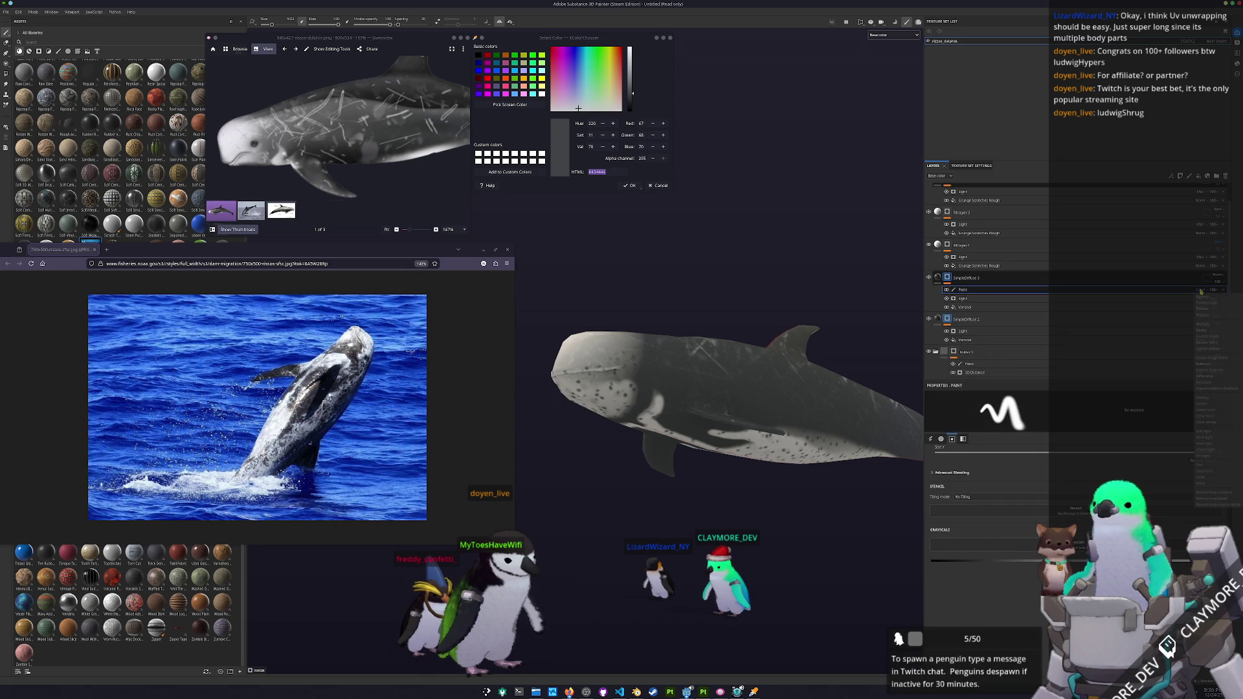
left_click(1202, 324)
- Orbit the dolphin to inspect its pale underside, flank, dorsal fin and head
left_click_drag(647, 414, 723, 440)
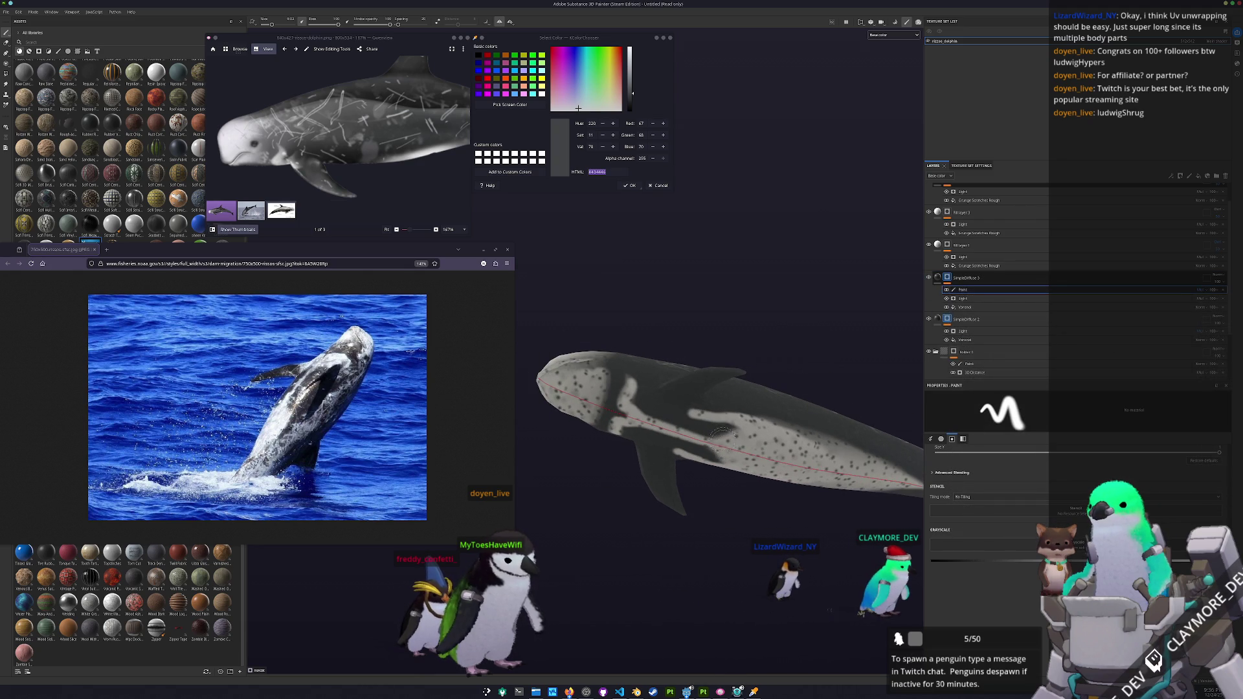
left_click_drag(813, 537, 631, 464)
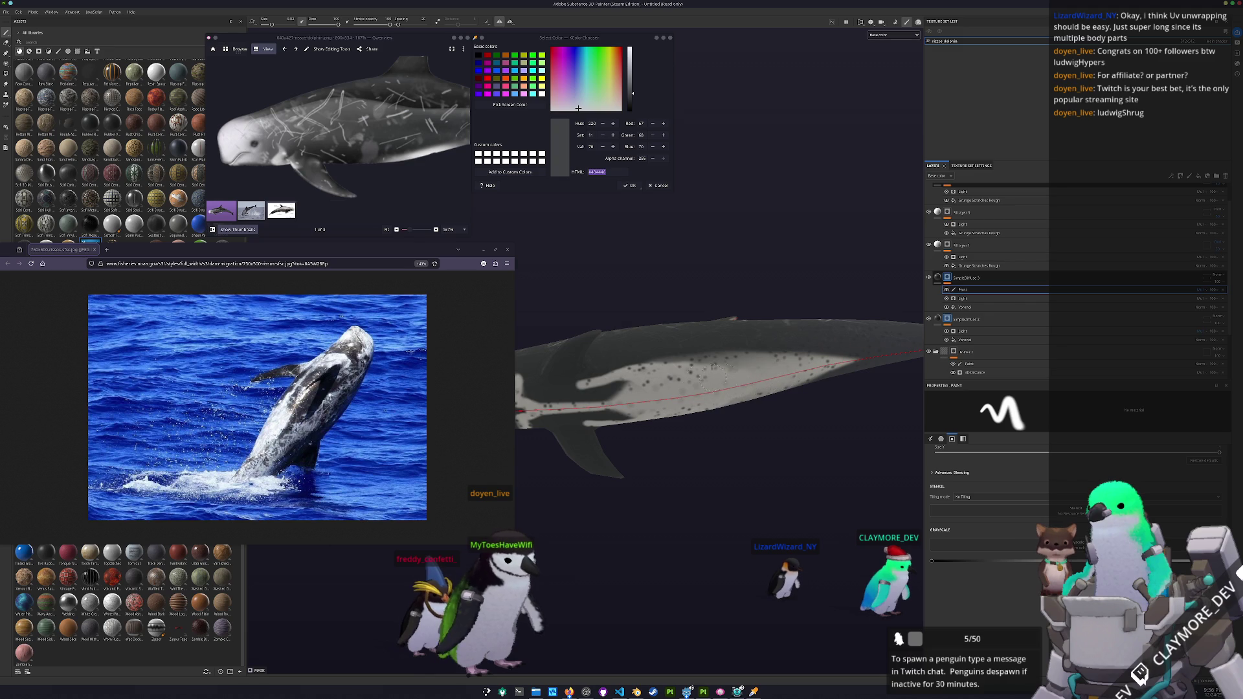
left_click_drag(776, 381, 880, 349)
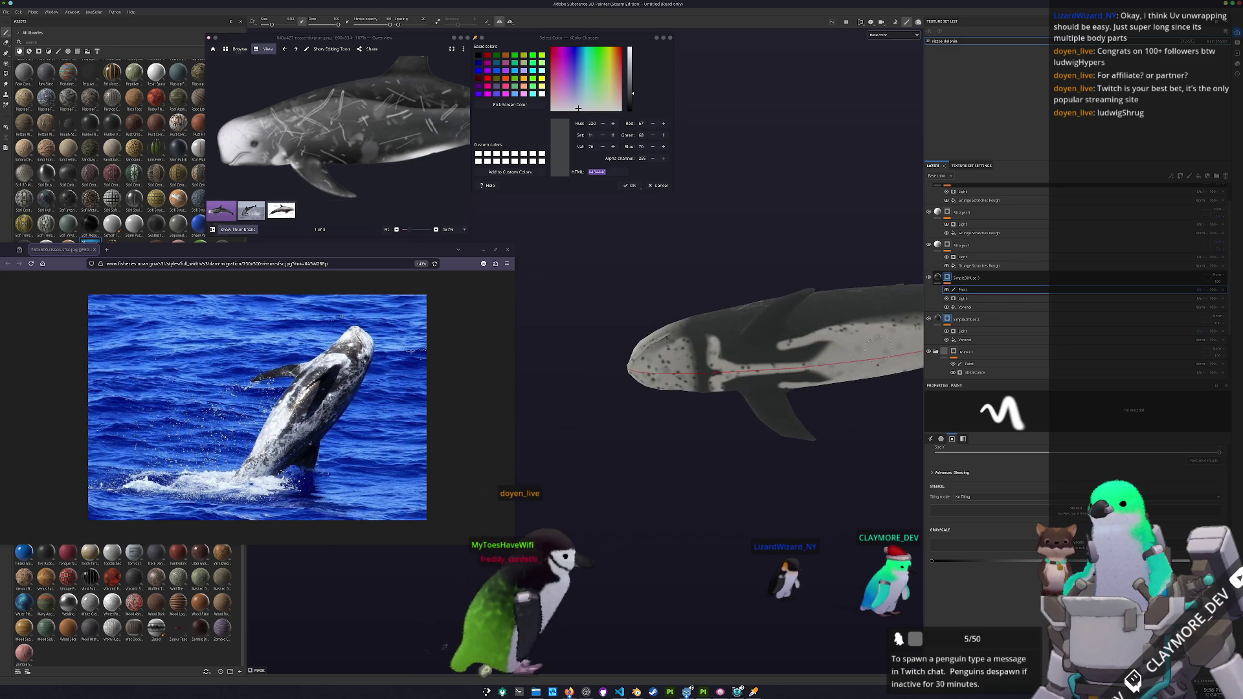
left_click_drag(740, 362, 647, 388)
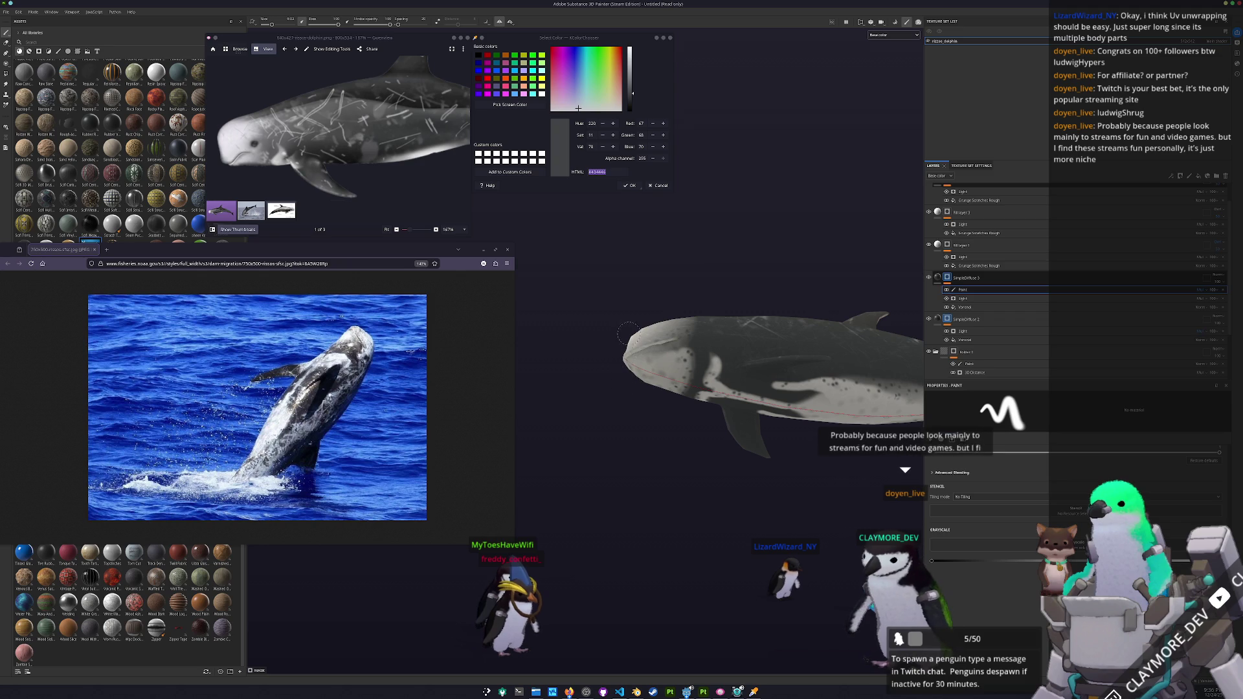
mouse_move(614, 381)
left_mouse_down()
mouse_move(736, 416)
mouse_move(737, 346)
mouse_move(721, 361)
left_mouse_up()
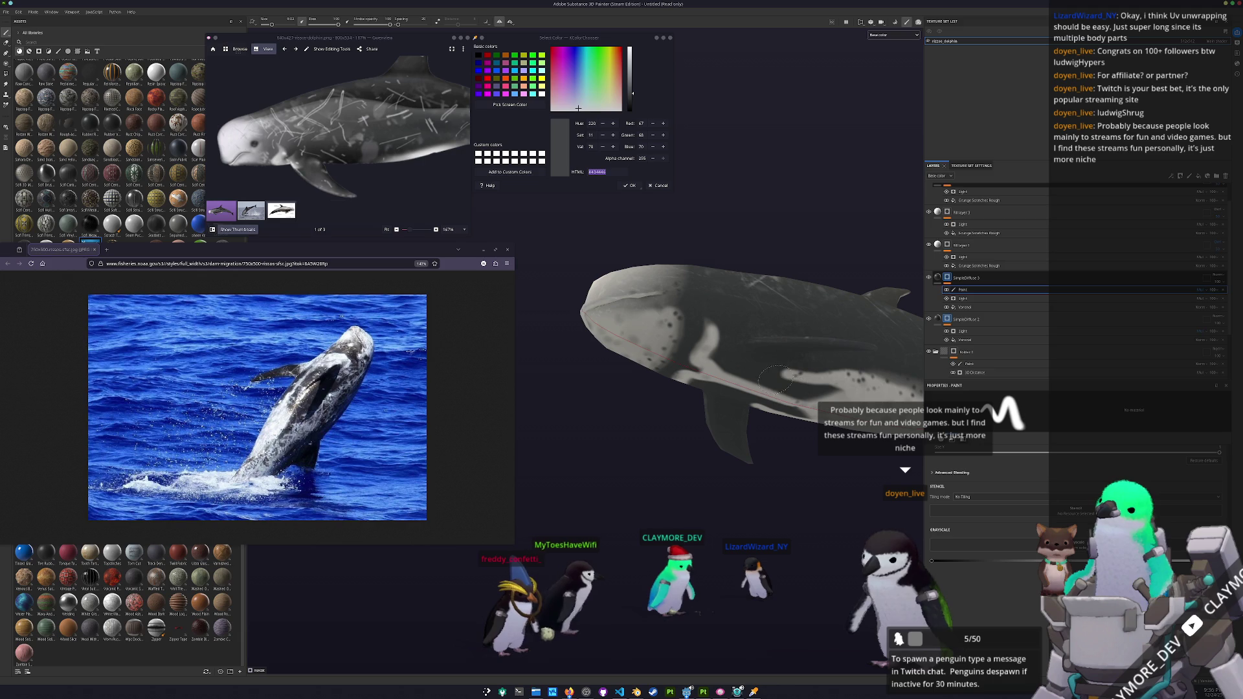
- Add a paint layer to SimpleDiffuse 2's mask and view the dolphin's flank
right_click(949, 319)
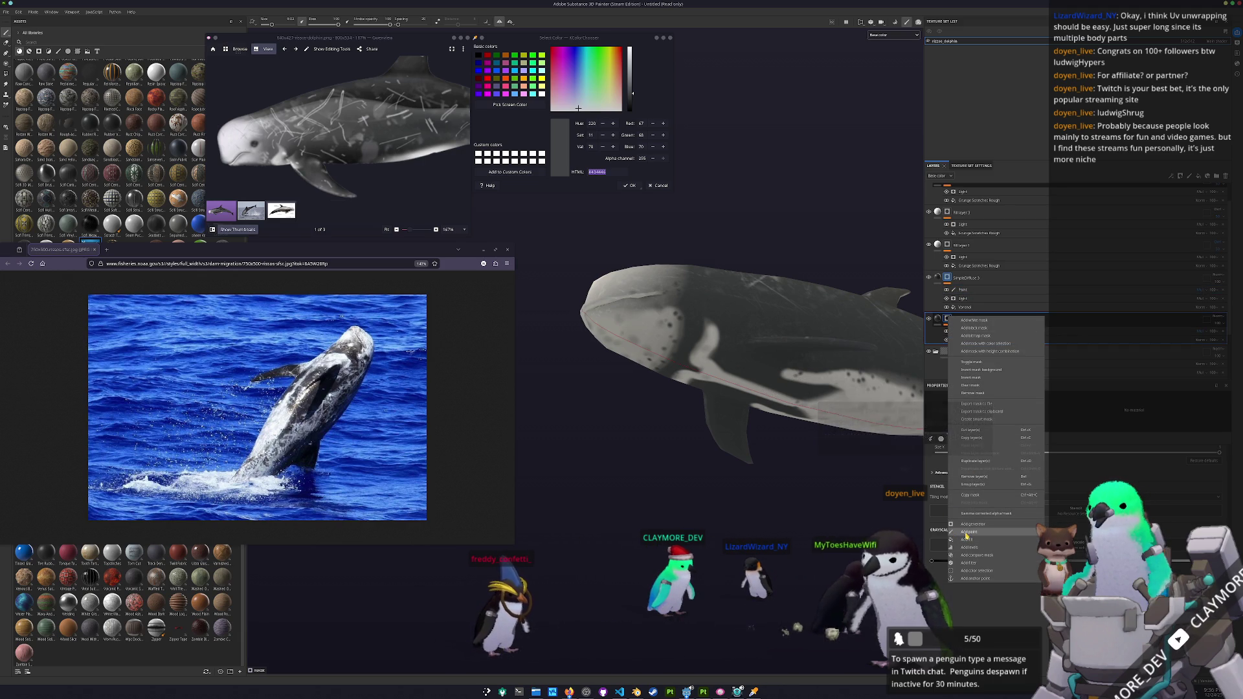
left_click(967, 535)
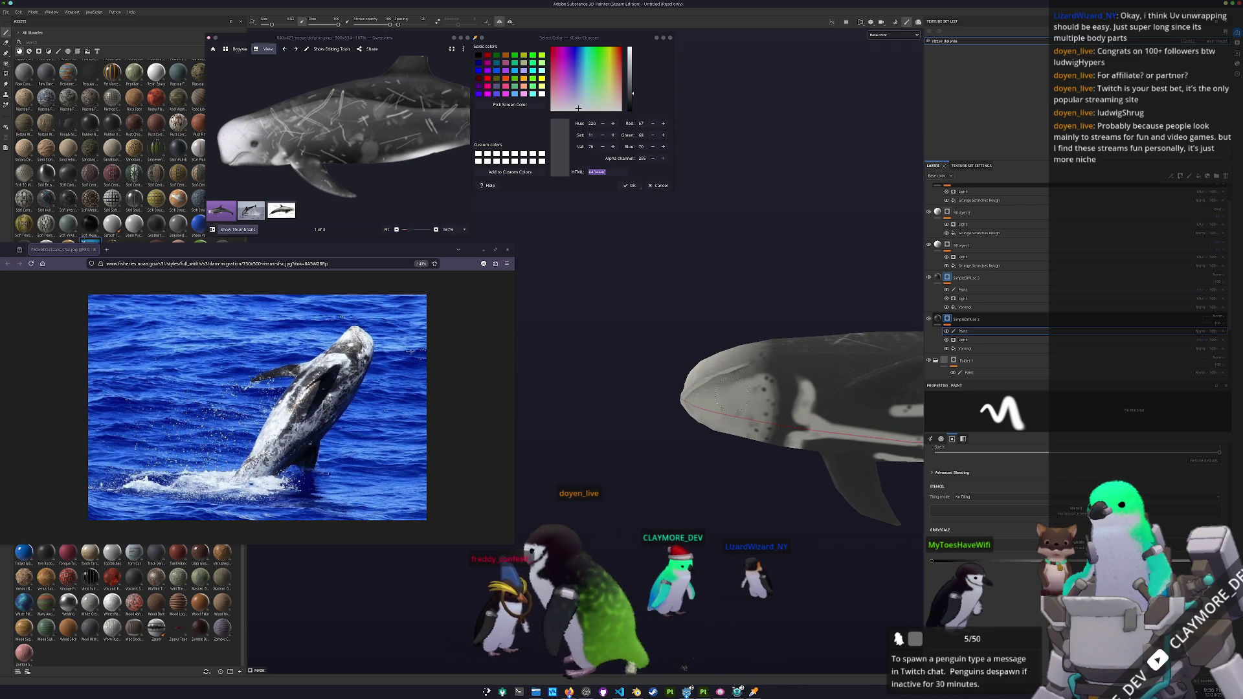
mouse_move(748, 425)
left_mouse_down()
mouse_move(871, 432)
mouse_move(686, 424)
left_mouse_up()
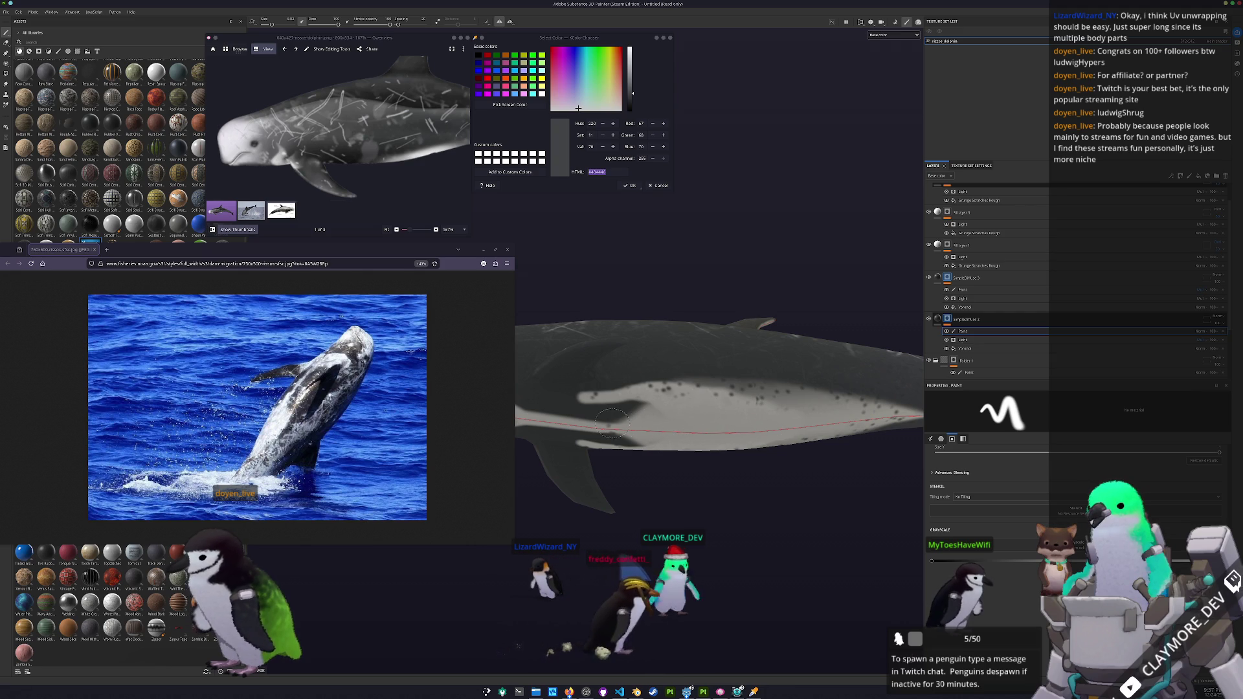
mouse_move(766, 430)
left_mouse_down()
mouse_move(666, 425)
mouse_move(806, 459)
left_mouse_up()
- Add a new empty paint layer, Layer 1, at the top of the stack
scroll(667, 425, "down", 3)
scroll(806, 459, "up", 2)
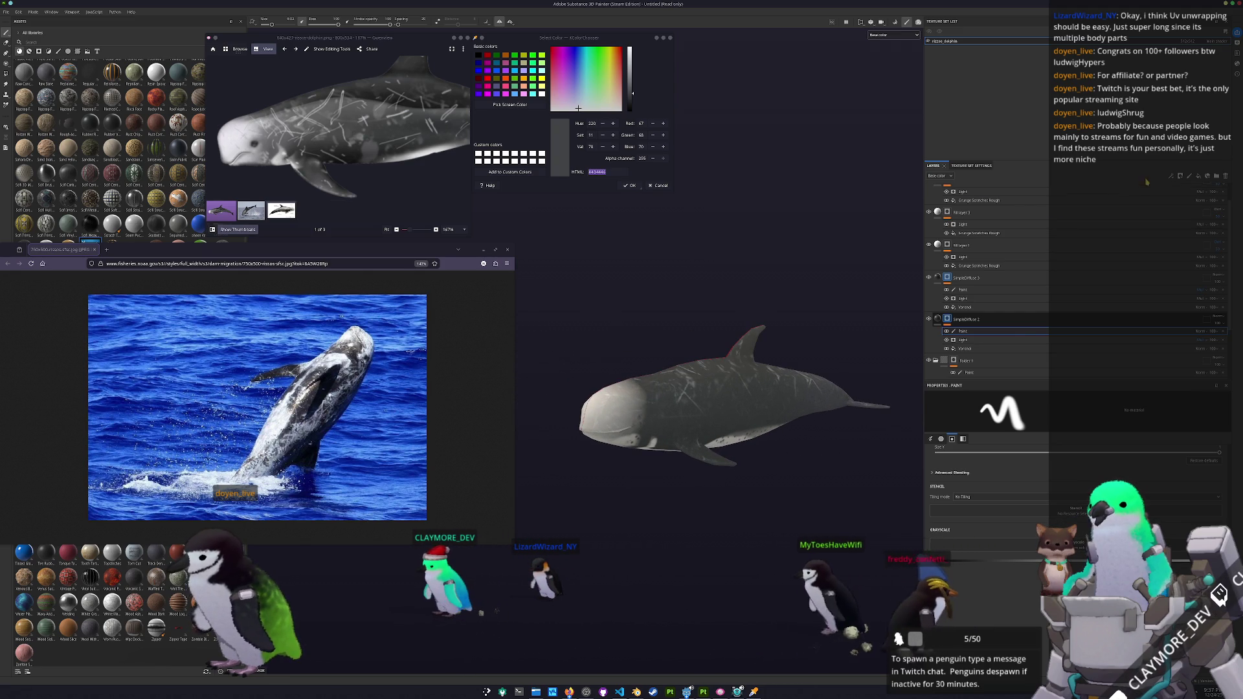
left_click(1206, 176)
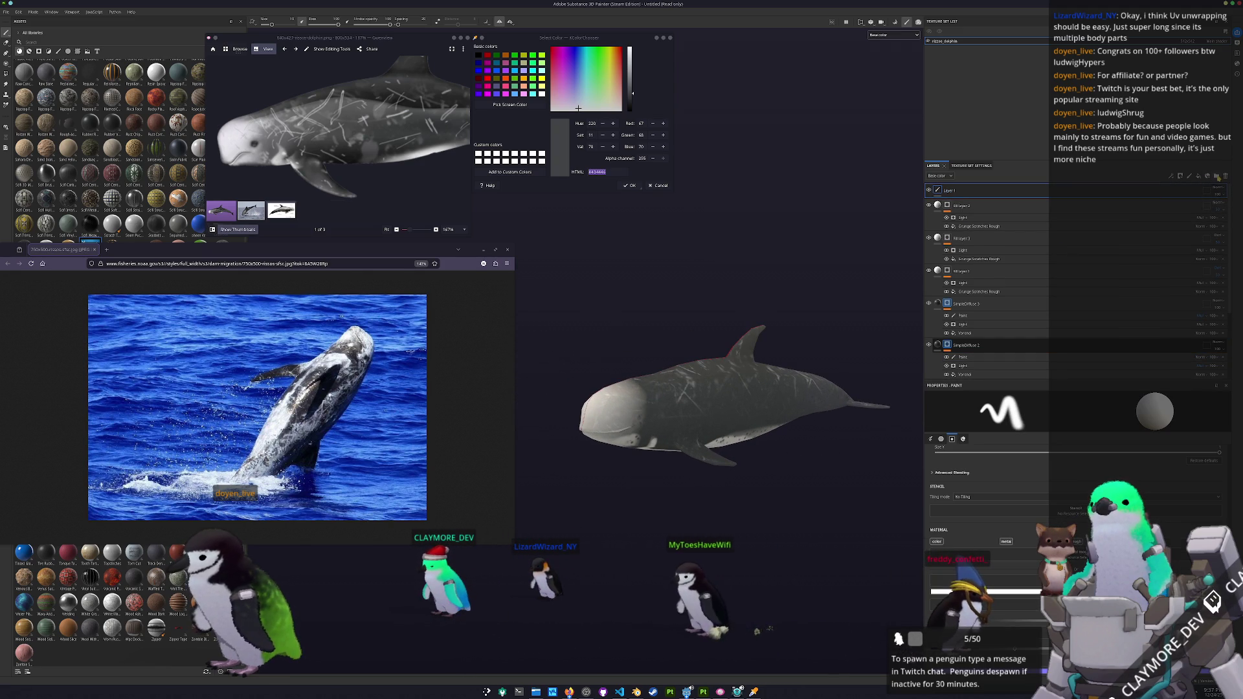
- Create Folder 2 at the top of the stack and add a filter inside it
left_click(1217, 176)
left_click(1219, 190)
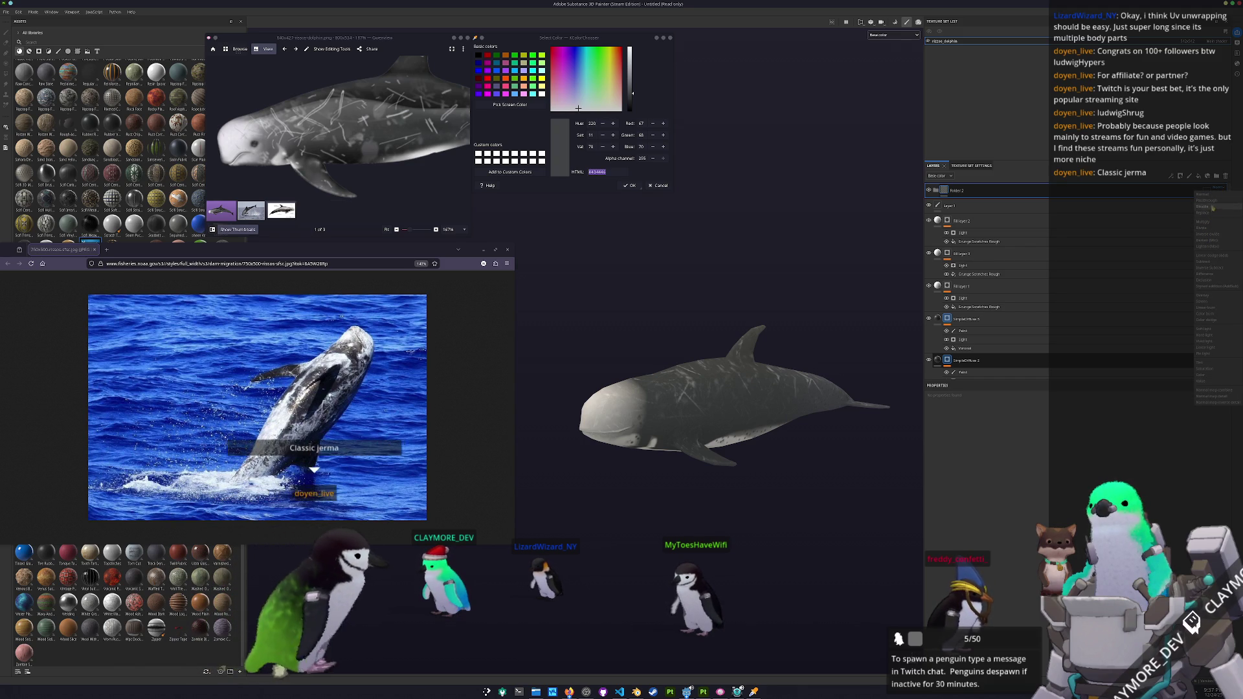
right_click(1180, 191)
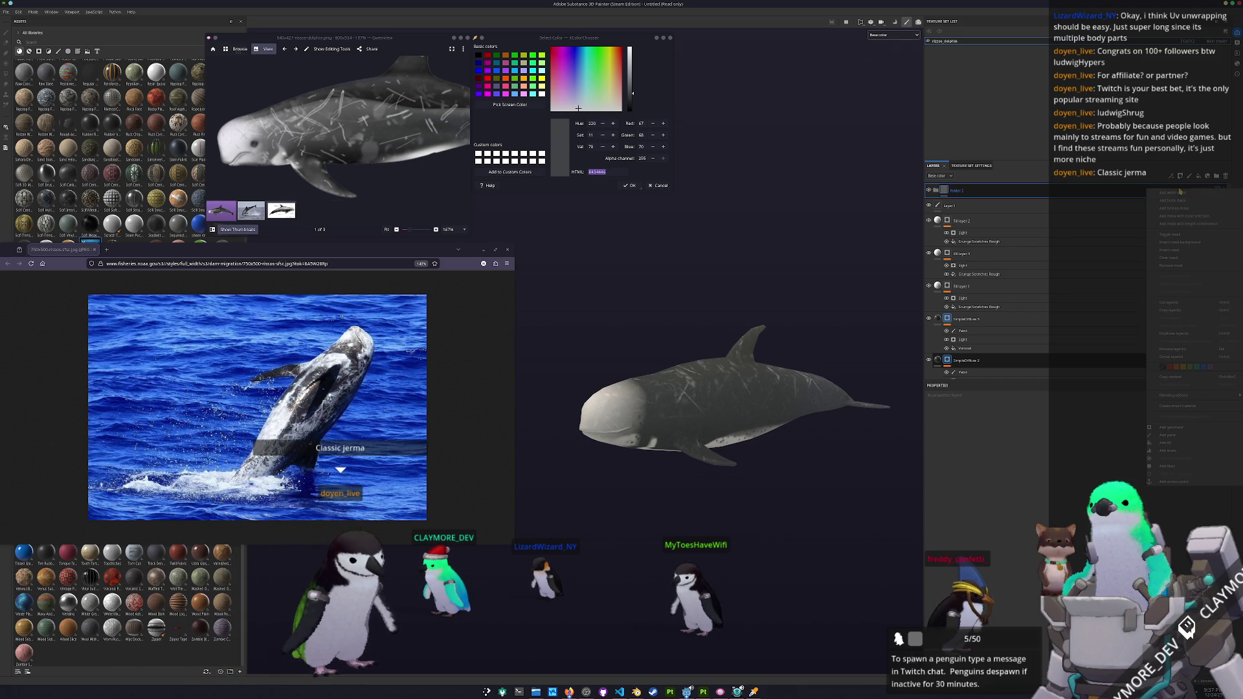
left_click(1169, 466)
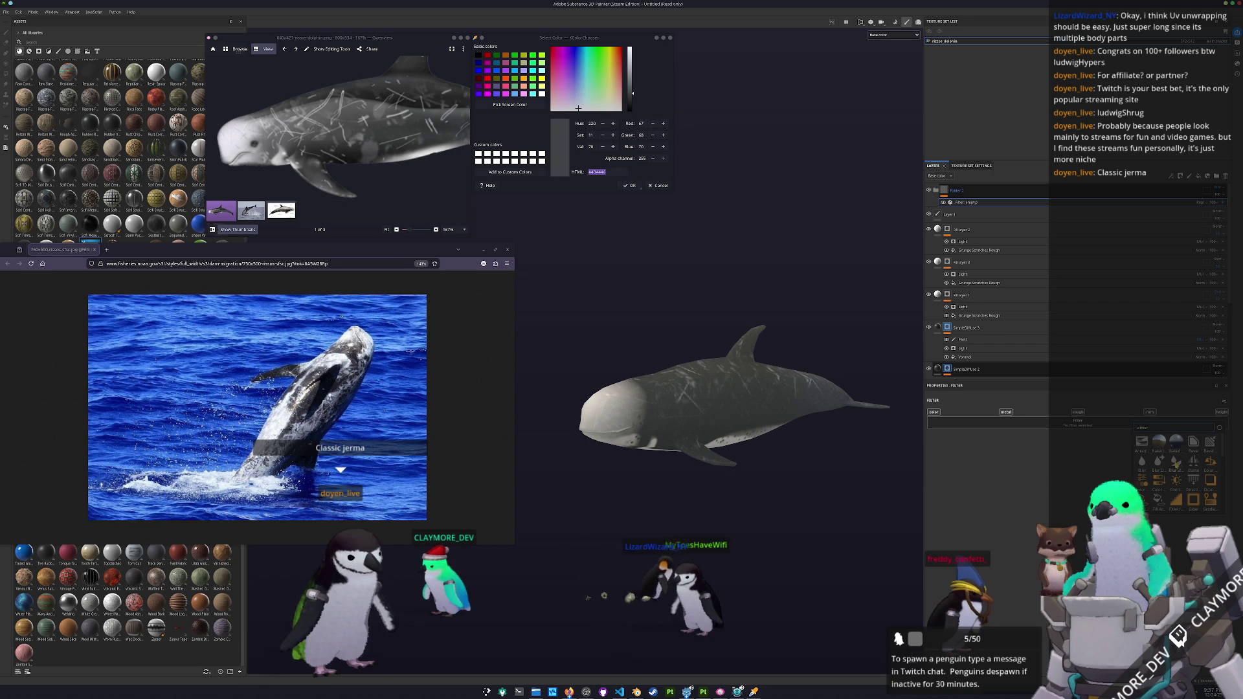
- Close the dolphin reference photo and add a new fill layer on top
mouse_move(906, 511)
left_mouse_down()
mouse_move(765, 555)
mouse_move(674, 544)
left_mouse_up()
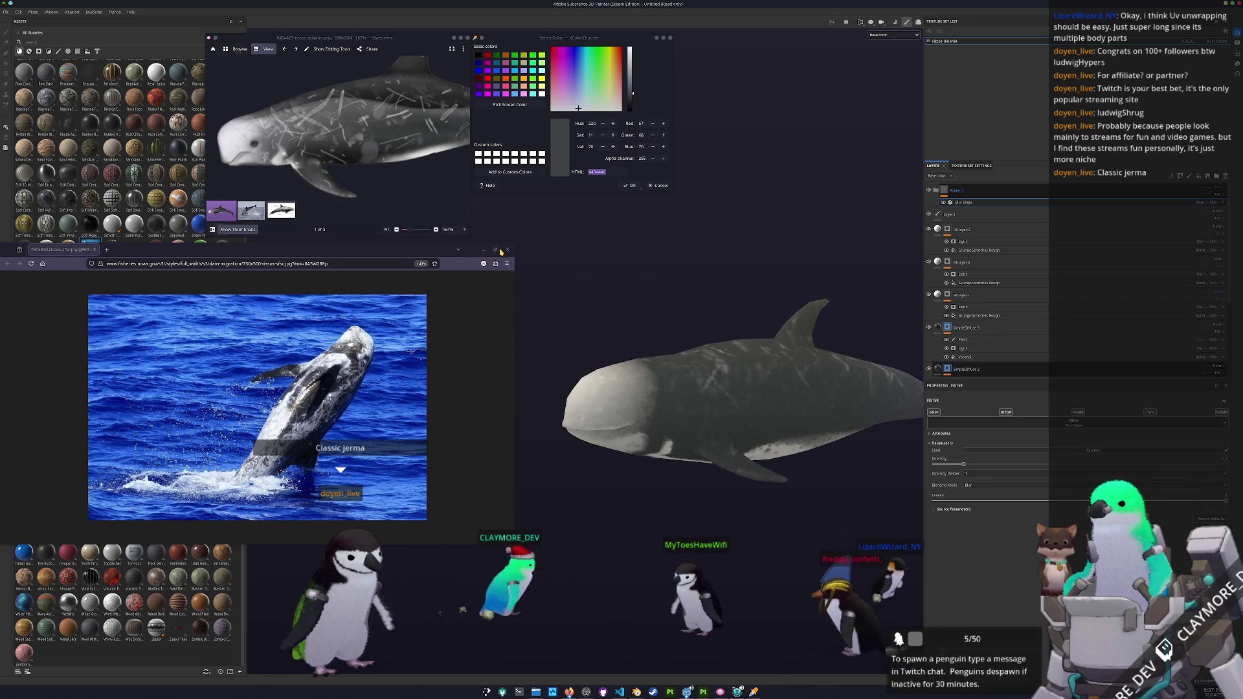
left_click(507, 250)
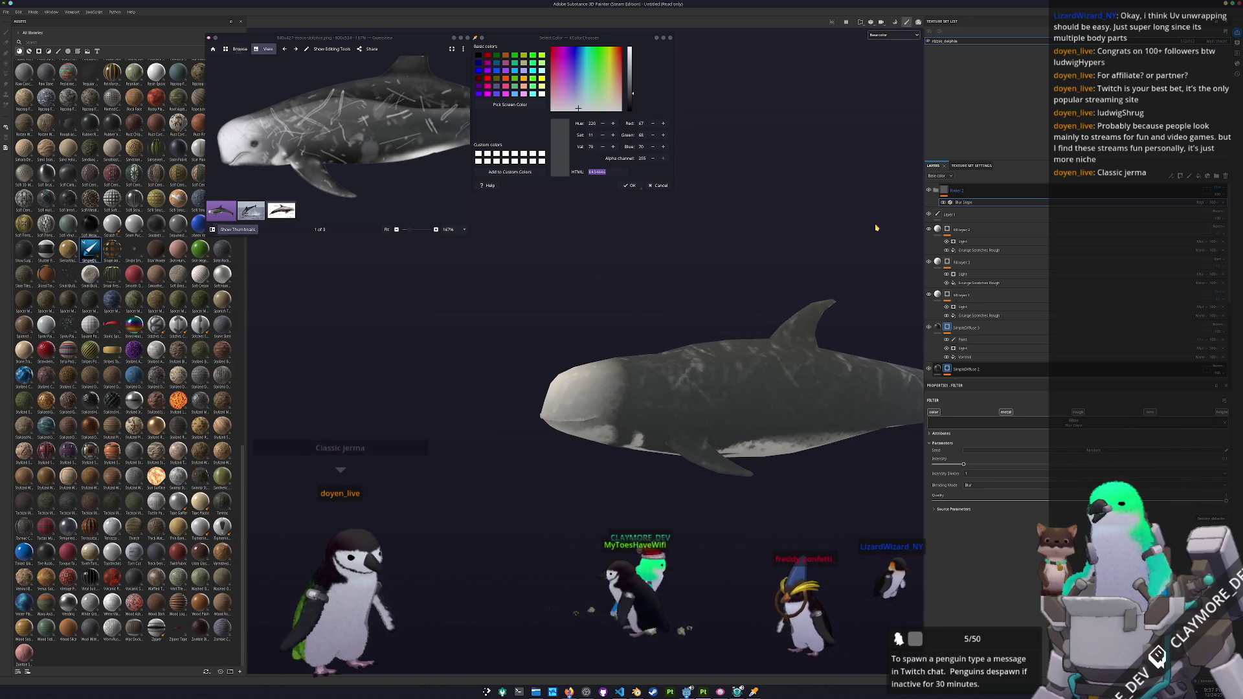
left_click(1198, 175)
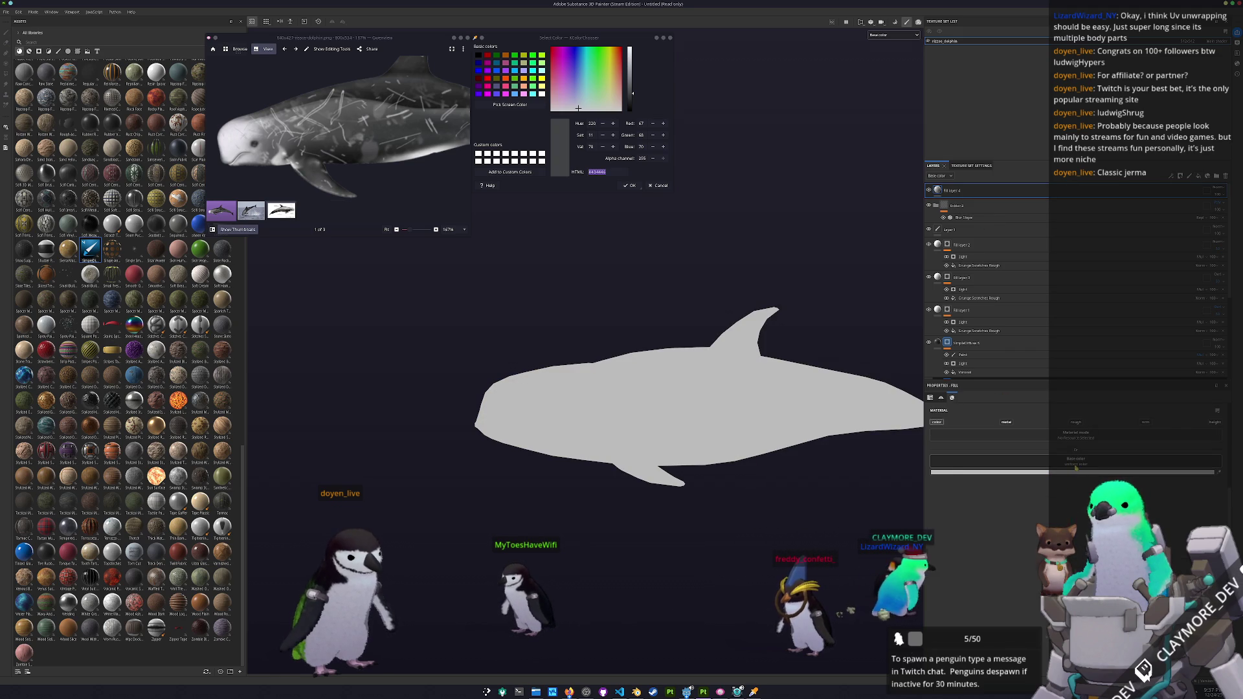
- Make Fill layer 4 black and hide it with a black mask
left_click_drag(1019, 568, 961, 609)
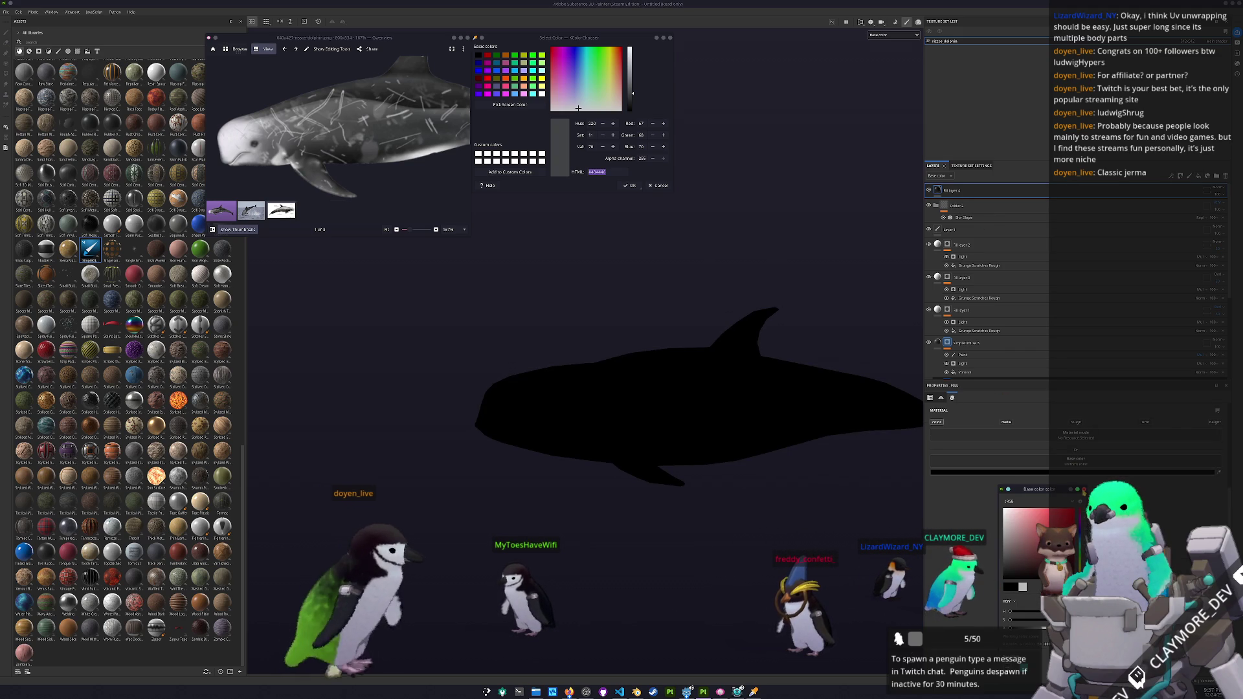
right_click(963, 192)
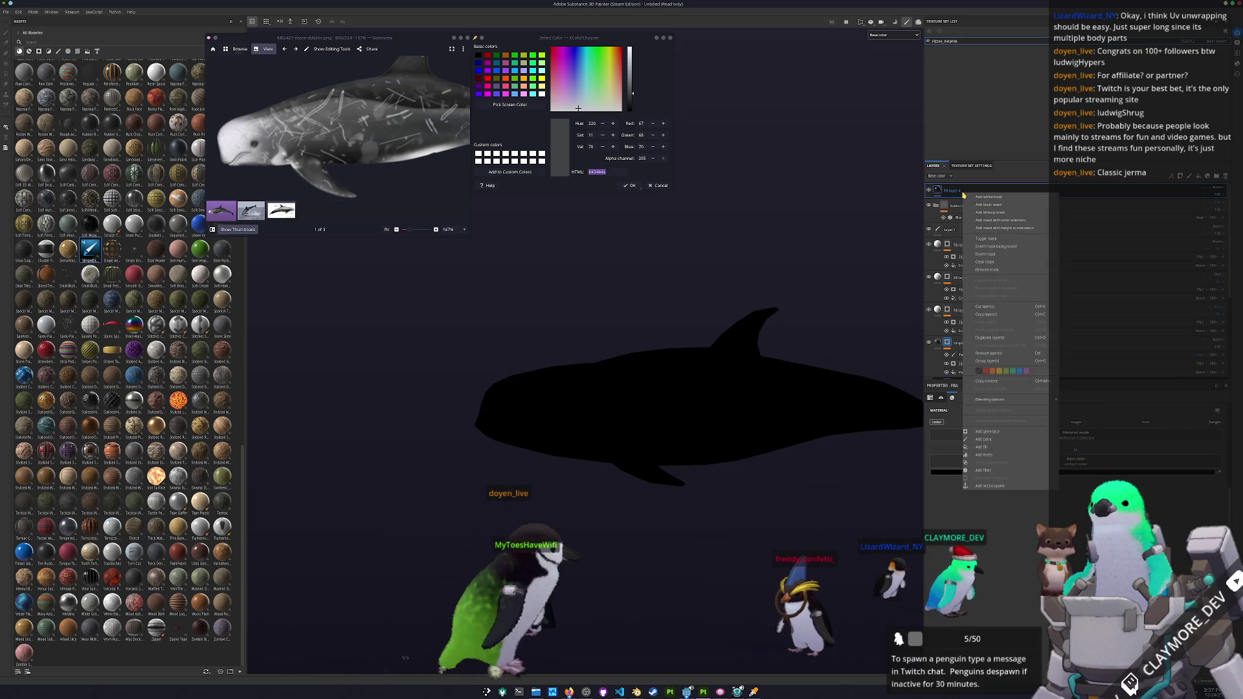
left_click(979, 206)
- Orbit over the dolphin's back and head to a front-facing view of the eye area
scroll(453, 413, "up", 5)
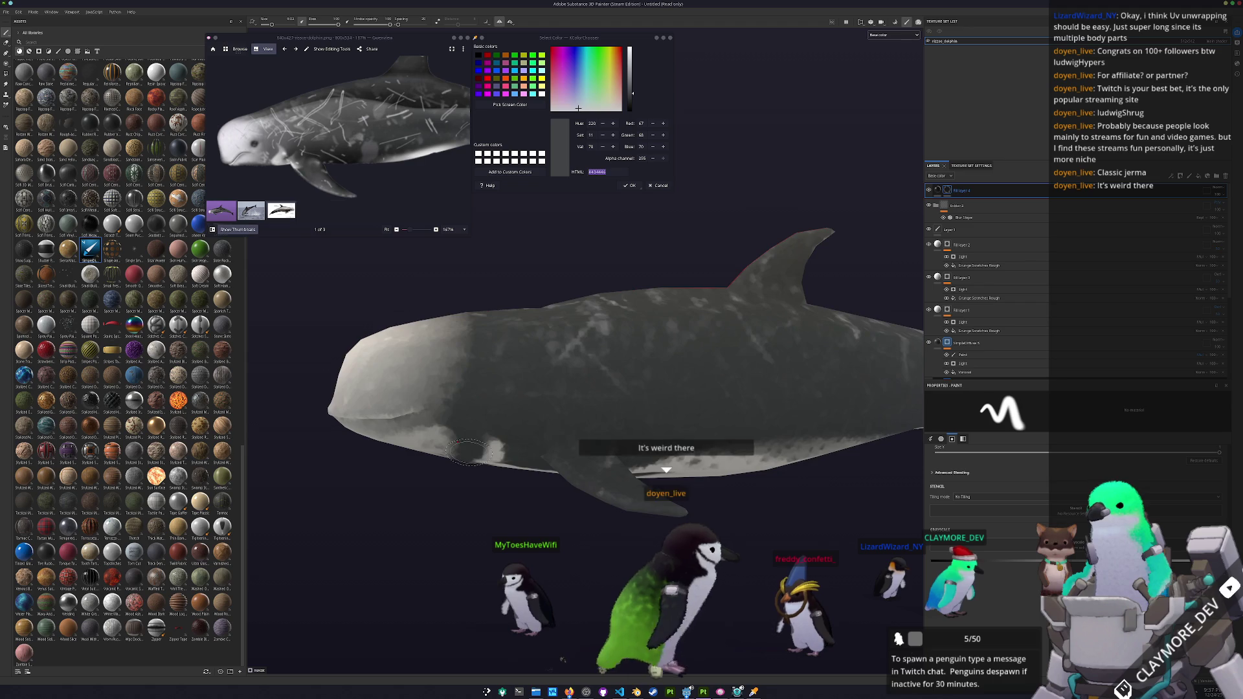
scroll(453, 413, "up", 3)
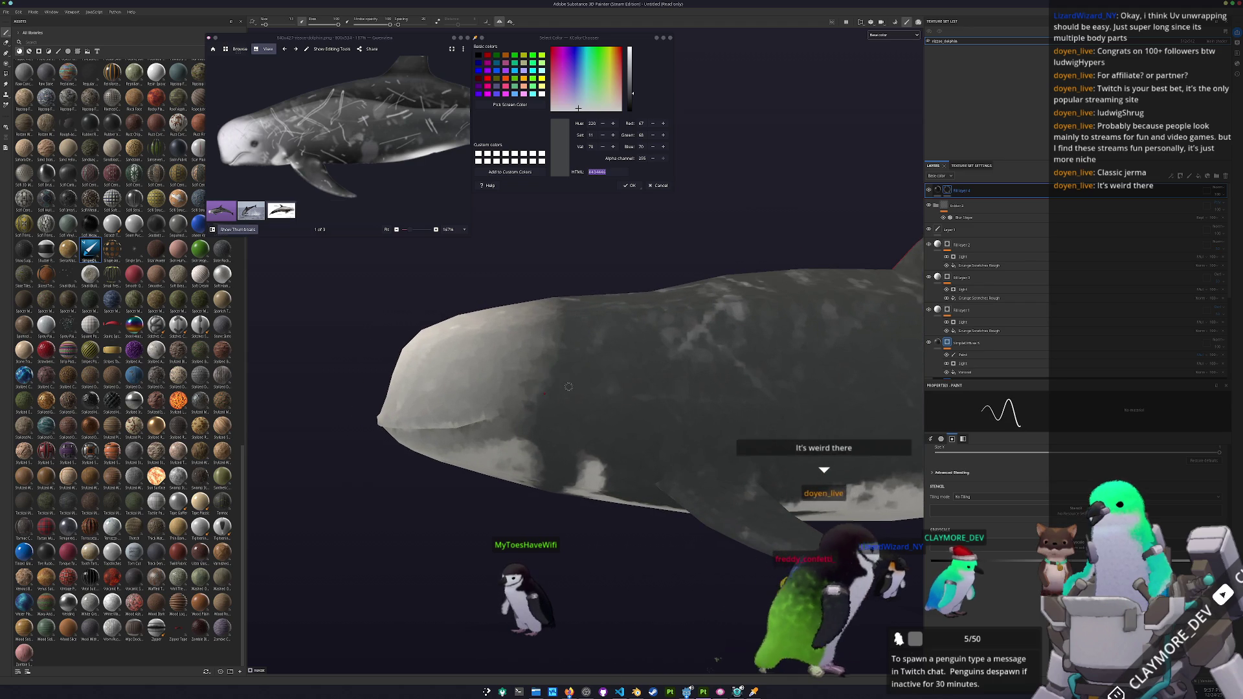
mouse_move(568, 387)
left_mouse_down()
mouse_move(537, 270)
mouse_move(524, 374)
left_mouse_up()
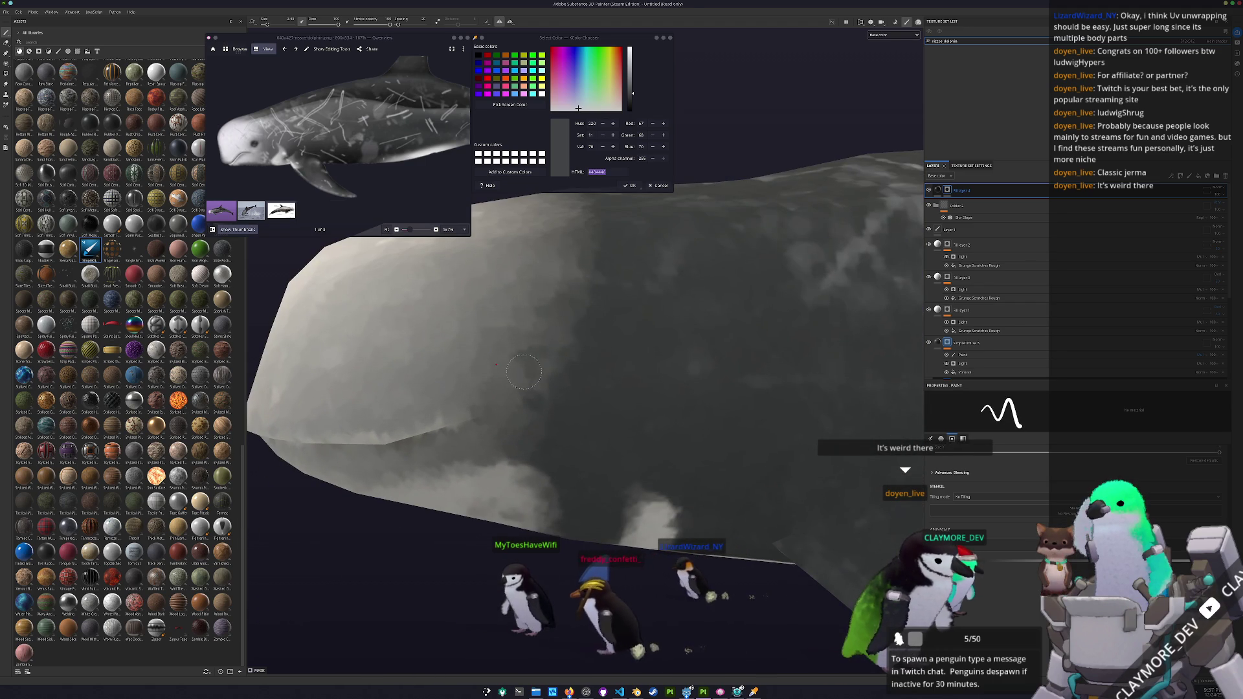
scroll(524, 374, "down", 2)
scroll(520, 404, "down", 3)
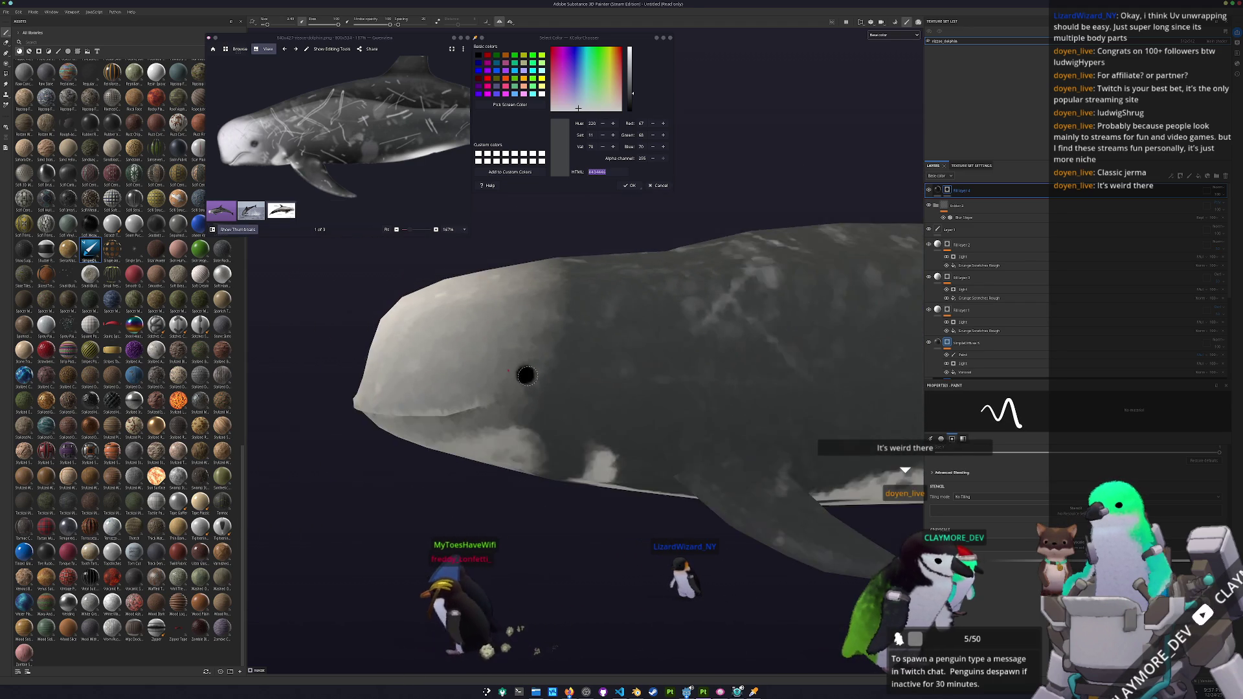
left_click_drag(520, 403, 966, 220)
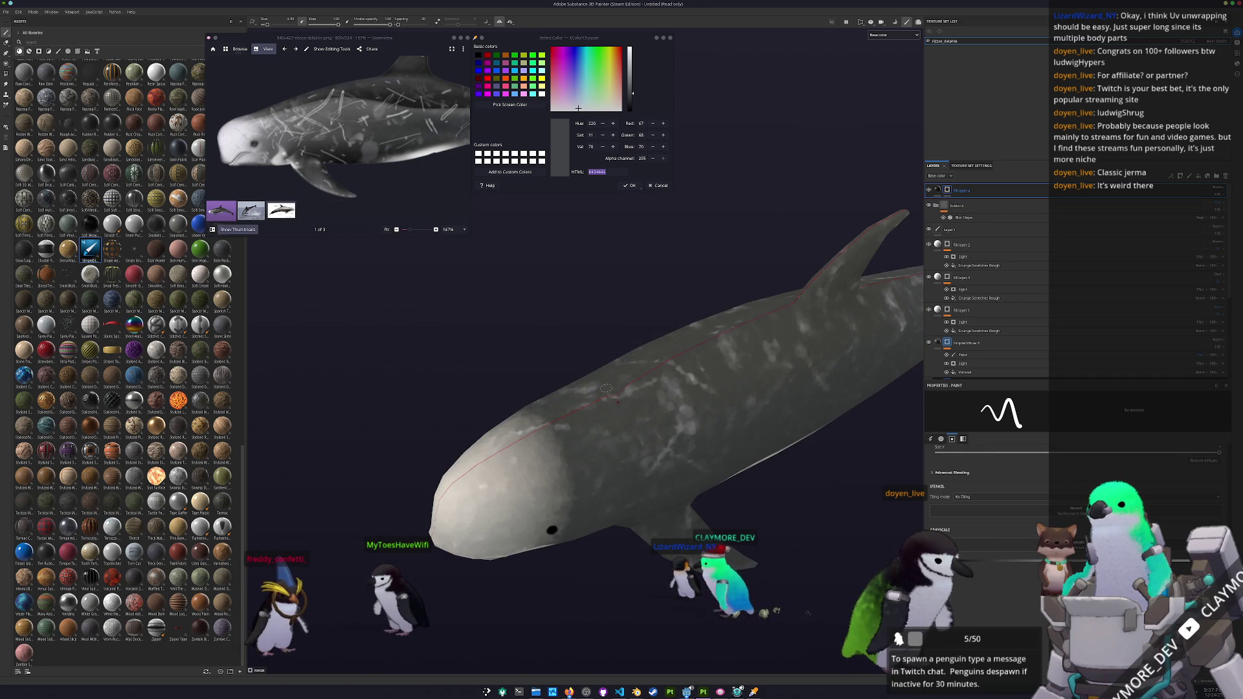
scroll(607, 389, "up", 2)
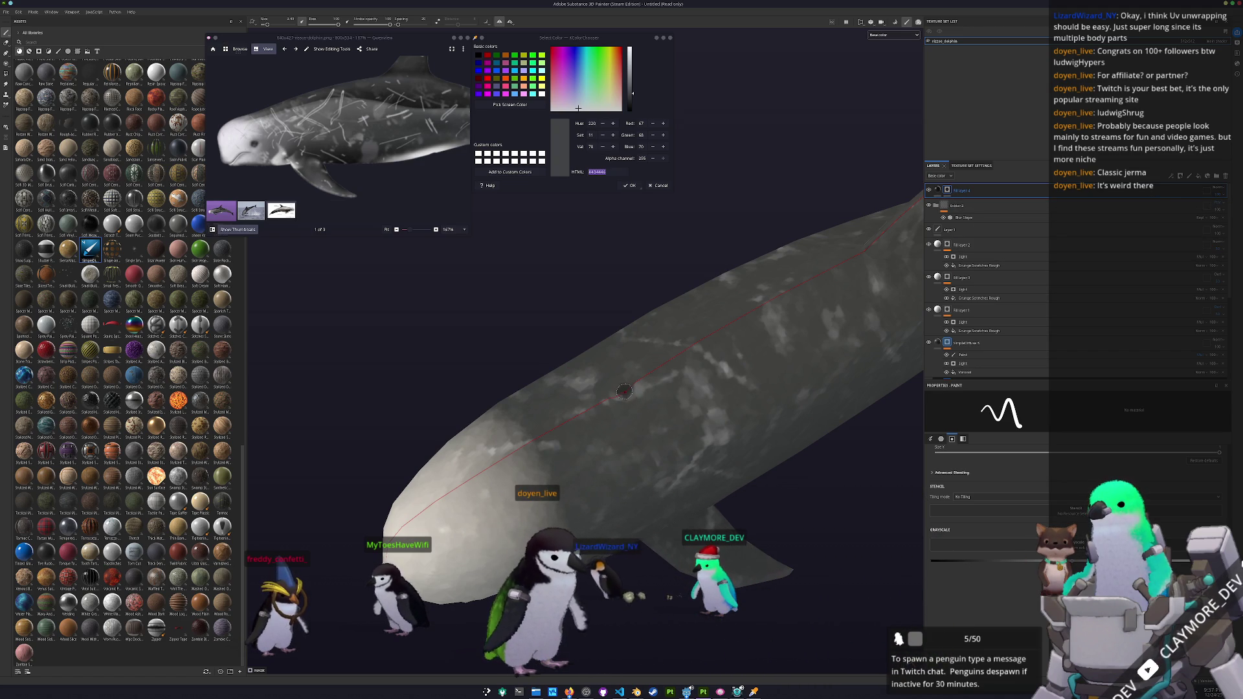
scroll(658, 534, "down", 5)
mouse_move(659, 534)
left_mouse_down()
mouse_move(810, 347)
mouse_move(855, 359)
mouse_move(707, 386)
mouse_move(728, 370)
left_mouse_up()
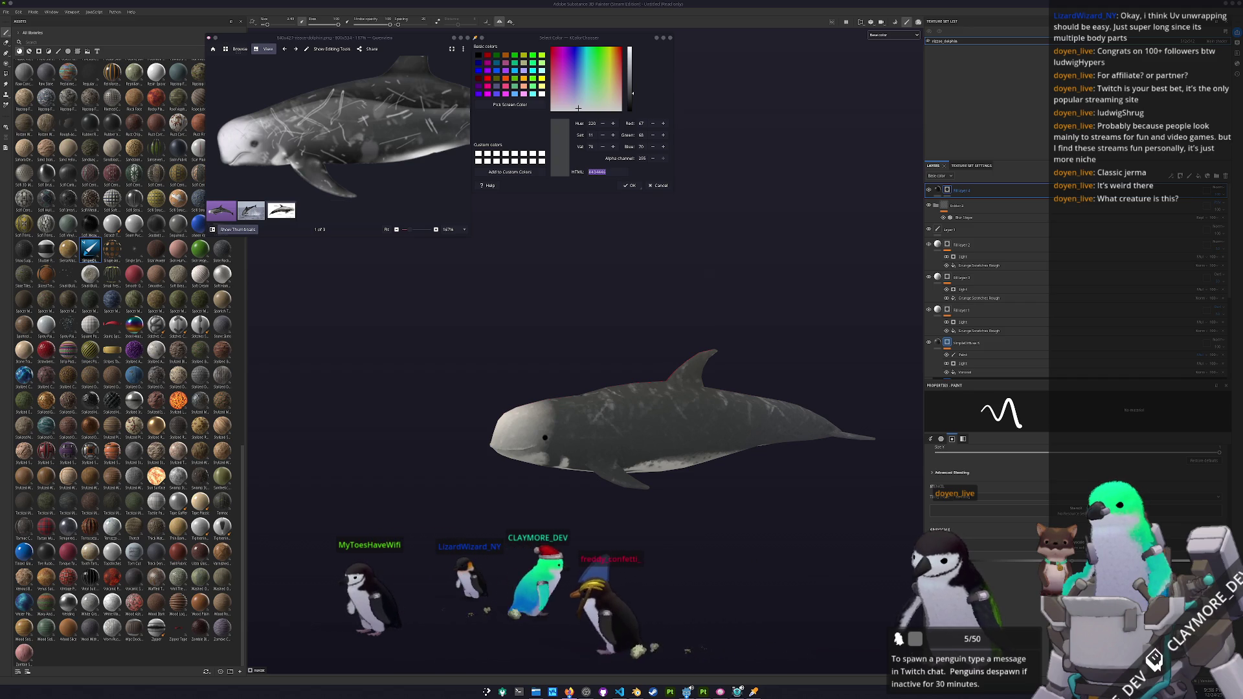
- Rerun the 'risso's dolphin pronunciation' search with corrected spelling and open the Risso's dolphins video
key("alt+Tab")
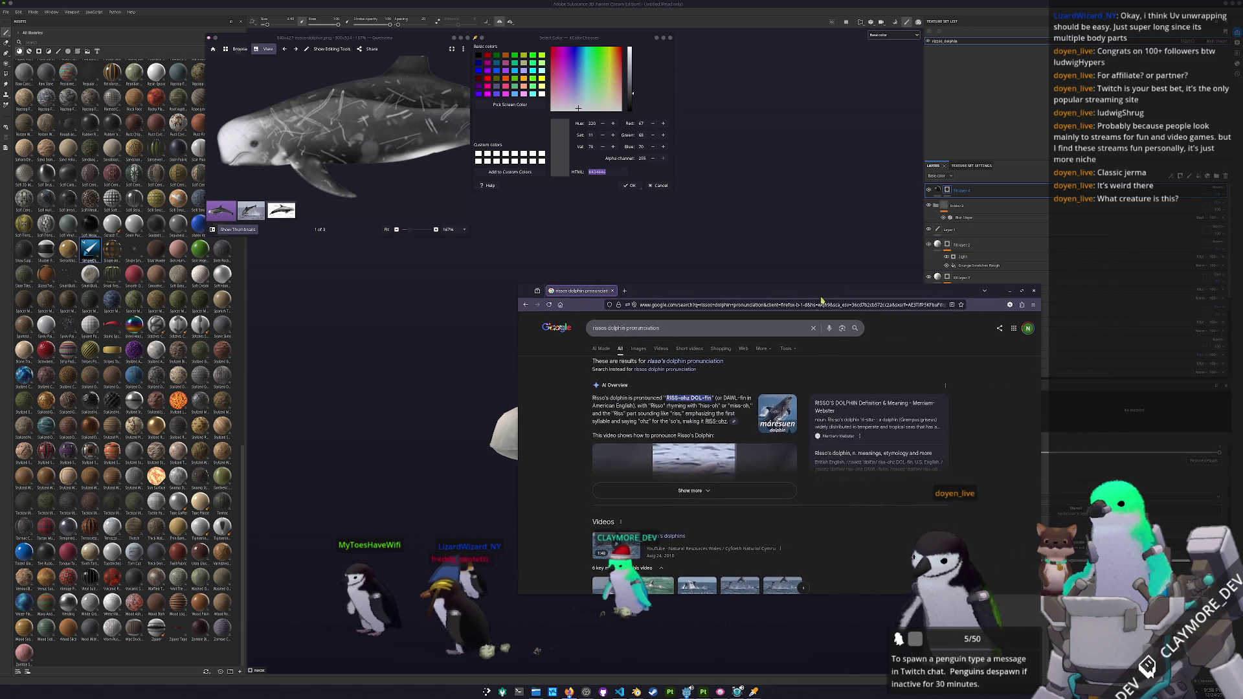
left_click(680, 362)
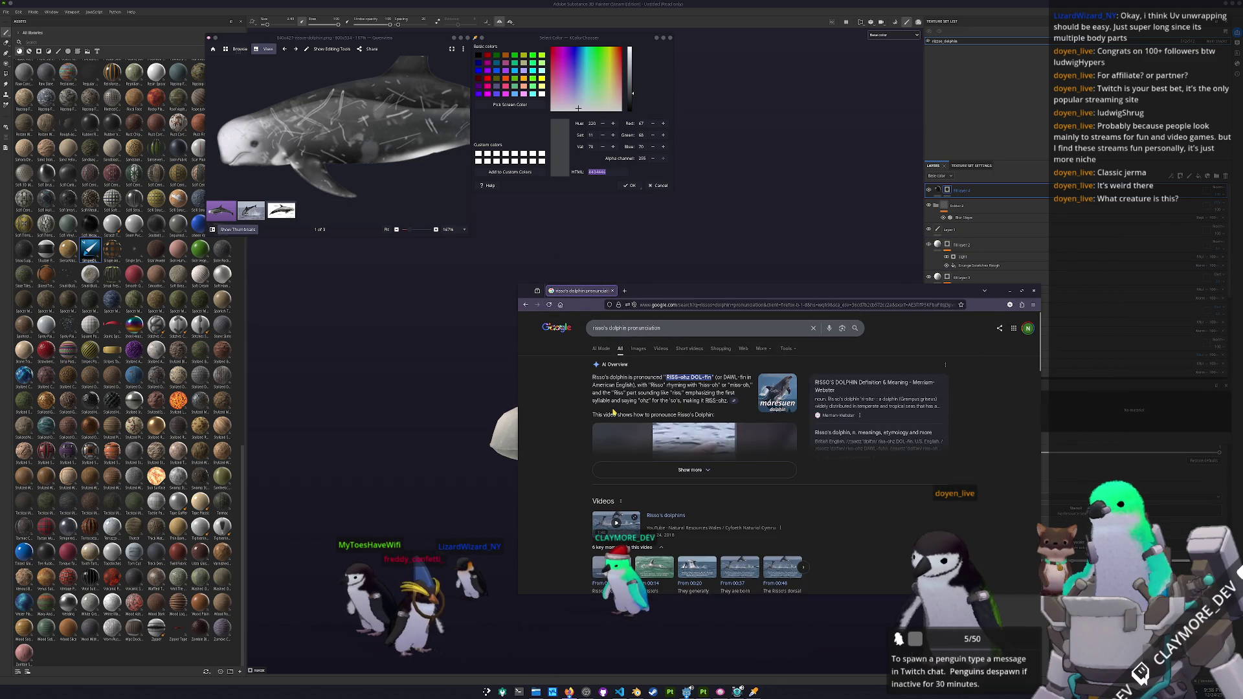
scroll(571, 416, "down", 1)
scroll(632, 427, "down", 1)
scroll(569, 441, "down", 5)
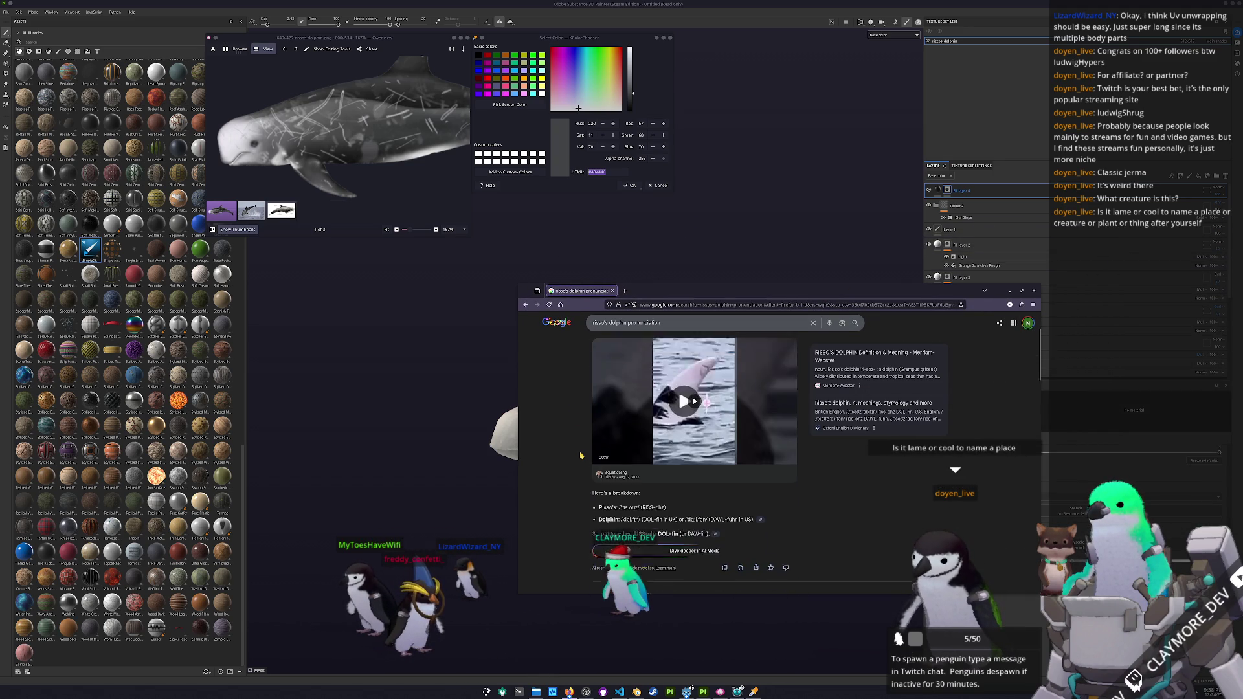
scroll(569, 441, "down", 2)
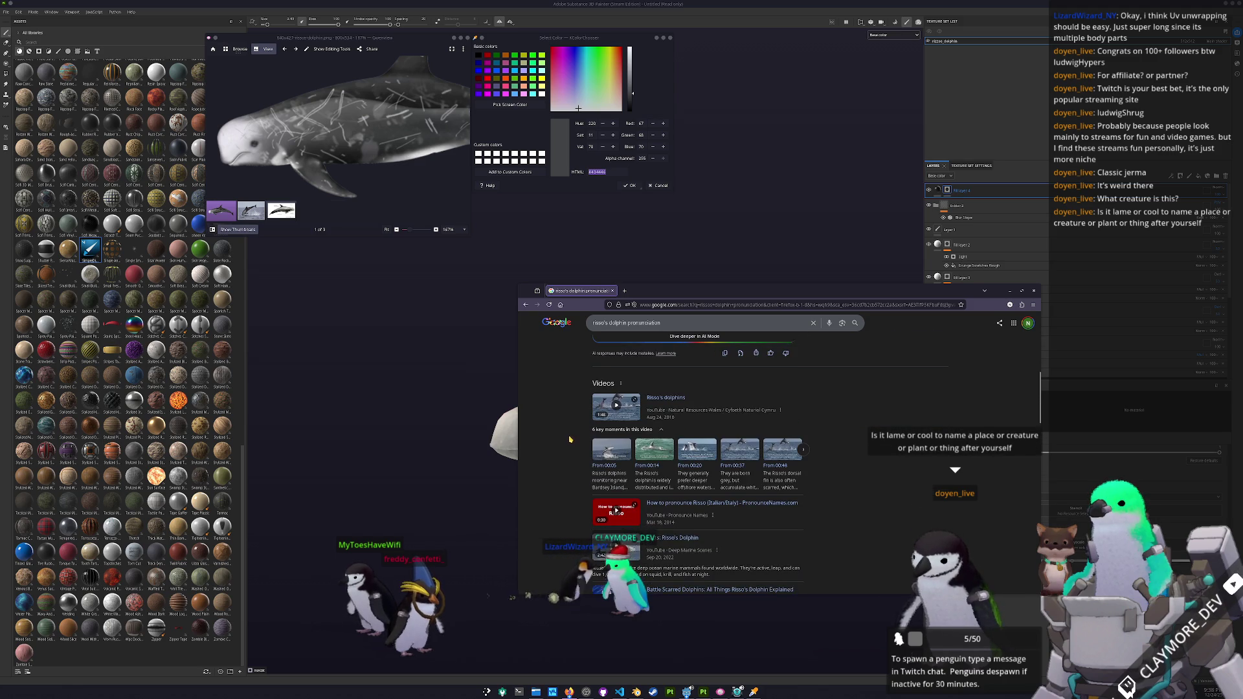
left_click(662, 399)
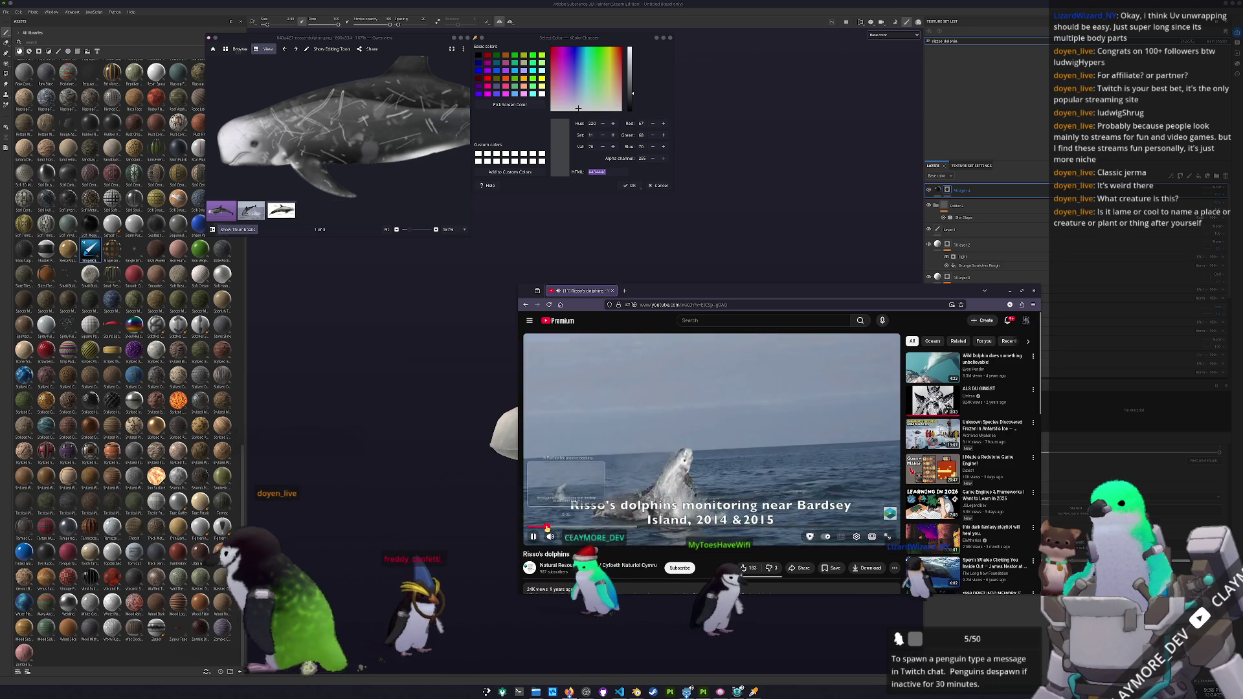
- Skip the video to near its end, then close the browser and return to the dolphin
scroll(650, 552, "down", 3)
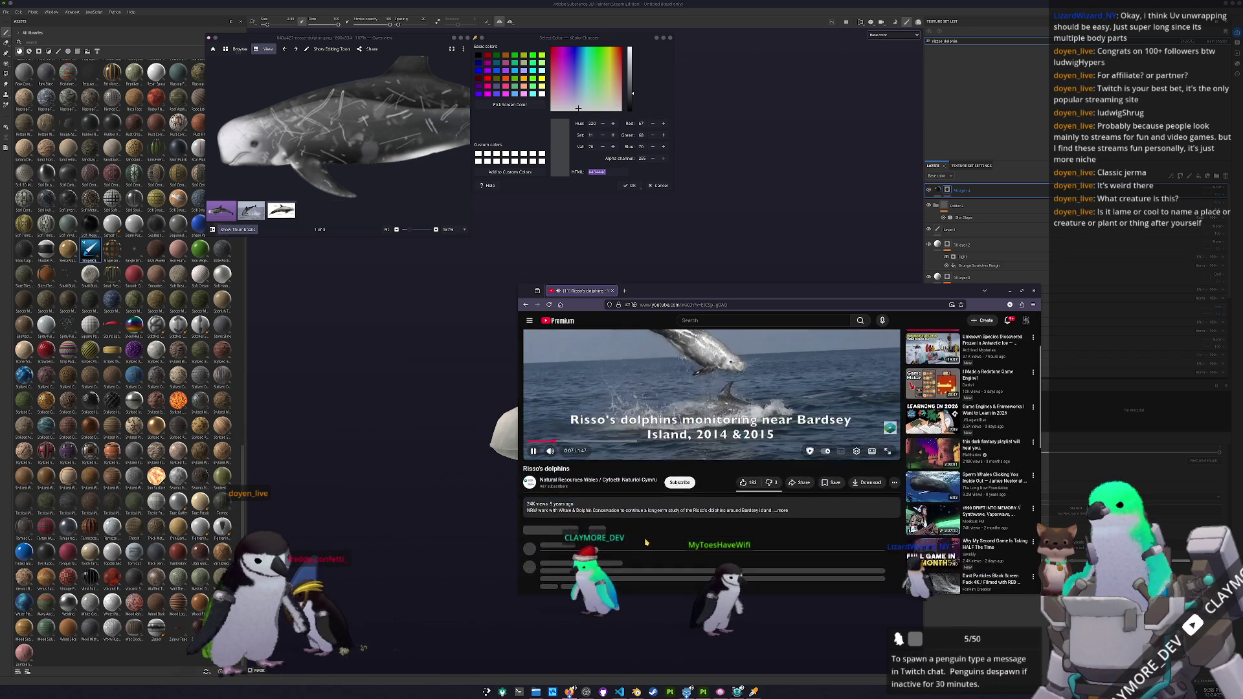
scroll(644, 526, "up", 3)
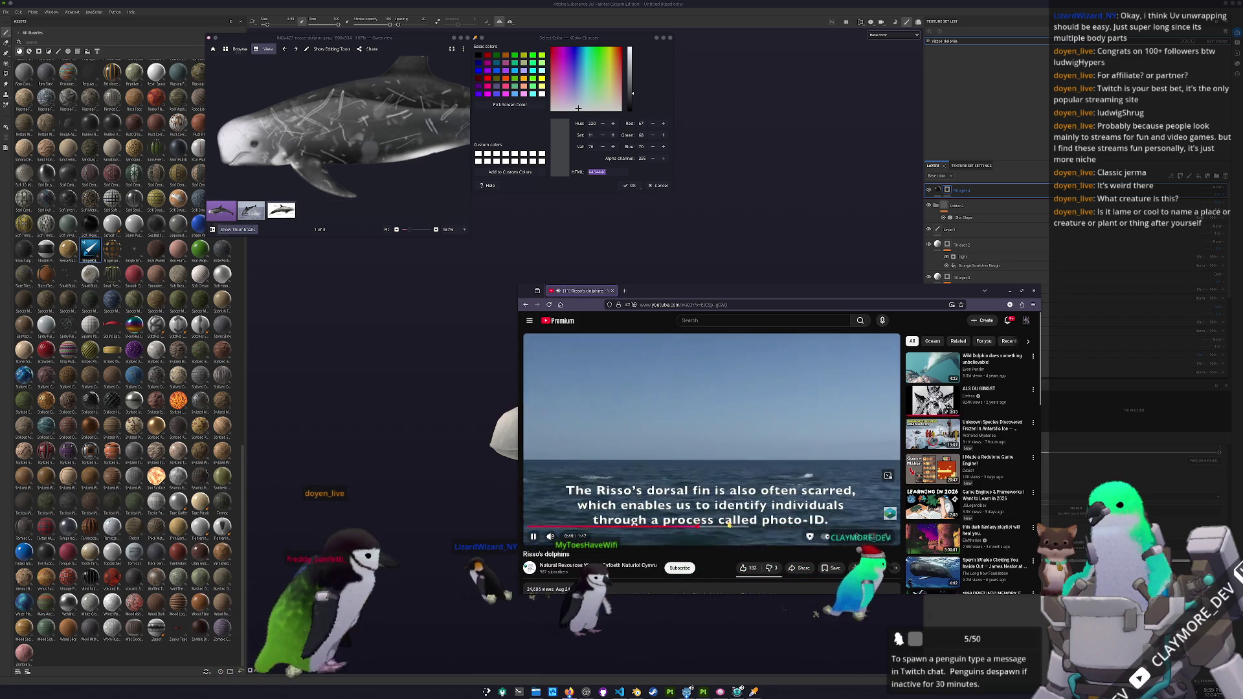
left_click_drag(684, 527, 796, 524)
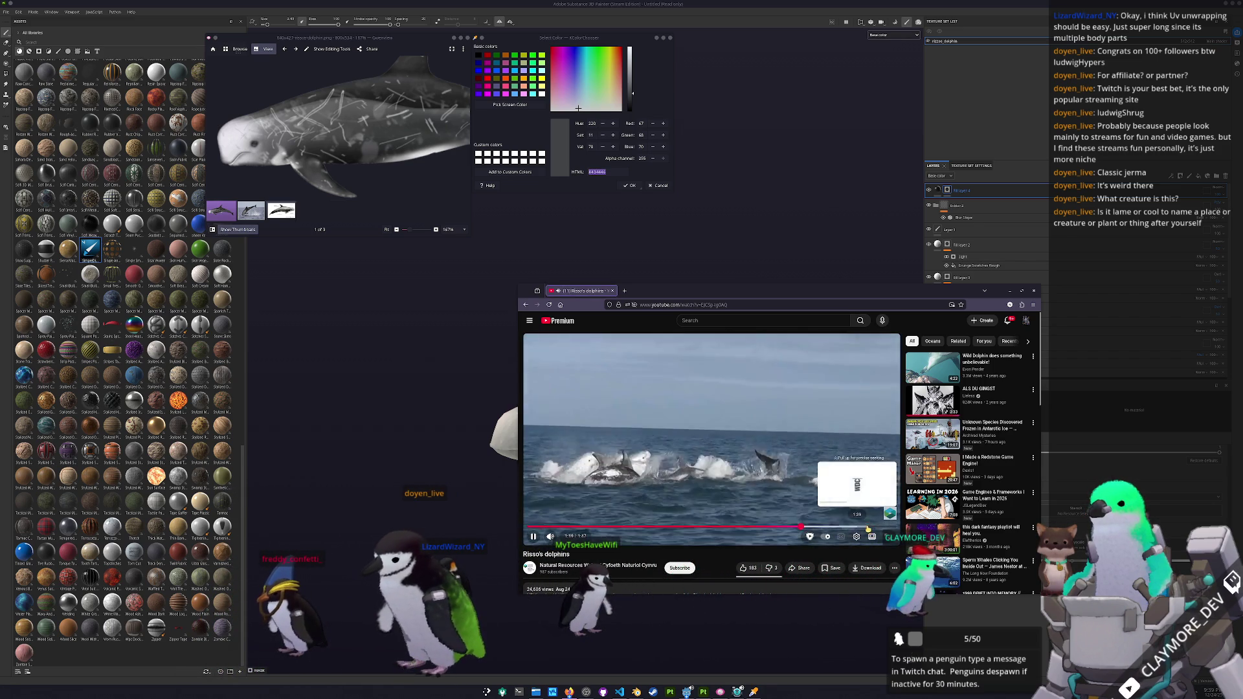
left_click(868, 526)
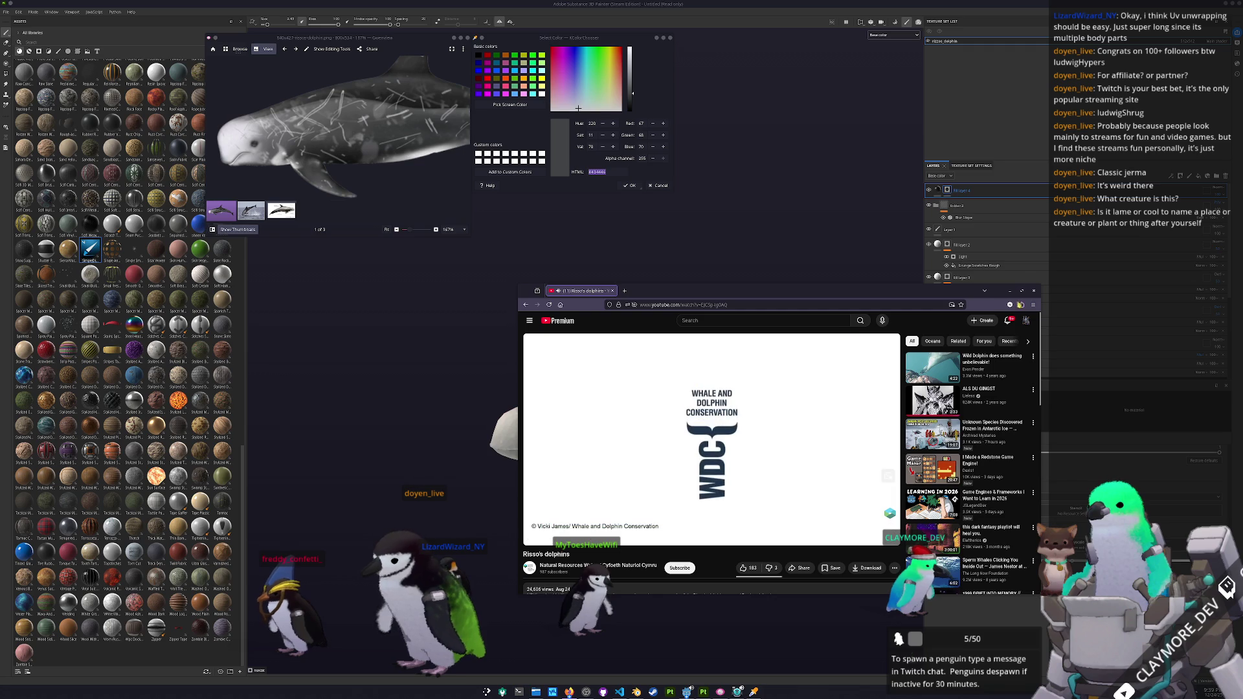
left_click(1034, 291)
left_click_drag(789, 472, 806, 474)
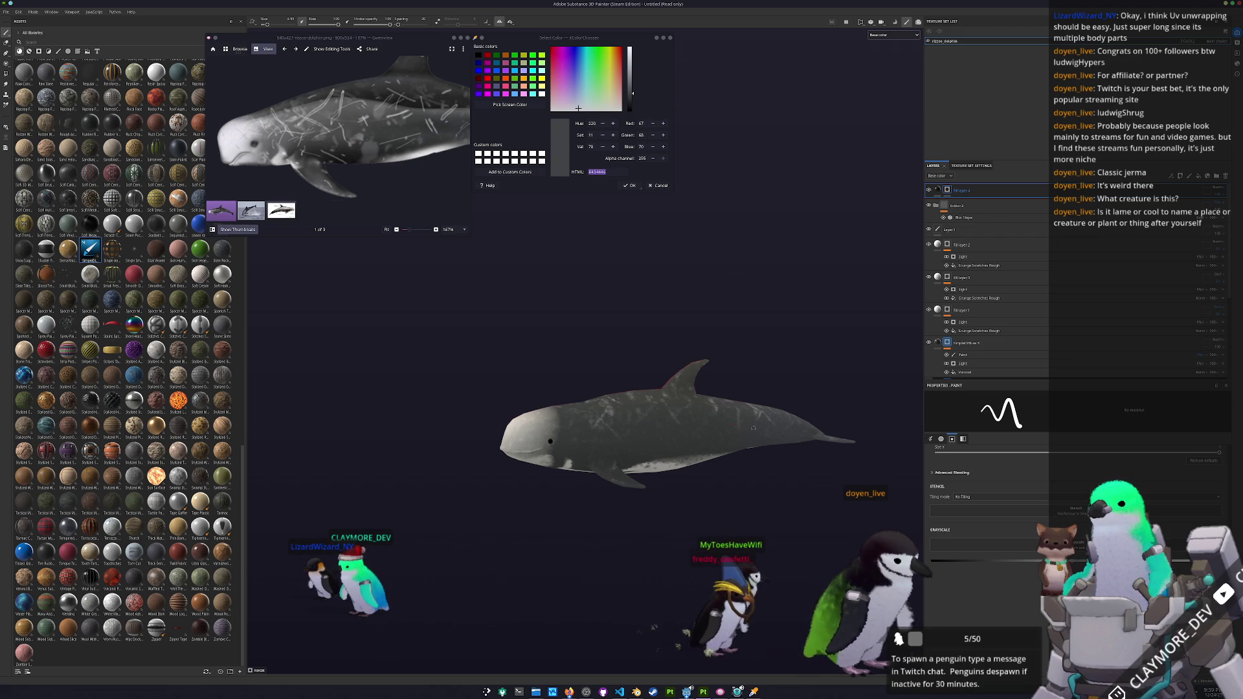
- Zoom and orbit the view to inspect the dolphin's underside and dark eye
scroll(738, 421, "down", 3)
mouse_move(701, 393)
left_mouse_down()
mouse_move(532, 469)
mouse_move(638, 436)
mouse_move(694, 392)
mouse_move(660, 426)
left_mouse_up()
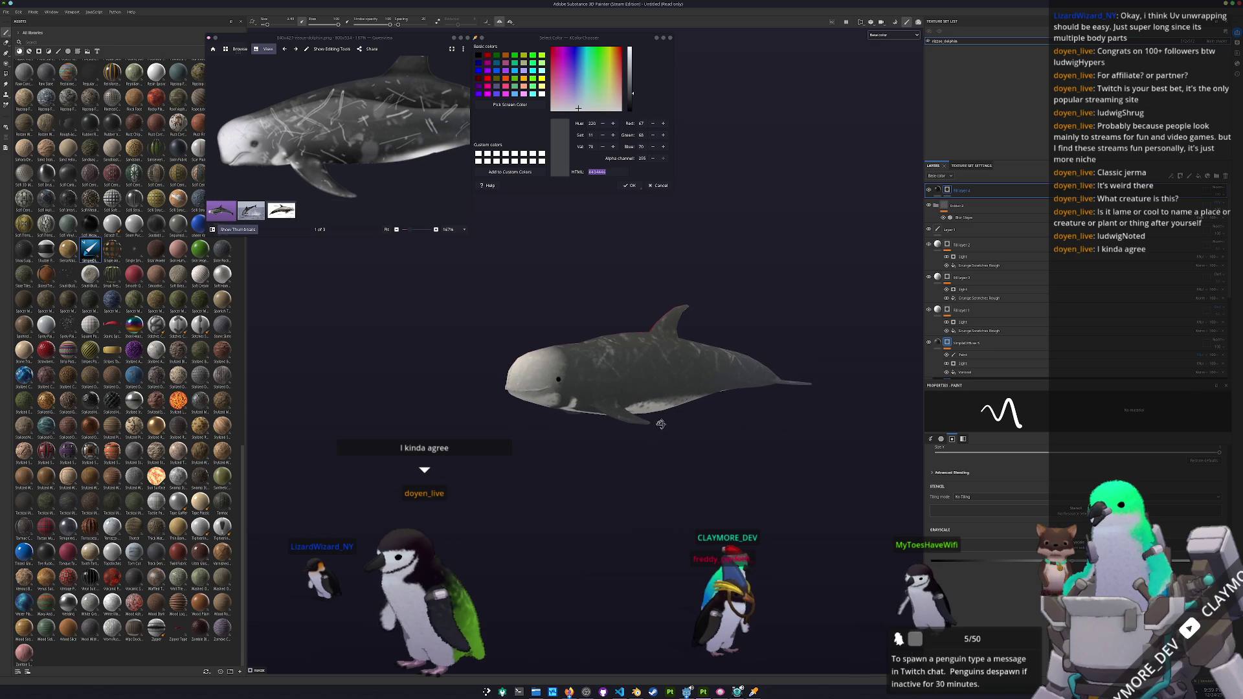
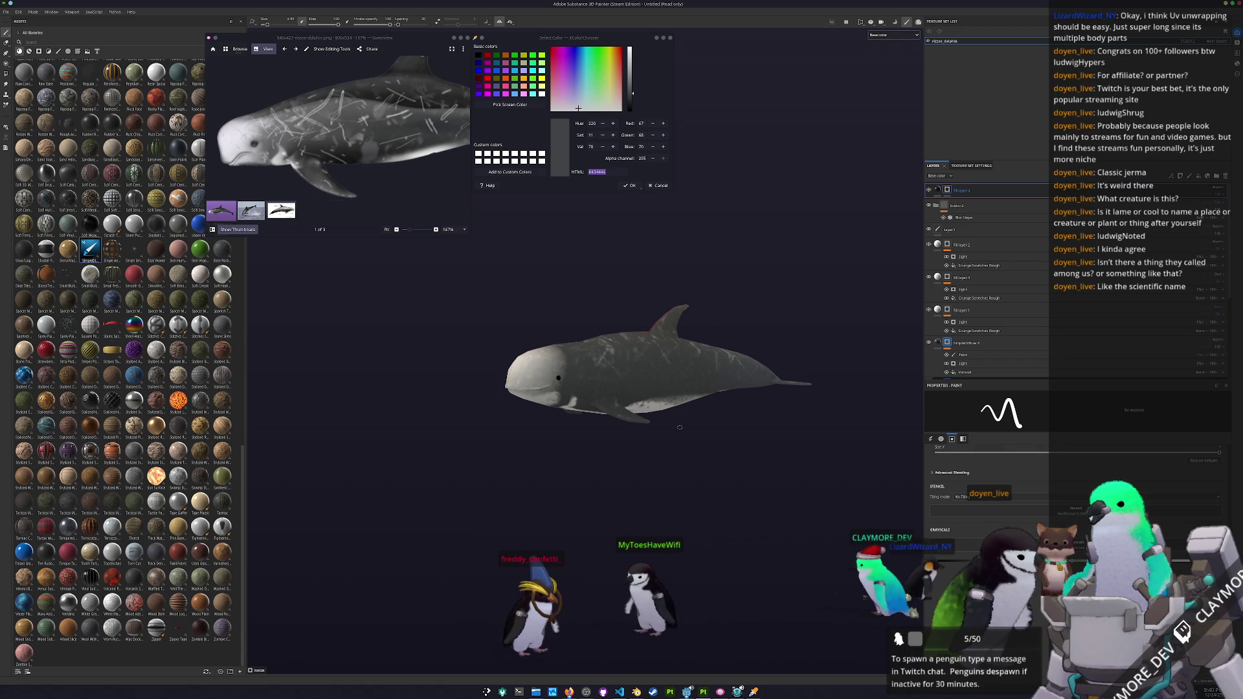
- Zoom out and frame the whole dolphin centred in the viewport
scroll(732, 415, "up", 2)
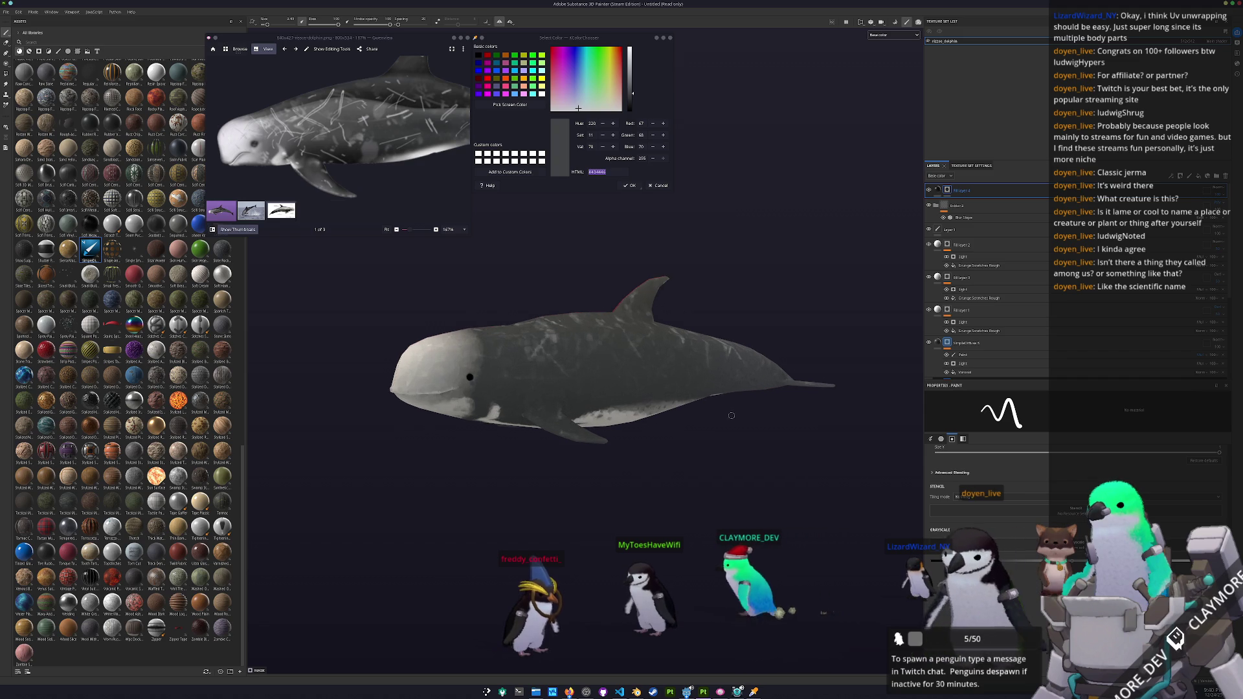
scroll(732, 415, "up", 1)
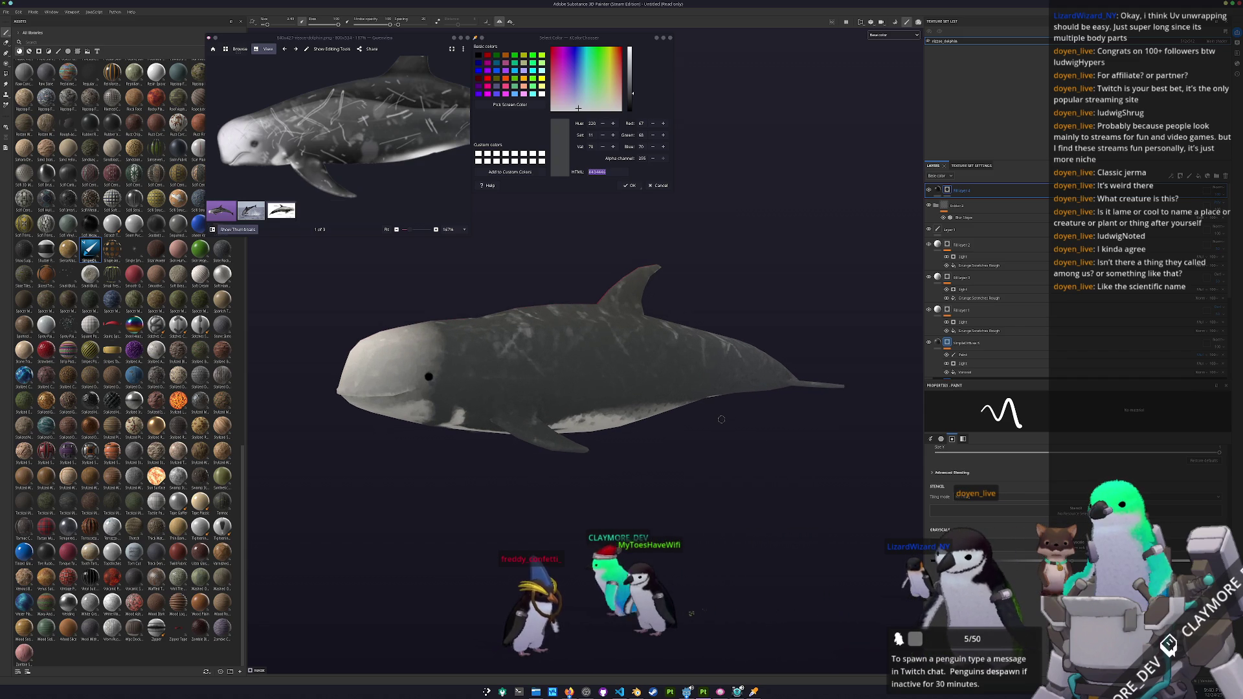
scroll(728, 389, "up", 2)
key("f")
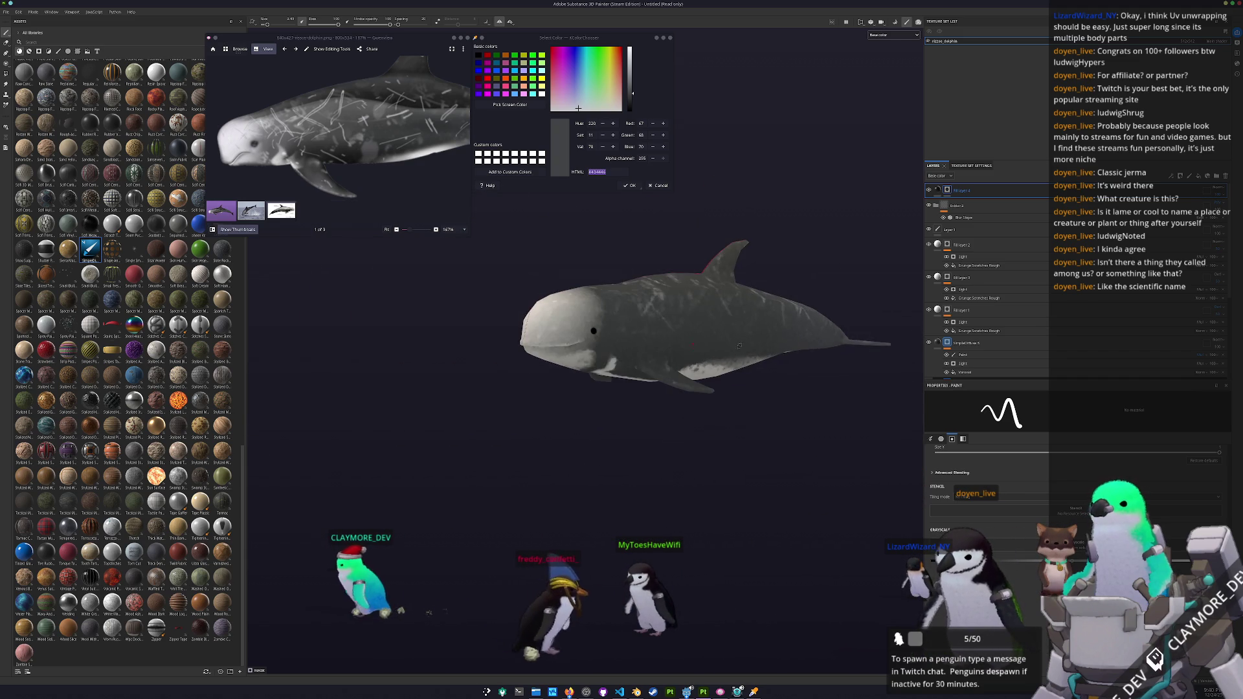
- Save the project as a new file named rizzos_dolphin in the rizzos_dolphin folder
key("ctrl+s")
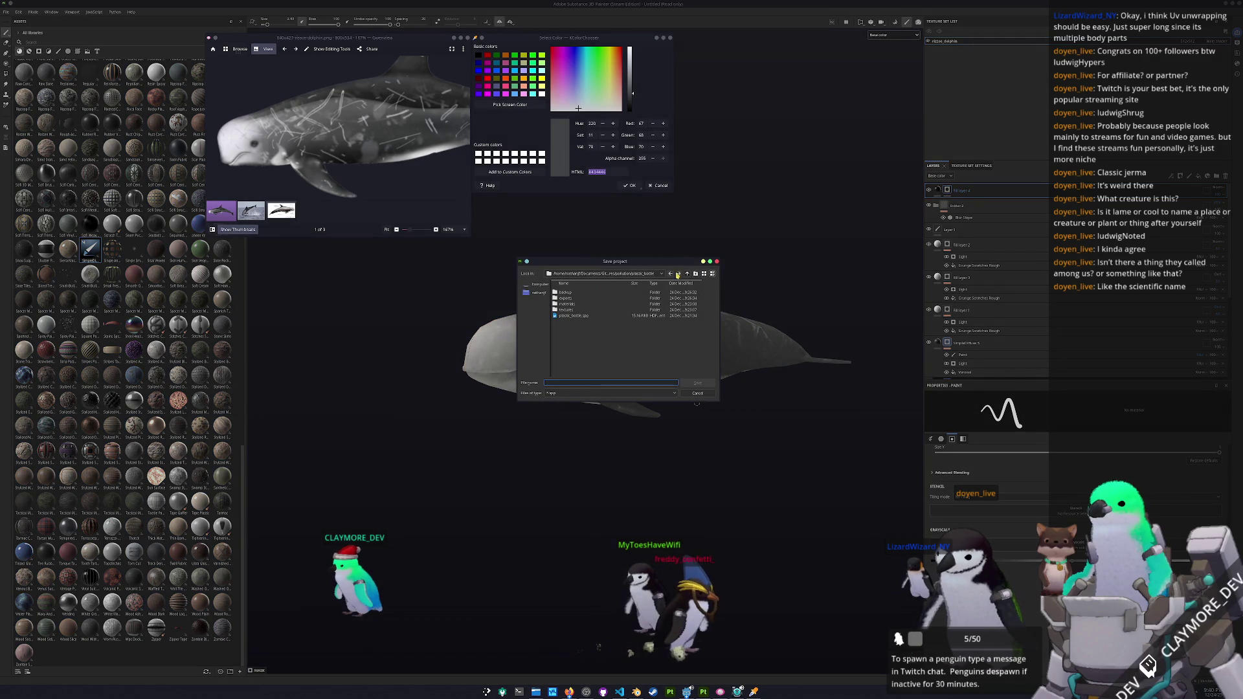
left_click(687, 275)
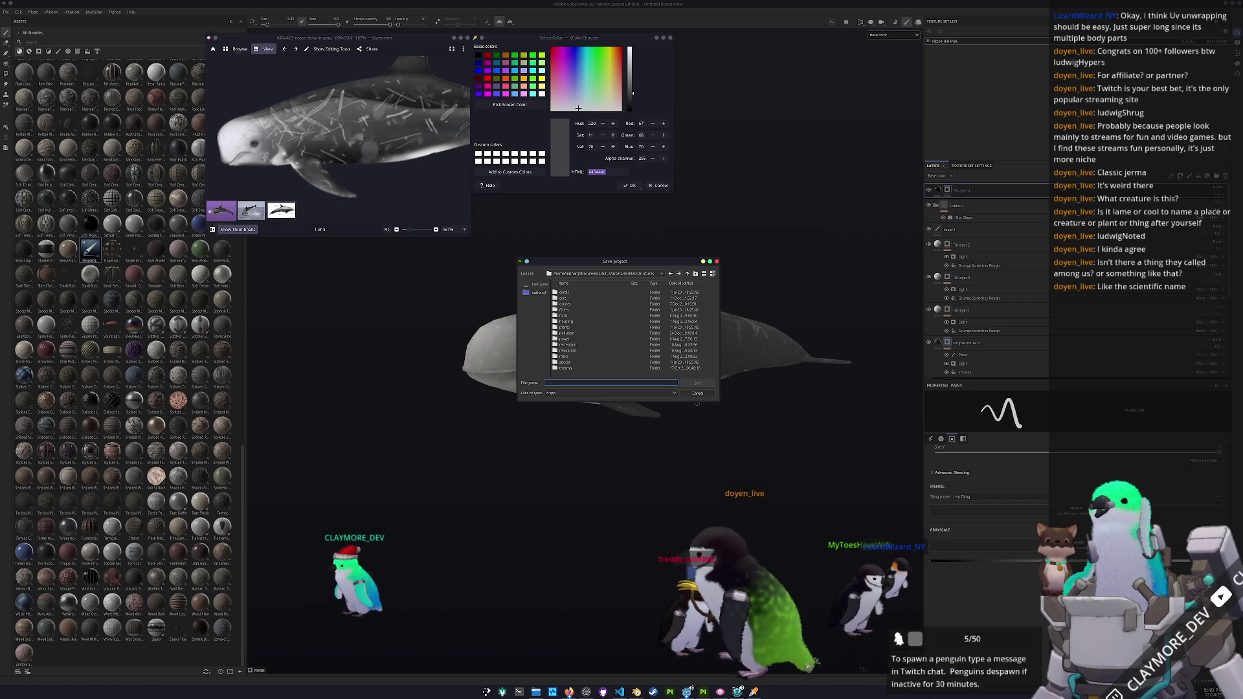
left_click(625, 274)
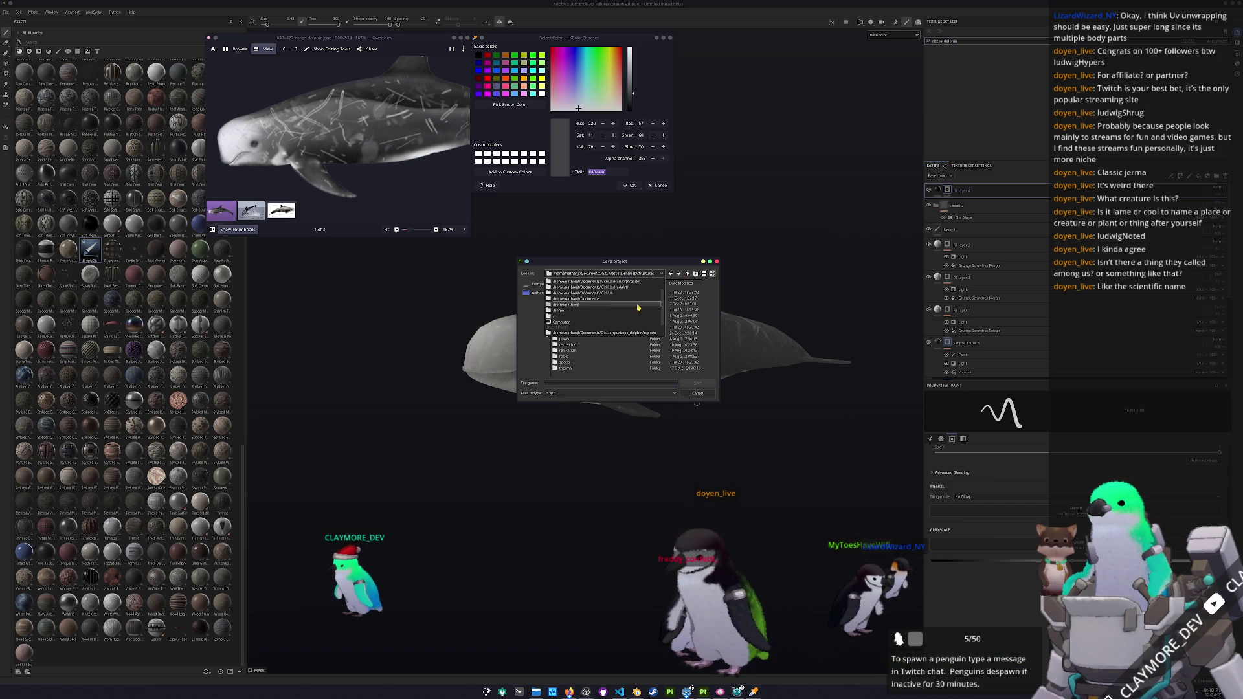
left_click(625, 317)
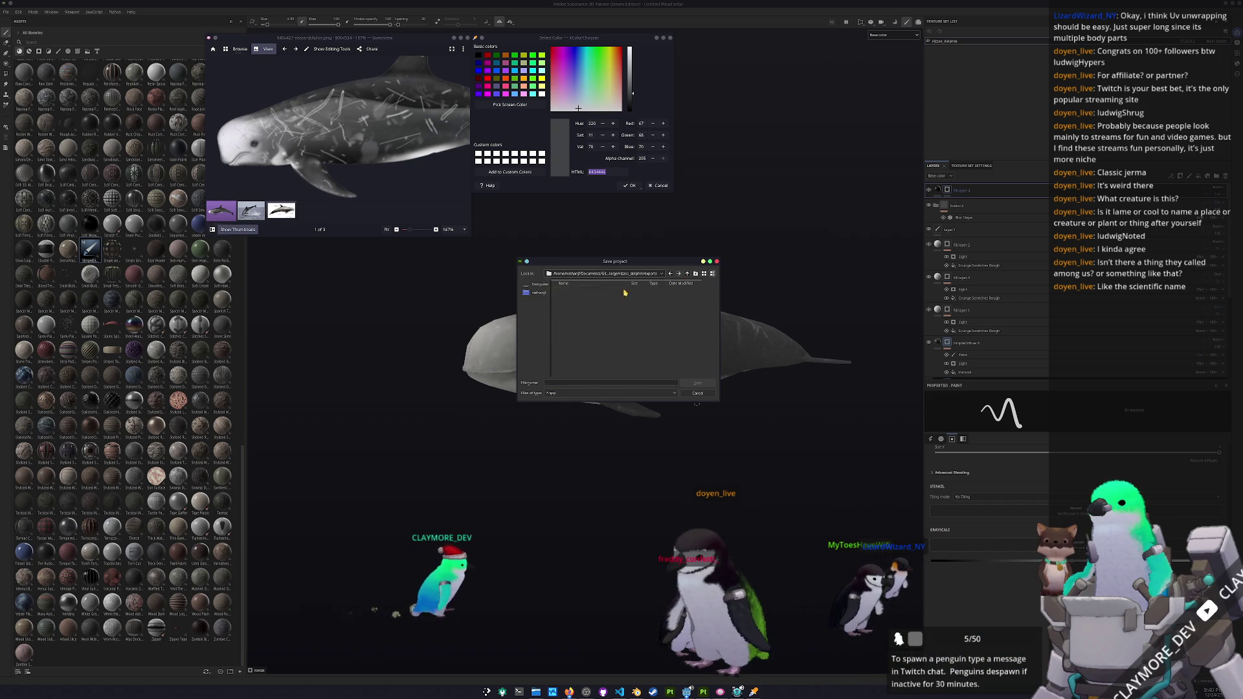
left_click(610, 383)
type("rizzos_dolphi")
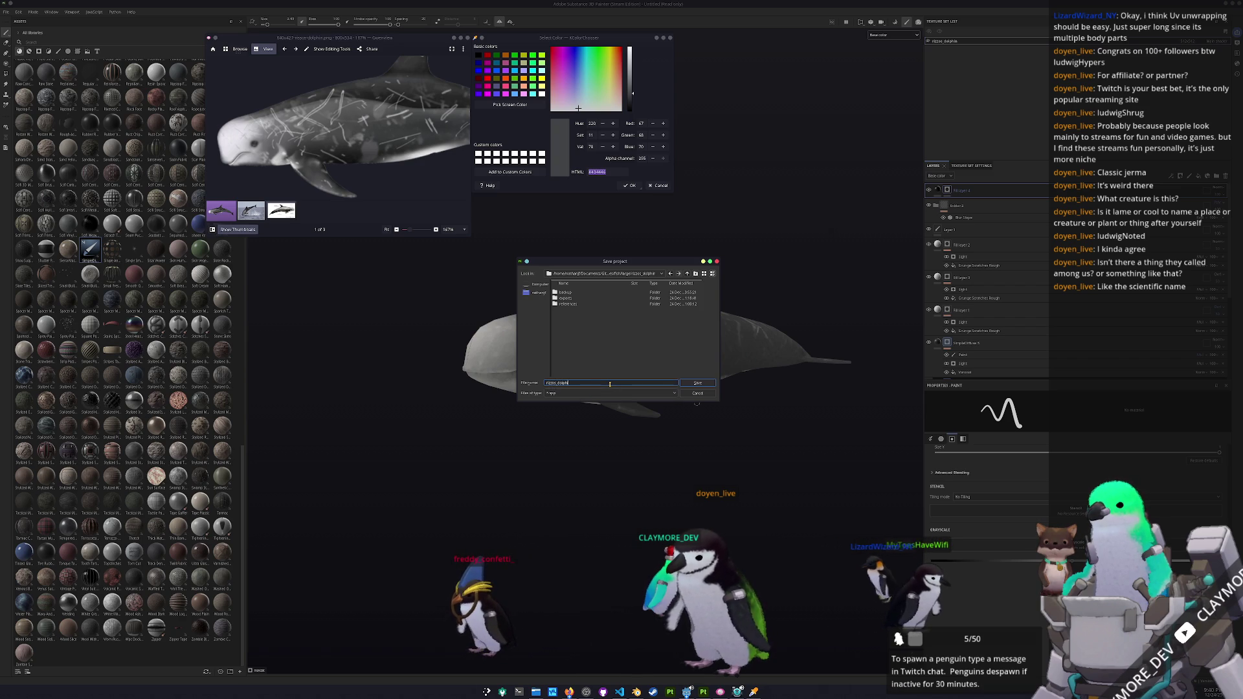
key("Return")
left_click_drag(609, 384, 648, 417)
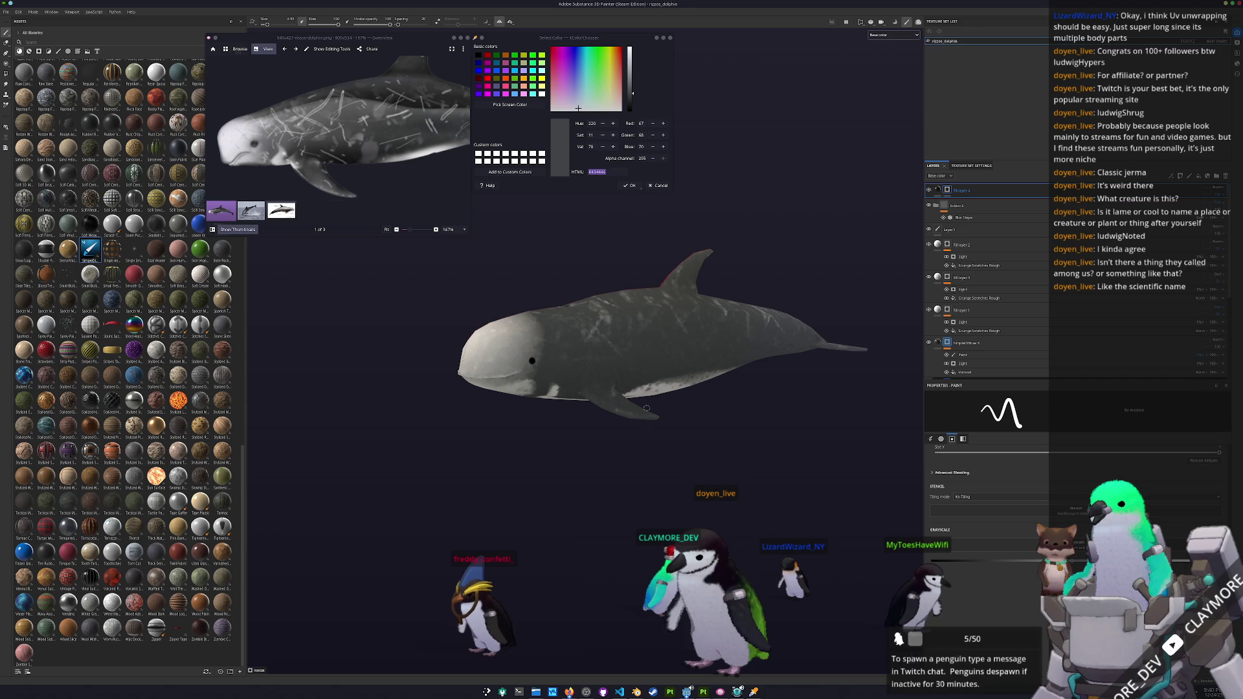
key("ctrl+shift")
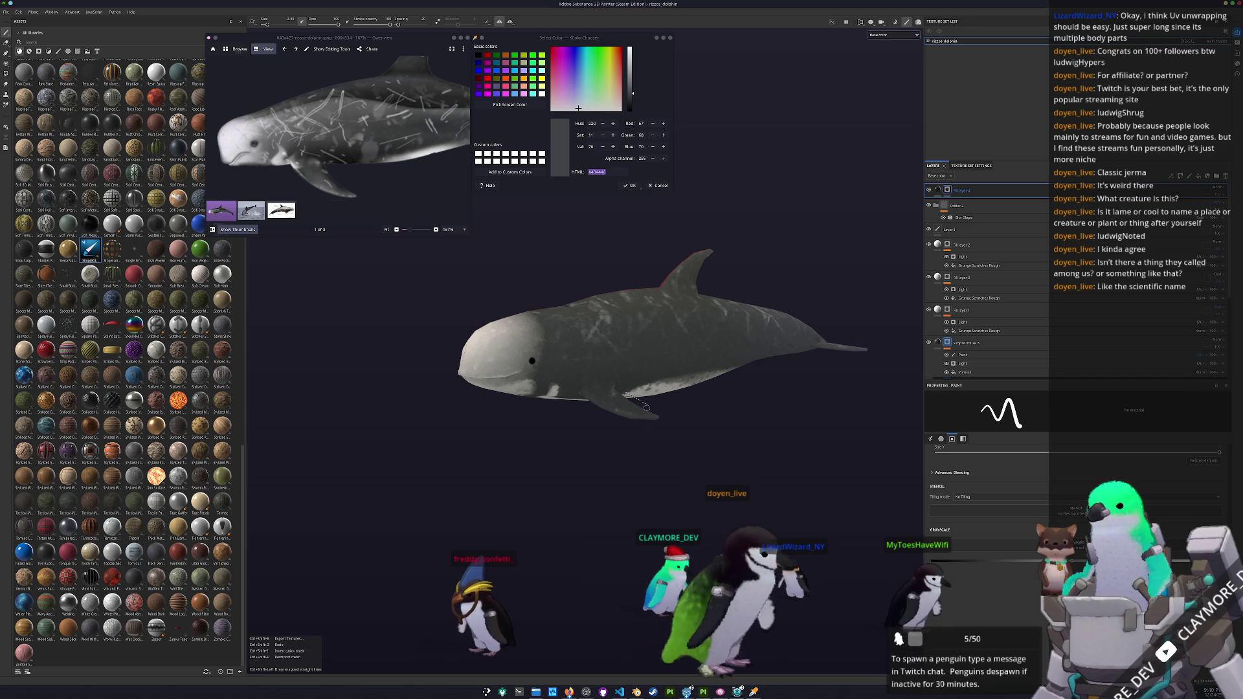
key("ctrl+shift+e")
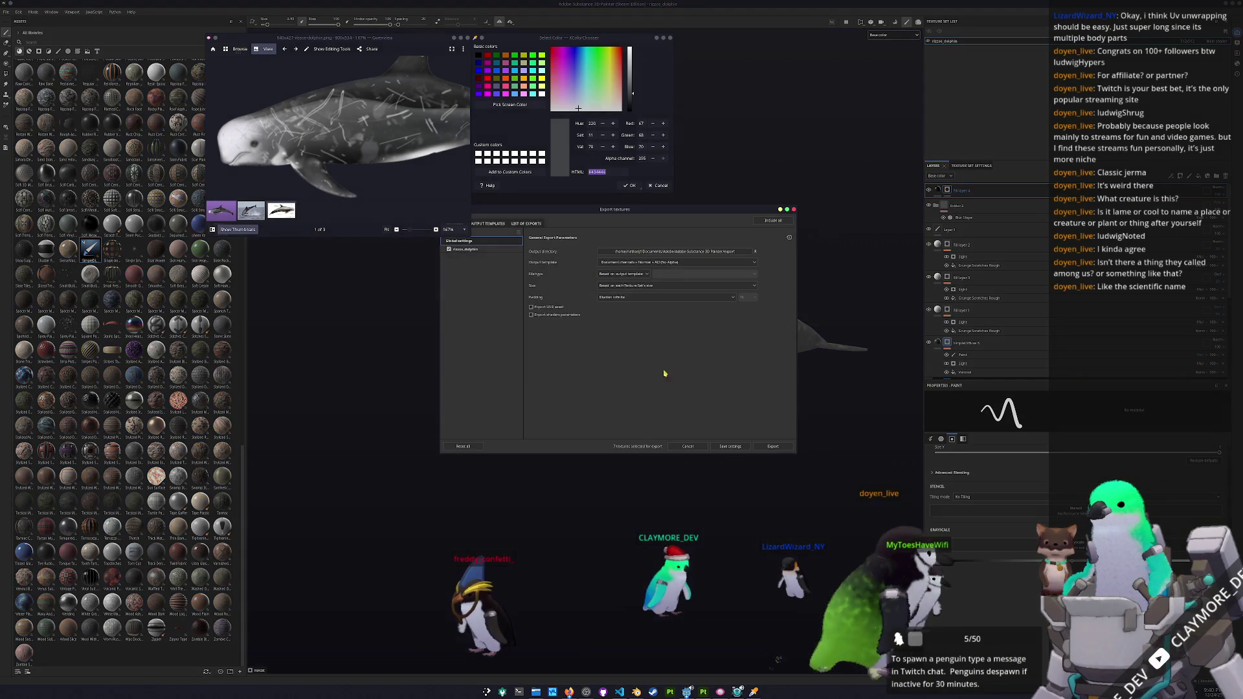
left_click_drag(687, 206, 852, 208)
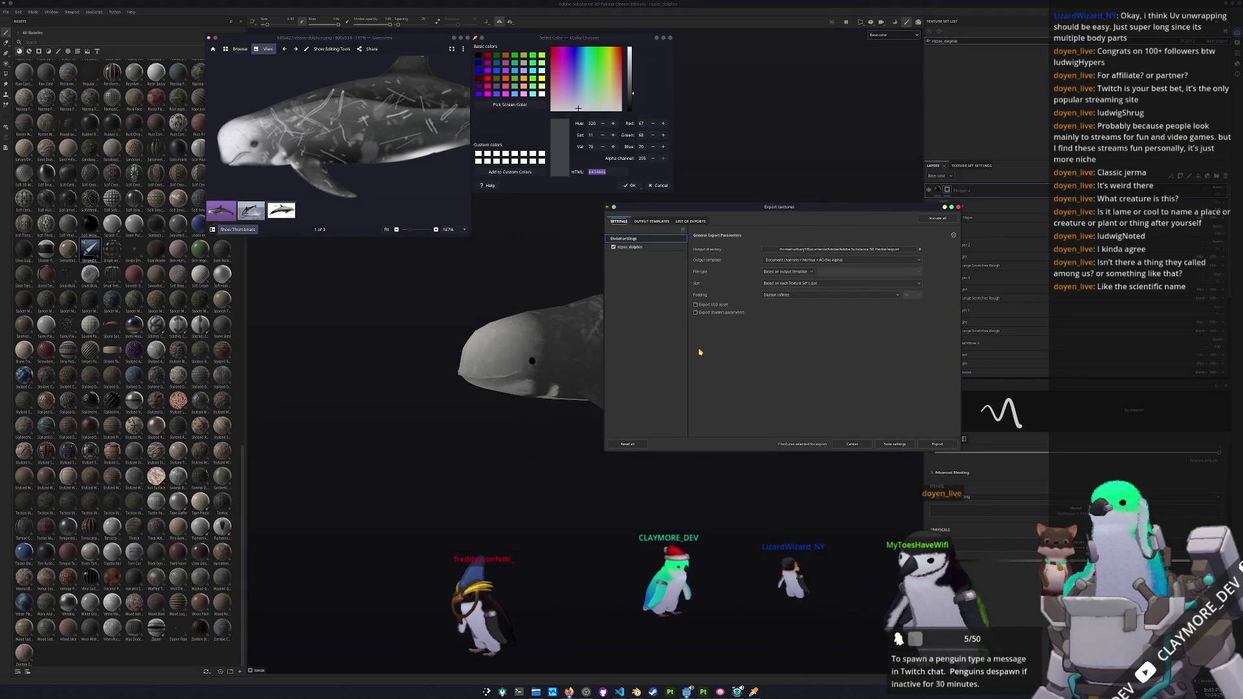
key("Escape")
scroll(538, 360, "up", 6)
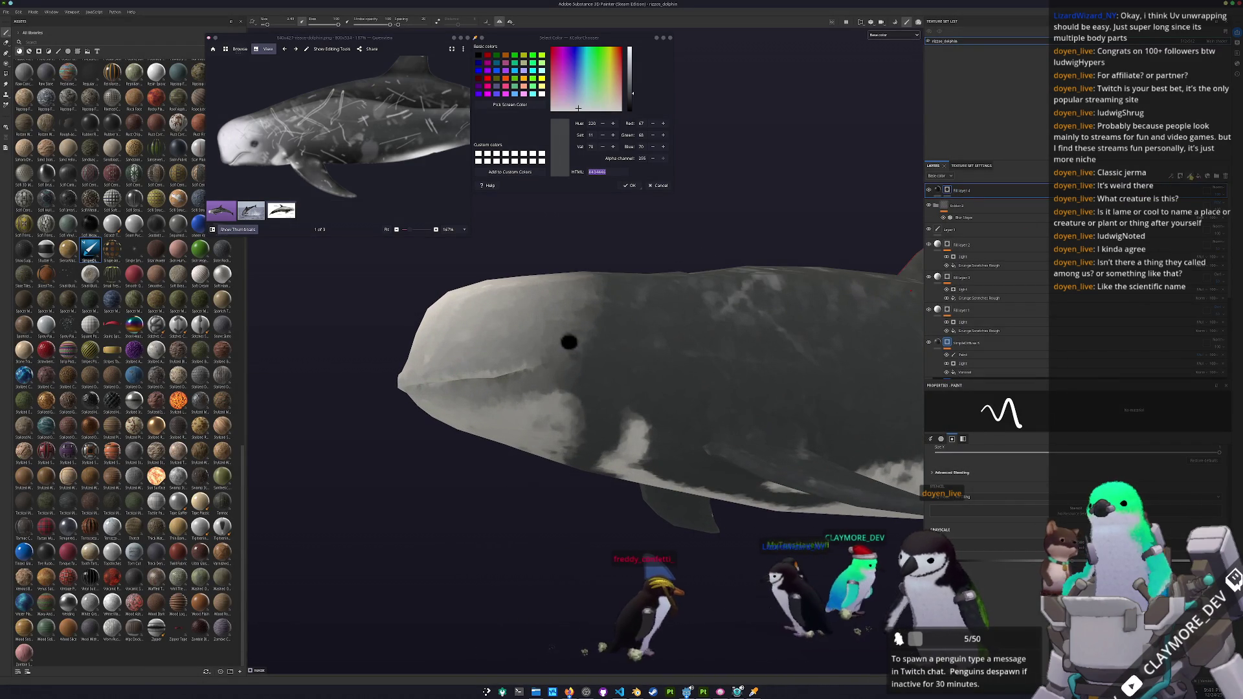
left_click(1191, 180)
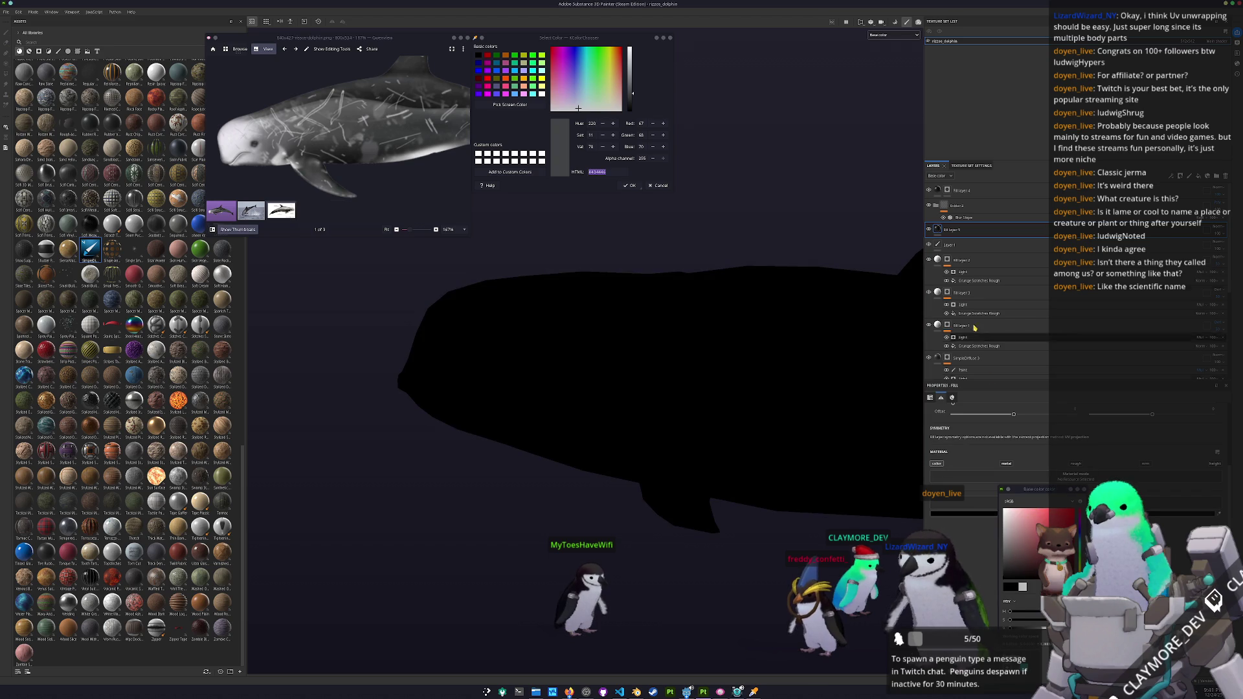
- Add a black mask to the fill layer and check its blending modes
right_click(963, 231)
left_click(990, 259)
left_click(1216, 228)
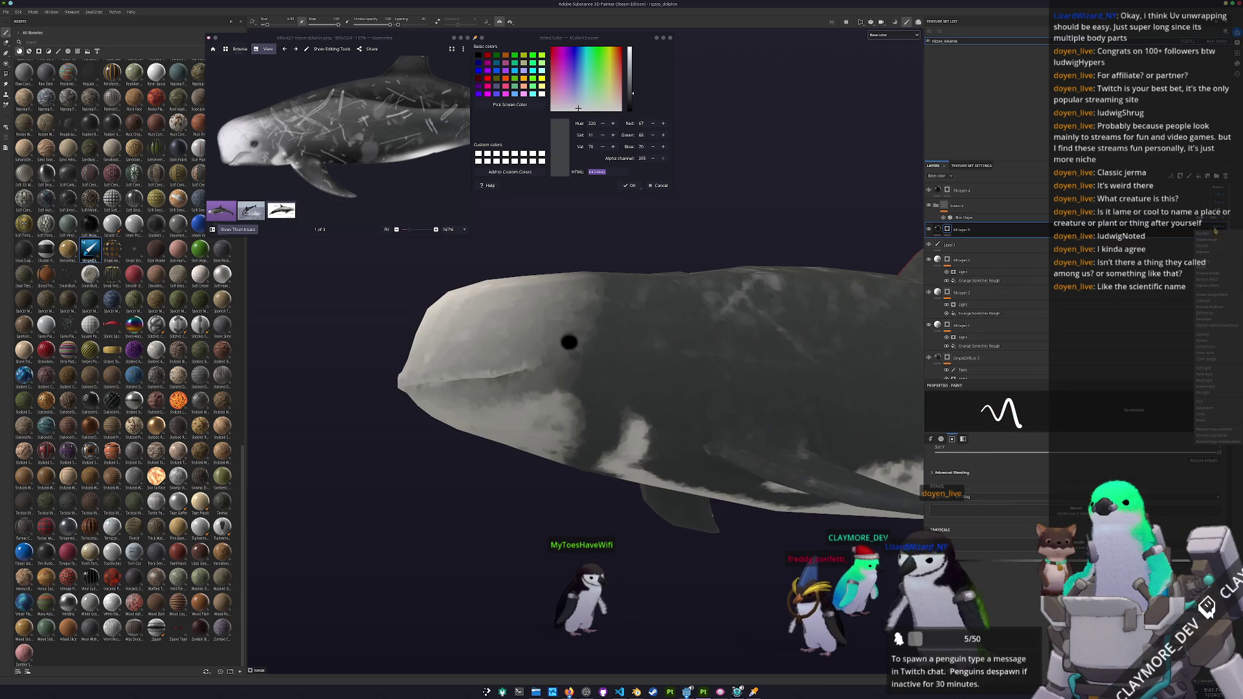
left_click(1205, 337)
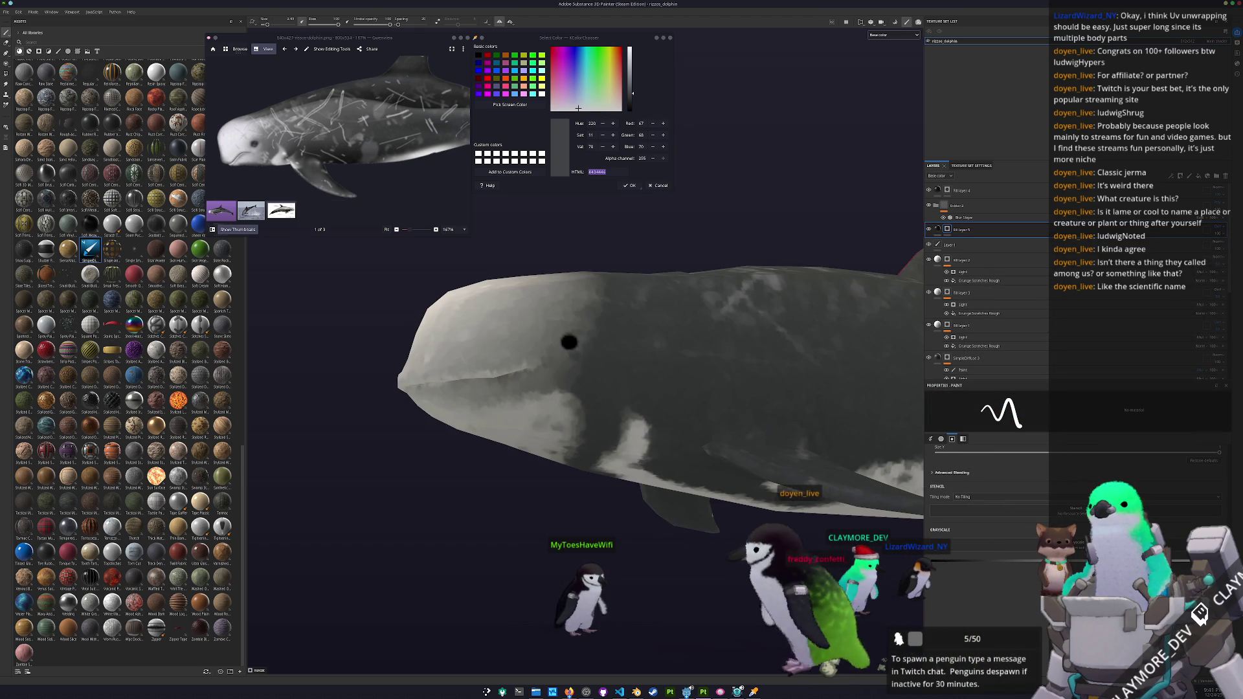
- Paint a straight dark line along the dolphin's mouth to the jaw's end
mouse_move(421, 382)
left_mouse_down("alt")
mouse_move(505, 382)
mouse_move(452, 400)
left_mouse_up("alt")
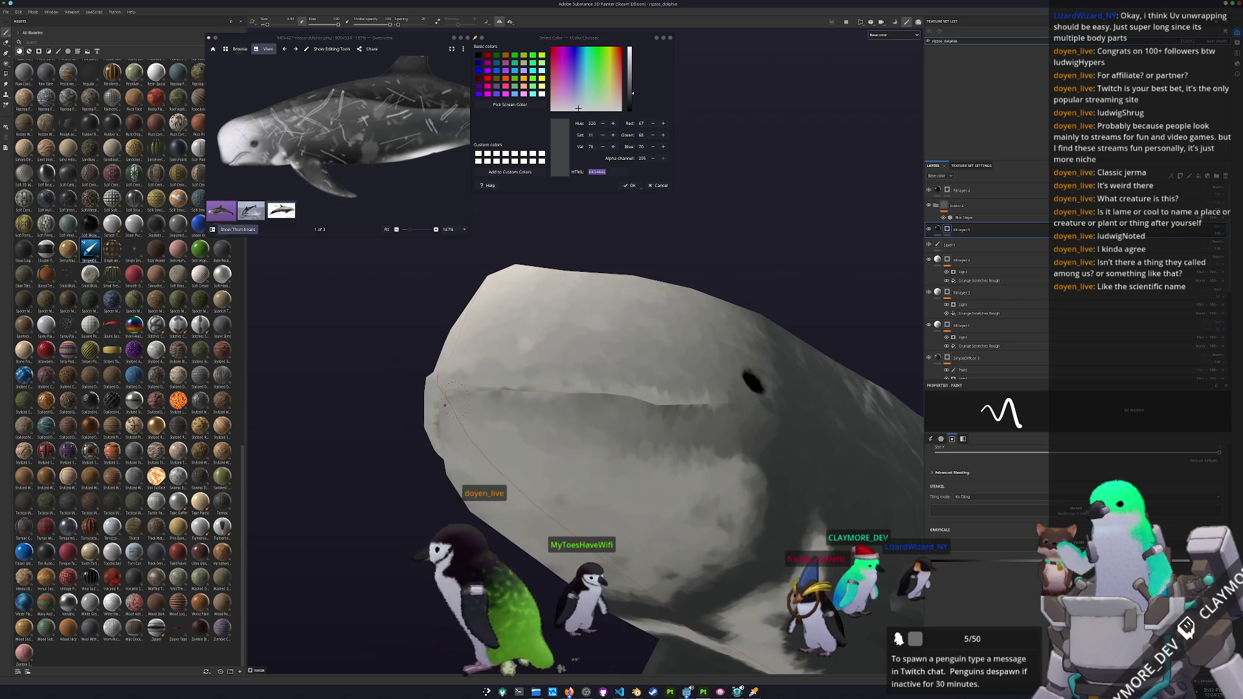
left_click(510, 389, "shift")
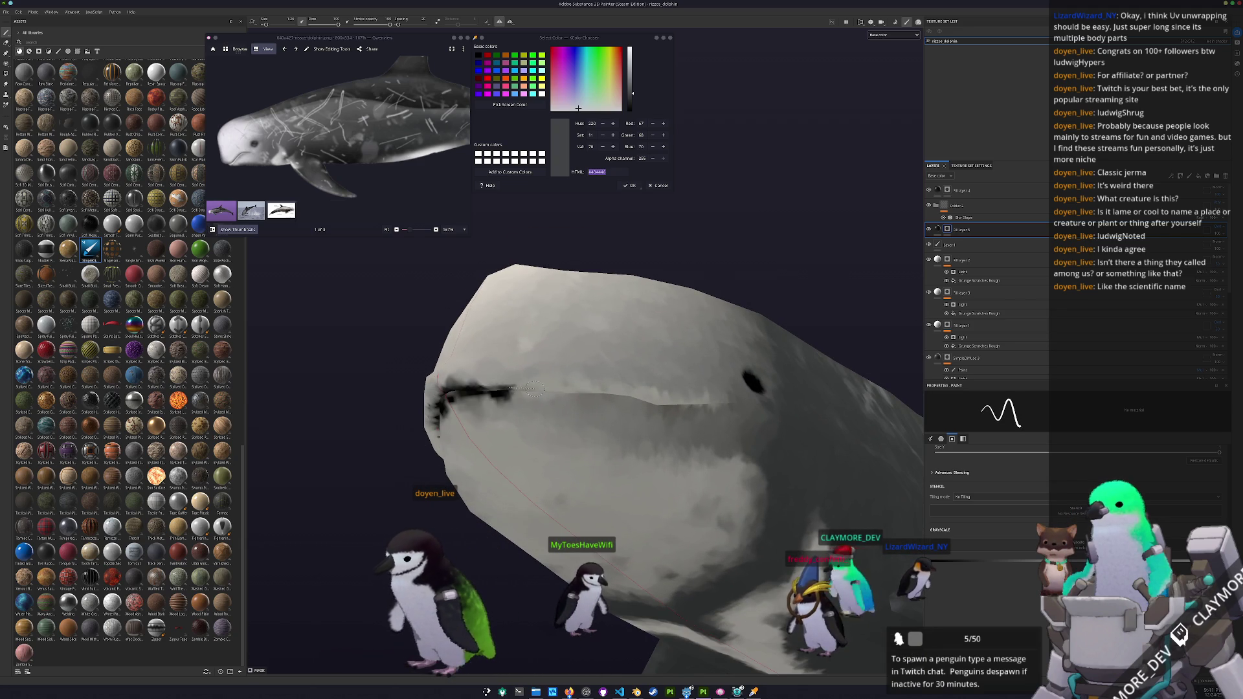
mouse_move(608, 392)
left_mouse_down()
mouse_move(730, 405)
mouse_move(656, 436)
mouse_move(730, 446)
left_mouse_up()
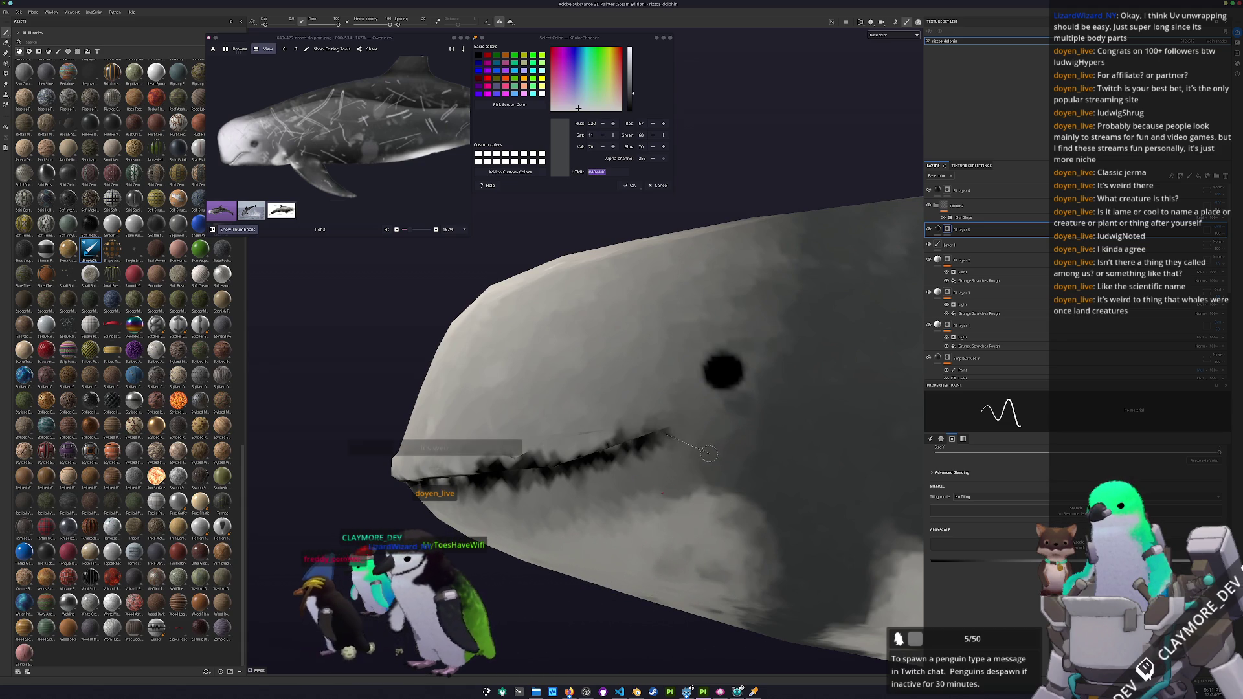
left_click_drag(665, 434, 707, 455)
scroll(611, 491, "down", 5)
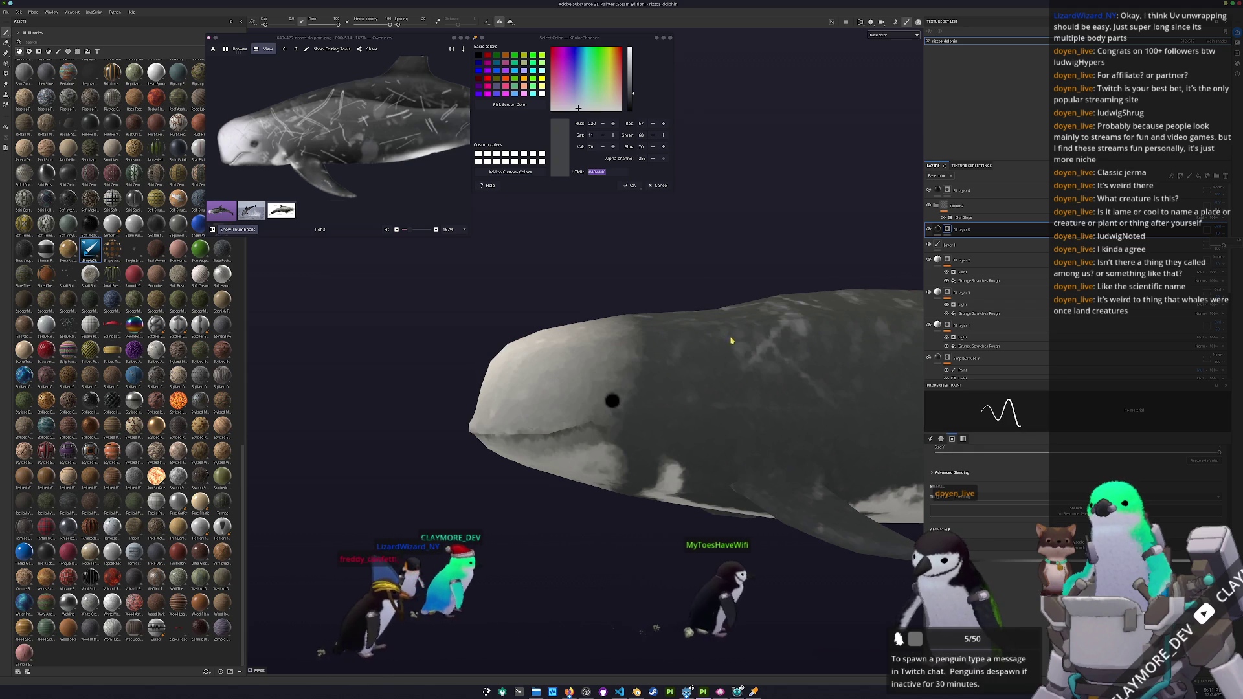
- Orbit to inspect the dolphin's back and dorsal fin, then bring up texture export settings
mouse_move(783, 372)
left_mouse_down()
mouse_move(795, 370)
mouse_move(764, 366)
left_mouse_up()
scroll(745, 363, "down", 3)
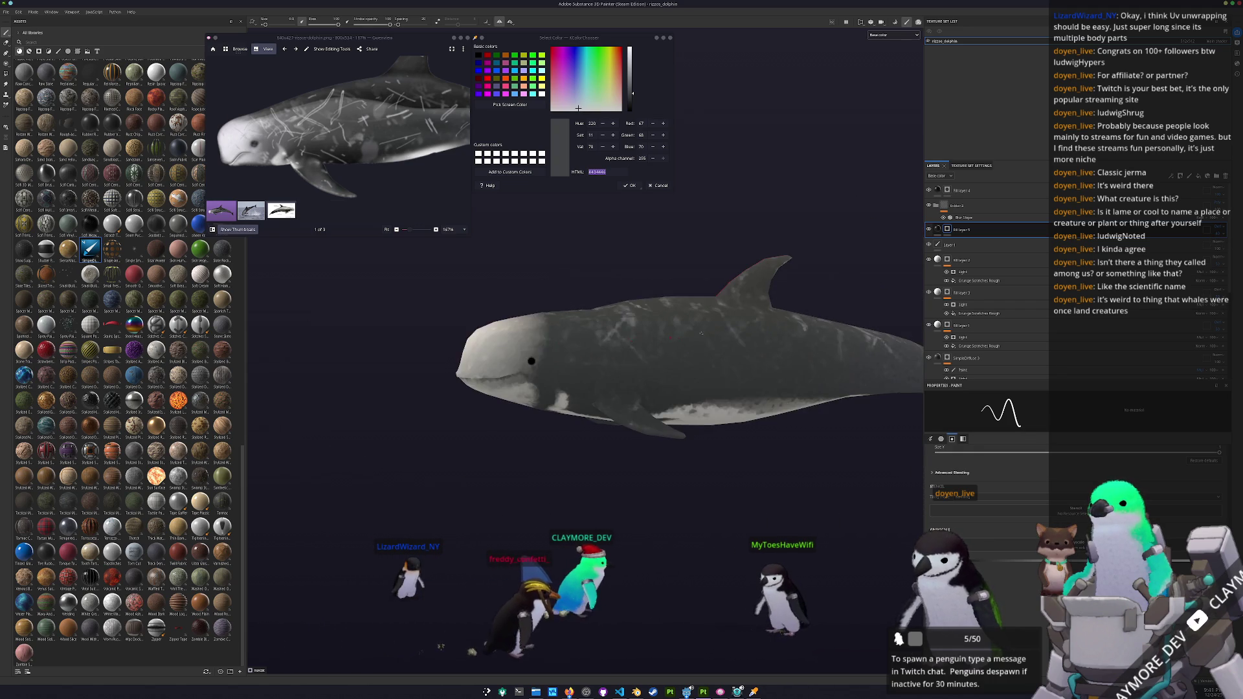
left_click_drag(721, 361, 707, 453)
key("ctrl+shift+e")
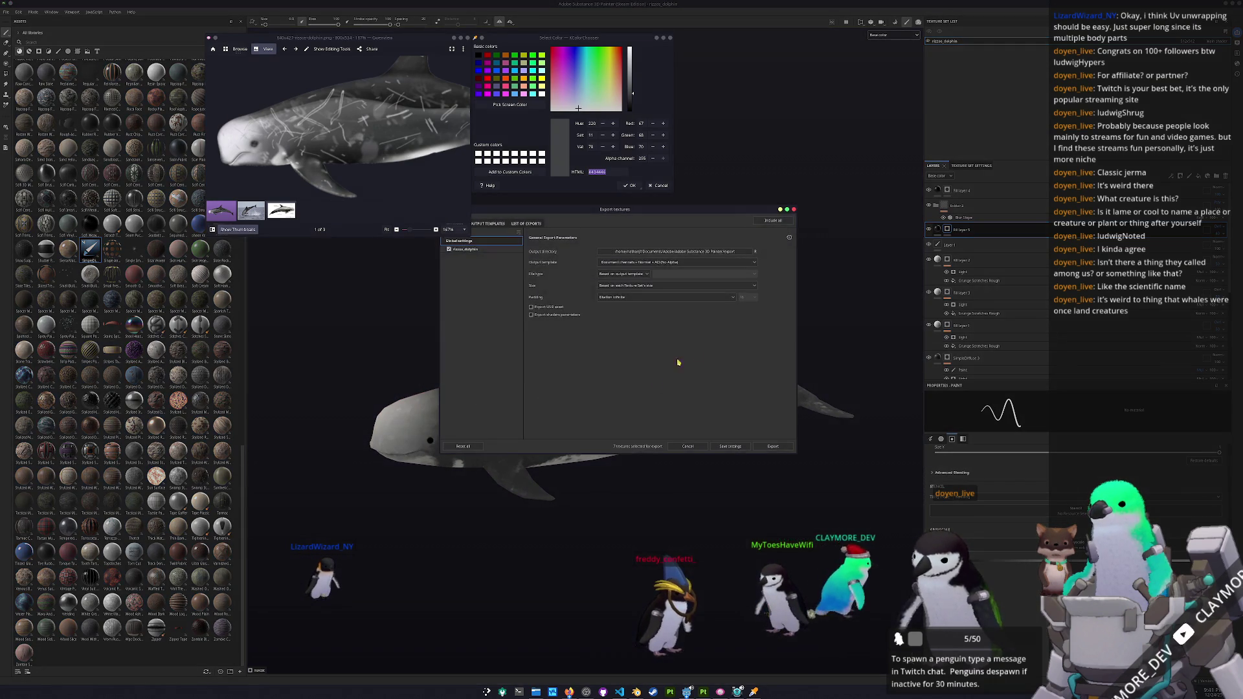
- Export the dolphin textures into a new 'textures' folder under rizzos_dolphin and close the window
left_click(723, 252)
left_click(641, 276)
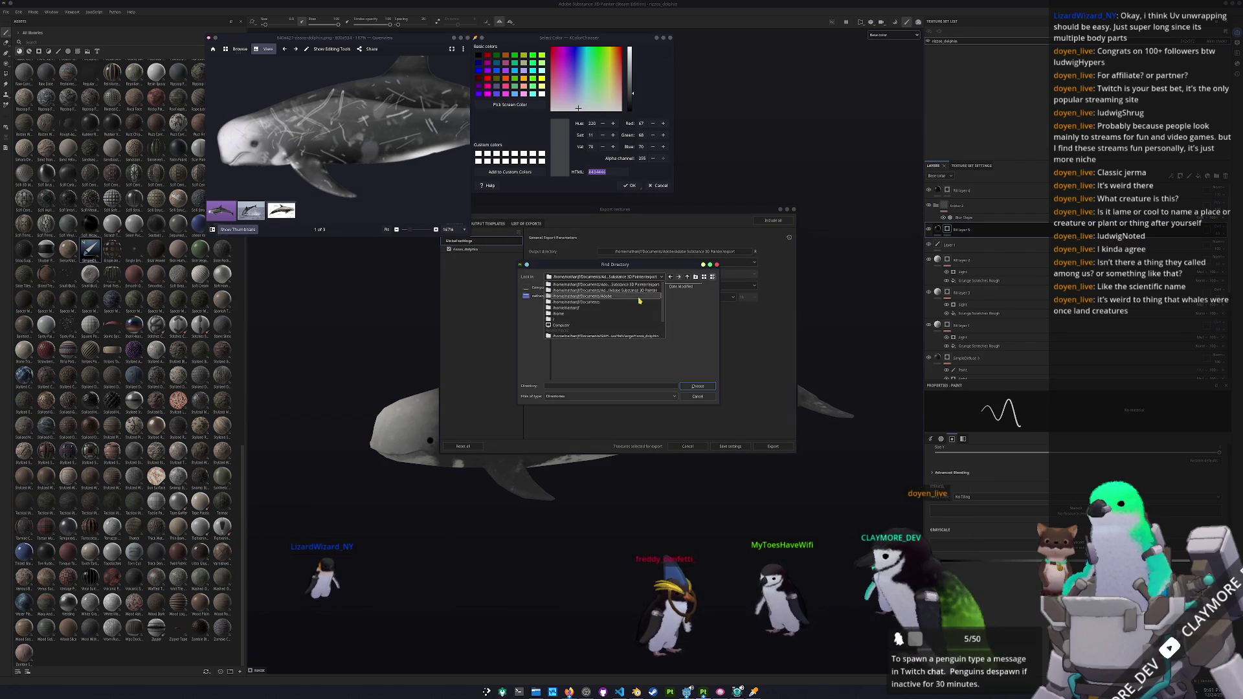
left_click(637, 313)
left_click(696, 277)
type("textures")
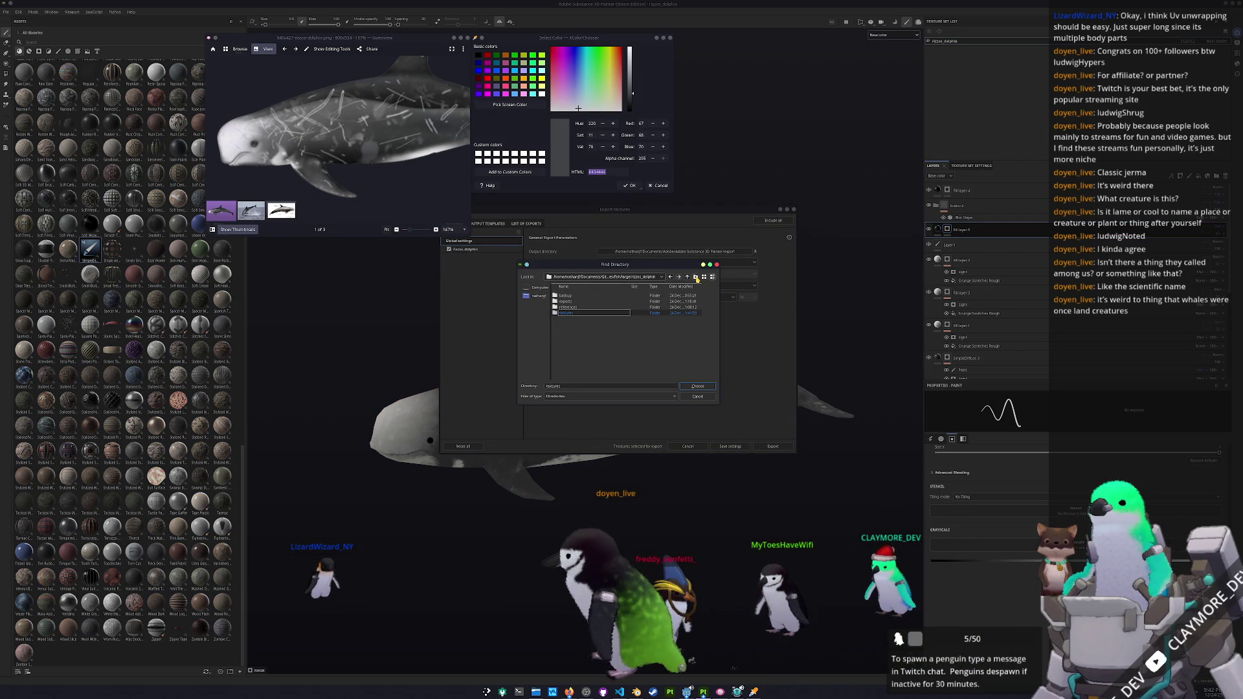
left_click(697, 386)
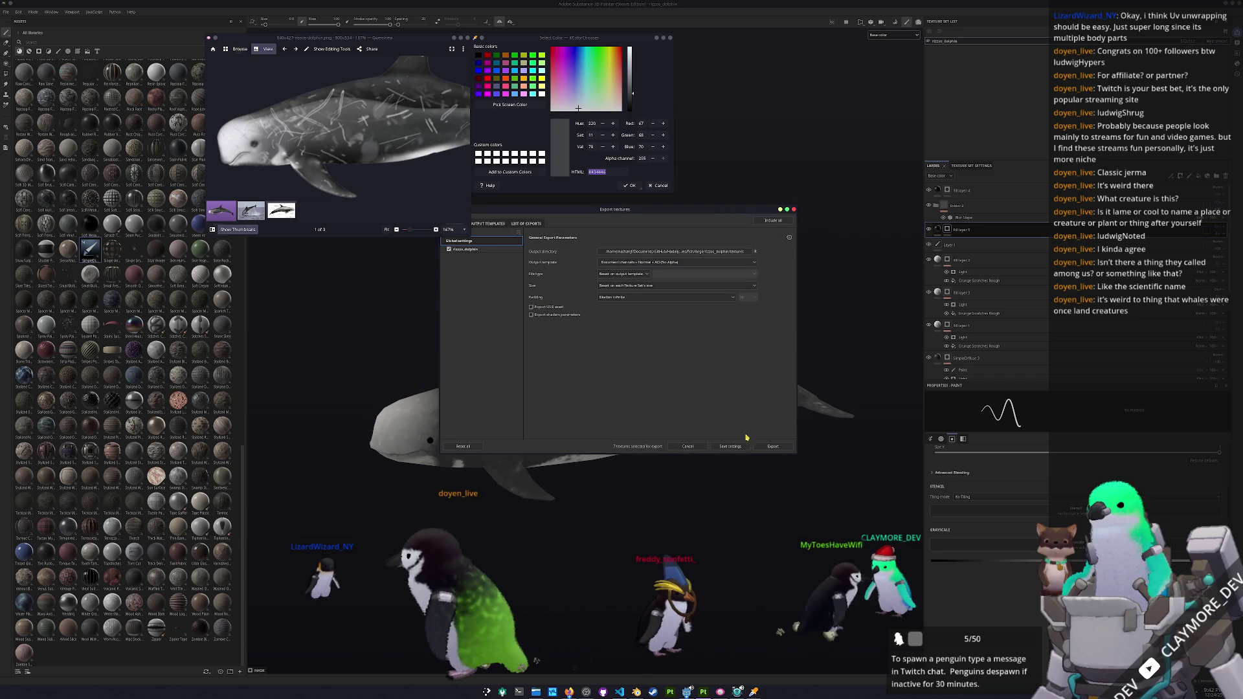
left_click(770, 448)
key("Escape")
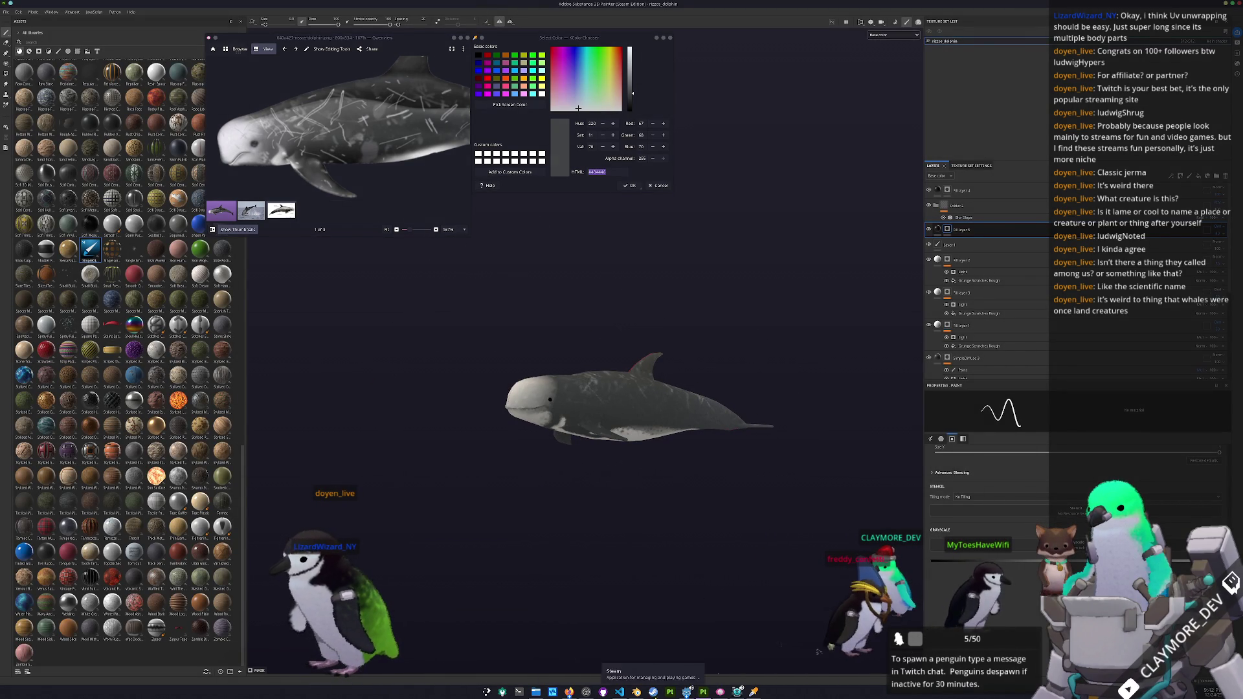
left_click(638, 655)
- Scale the dolphin mesh up and apply the scale
left_click(728, 360)
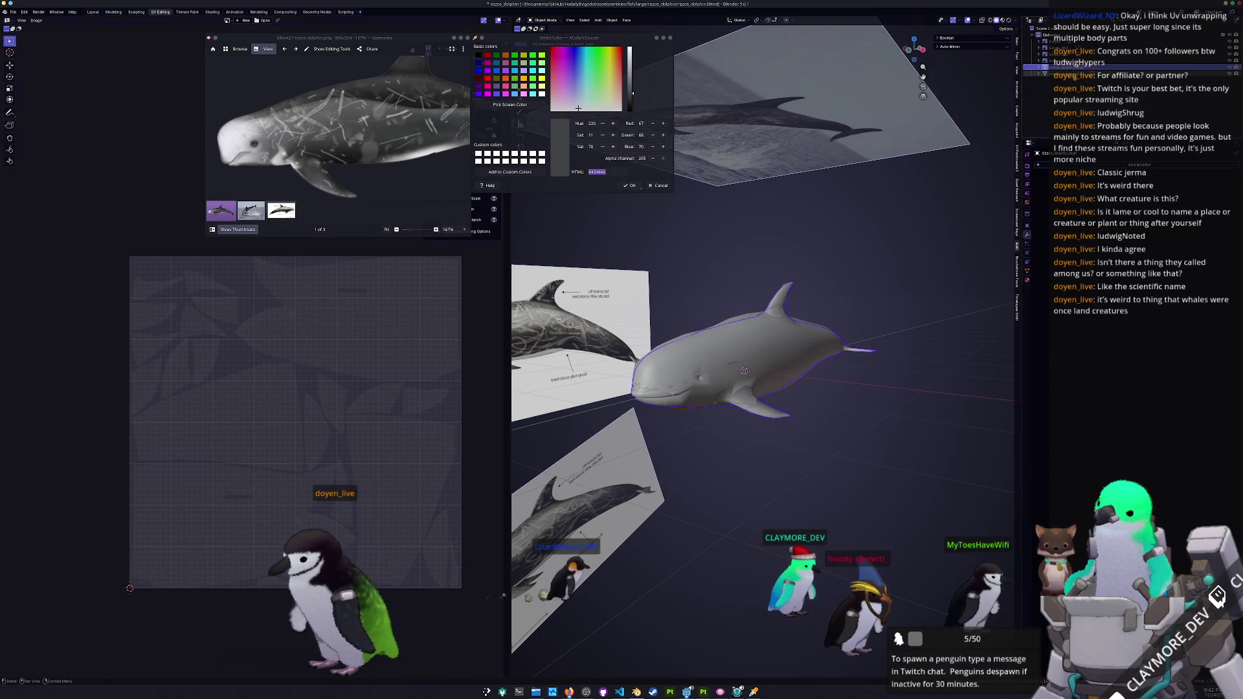
left_click(1017, 47)
key("s")
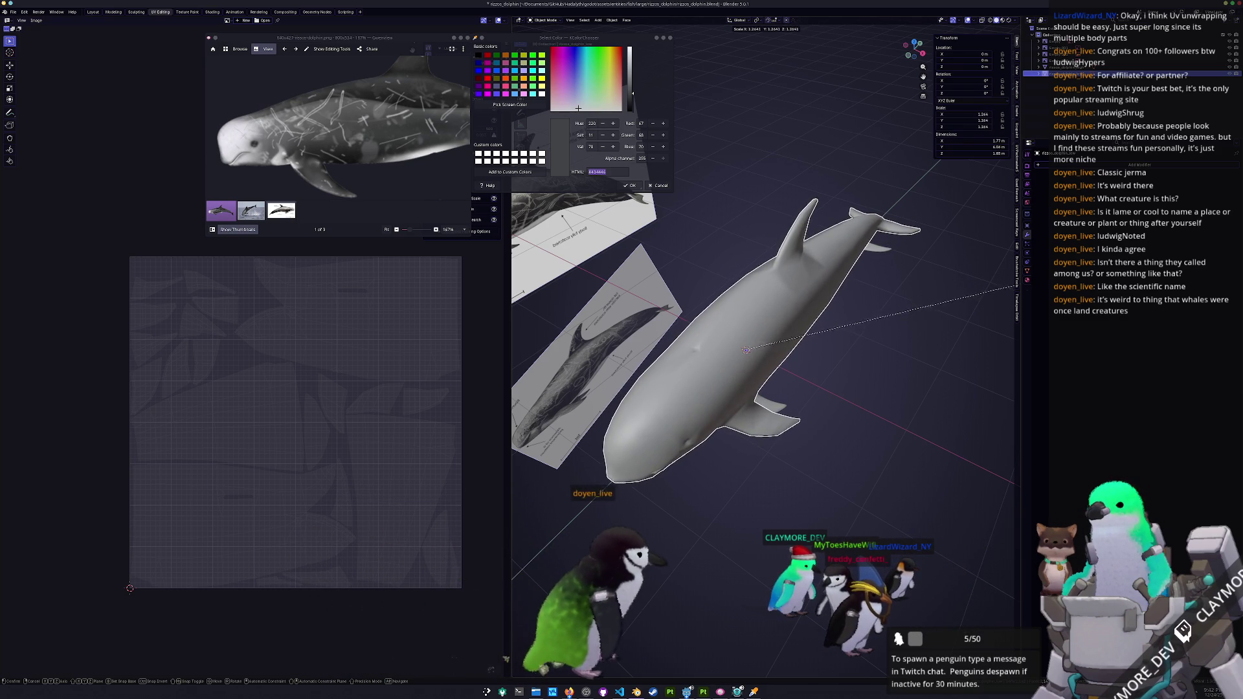
key("Return")
key("ctrl+a")
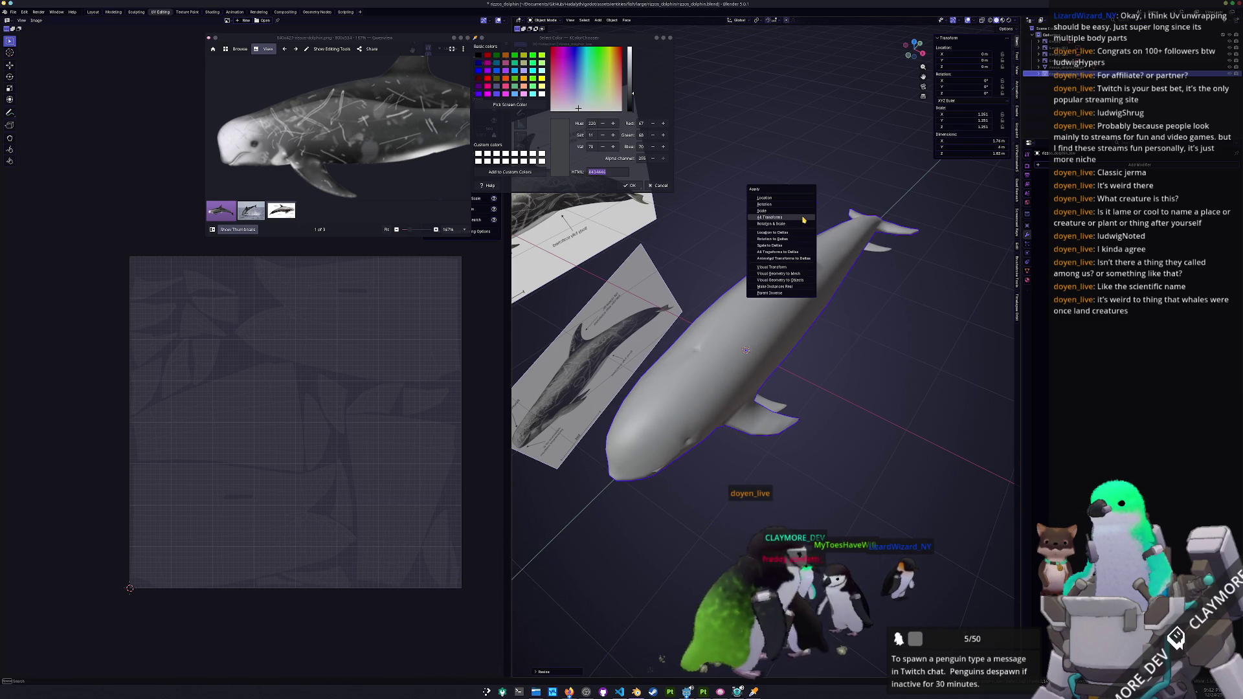
left_click(774, 210)
key("KP_7")
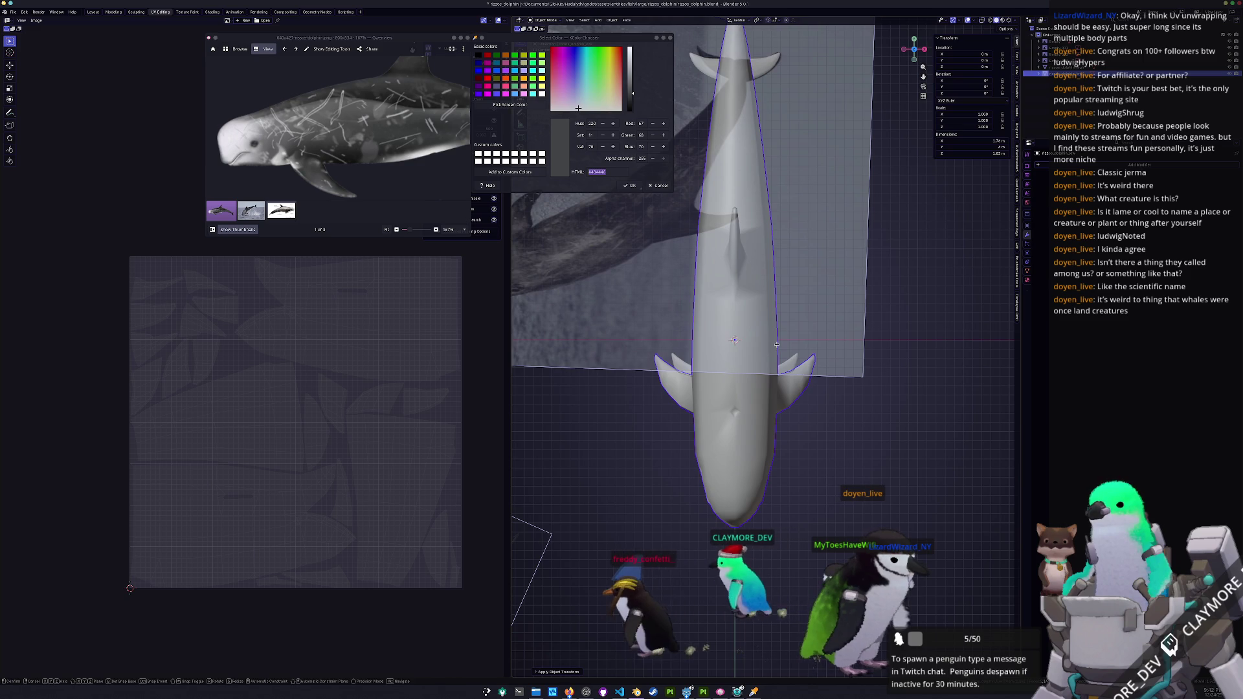
- Move the dolphin along Y and Z, save the blend file, and apply all transforms
key("g")
key("y")
right_click(777, 335)
right_click(776, 335)
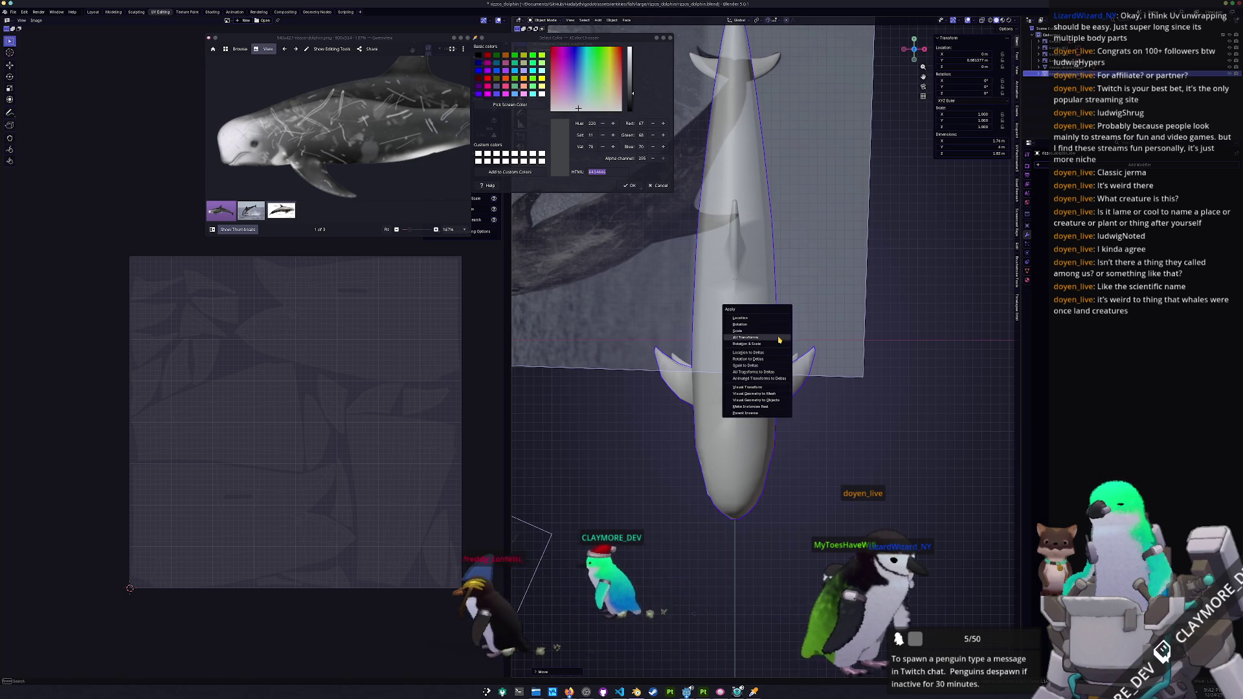
key("g")
key("z")
left_click(783, 374)
key("ctrl+s")
key("ctrl+a")
left_click(780, 373)
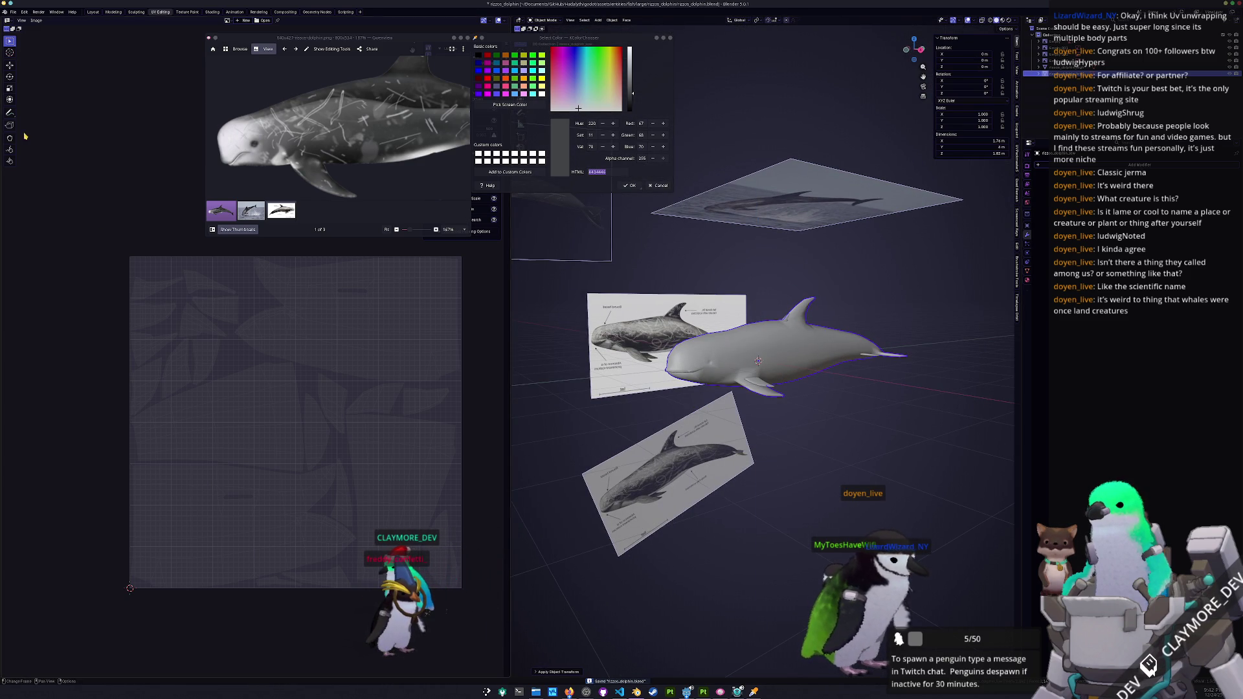
- Export the dolphin model as a Wavefront (.obj) file
left_click(13, 12)
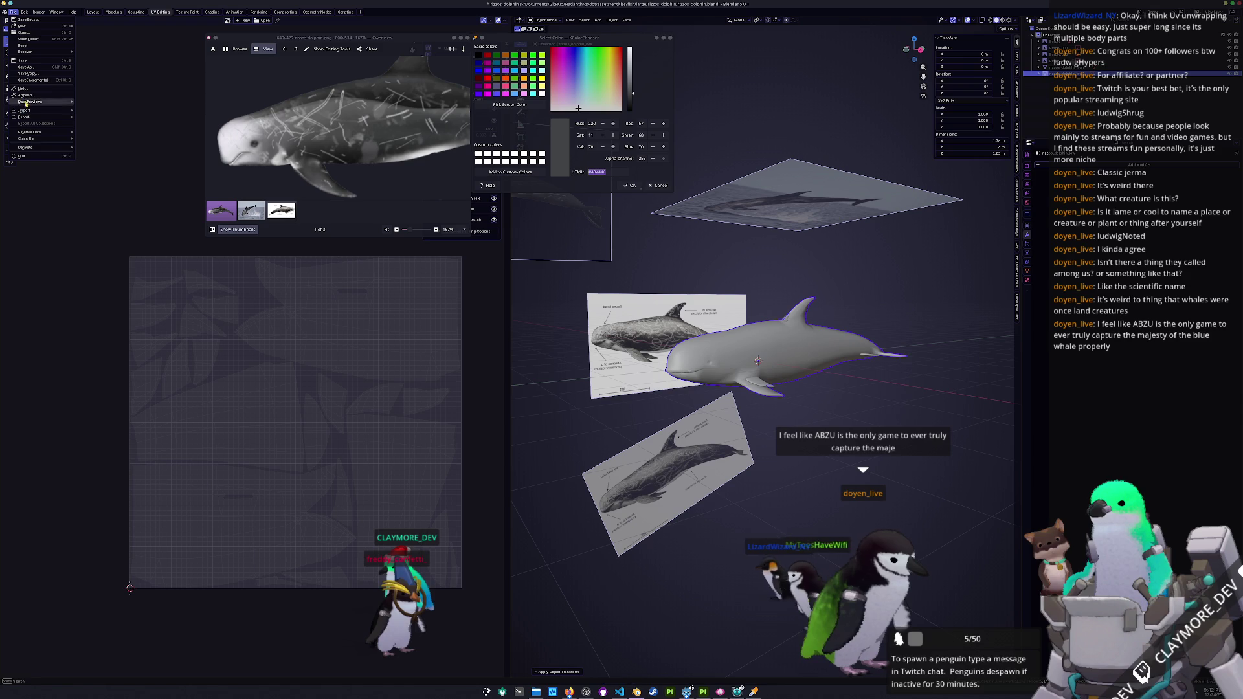
mouse_move(39, 117)
left_click(104, 142)
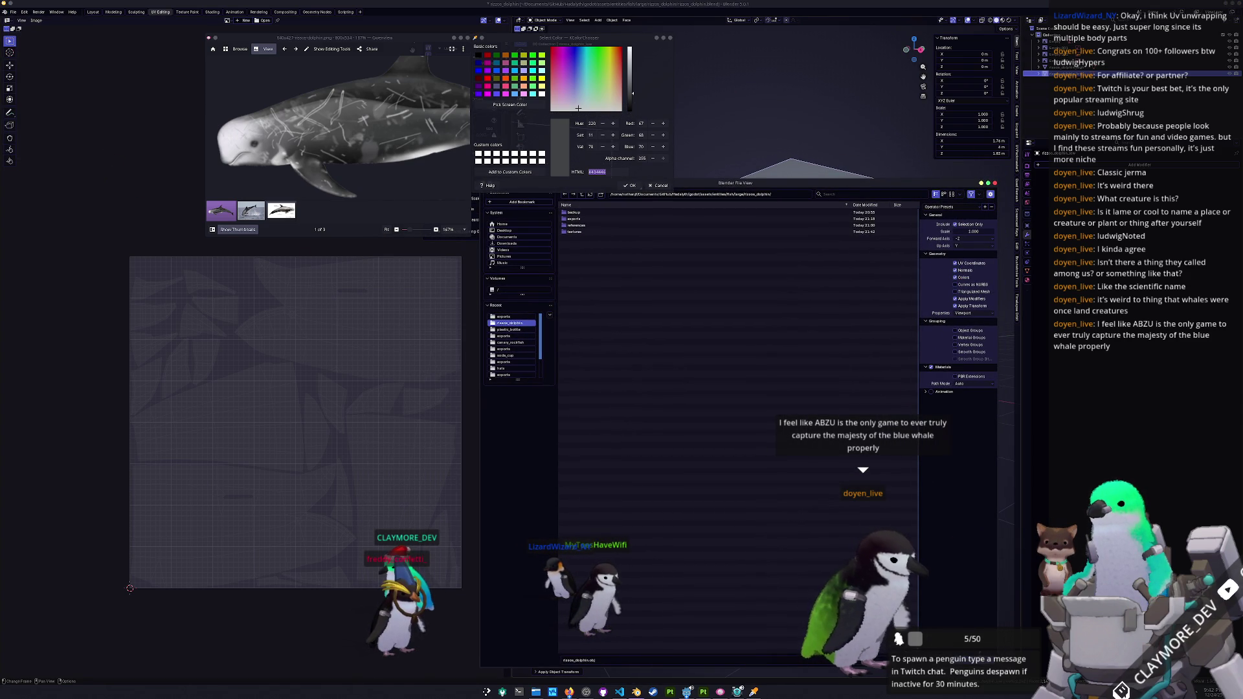
key("Return")
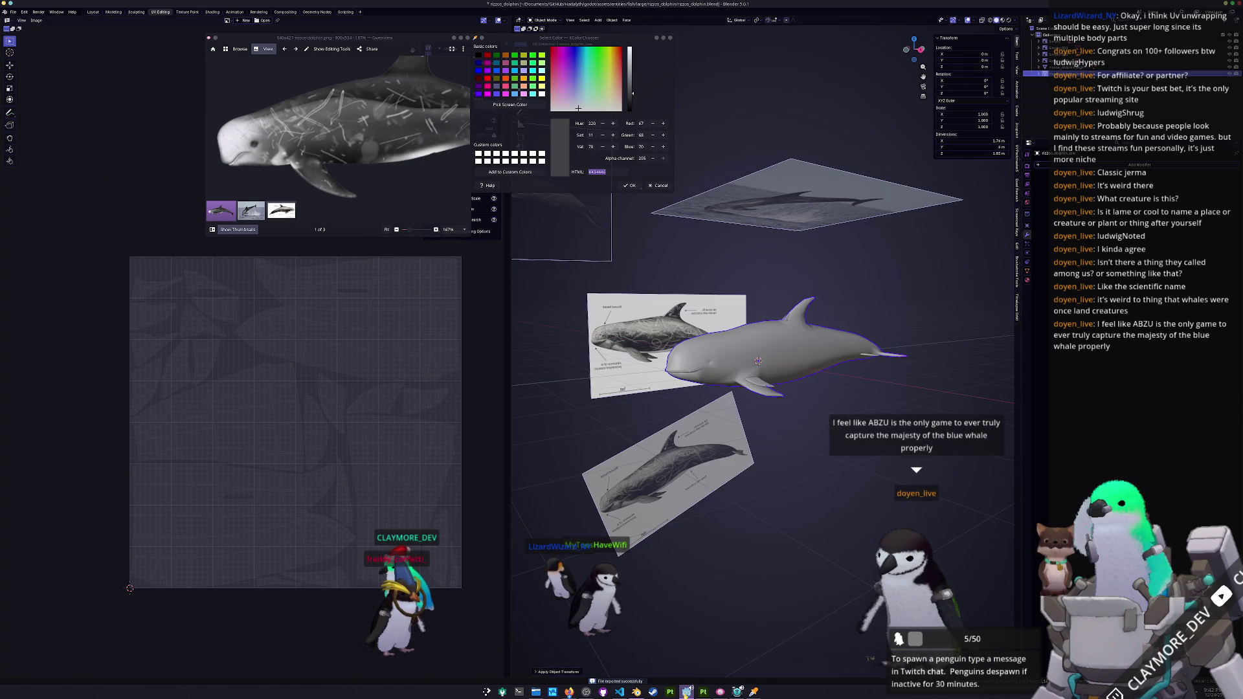
key("alt+Tab")
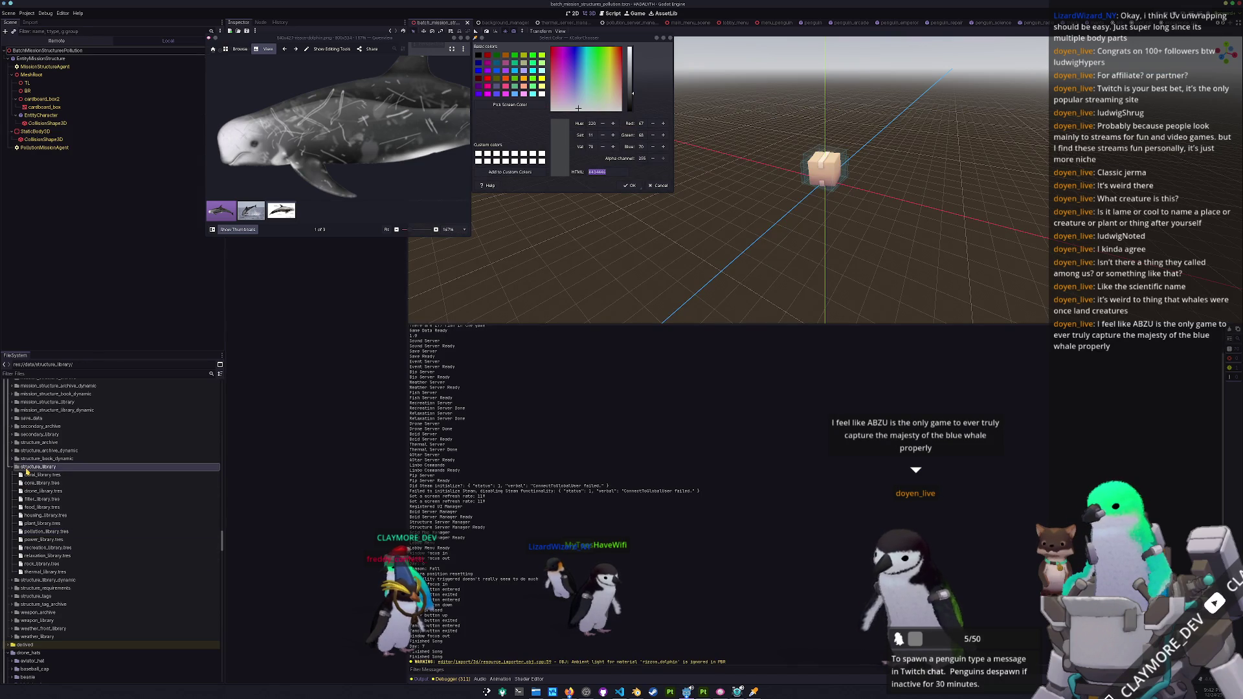
- Collapse structure_library, close Gwenview and the colour chooser, and expand entities/fish/large
double_click(26, 468)
left_click(467, 38)
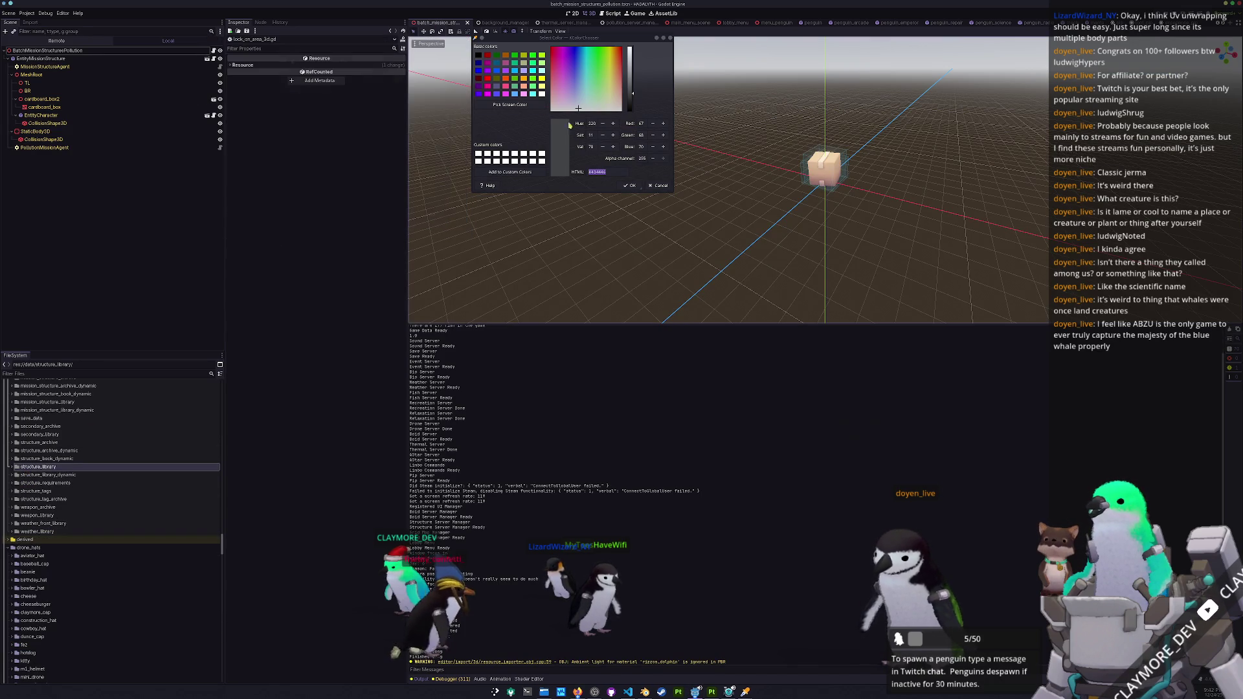
left_click(659, 186)
scroll(69, 538, "down", 5)
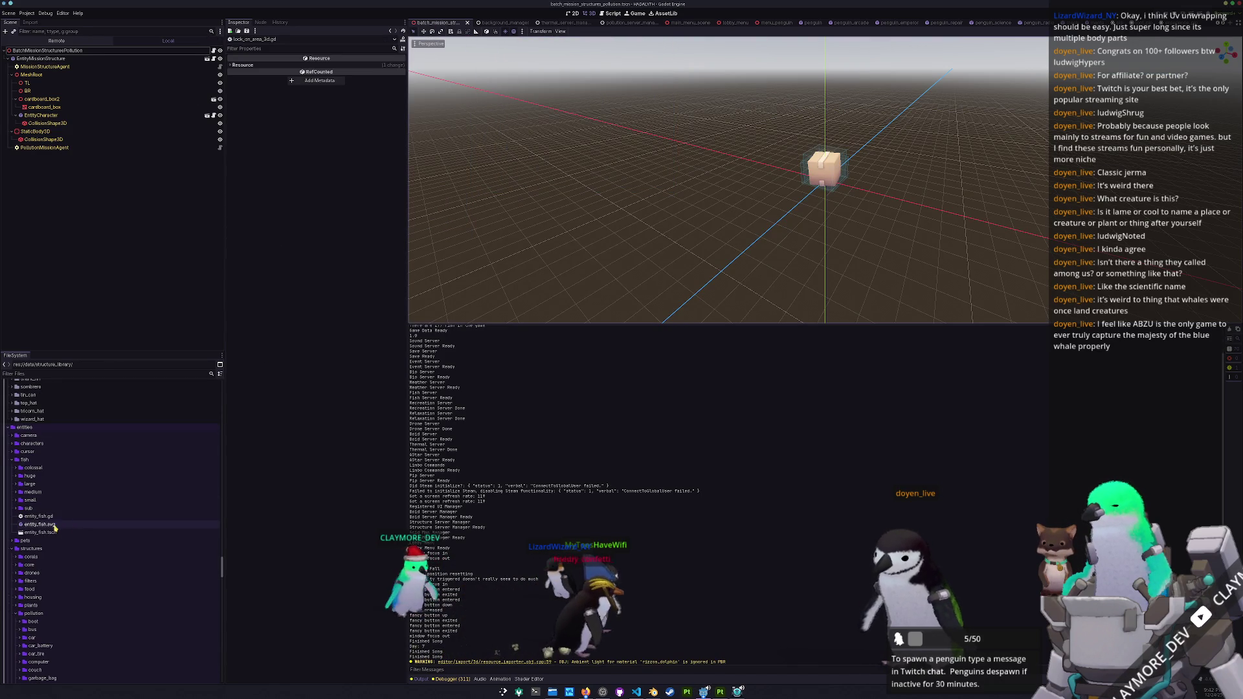
double_click(30, 484)
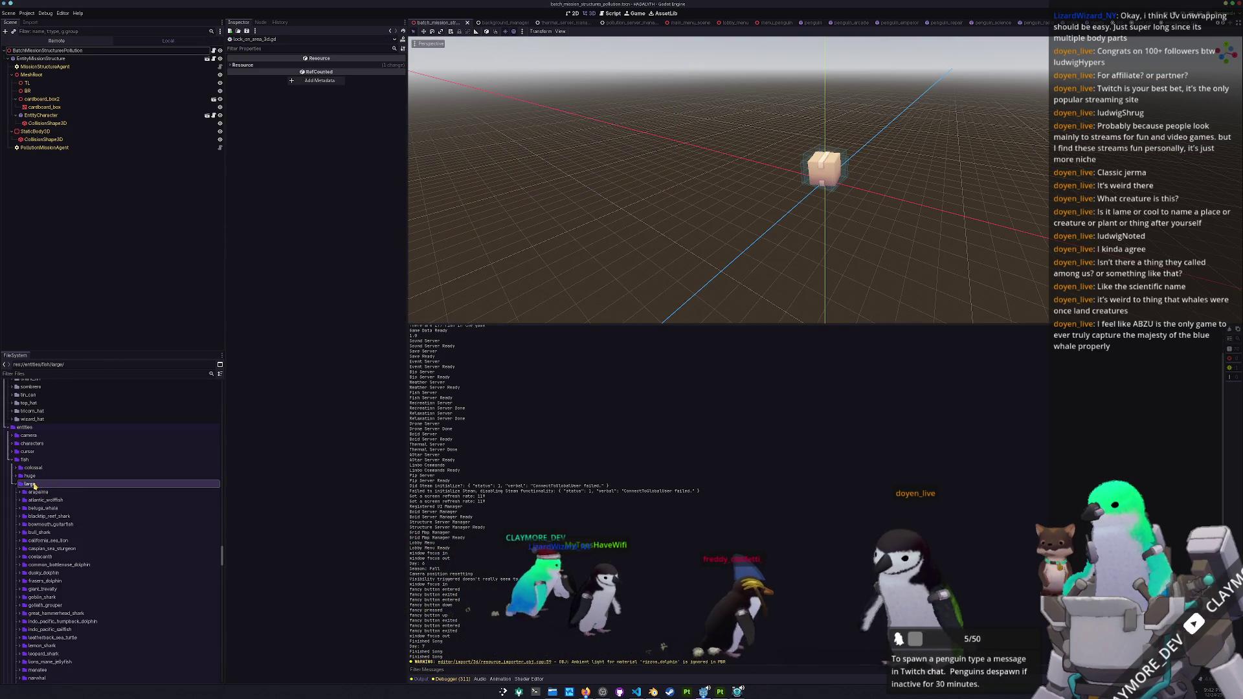
scroll(63, 528, "down", 3)
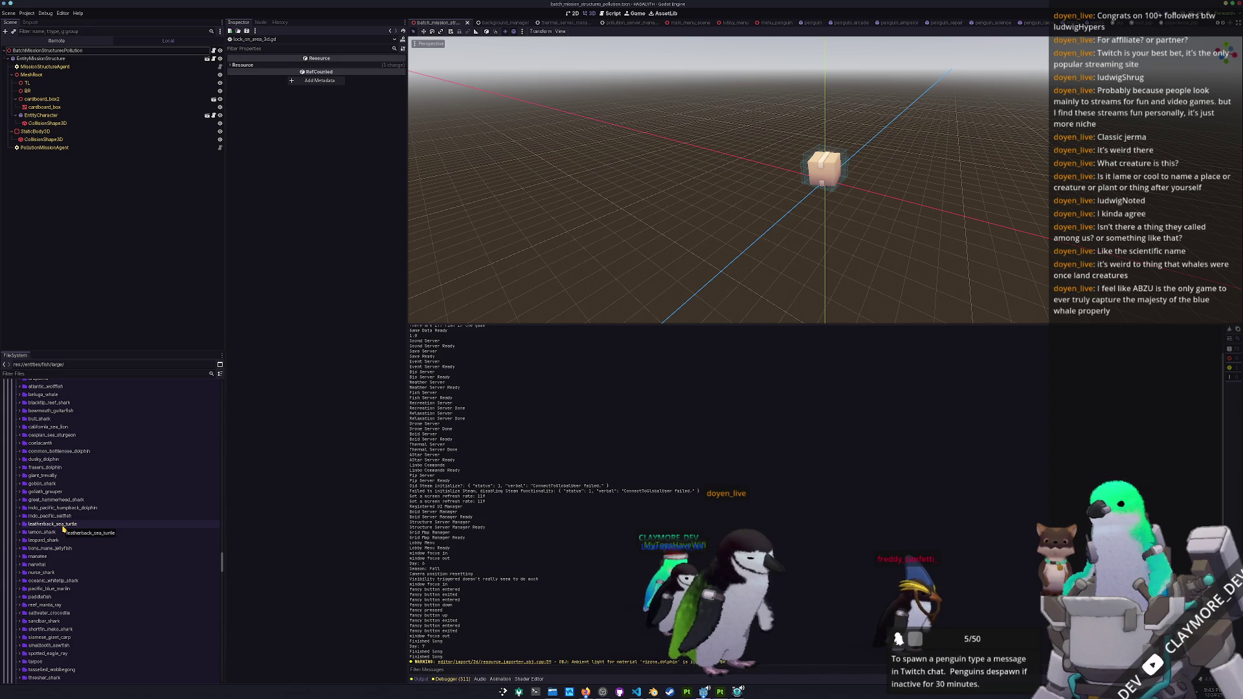
key("super")
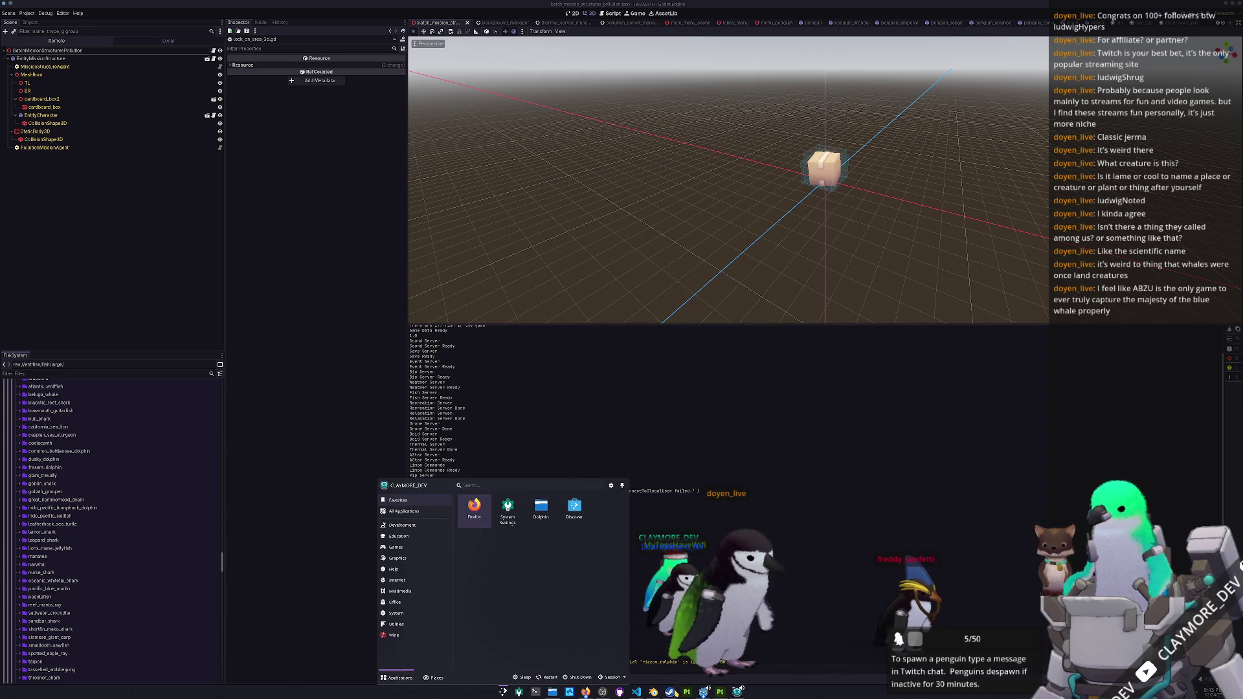
key("Escape")
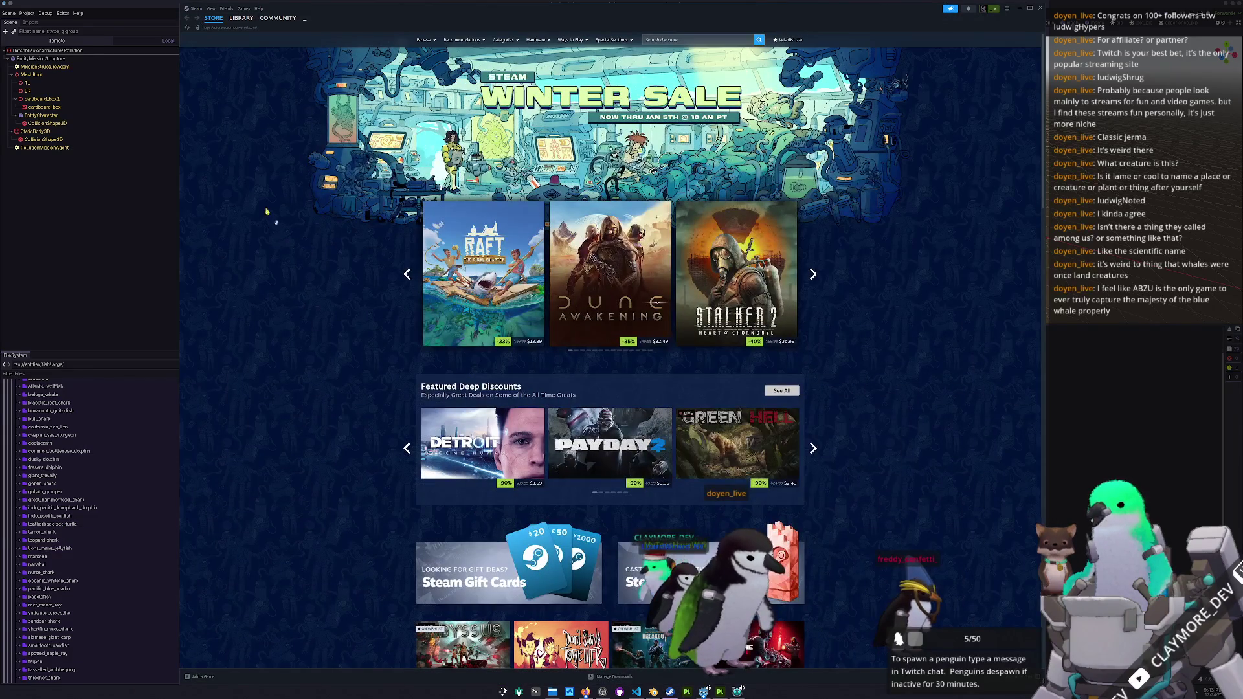
- Search the library for 'abzu' and open ABZU's store page
left_click(241, 18)
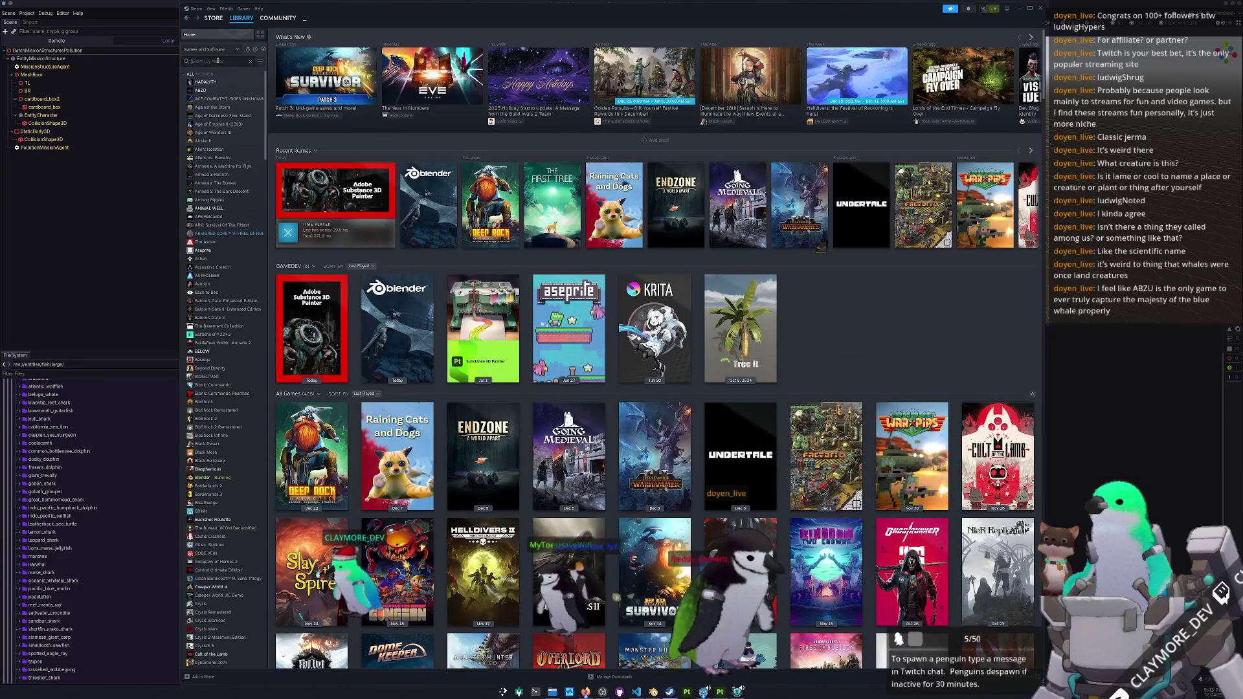
type("ab")
left_click(218, 60)
type("a")
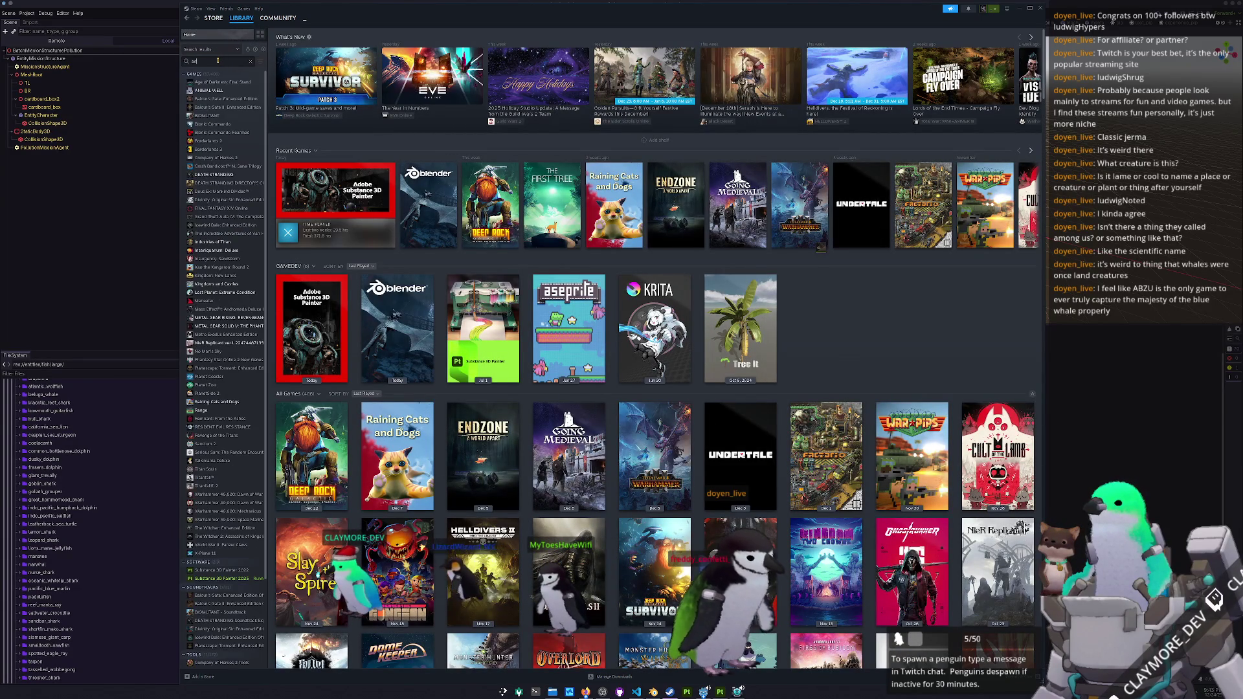
type("bzu")
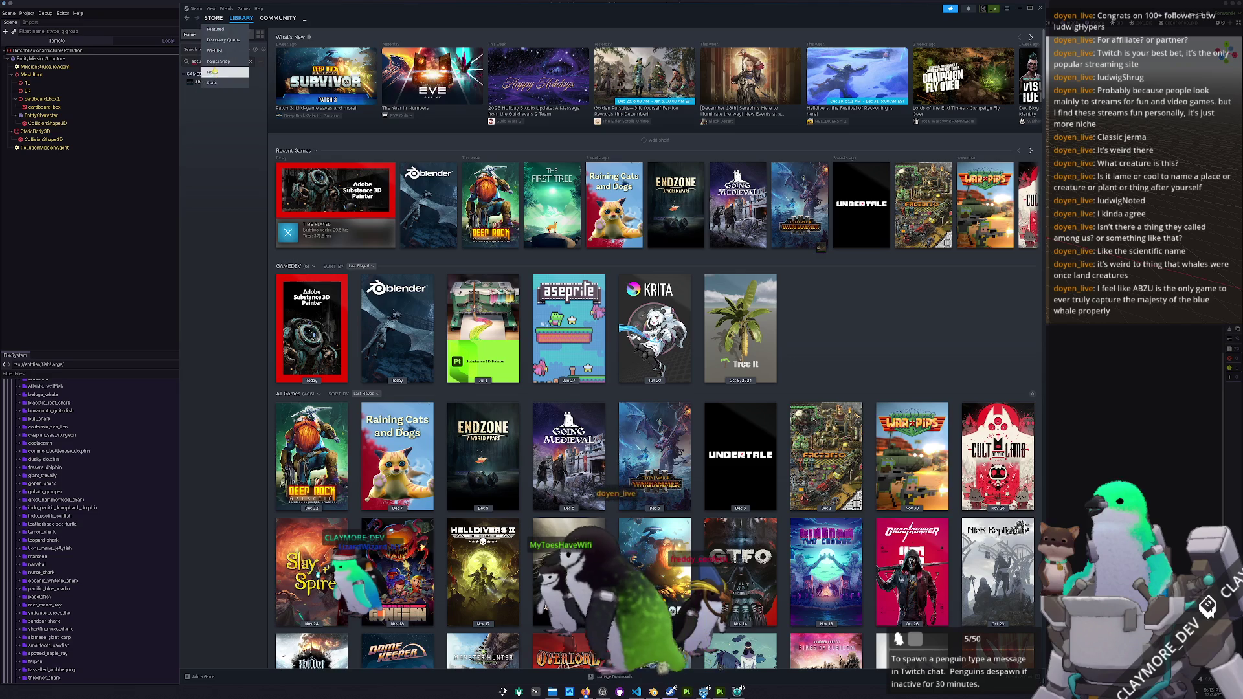
left_click(200, 81)
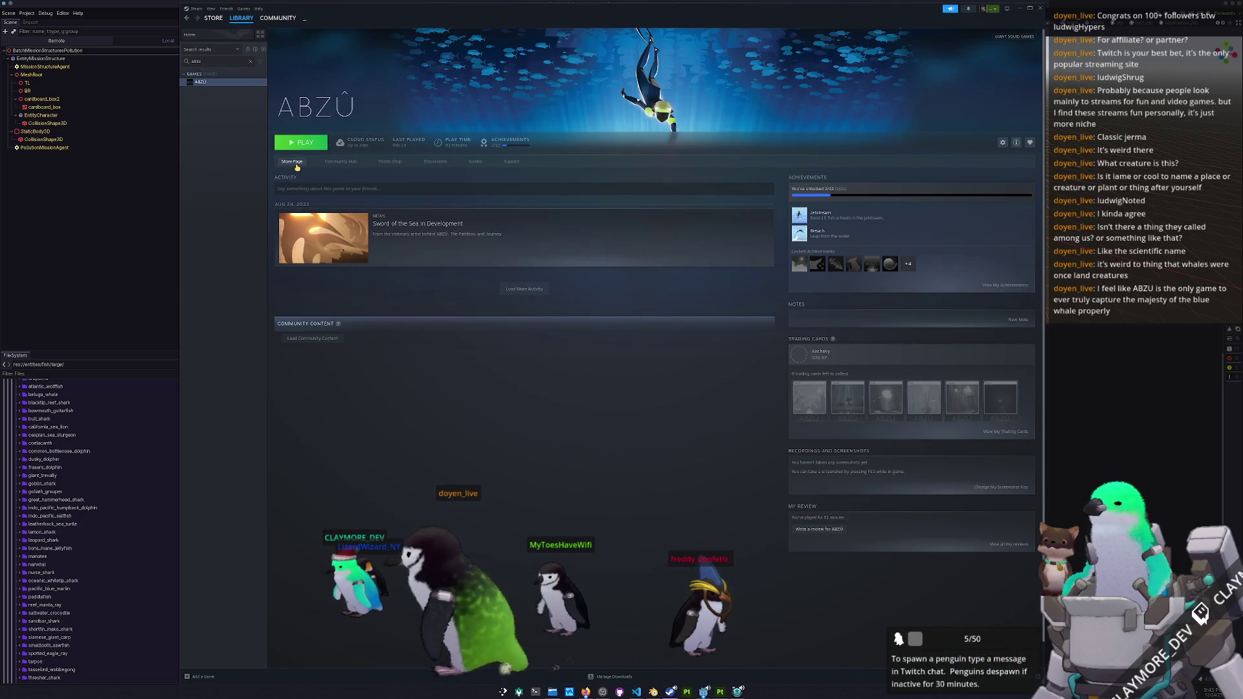
left_click(388, 227)
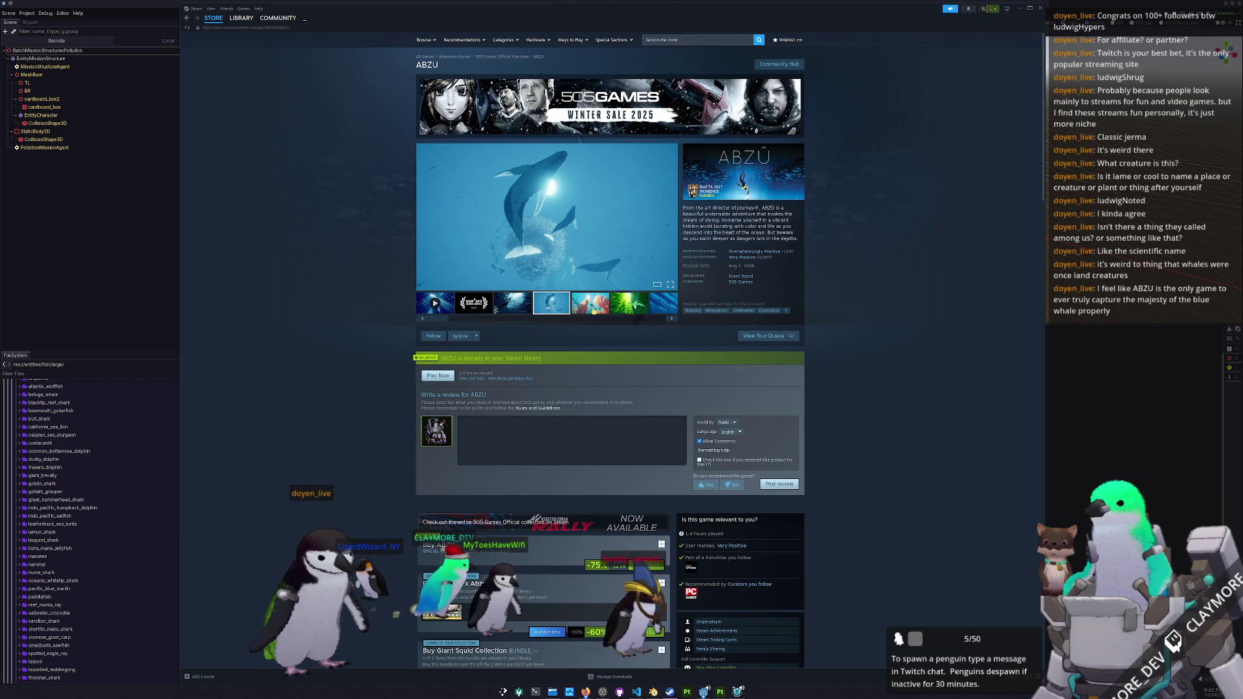
- Browse ABZU's kelp, whale, coral and diver screenshots and play its trailer
left_click(628, 302)
left_click(666, 304)
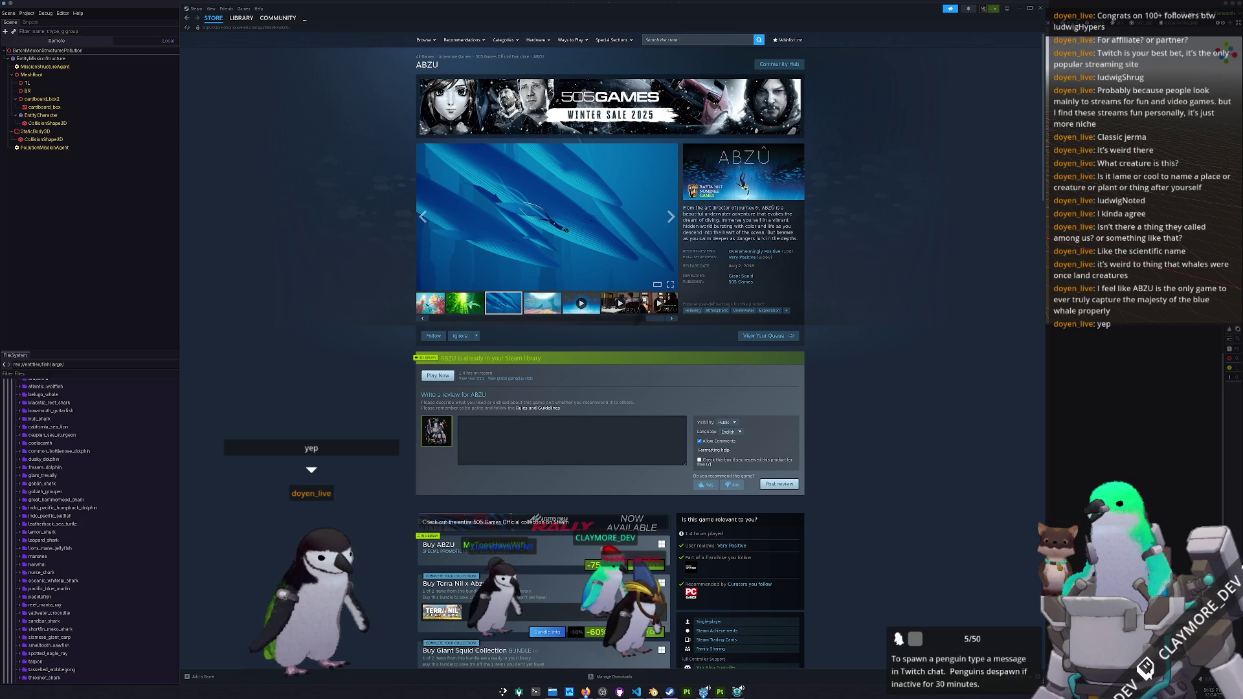
left_click(433, 304)
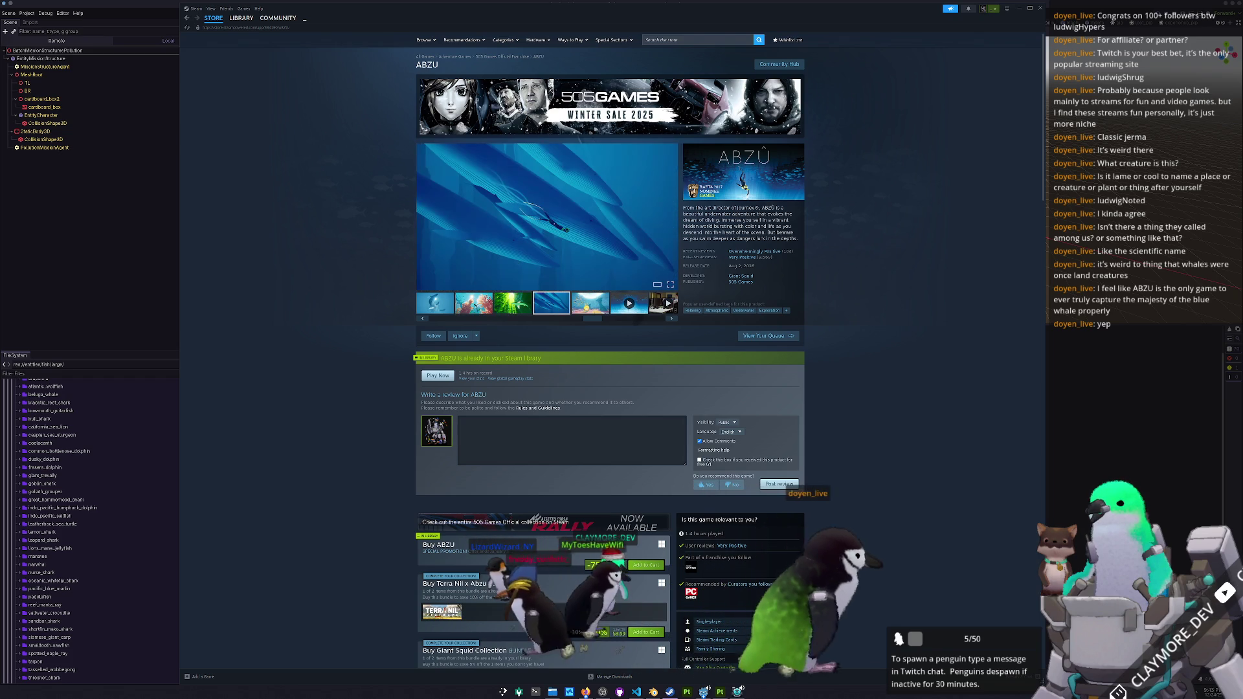
left_click(657, 309)
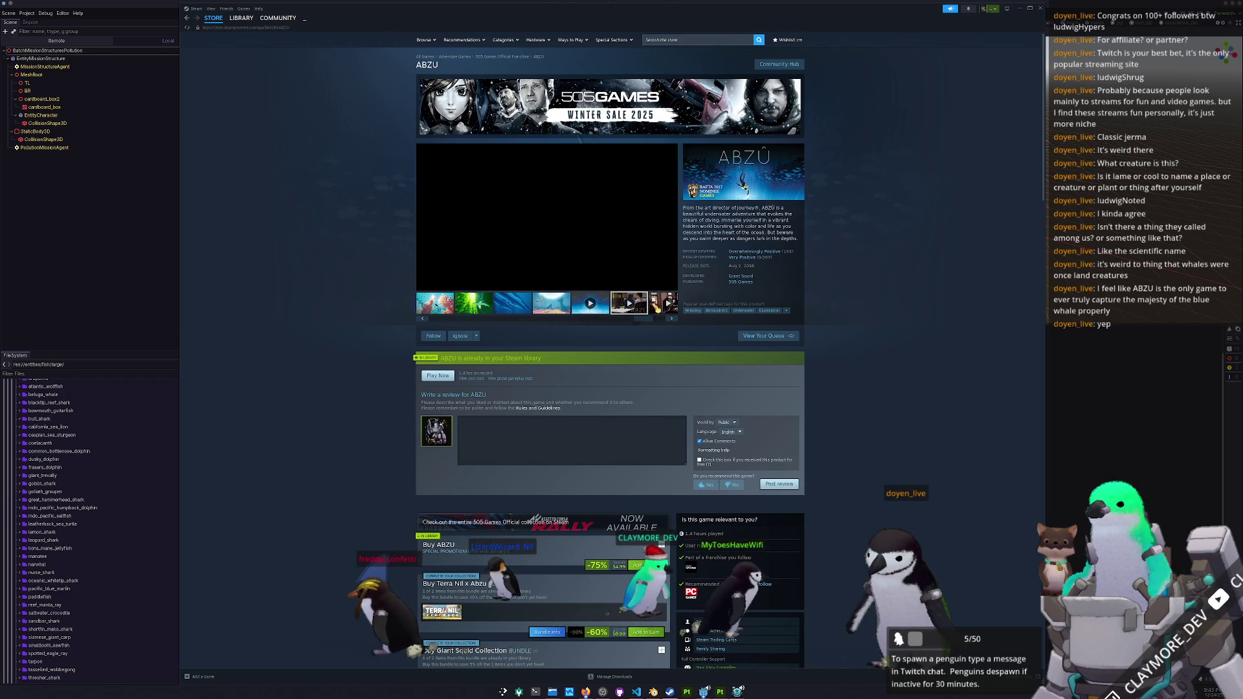
left_click(540, 312)
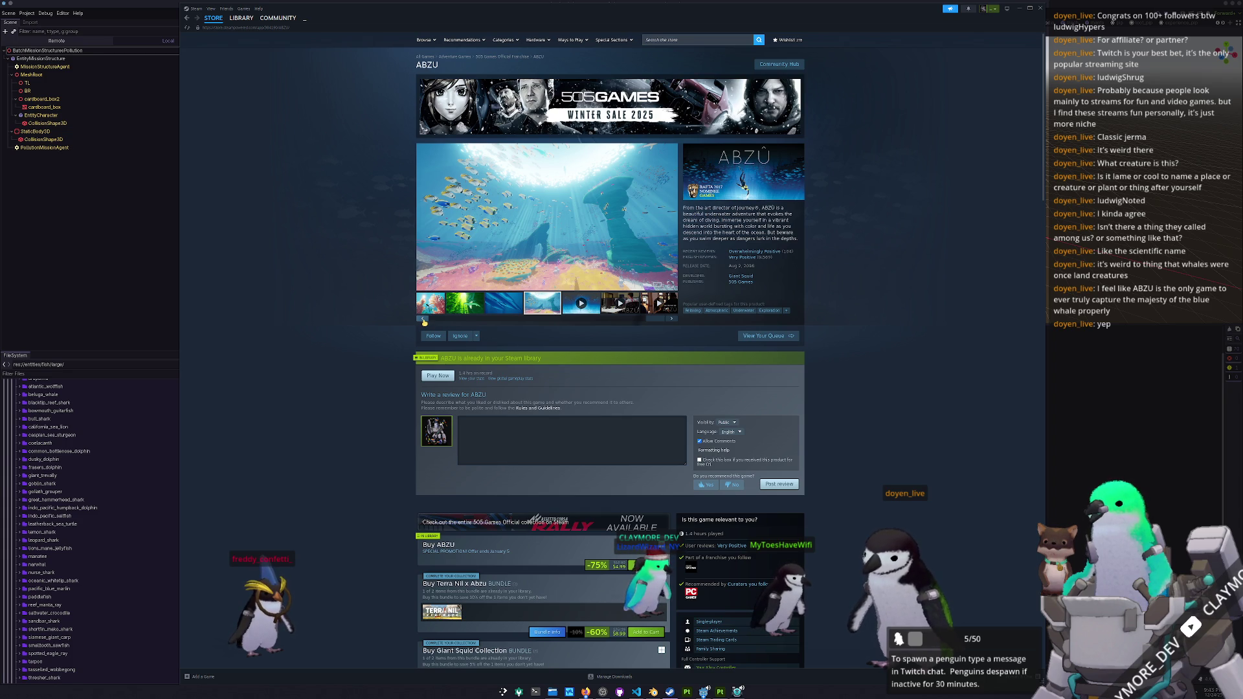
left_click(425, 321)
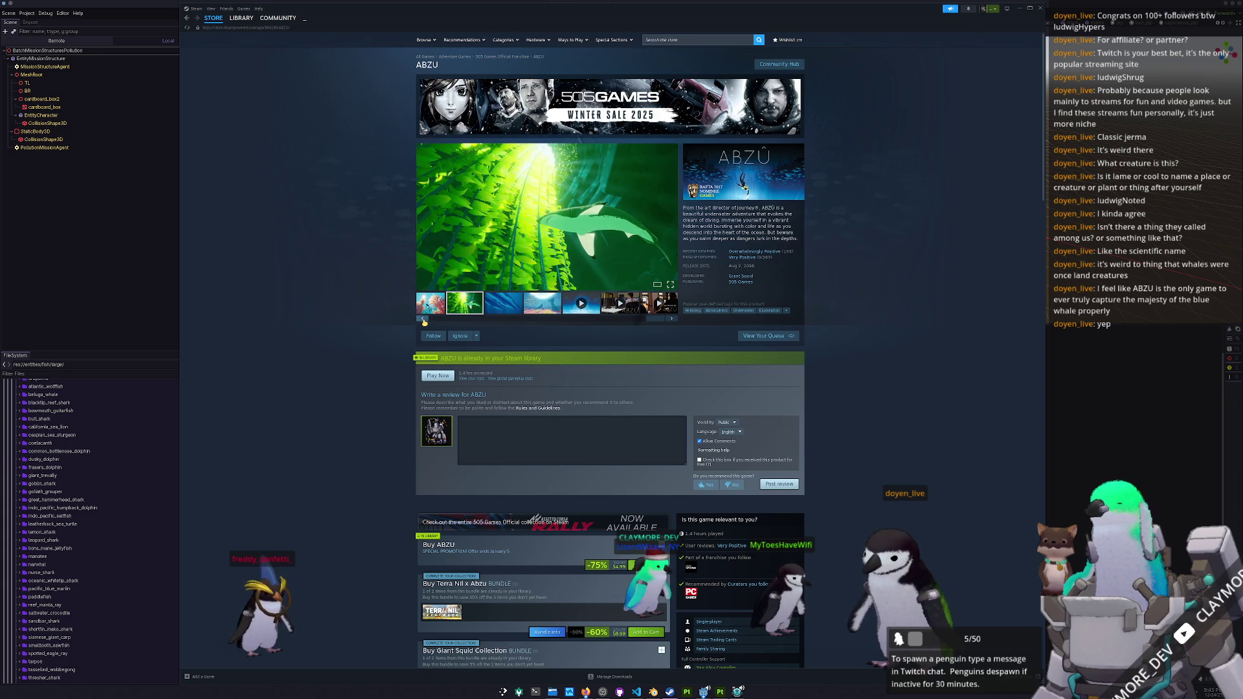
left_click(424, 321)
left_click(425, 322)
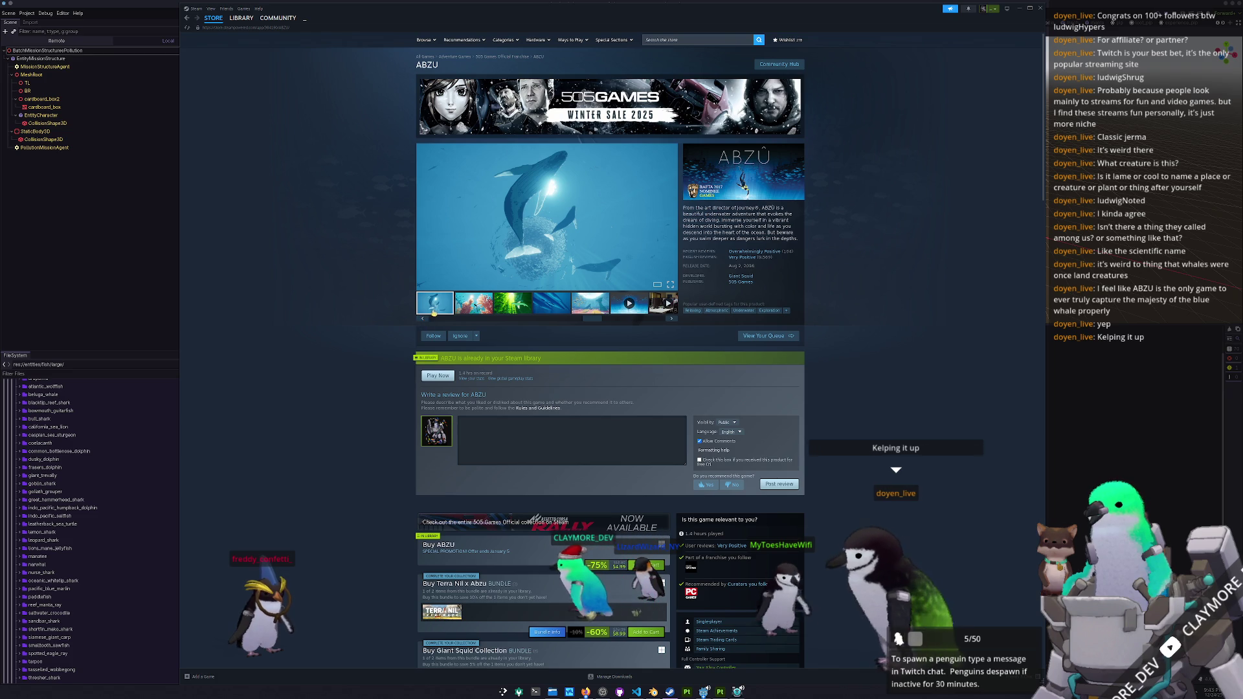
left_click(424, 319)
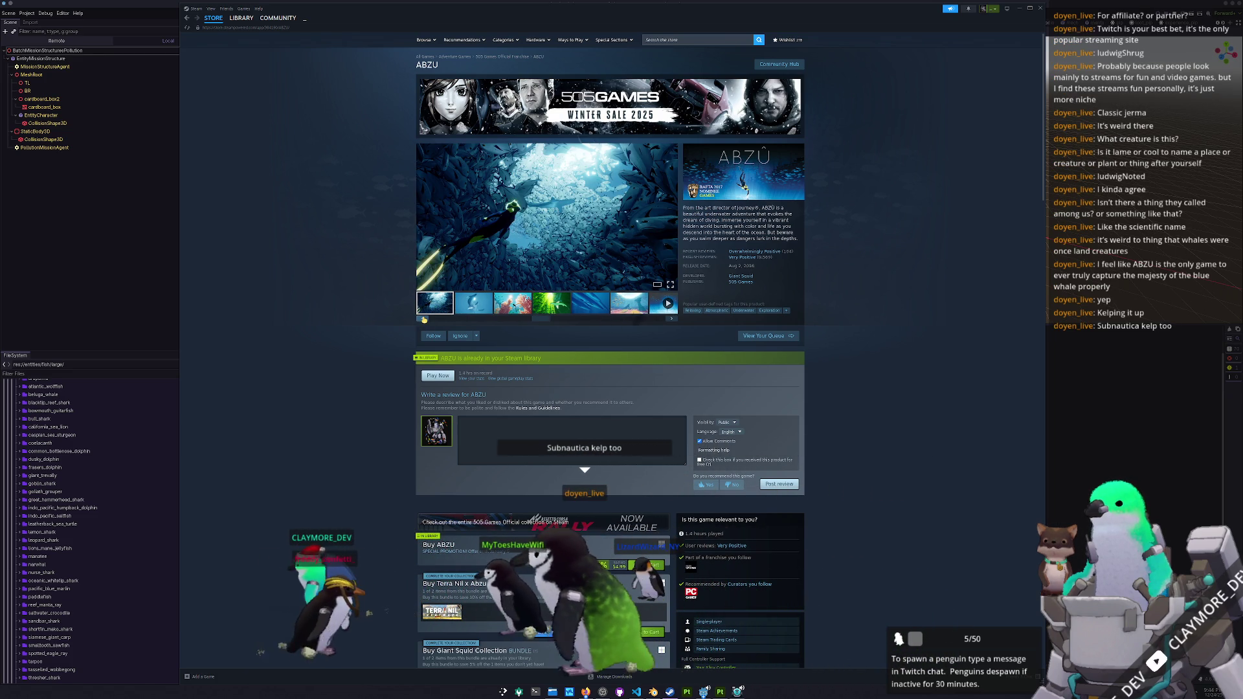
left_click(424, 319)
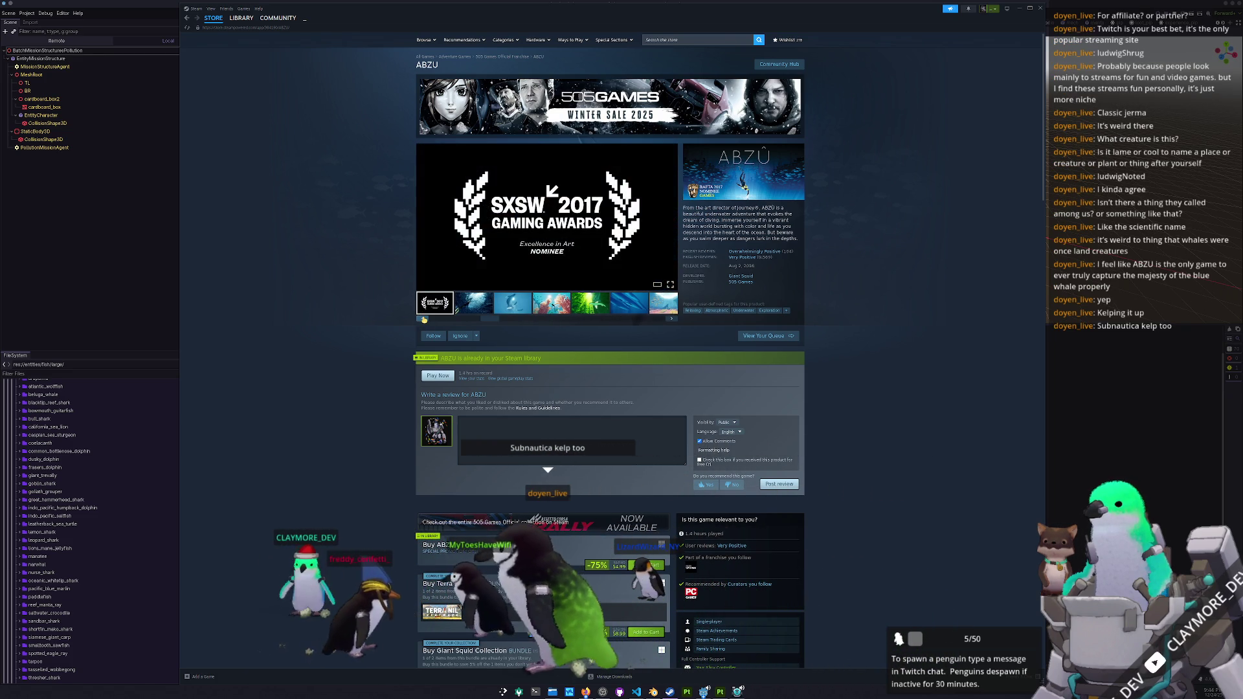
left_click(234, 20)
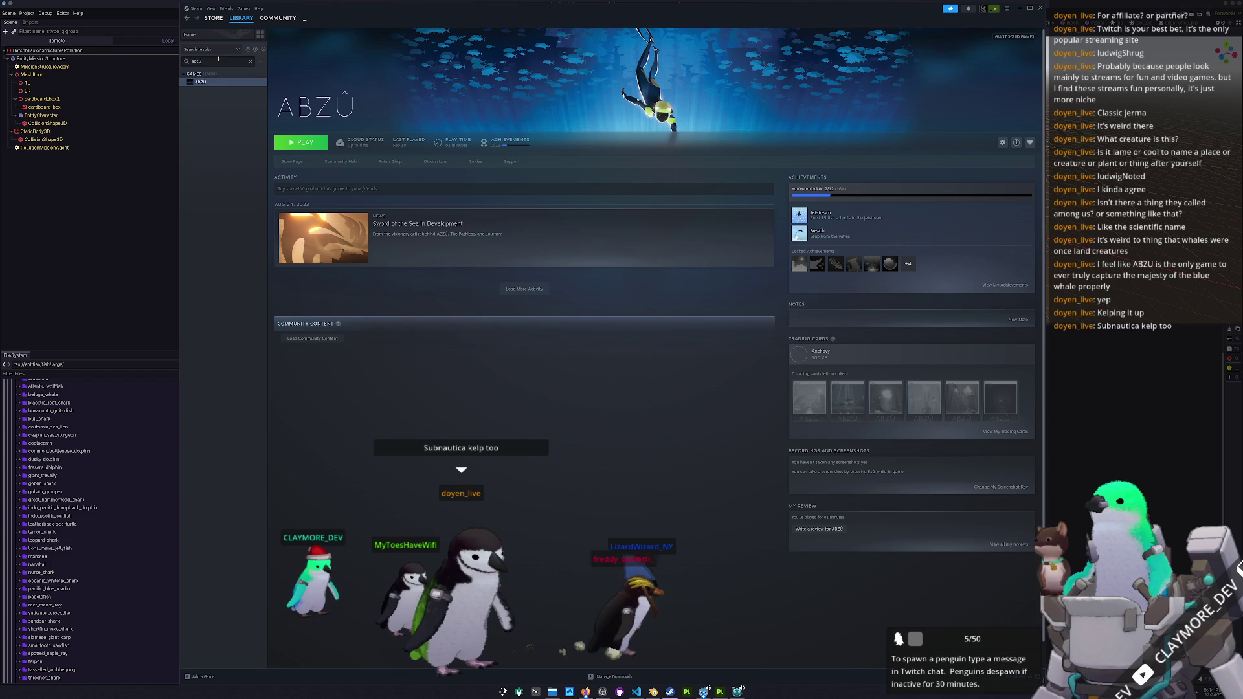
- Queue both Subnautica games for install to /run/media/data
key("BackSpace")
key("BackSpace")
key("BackSpace")
type("sub")
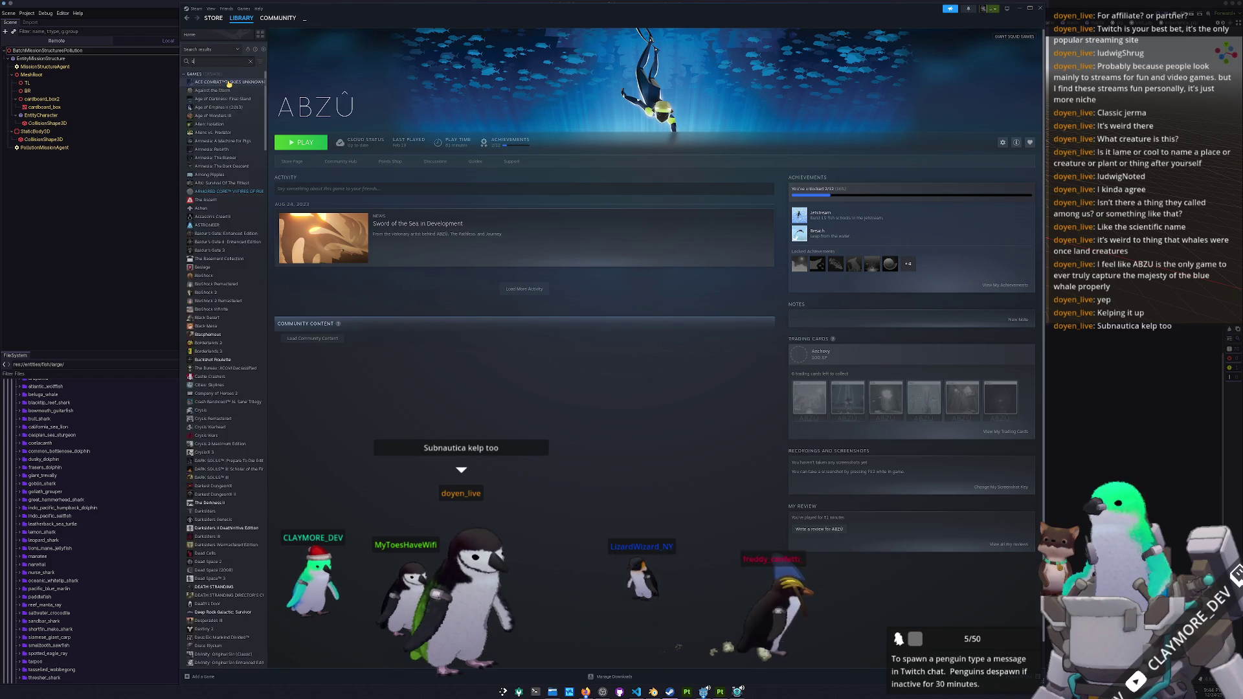
key("Down")
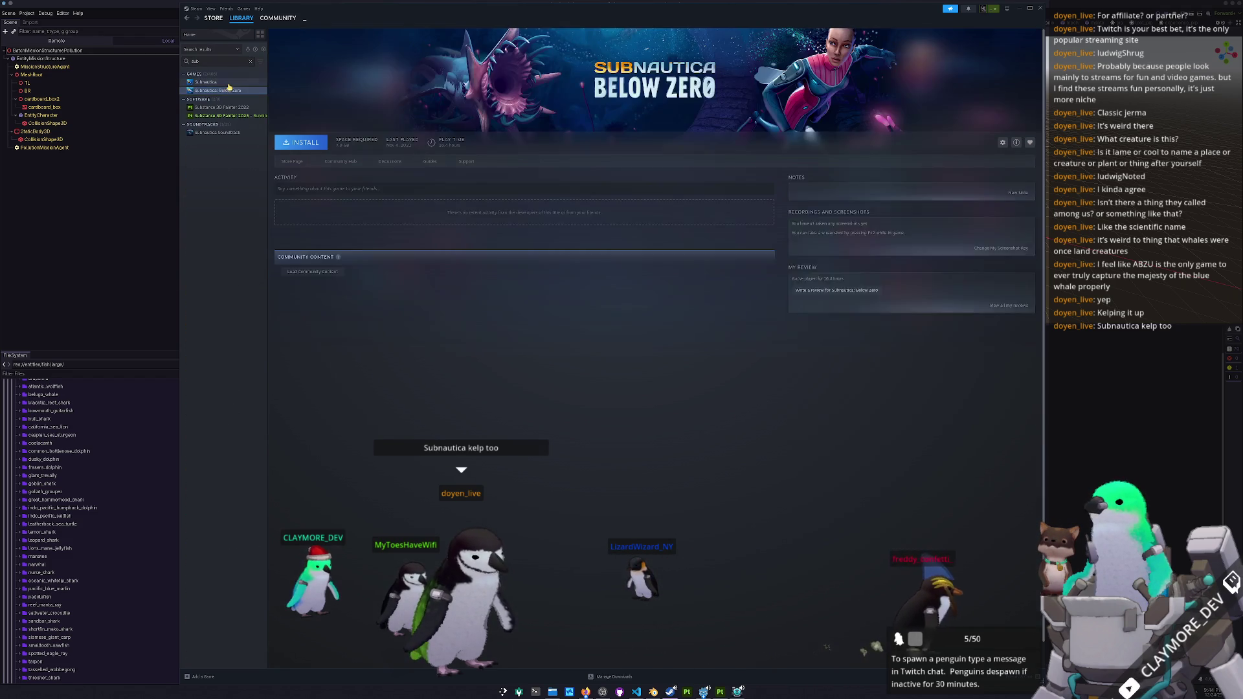
left_click(228, 84, "shift")
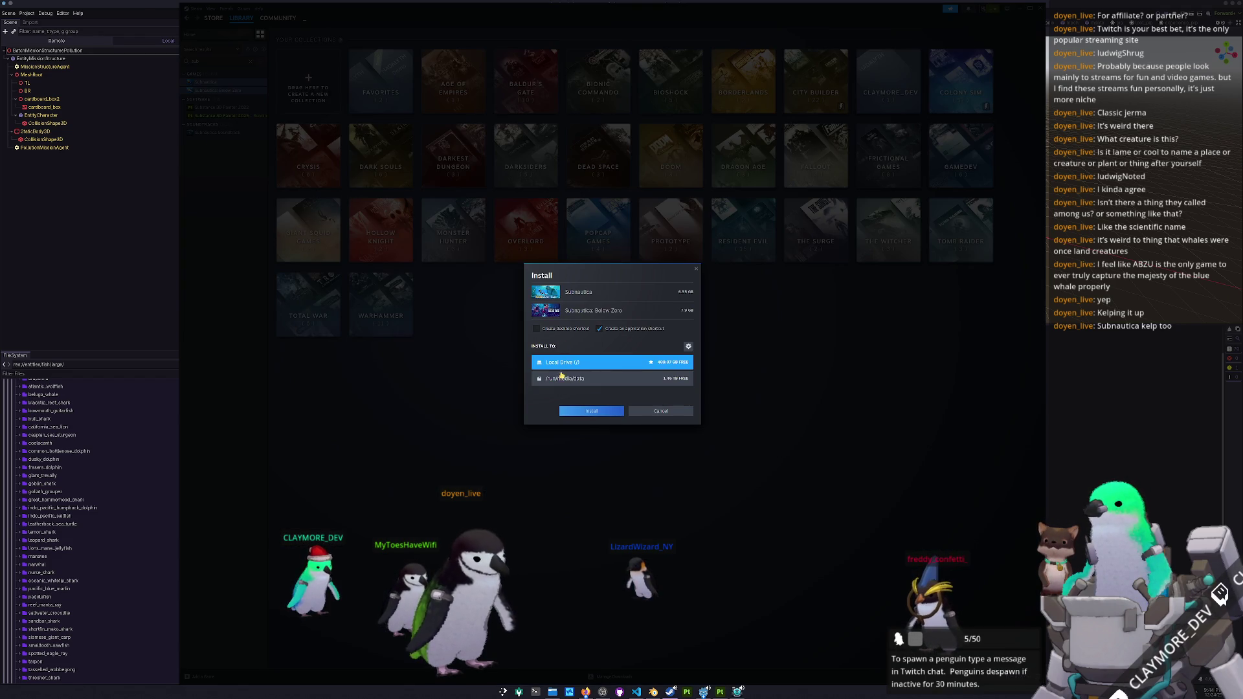
left_click(561, 376)
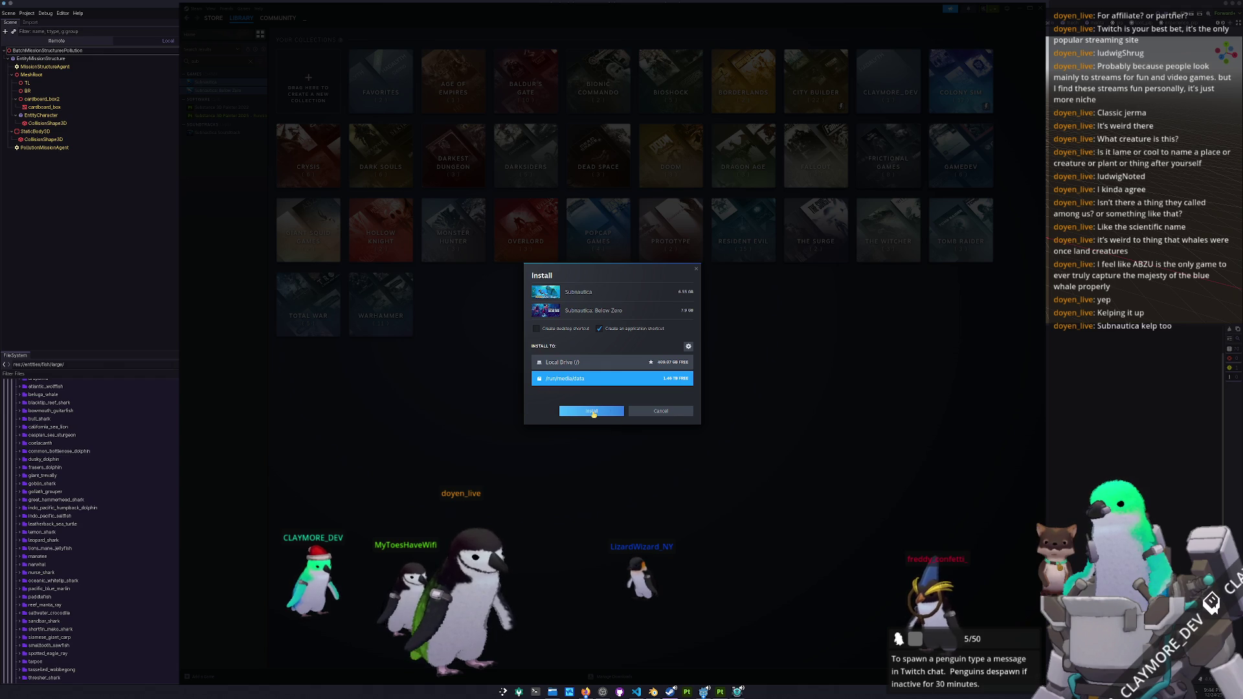
left_click(593, 411)
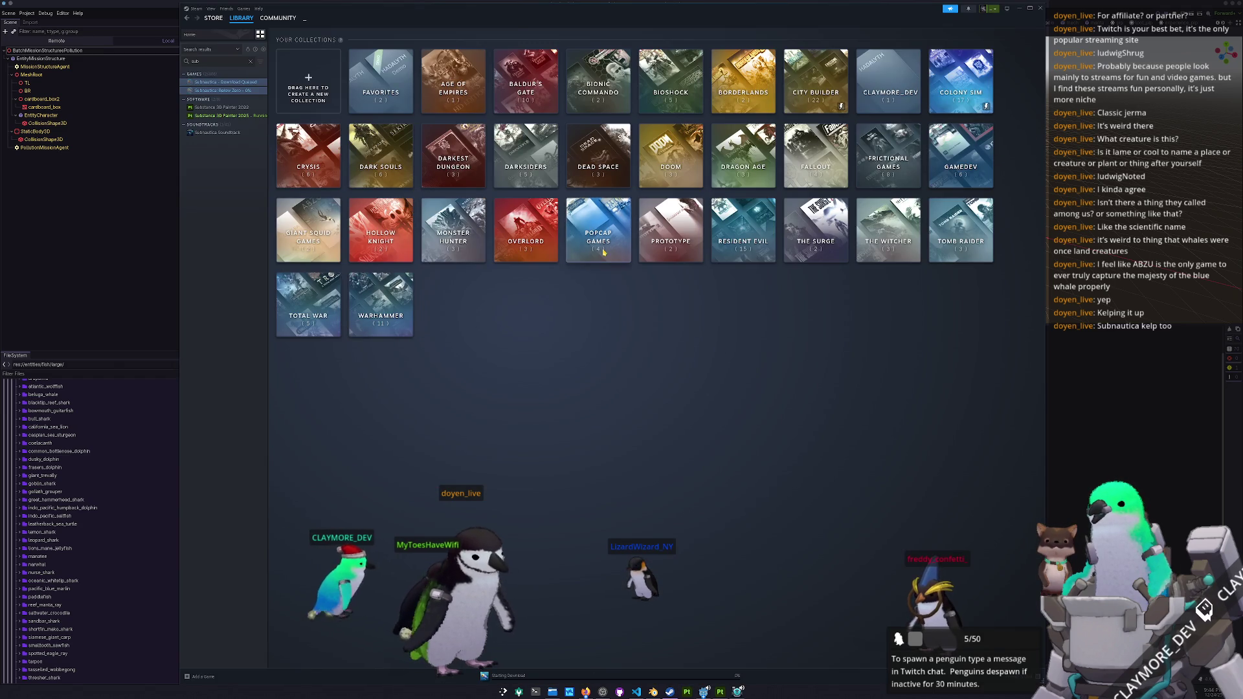
- Launch Insaniquarium! Deluxe from the PopCap Games collection
left_click(598, 246)
left_click(588, 128)
left_click(300, 142)
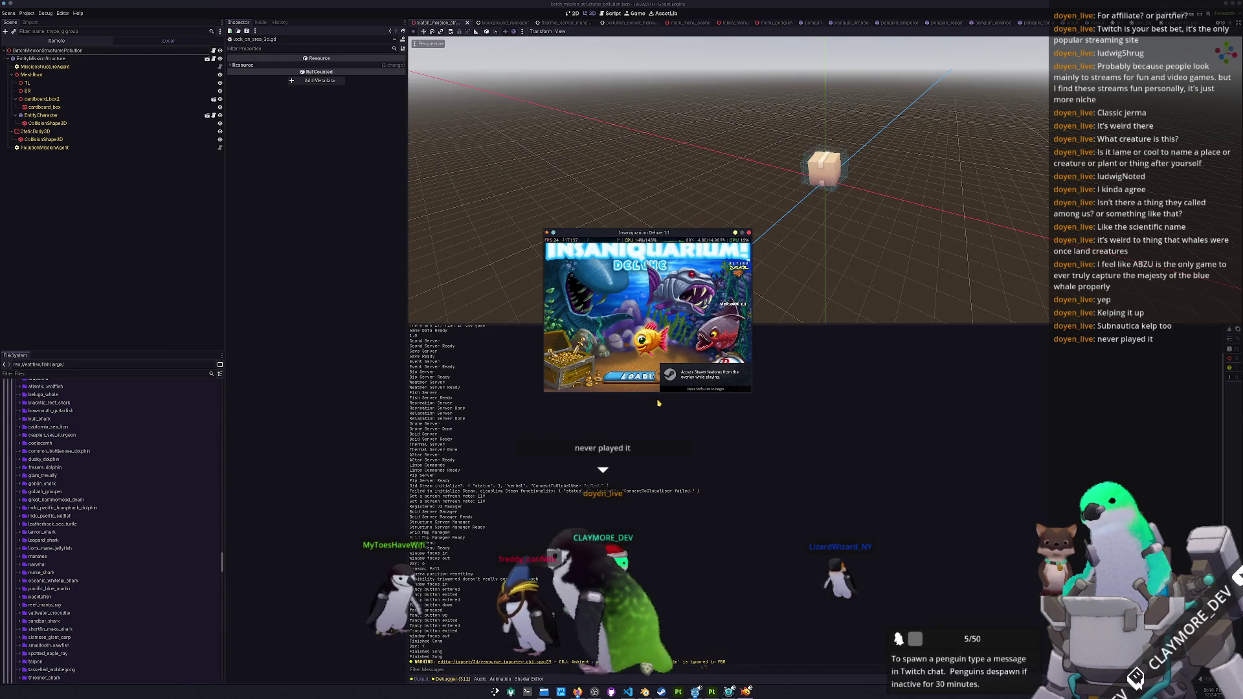
- Lower the volume and continue the saved Adventure game
key("XF86AudioLowerVolume")
key("XF86AudioLowerVolume")
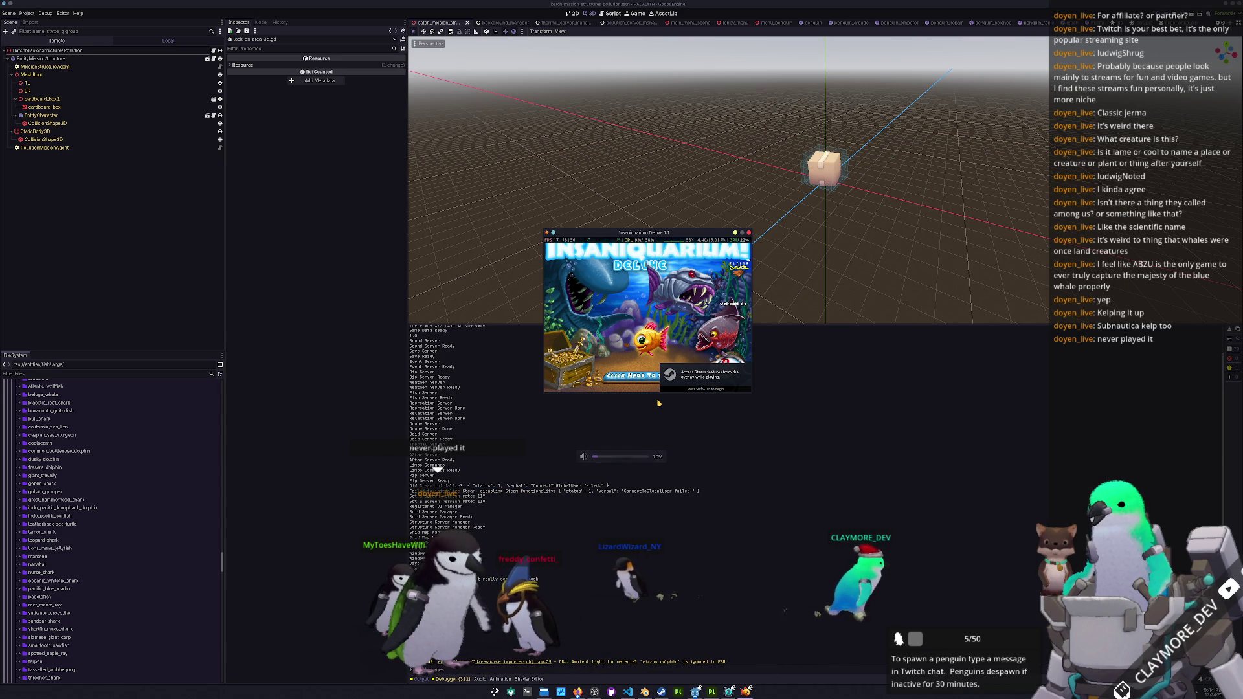
left_click(631, 376)
left_click(695, 264)
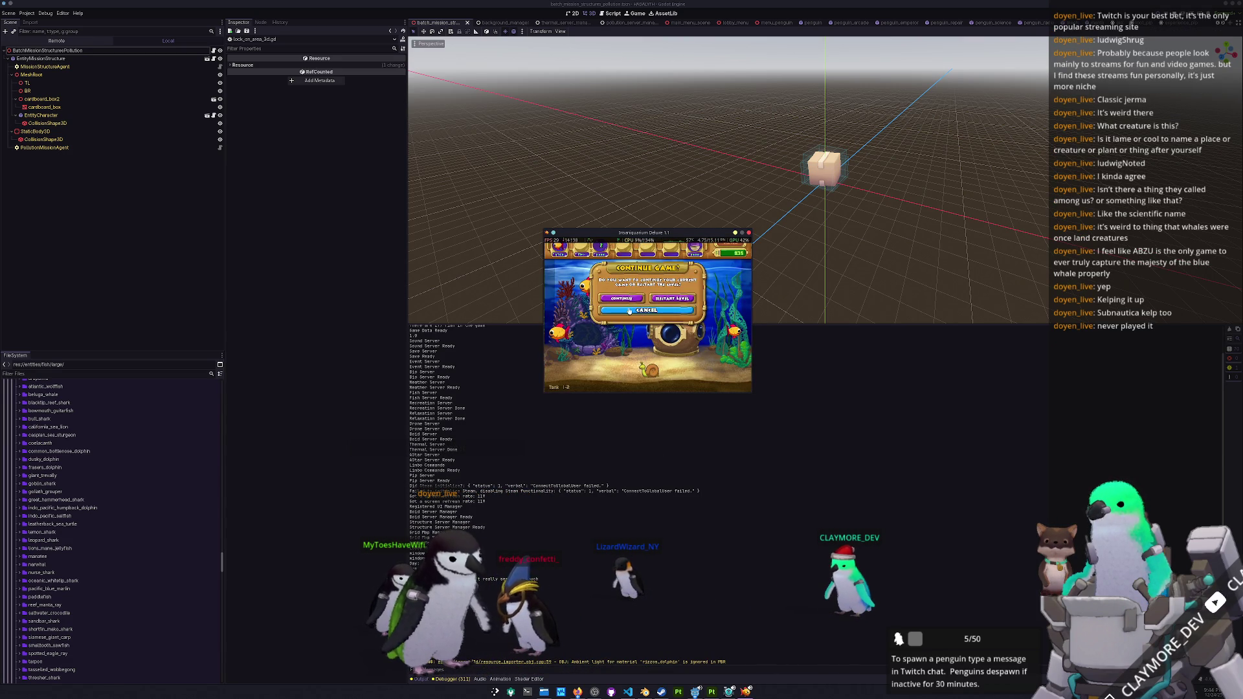
left_click(632, 296)
- Feed the fish, collect three coins, buy the third shop upgrade, then quit
left_click(697, 277)
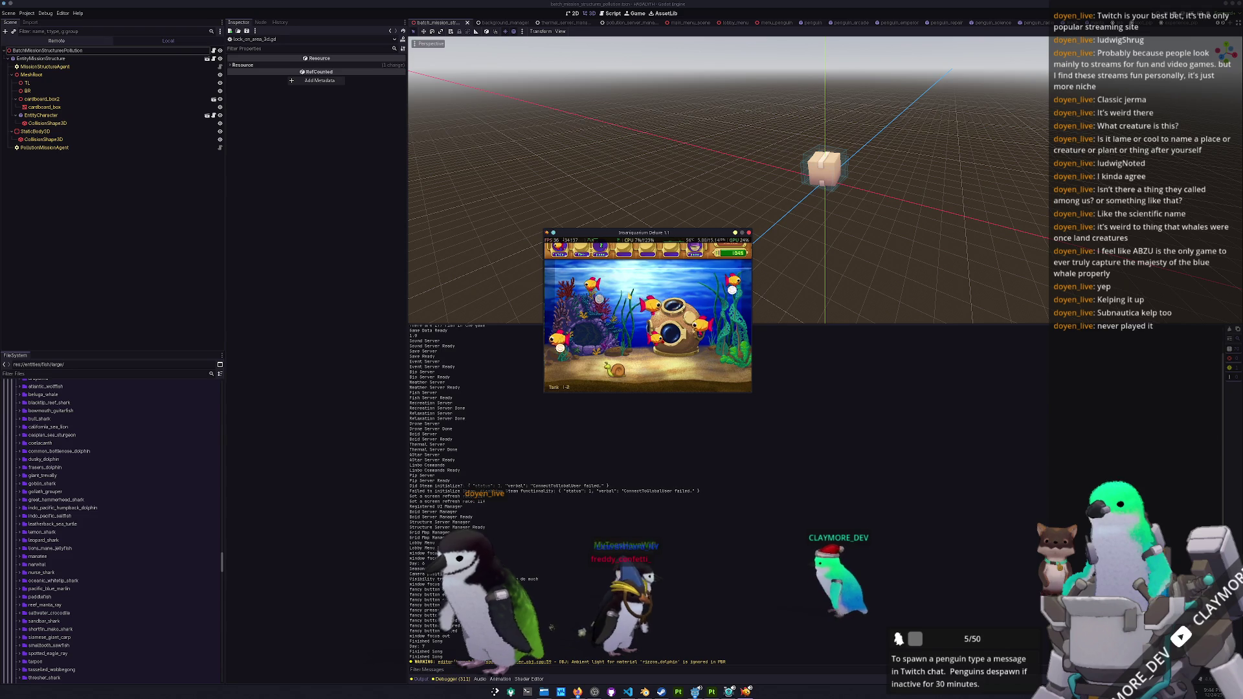
left_click(605, 319)
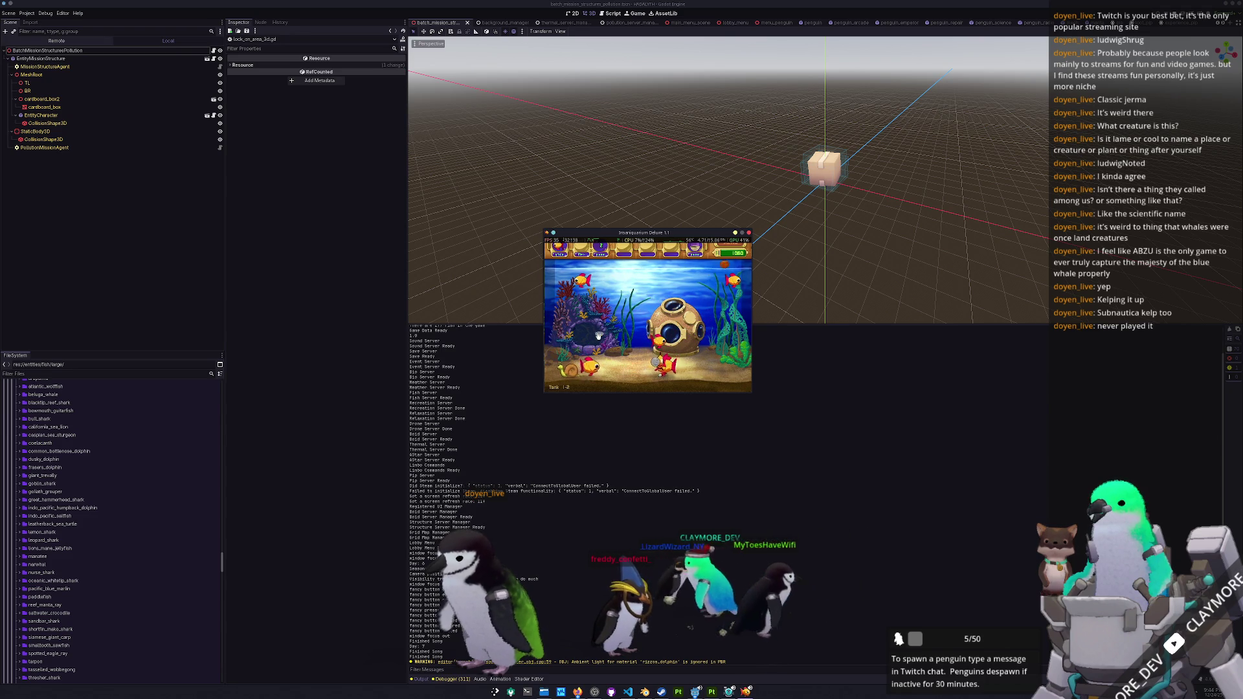
left_click(655, 367)
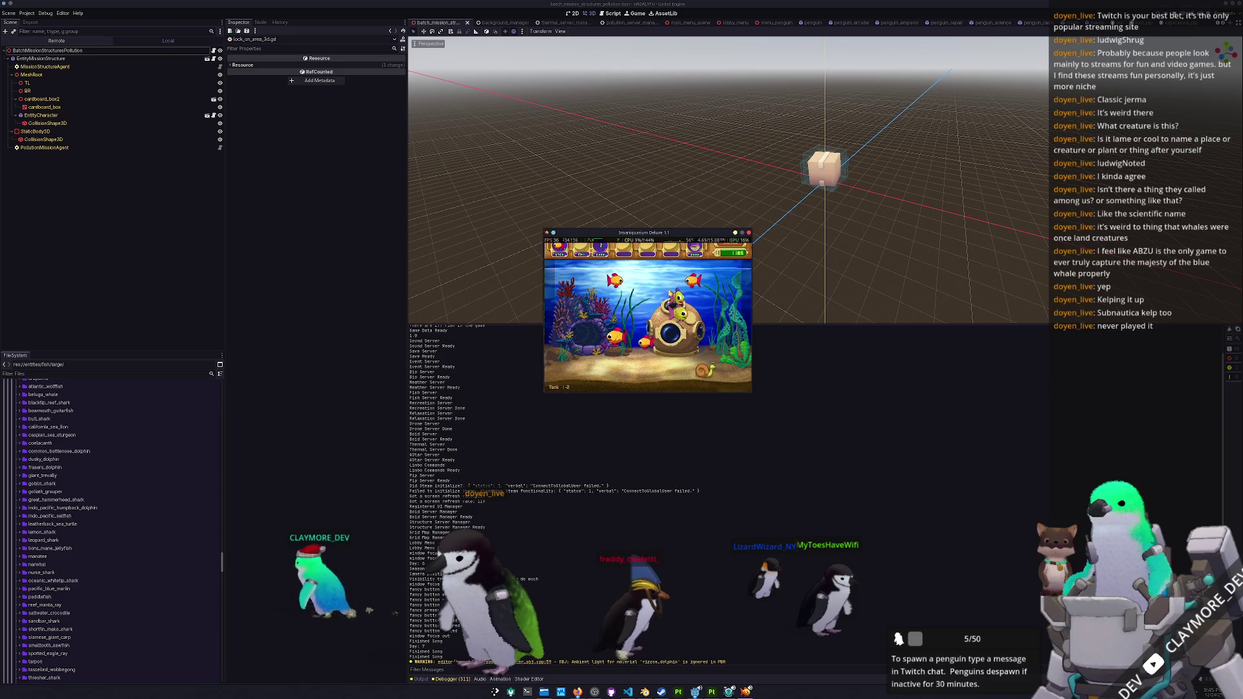
left_click(669, 312)
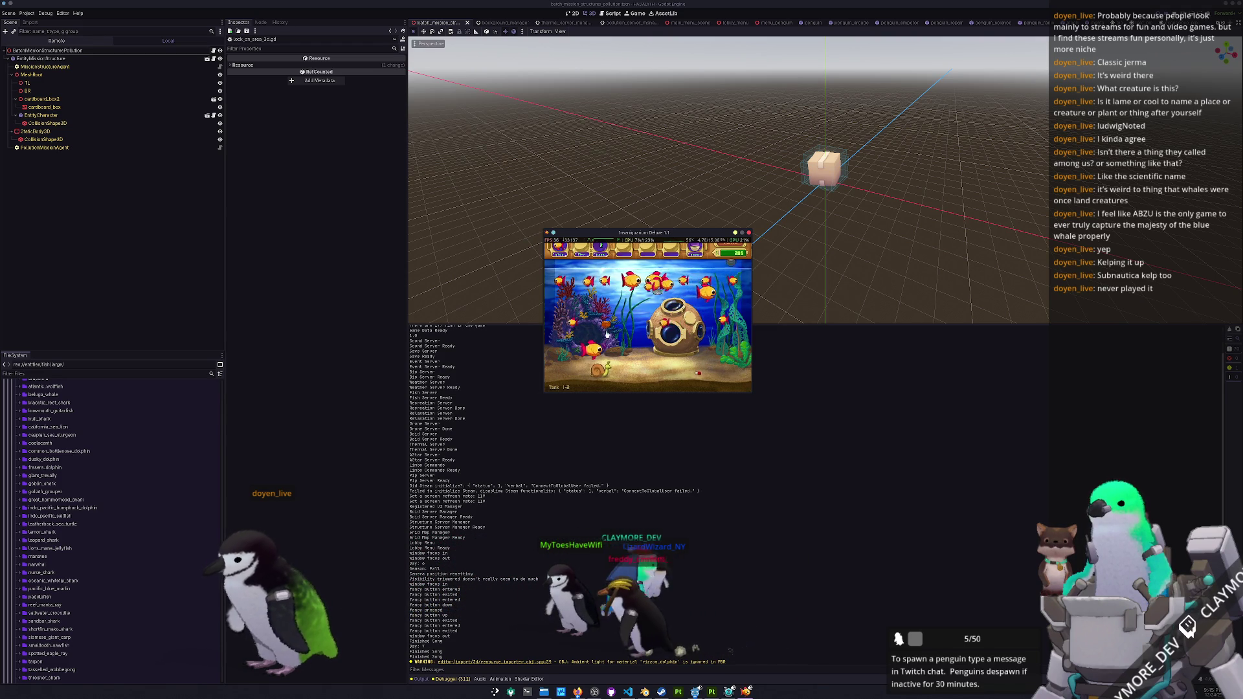
left_click(602, 252)
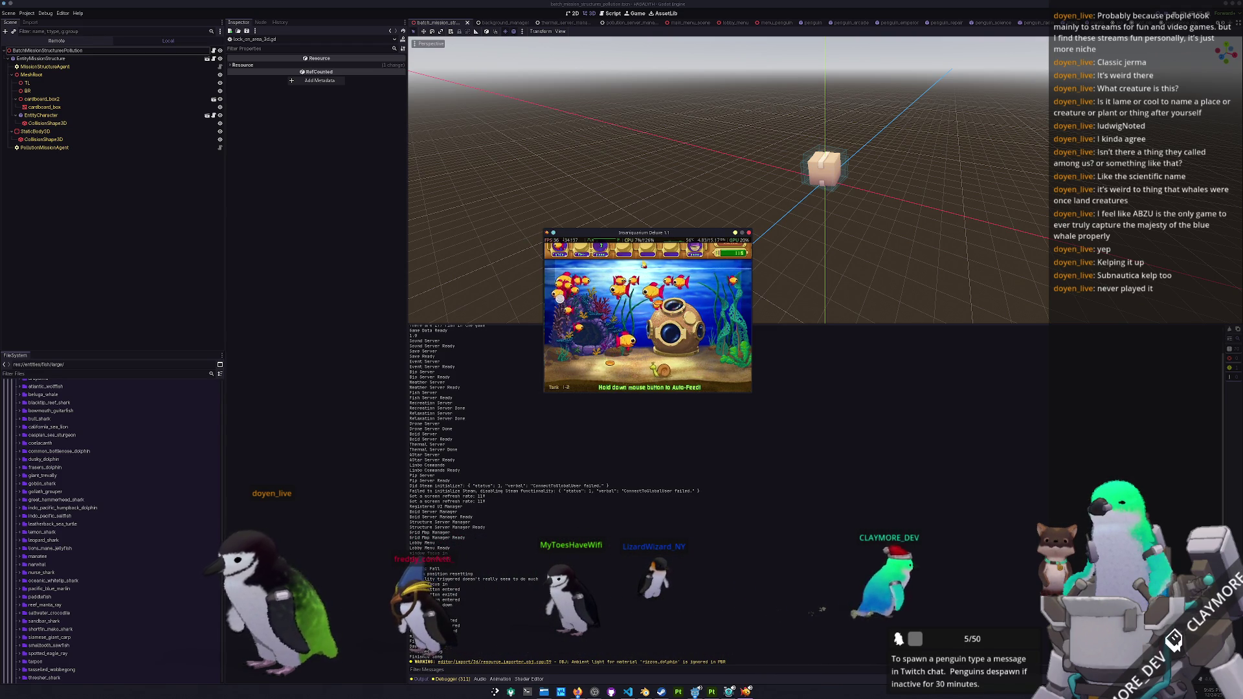
left_click(644, 264)
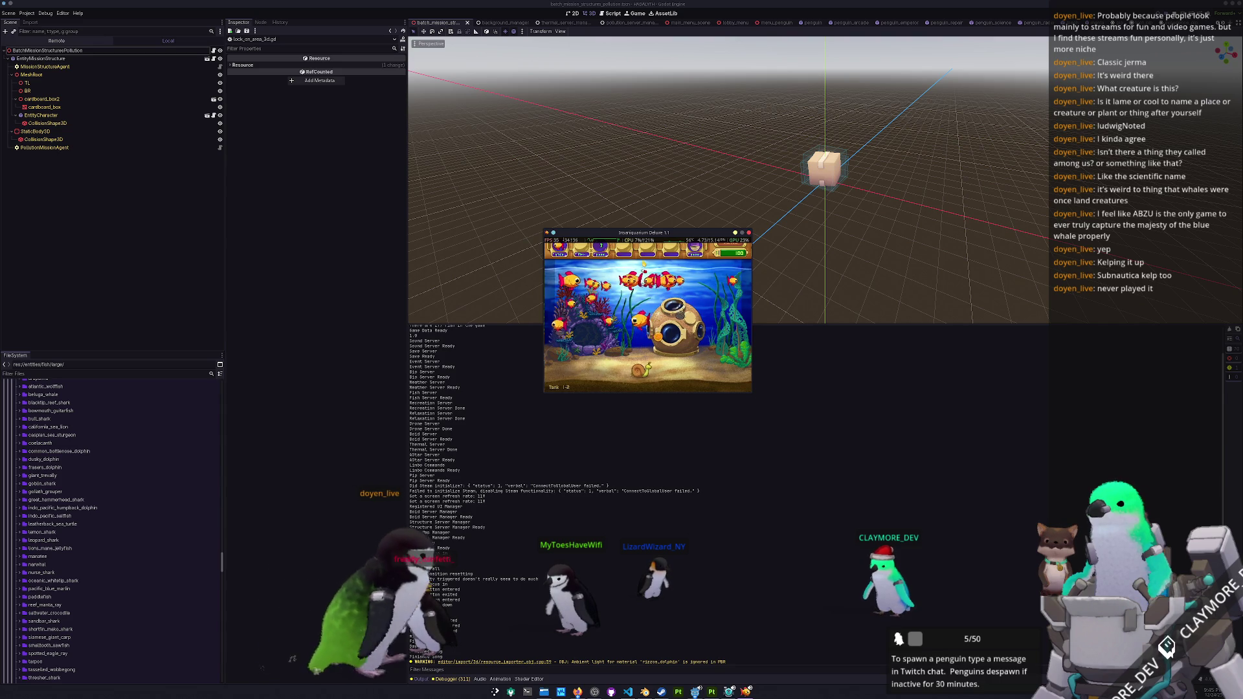
left_click(749, 233)
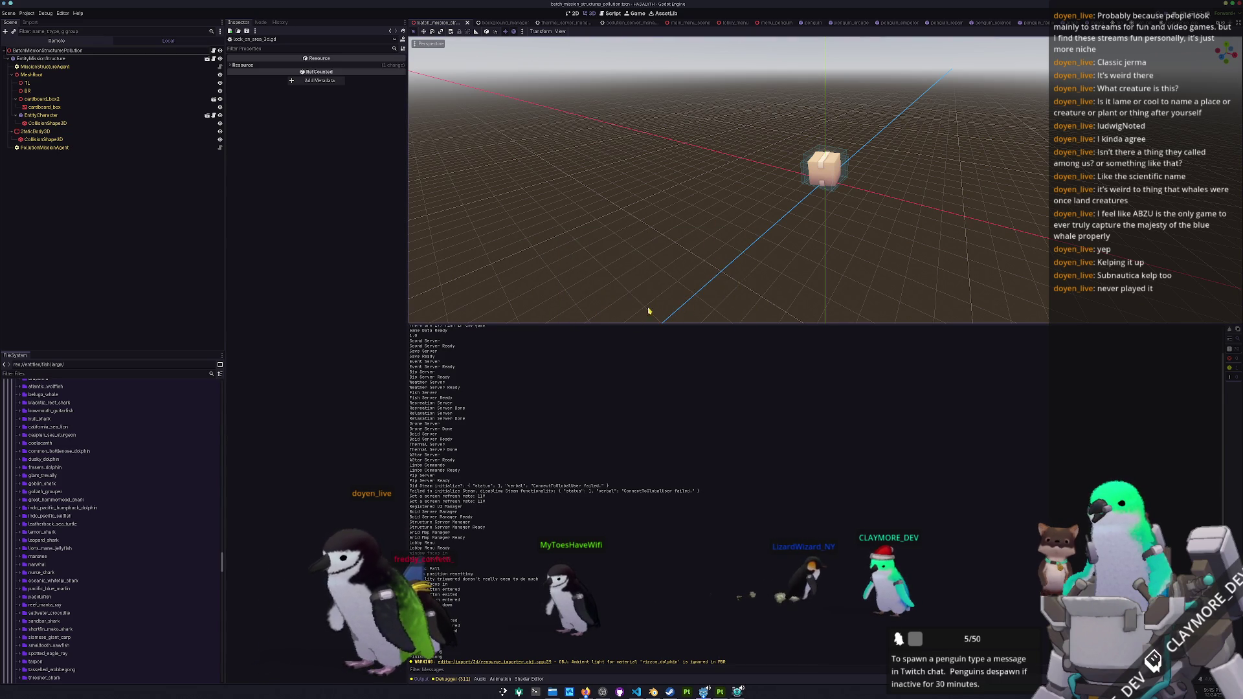
- Duplicate the dusky_dolphin folder as rizzos_dolphin
scroll(89, 514, "up", 2)
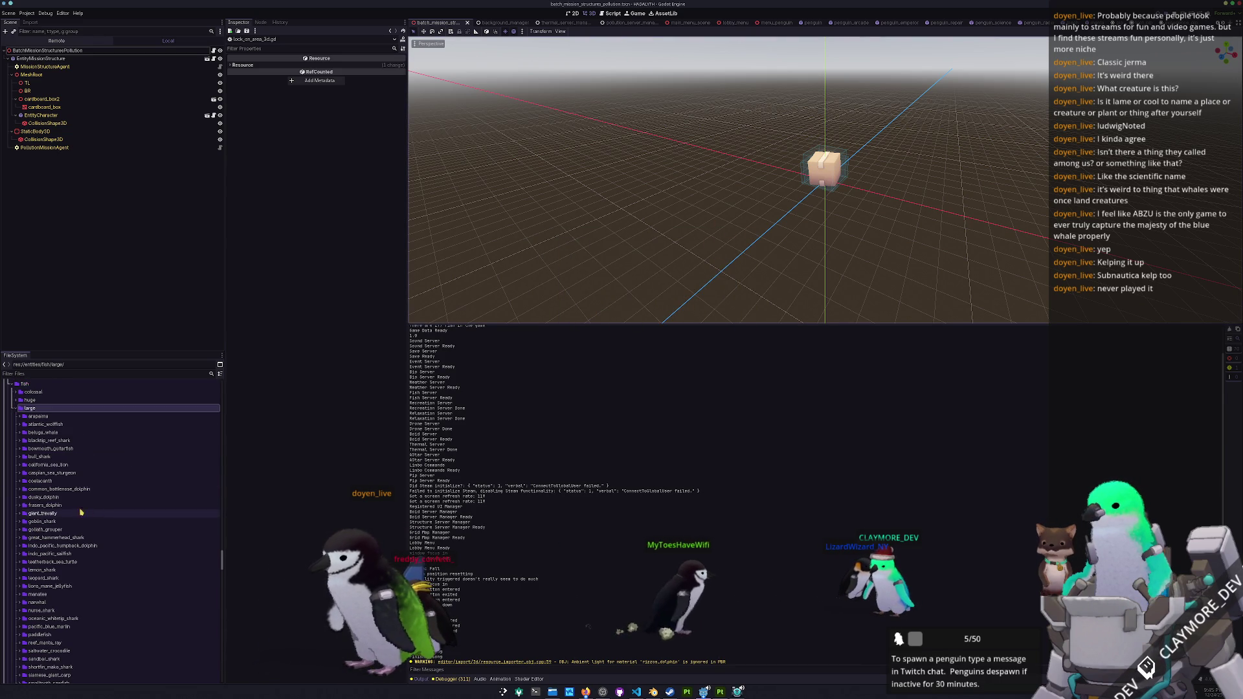
scroll(75, 477, "up", 2)
scroll(67, 519, "down", 2)
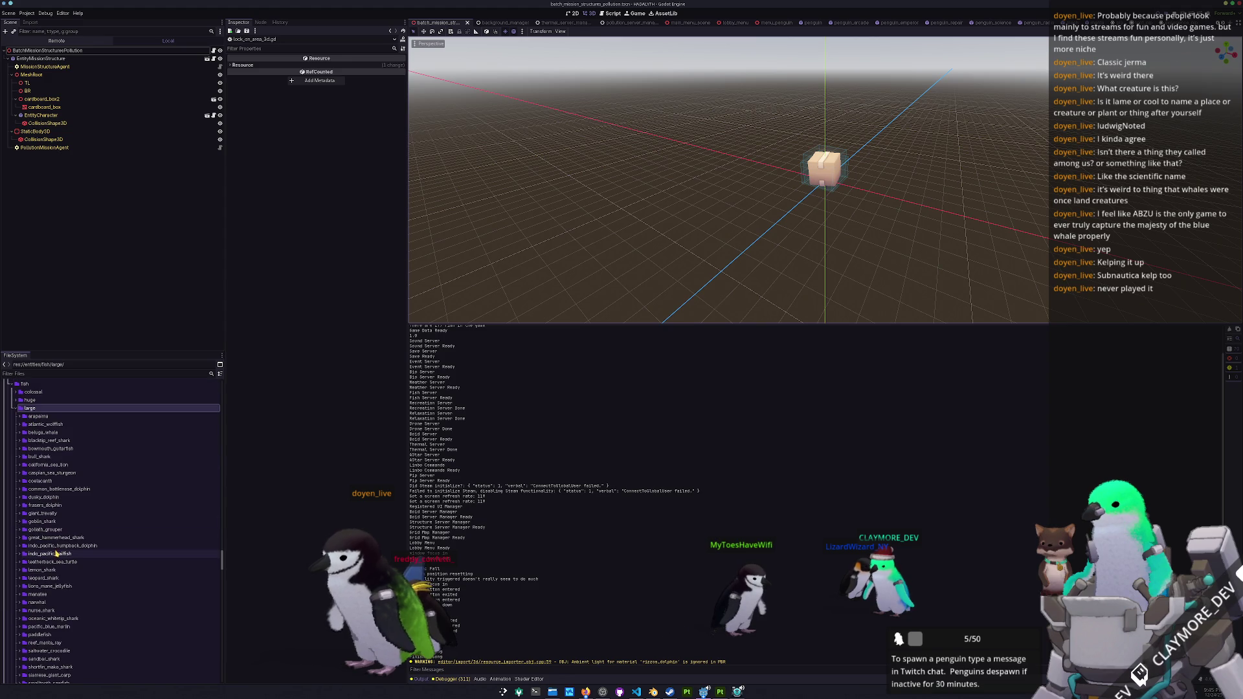
left_click(44, 497)
key("ctrl+d")
type("rizzos_dolphin")
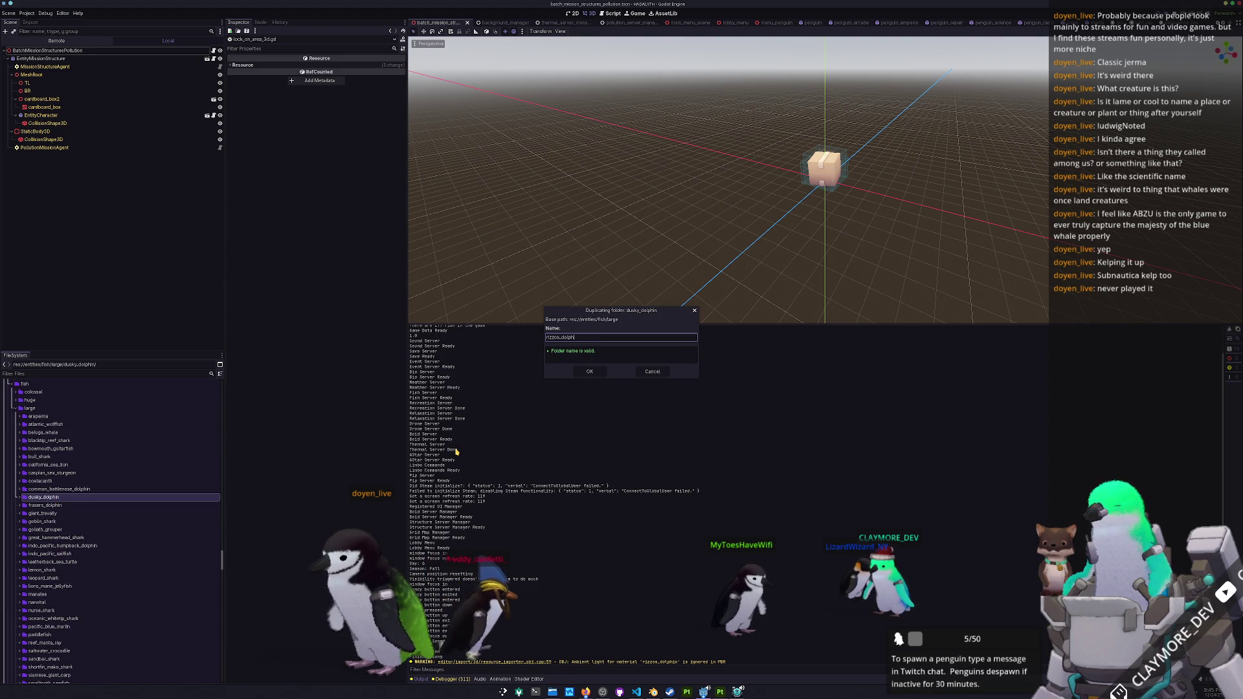
key("Return")
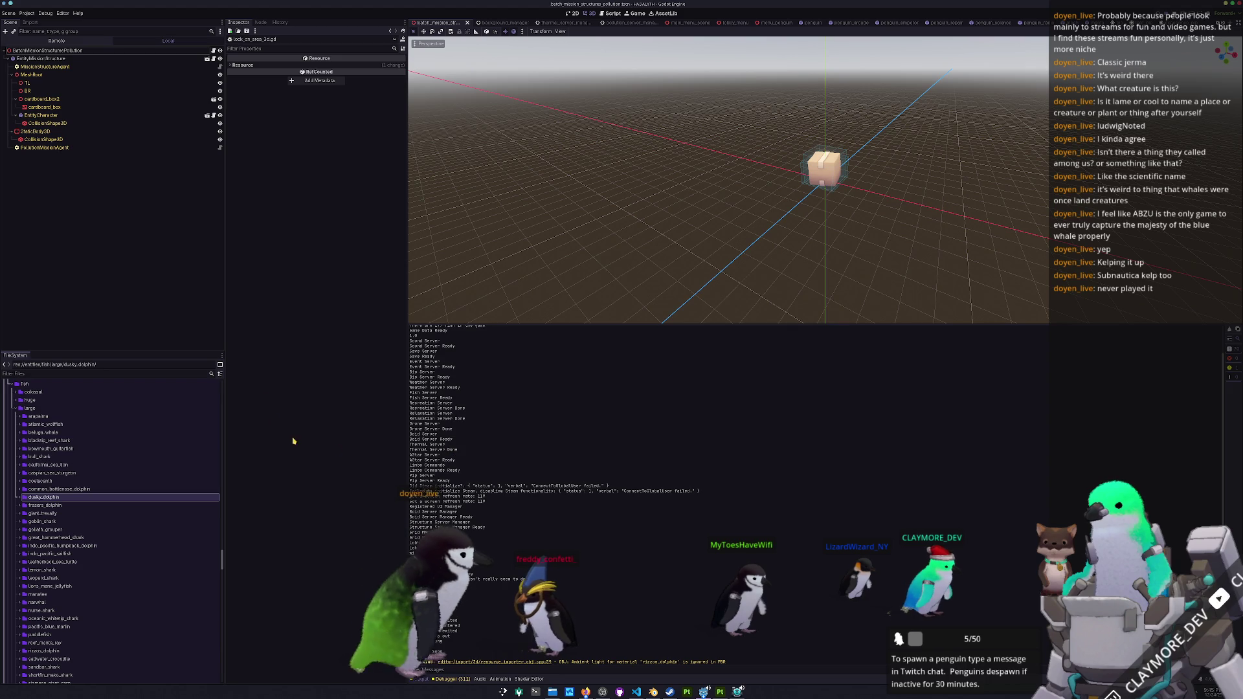
- Locate the new rizzos_dolphin folder and expand it to list its files
scroll(100, 570, "down", 5)
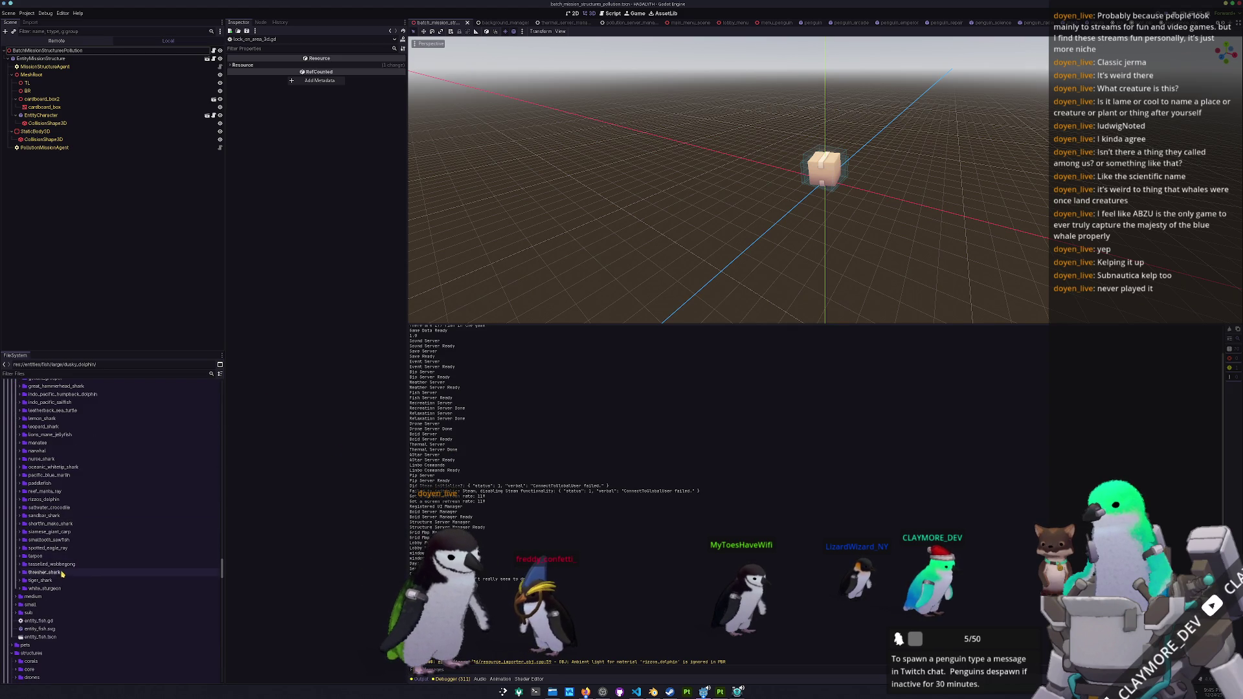
scroll(63, 574, "up", 2)
scroll(61, 453, "up", 2)
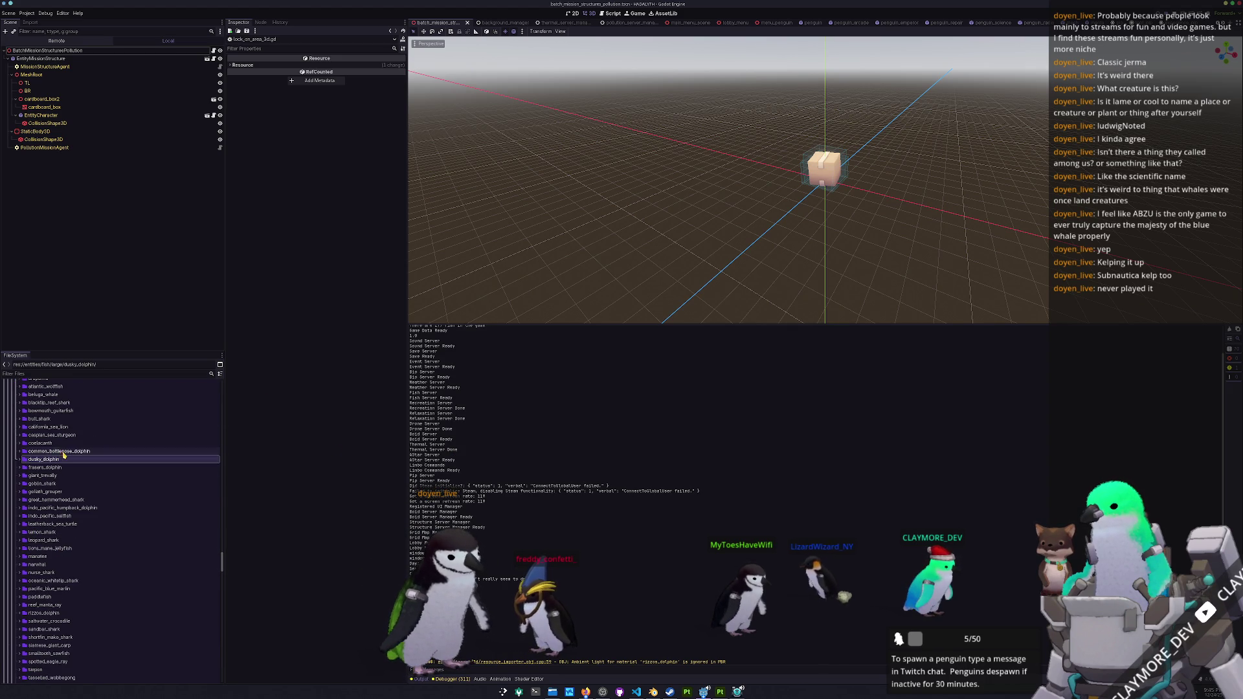
scroll(62, 591, "down", 2)
left_click(56, 576)
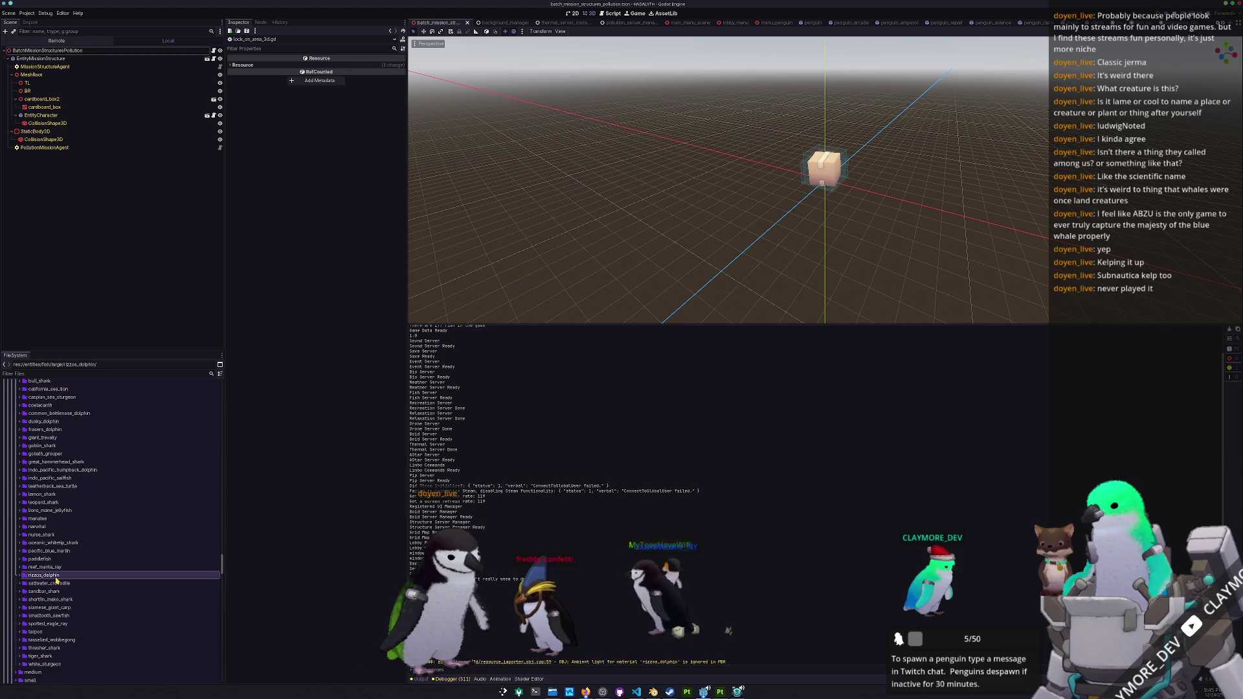
double_click(57, 577)
scroll(56, 580, "down", 3)
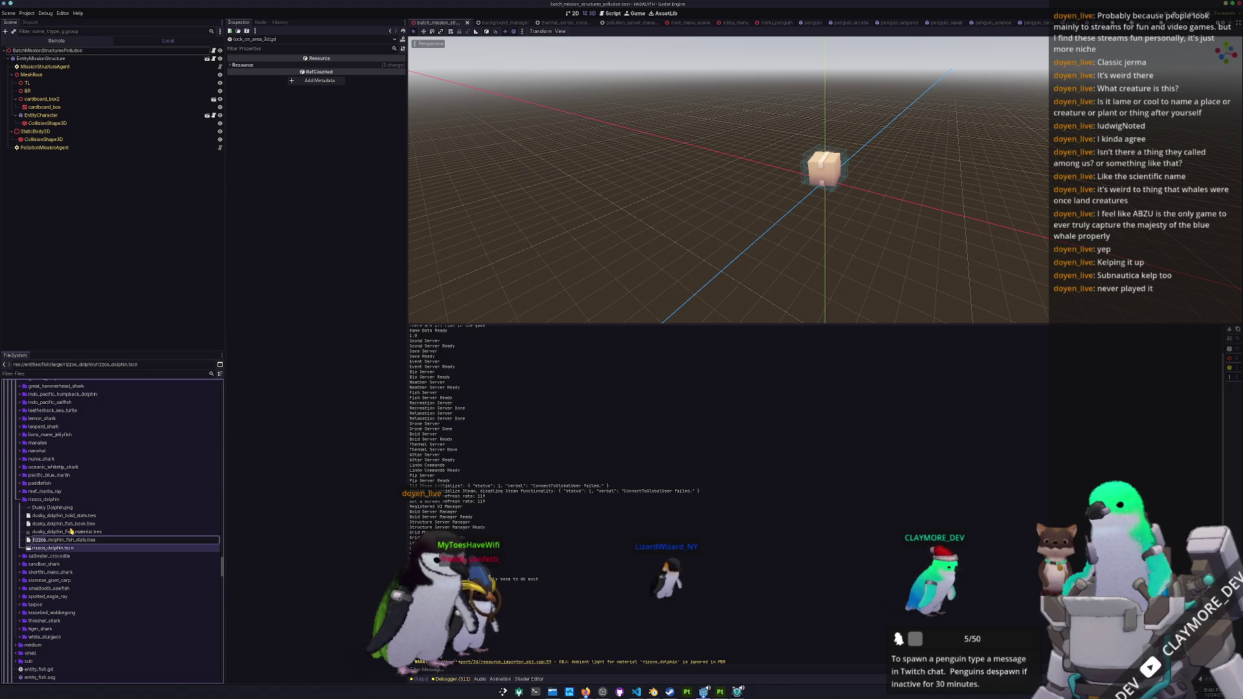
- Rename the stats, material, book and boid stats files with rizzos, then open rizzos_dolphin.tscn
key("Return")
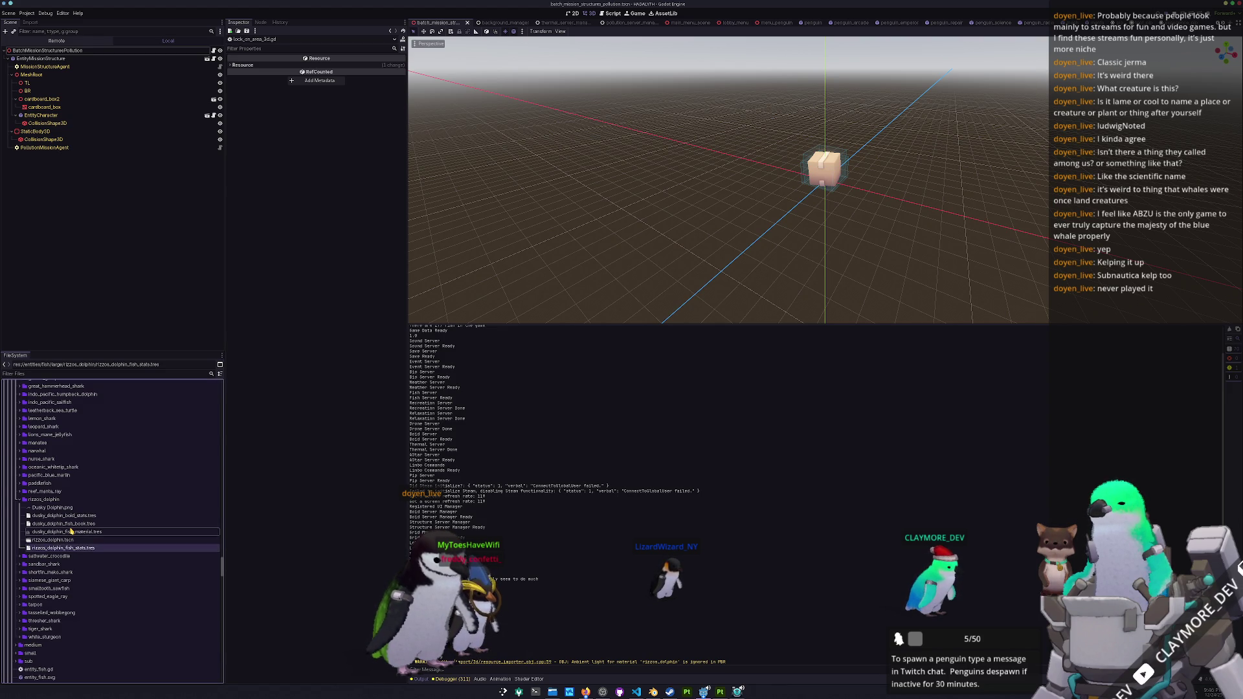
type("rizzos")
key("Return")
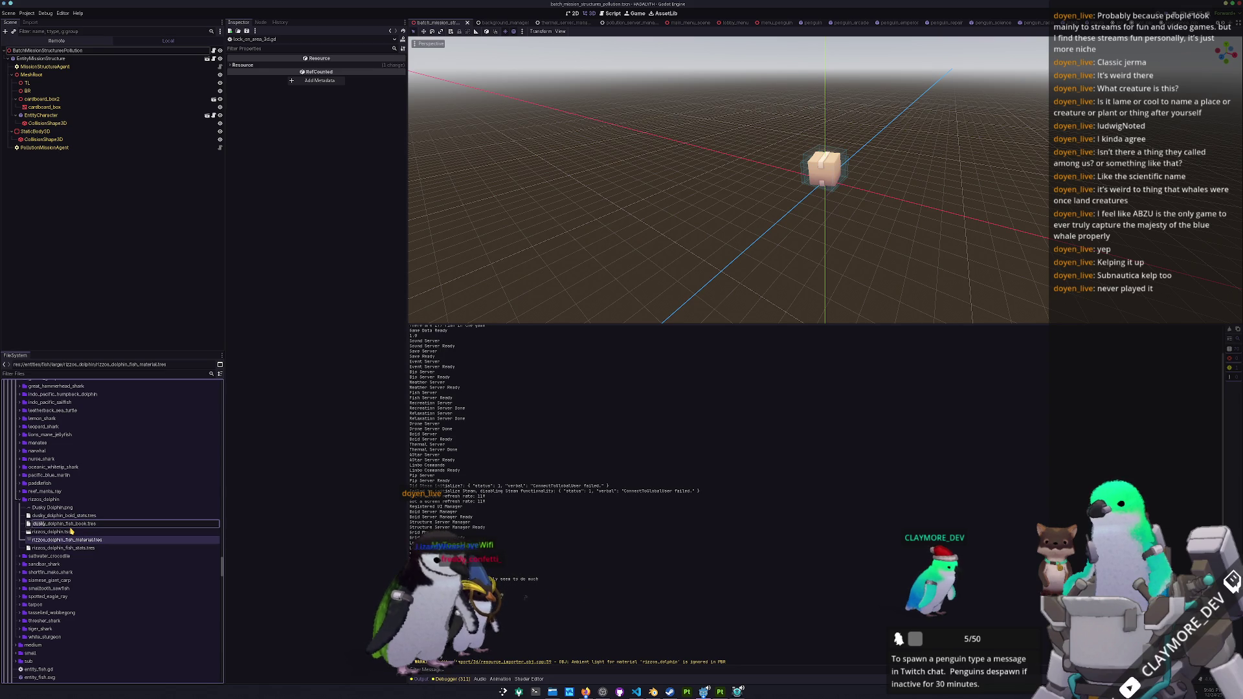
type("rizzos")
key("Return")
key("Up")
key("Up")
key("F2")
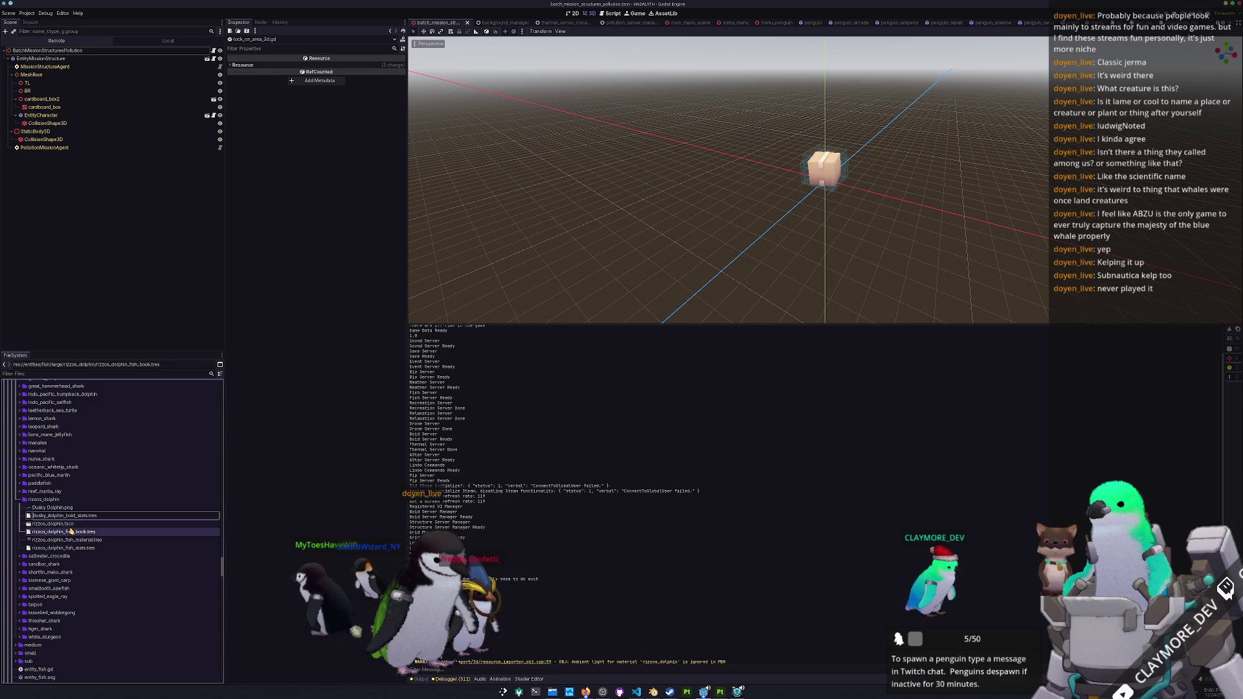
type("rizzos")
key("Return")
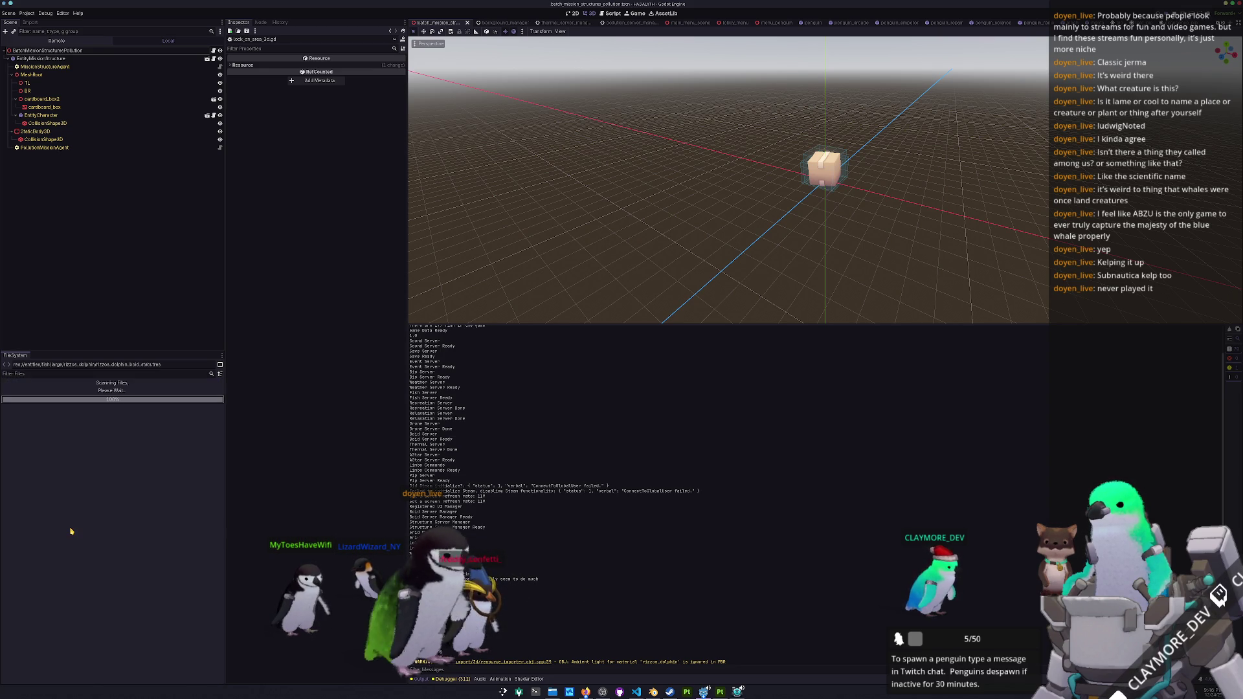
double_click(51, 516)
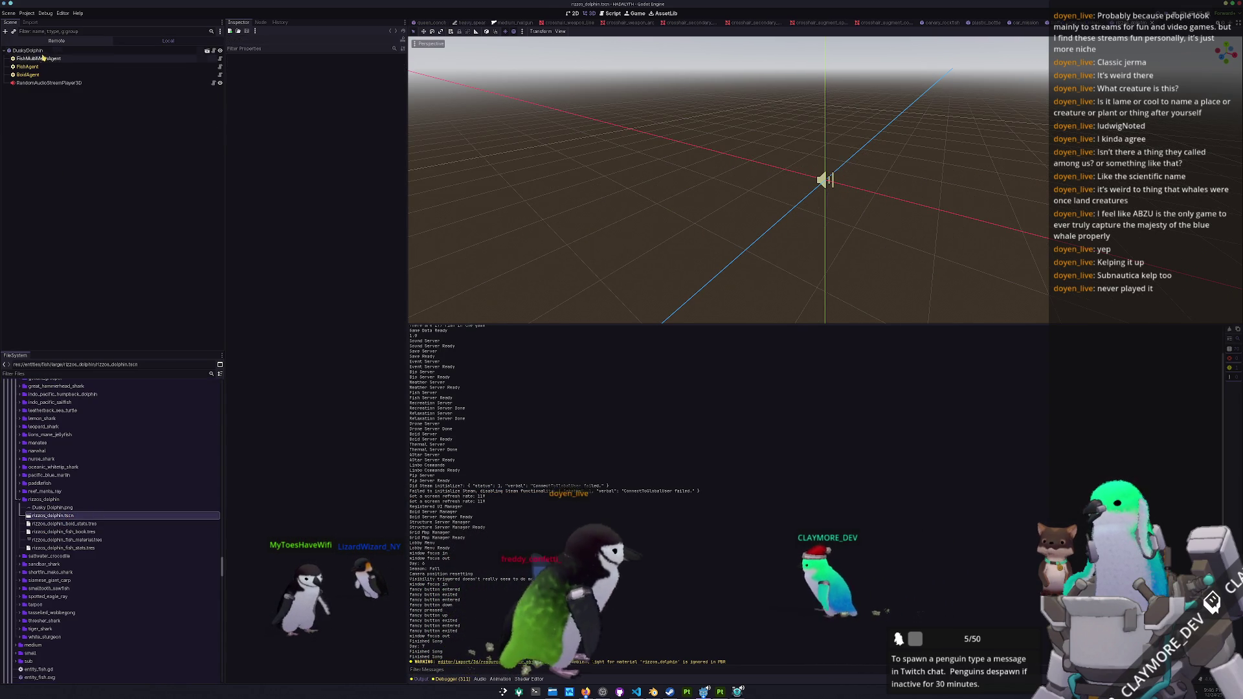
- Rename root node DuskyDolphin to RizzosDolphin, then open FishMultiMeshAgent's Mesh dropdown
left_click(47, 52)
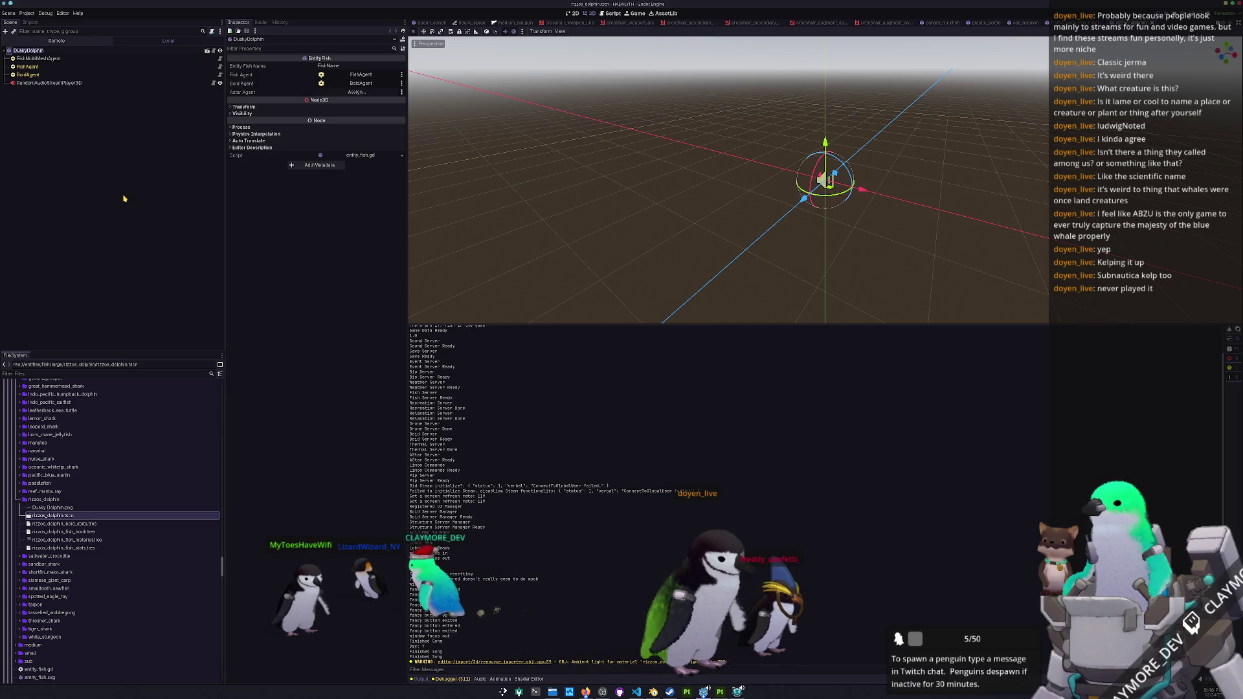
key("F2")
type("Rizzos")
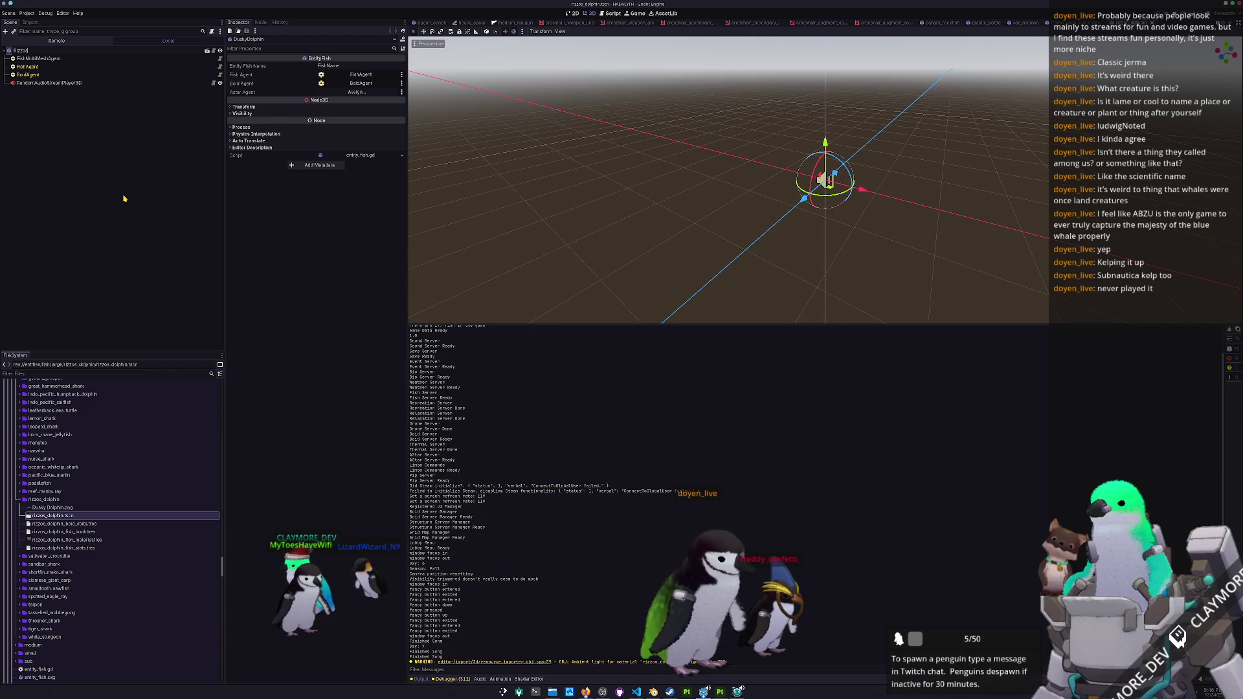
type("Dolphin")
key("Return")
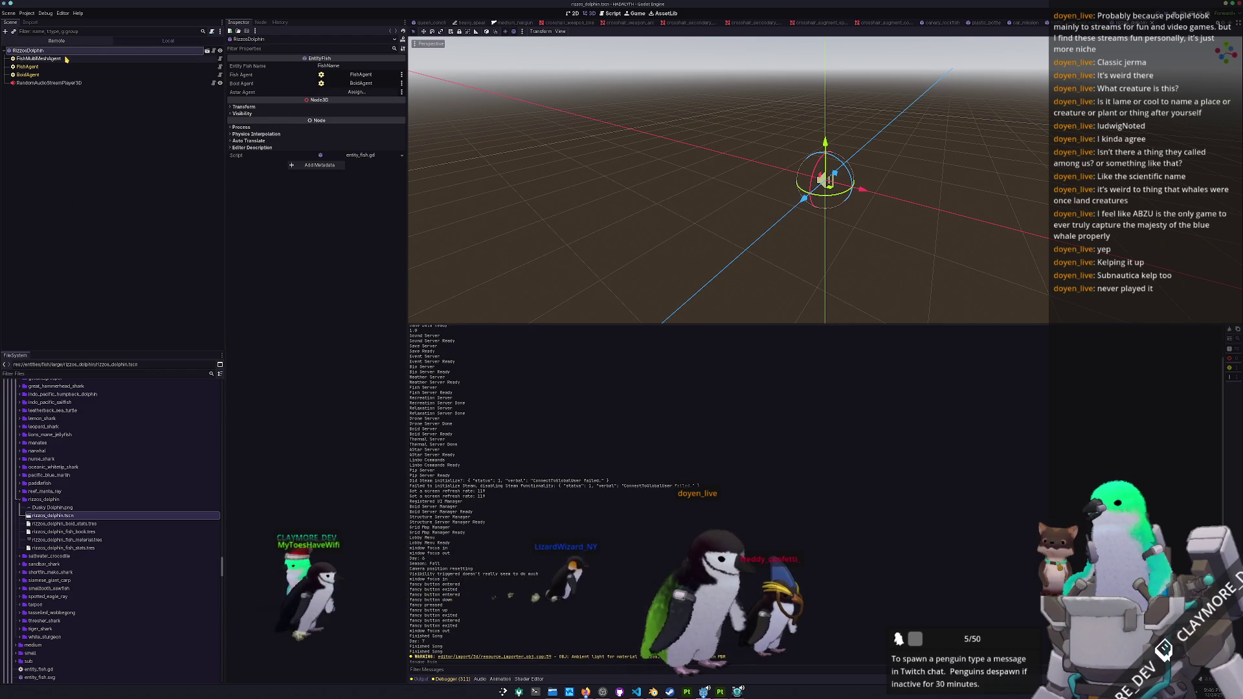
left_click(39, 59)
left_click(401, 98)
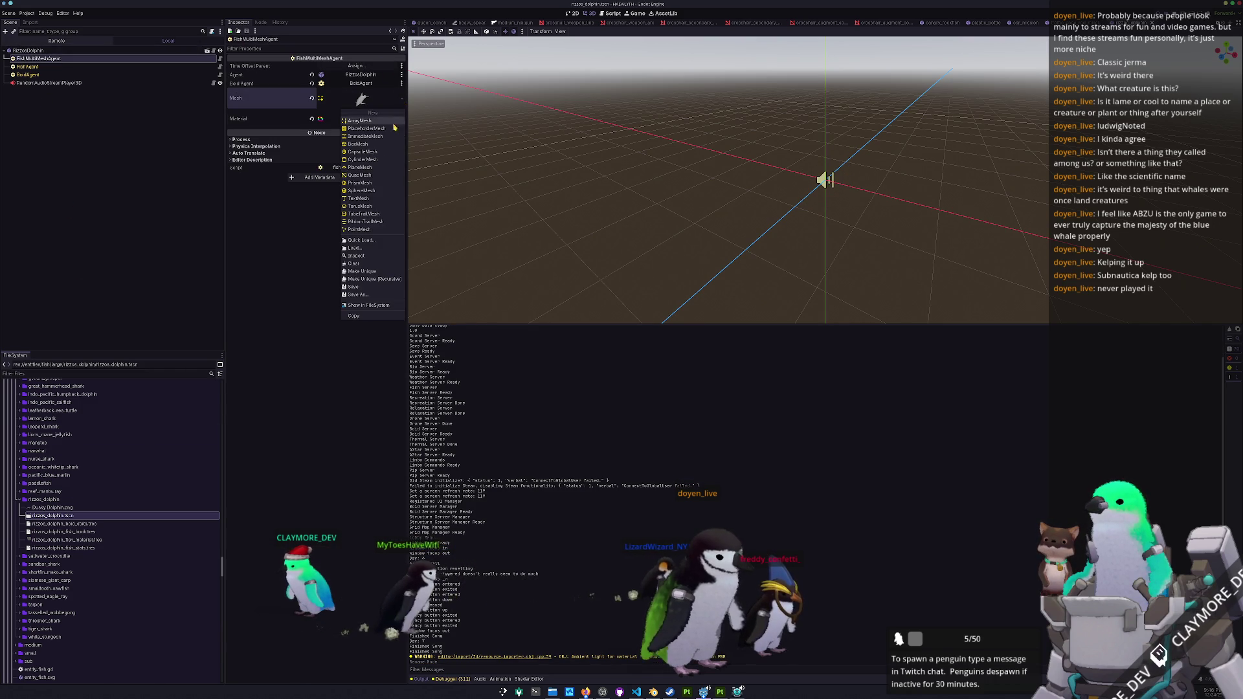
- Assign rizzos_dolphin.obj as the FishMultiMeshAgent's mesh and save the scene
left_click(362, 231)
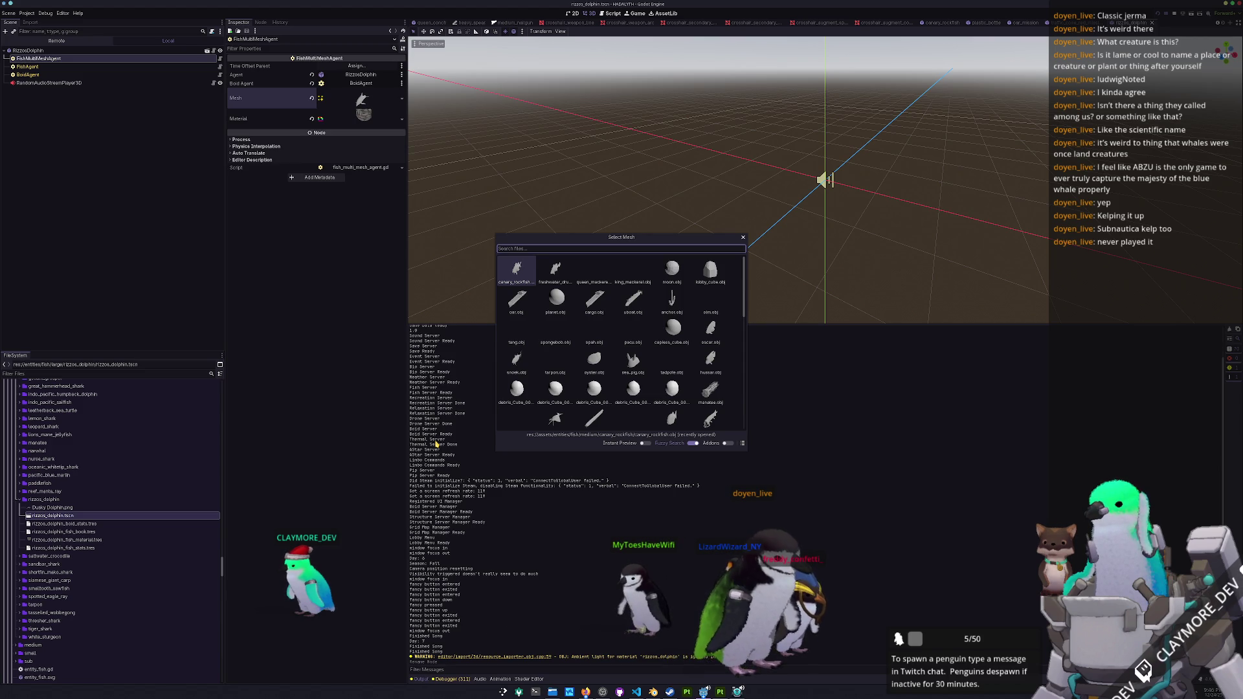
type("rdolphin")
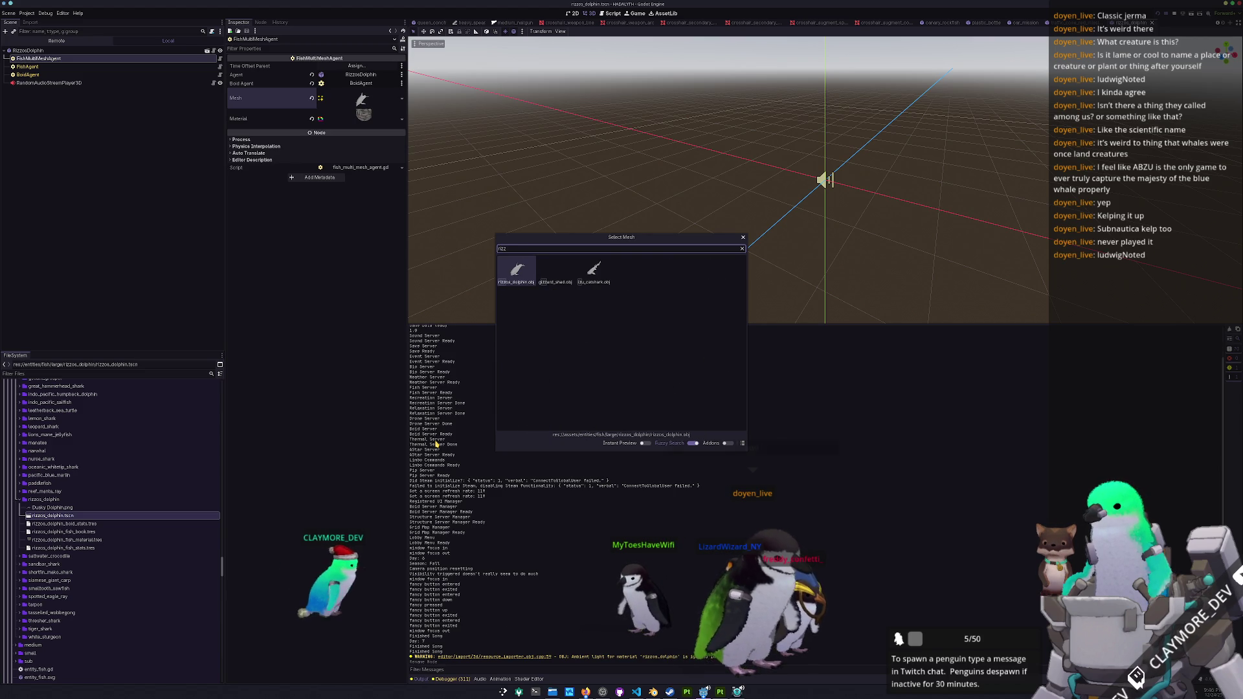
key("Return")
key("ctrl+s")
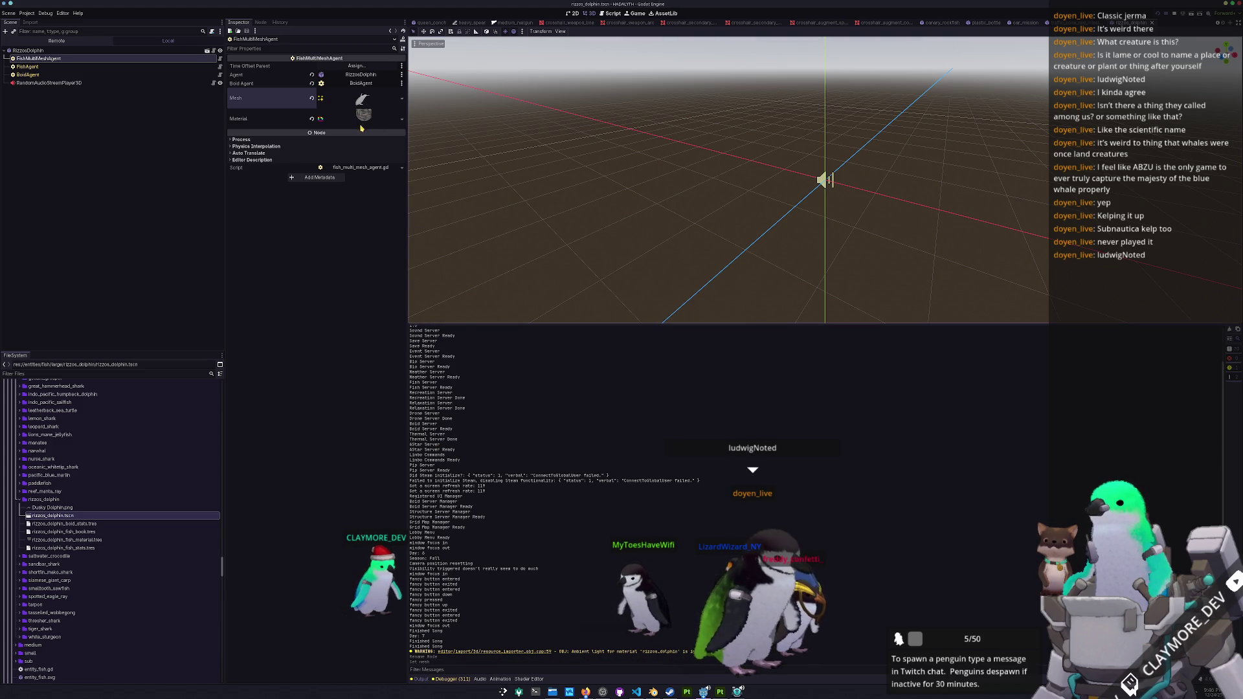
- Show the agent material's shader parameters and the Albedo texture options
left_click(364, 115)
left_click(254, 191)
left_click(400, 205)
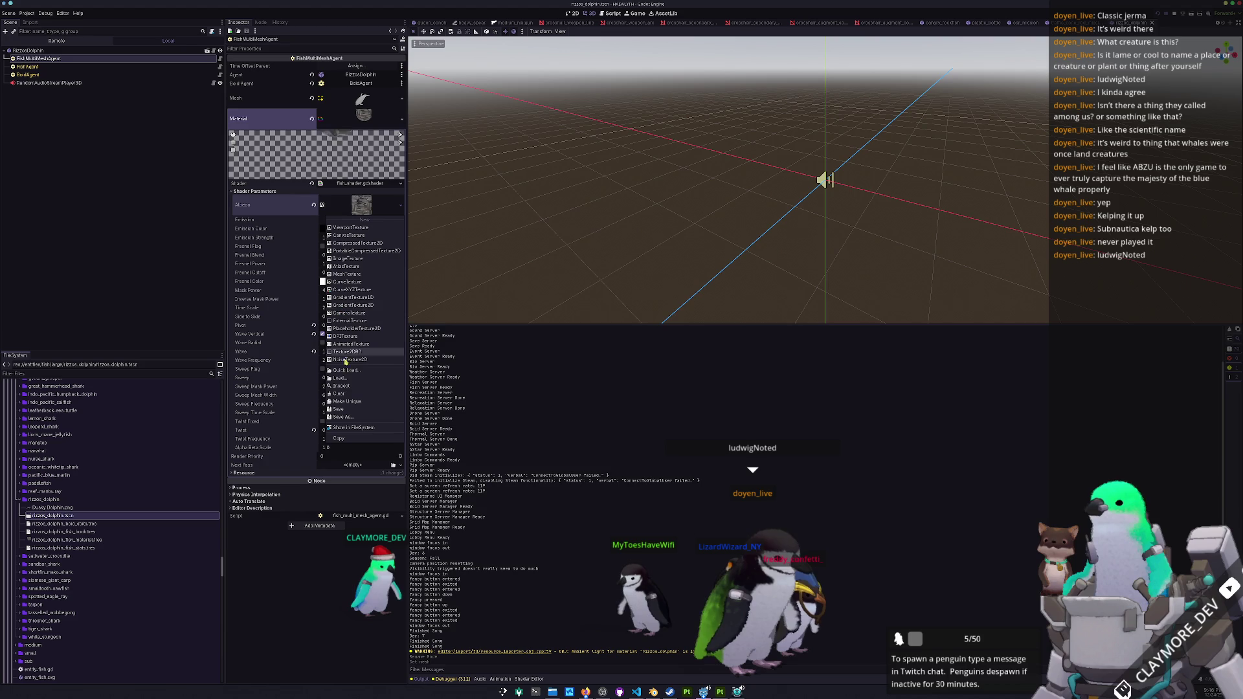
- Quick-load rizzos_dolphin_Base_color.png as the fish shader material's albedo texture
left_click(347, 370)
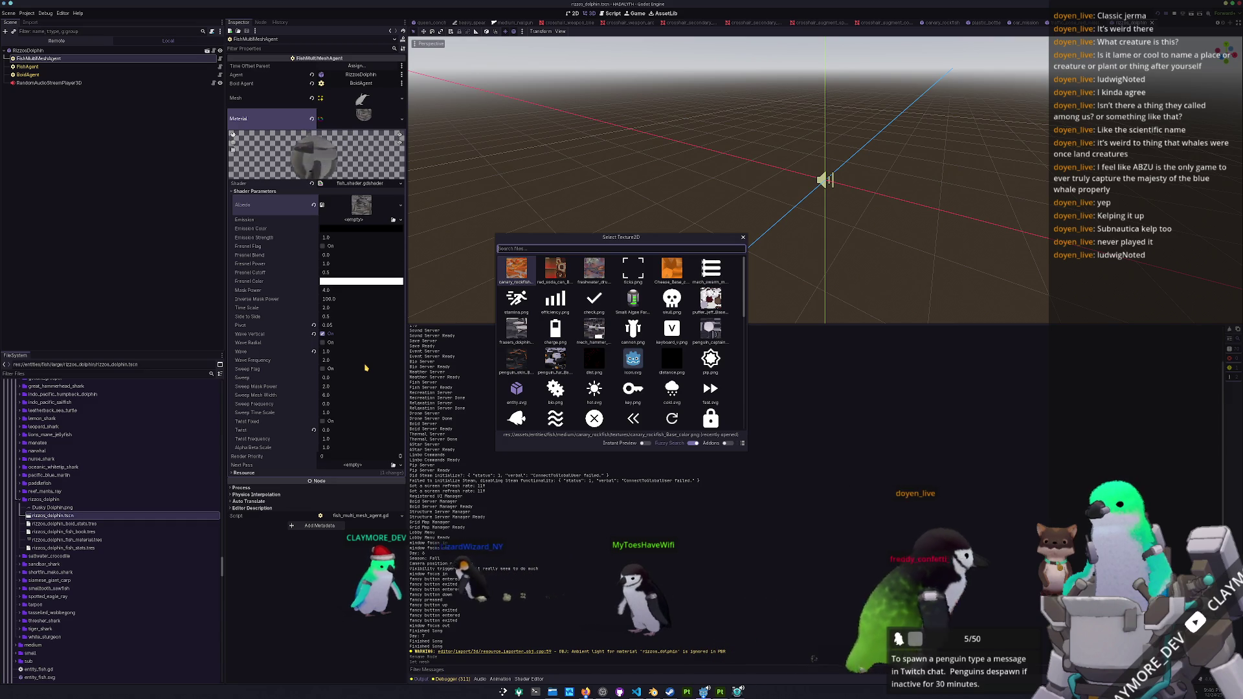
type("rizz")
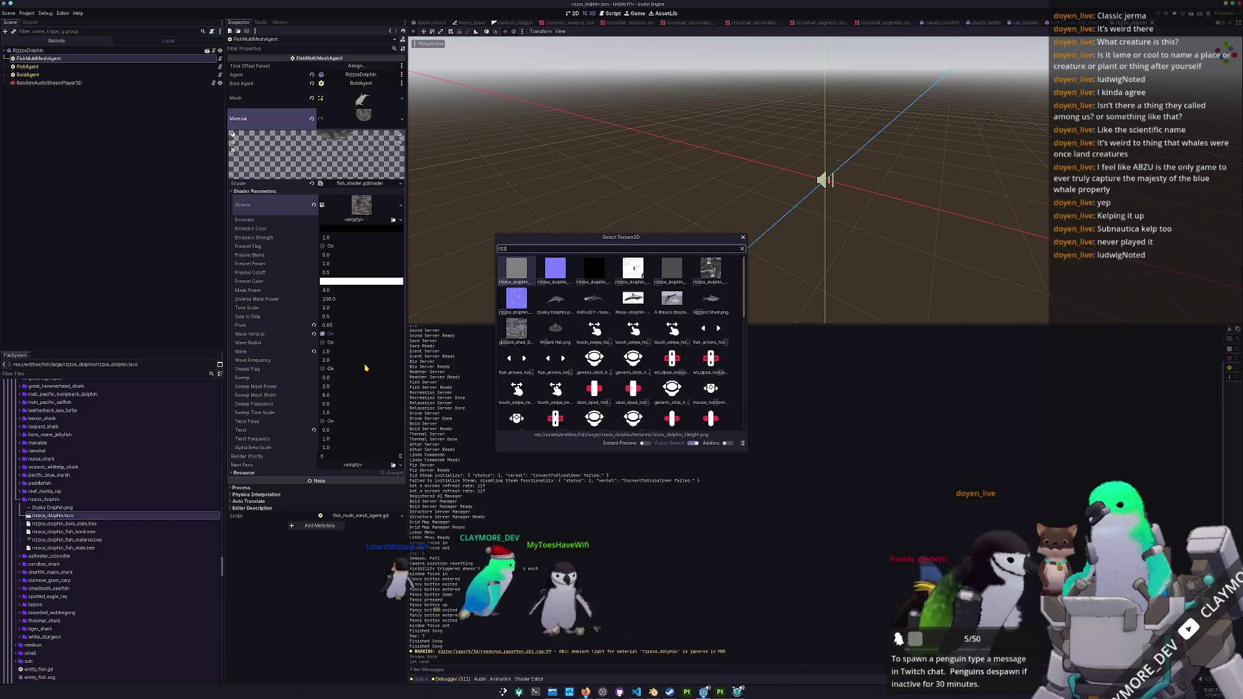
type("os")
key("Right")
key("Right")
key("Right")
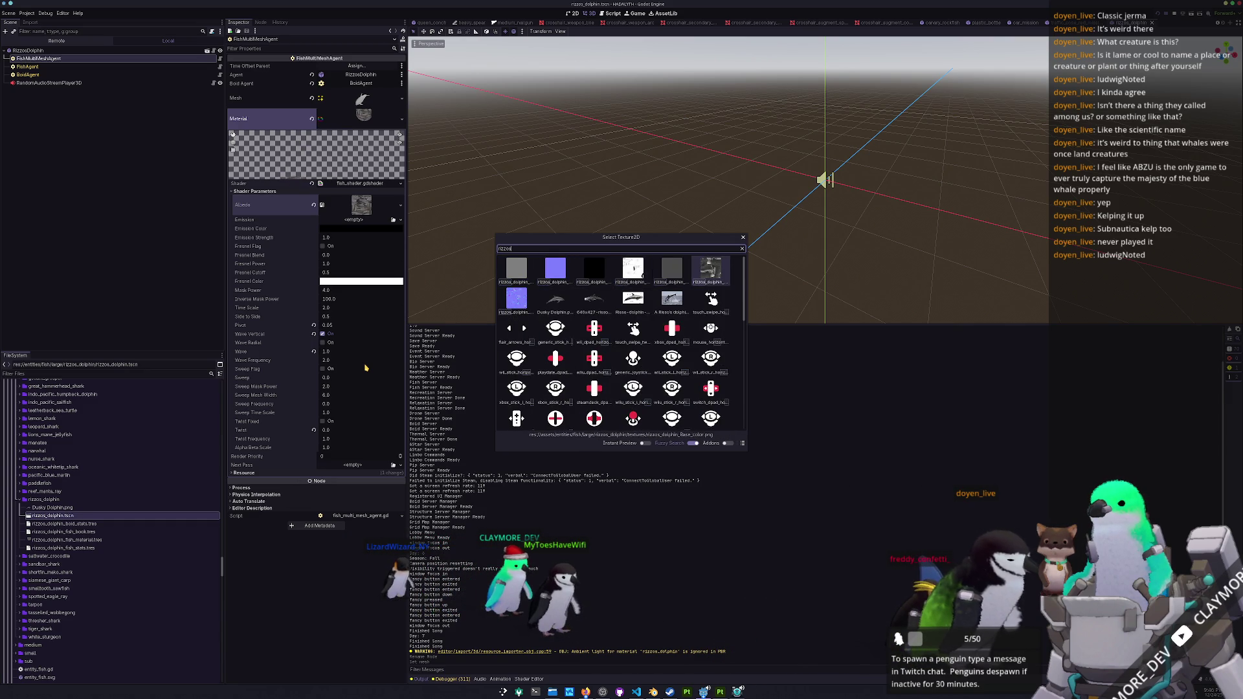
key("Return")
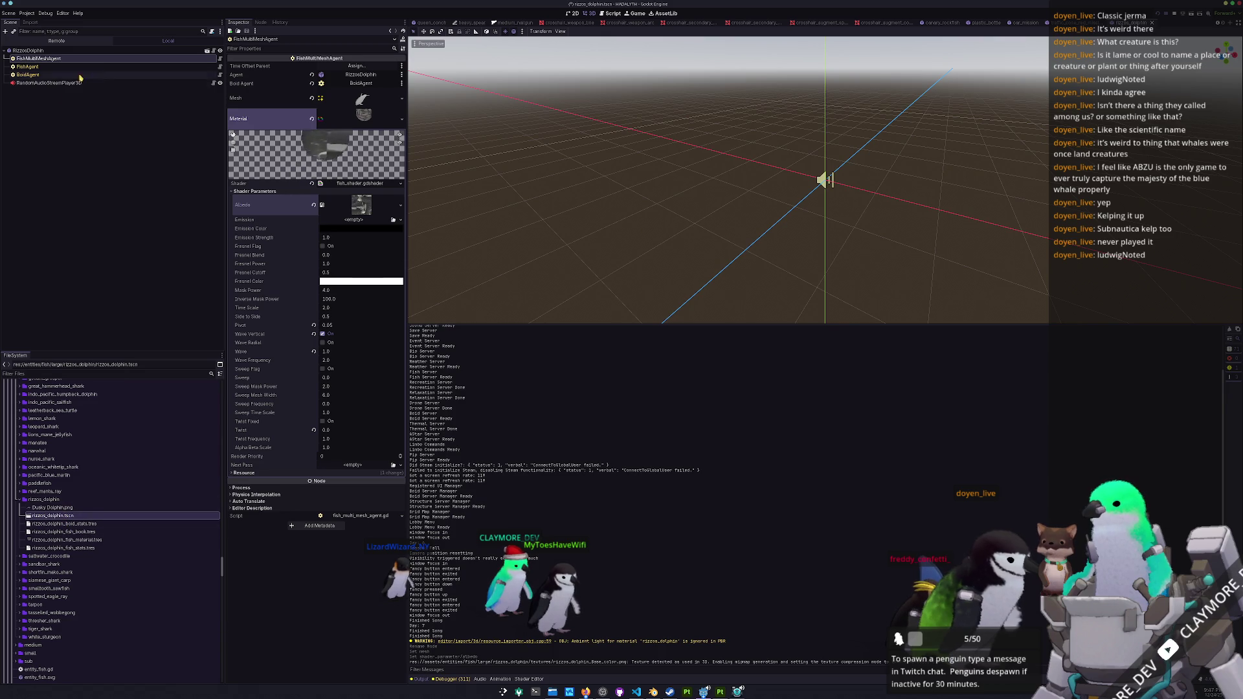
- Change the FishAgent's fish stats Name to 'Rizzo's Dolphin' and save
left_click(27, 66)
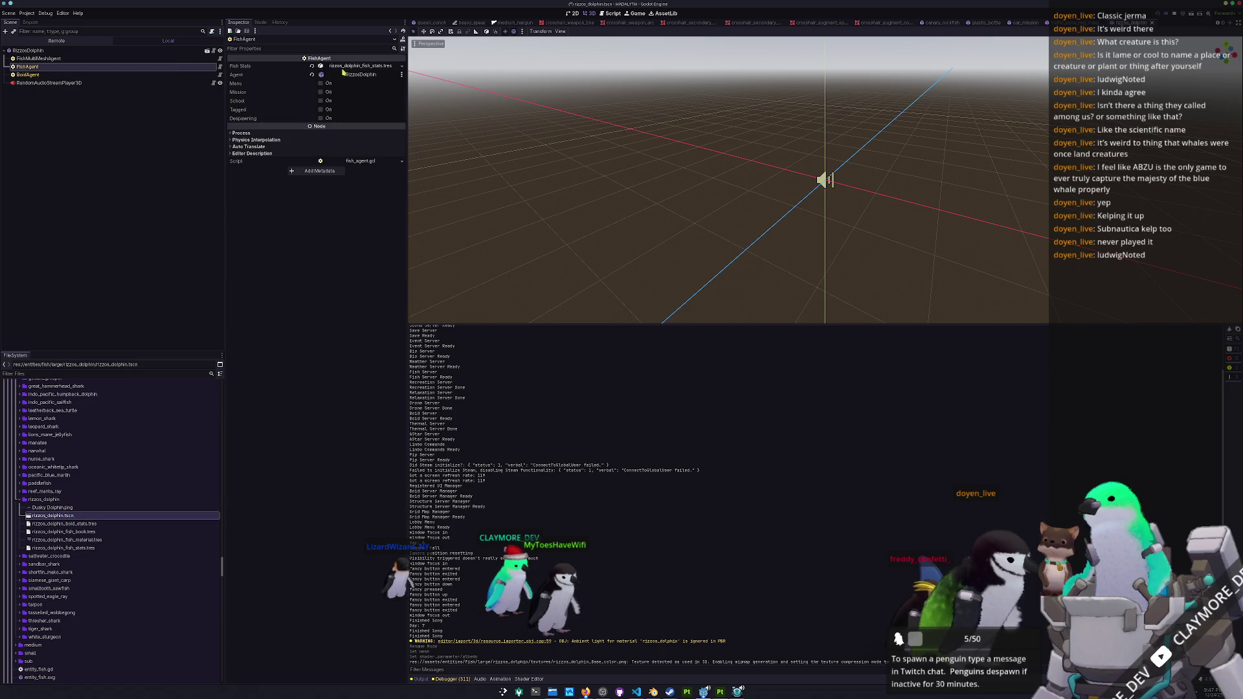
left_click(367, 67)
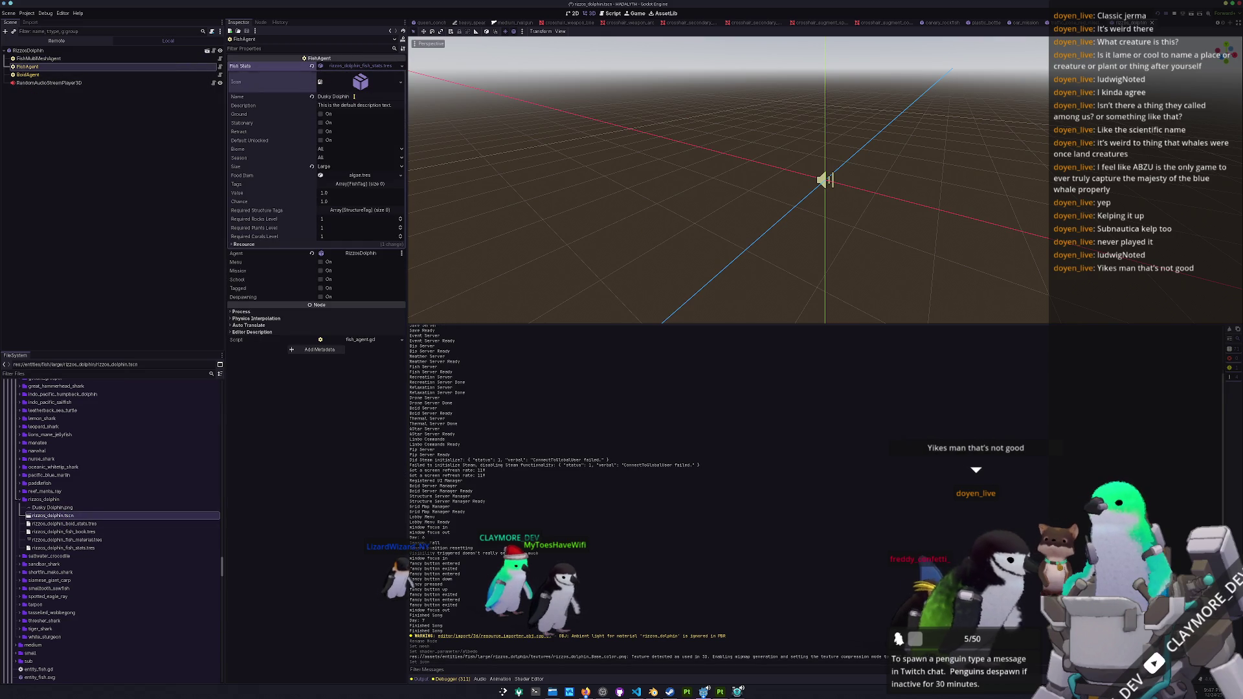
left_click(353, 96)
type("Rizz")
type("o's Dolph")
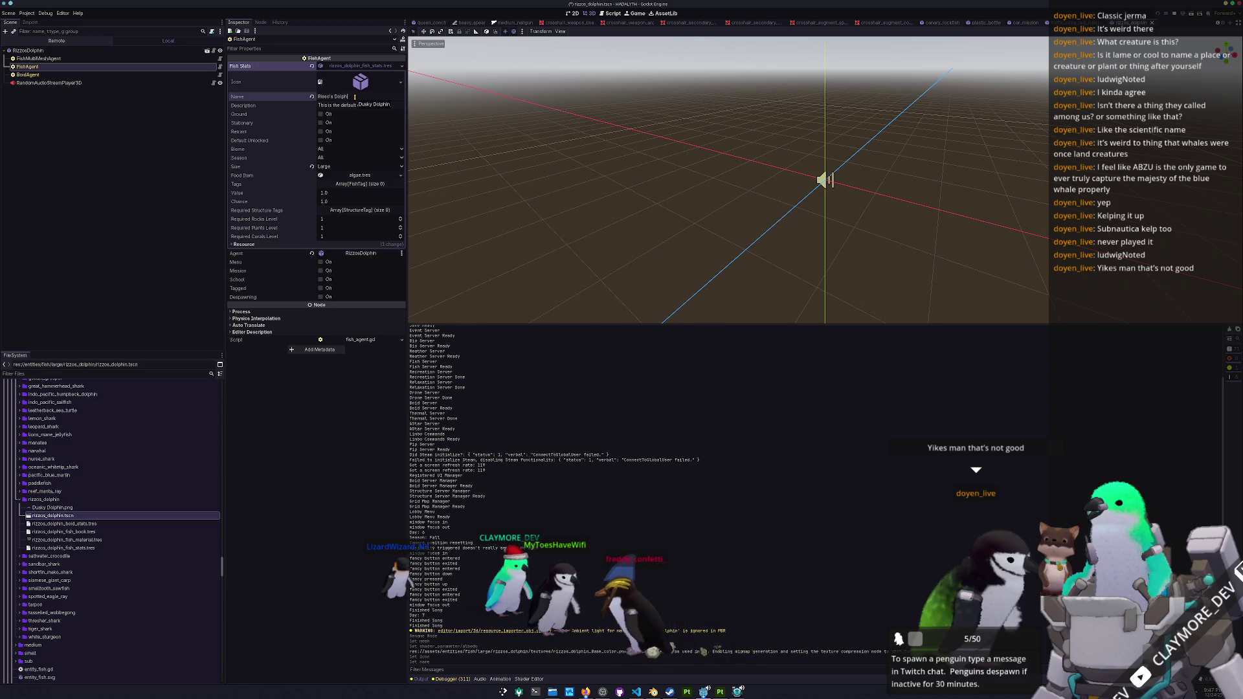
type("in")
key("ctrl+s")
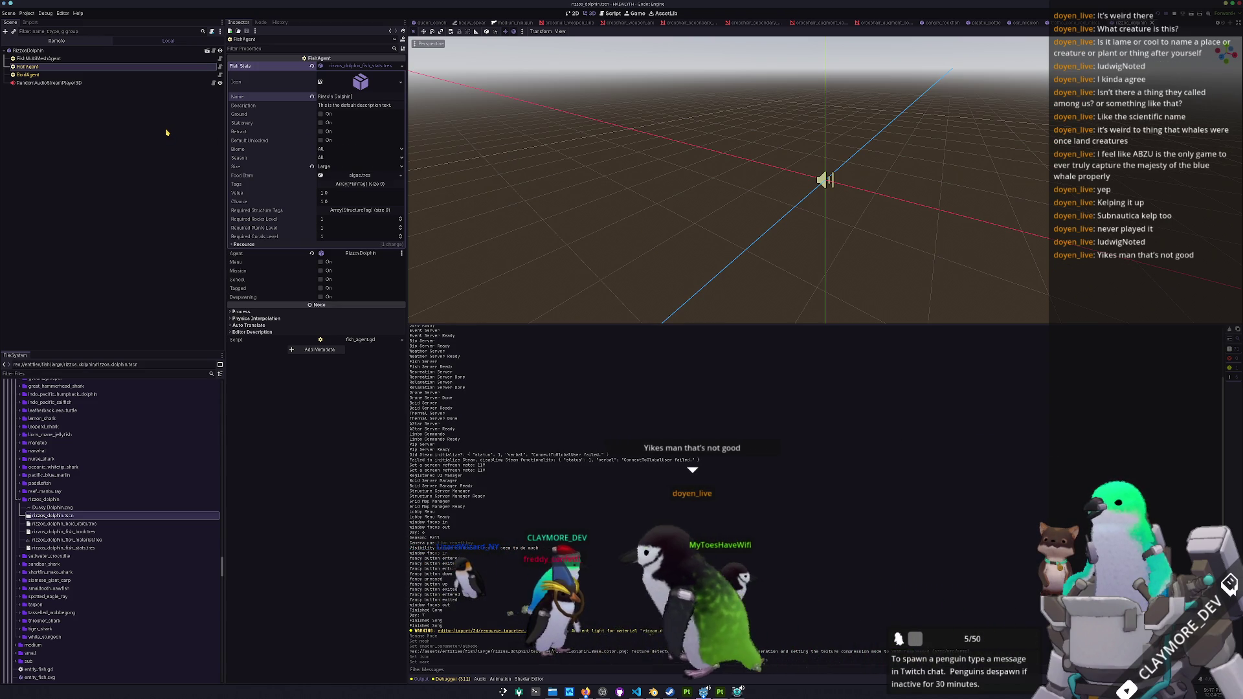
- Review the BoidAgent, RizzosDolphin root and audio player nodes, then select Dusky Dolphin.png
left_click(53, 76)
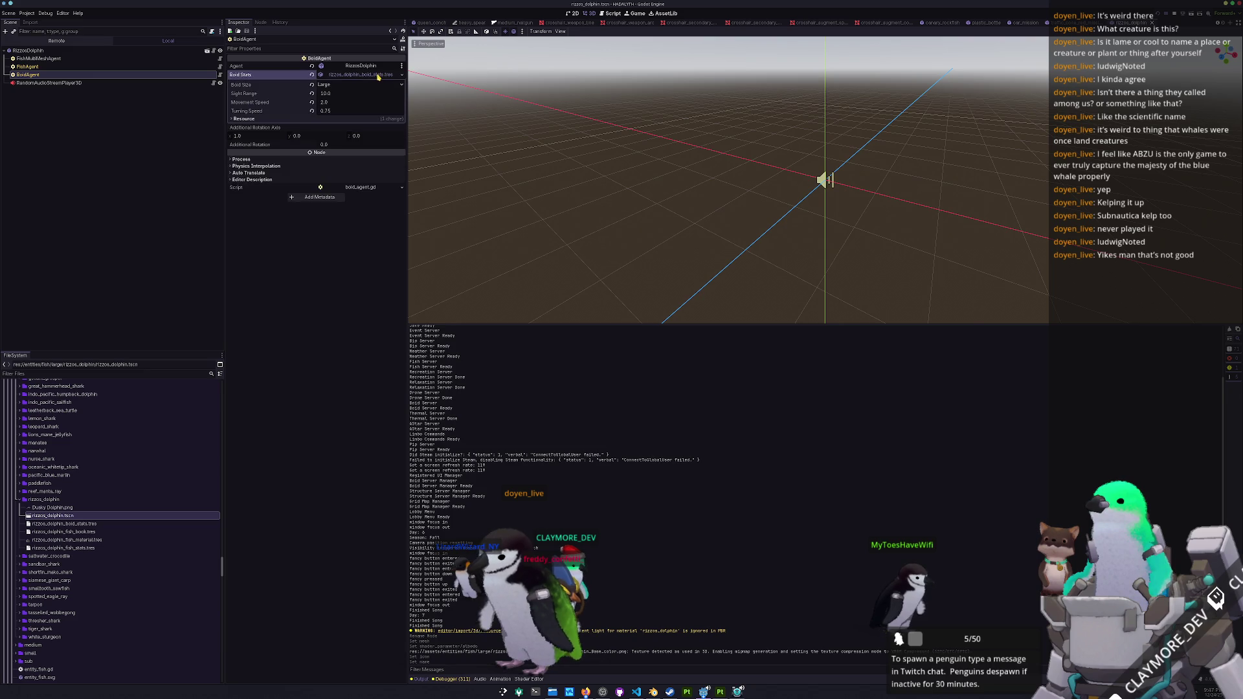
left_click(187, 66)
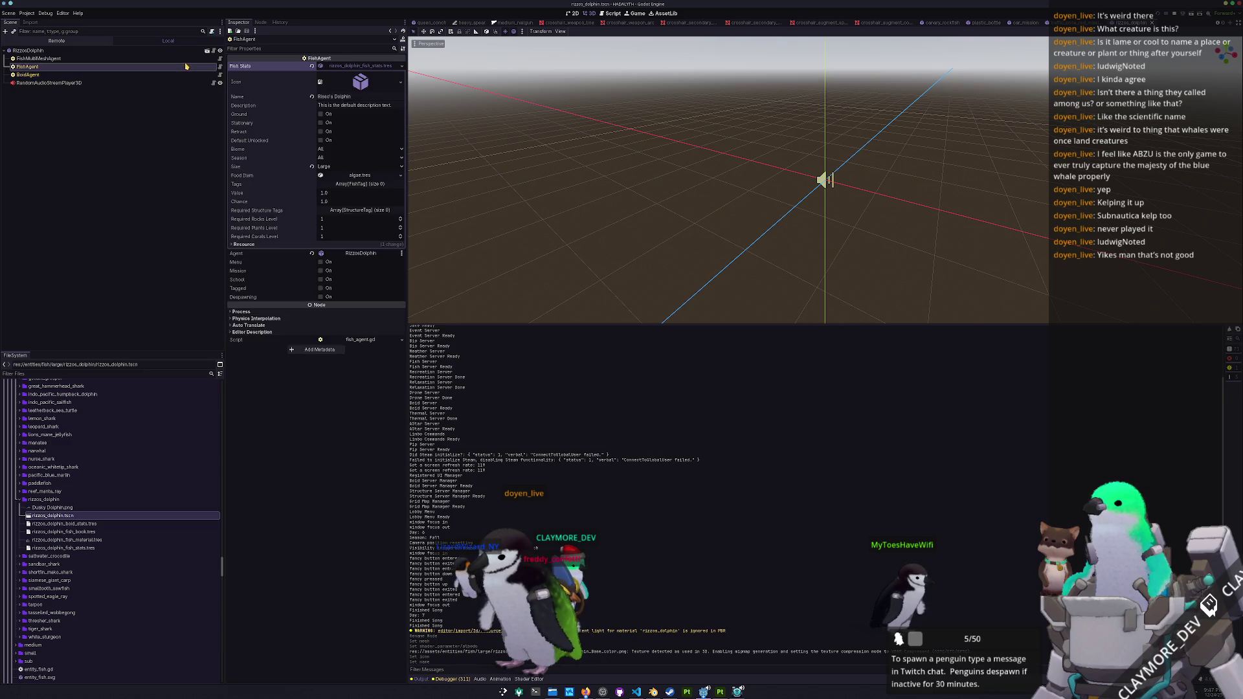
left_click(187, 58)
left_click(187, 55)
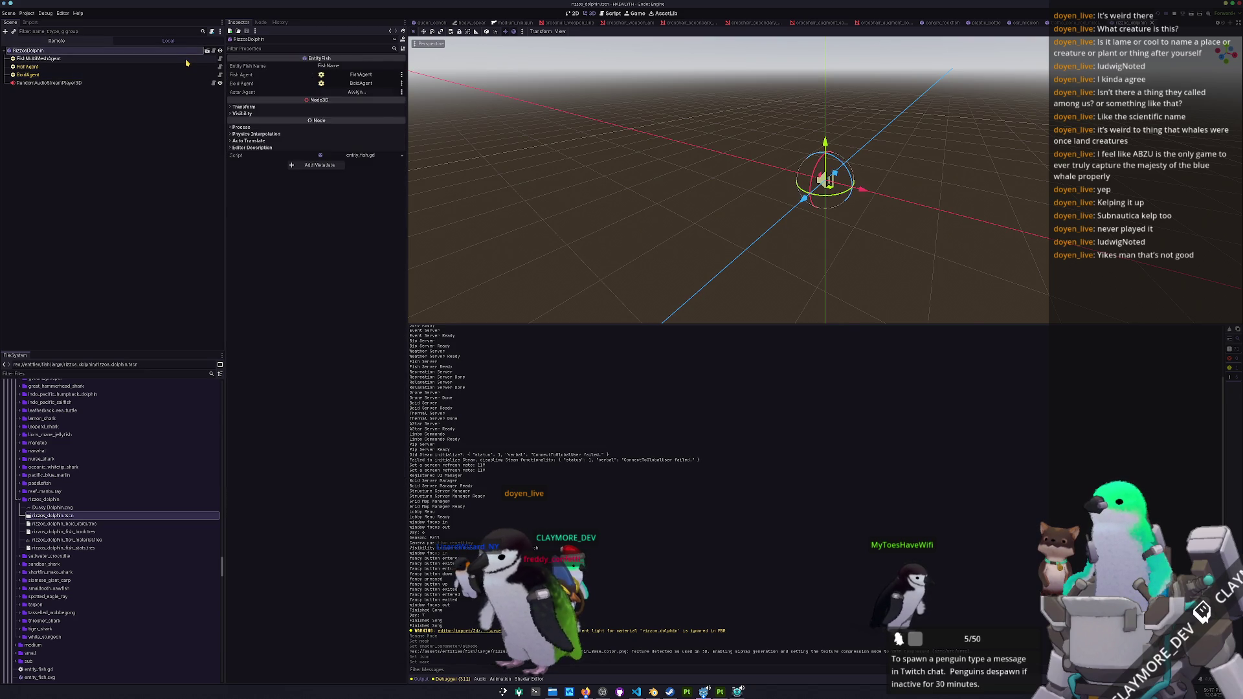
left_click(186, 59)
left_click(184, 66)
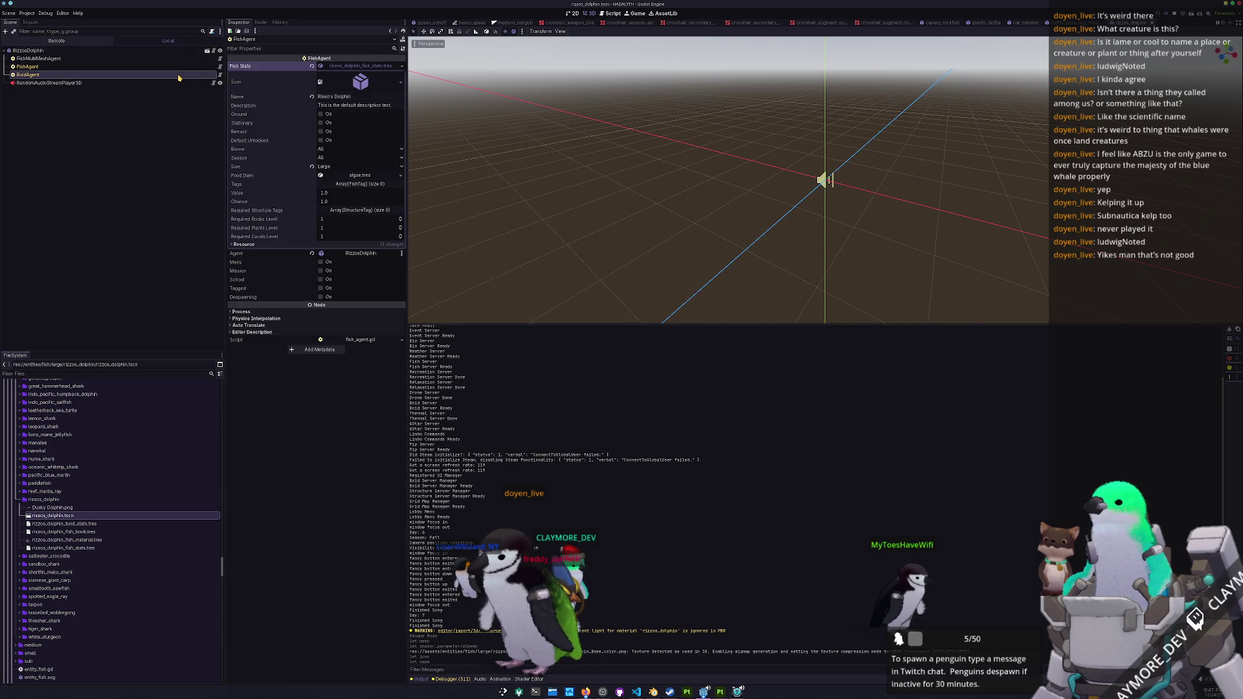
left_click(179, 75)
left_click(174, 83)
left_click(172, 68)
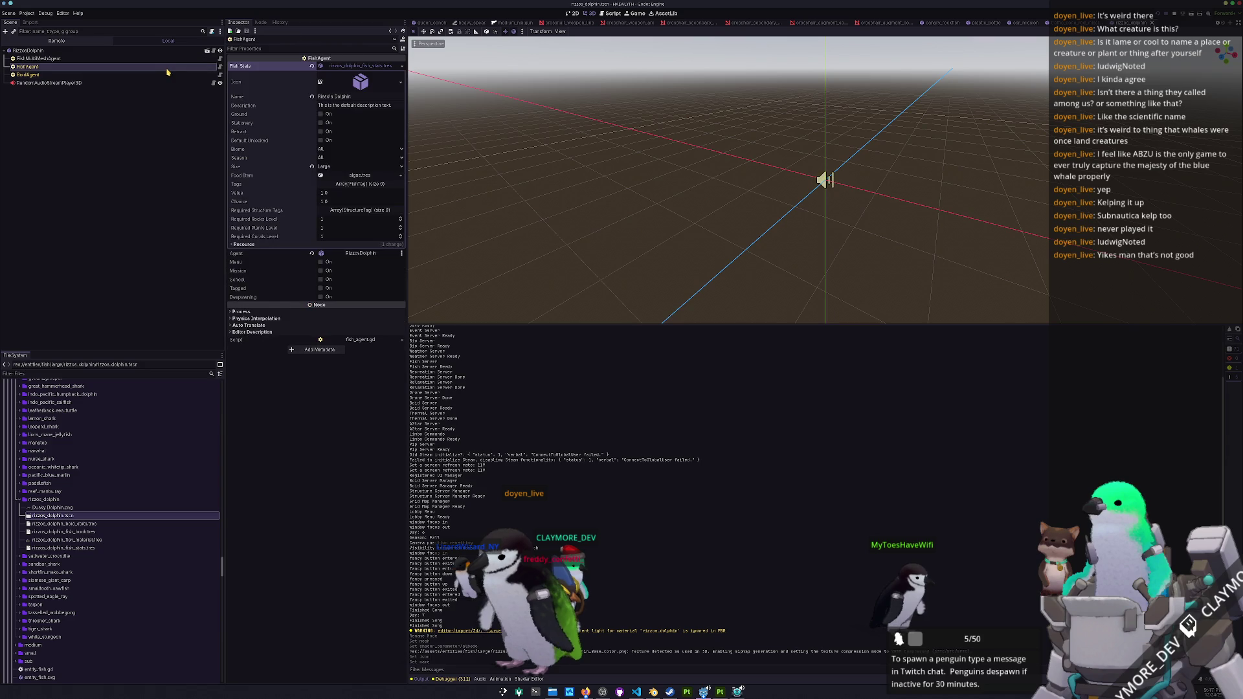
left_click(163, 75)
left_click(156, 66)
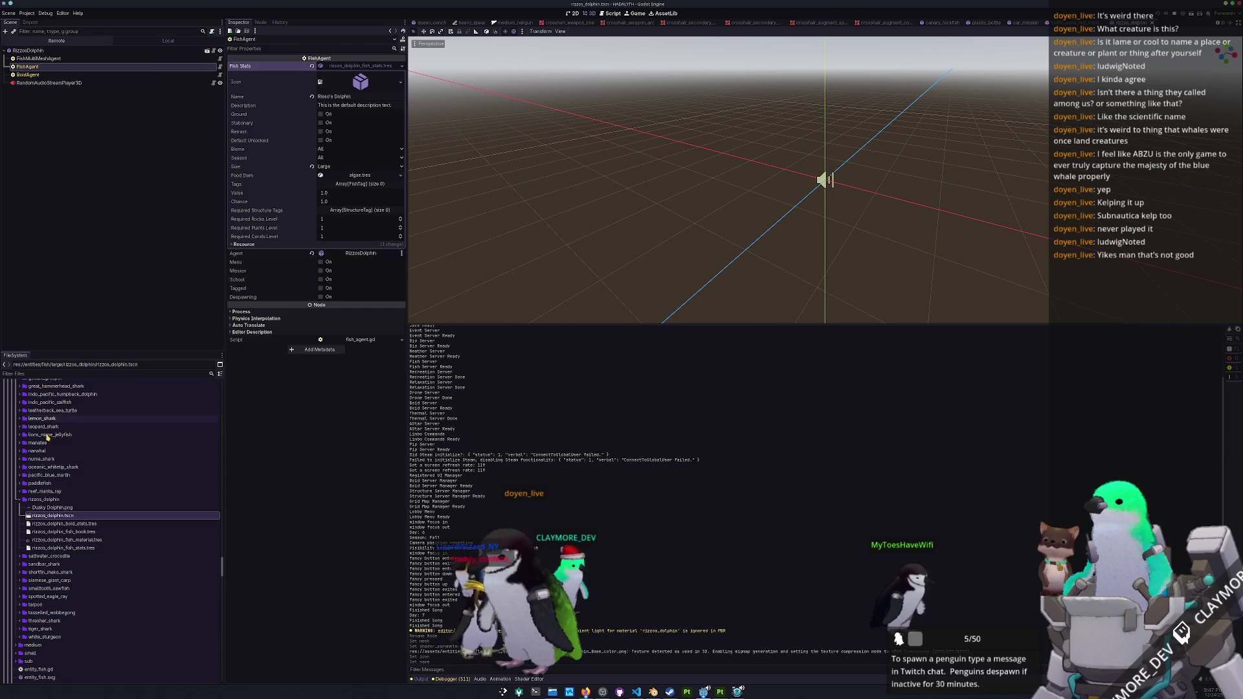
left_click(53, 508)
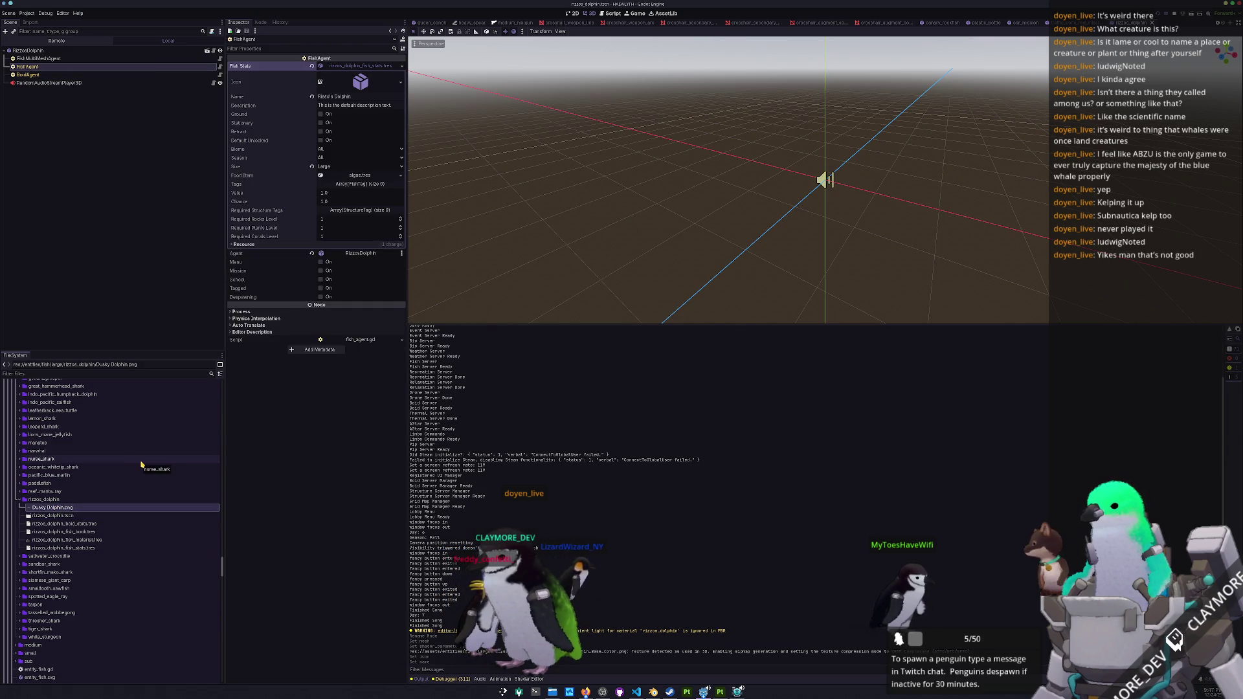
- Delete Dusky Dolphin.png from the project and save the scene
key("Delete")
key("Return")
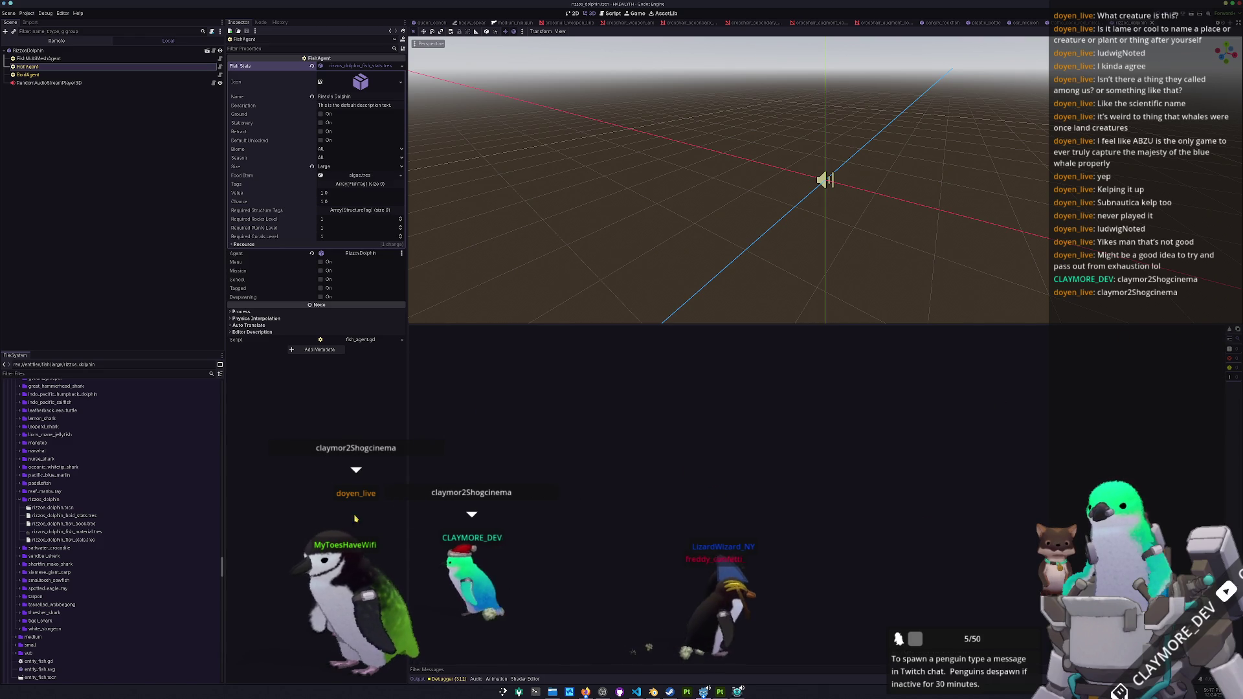
key("ctrl+s")
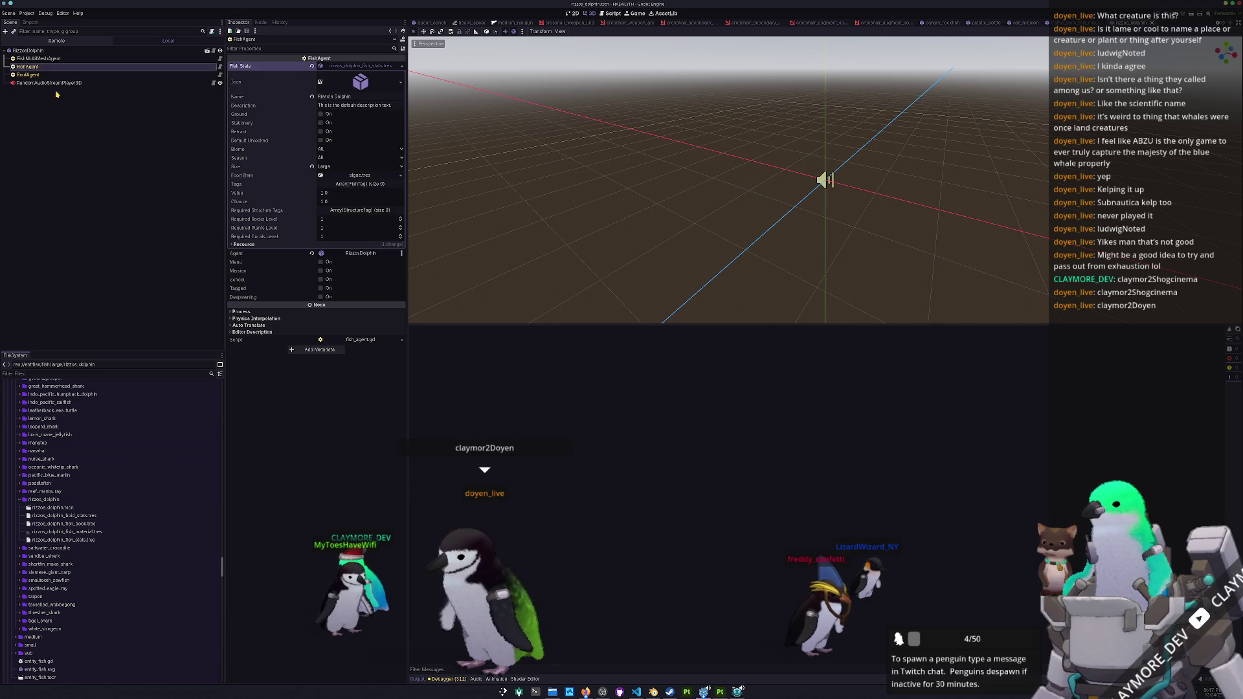
- Show the BoidAgent's expanded Boid Stats with size and speed values
left_click(75, 75)
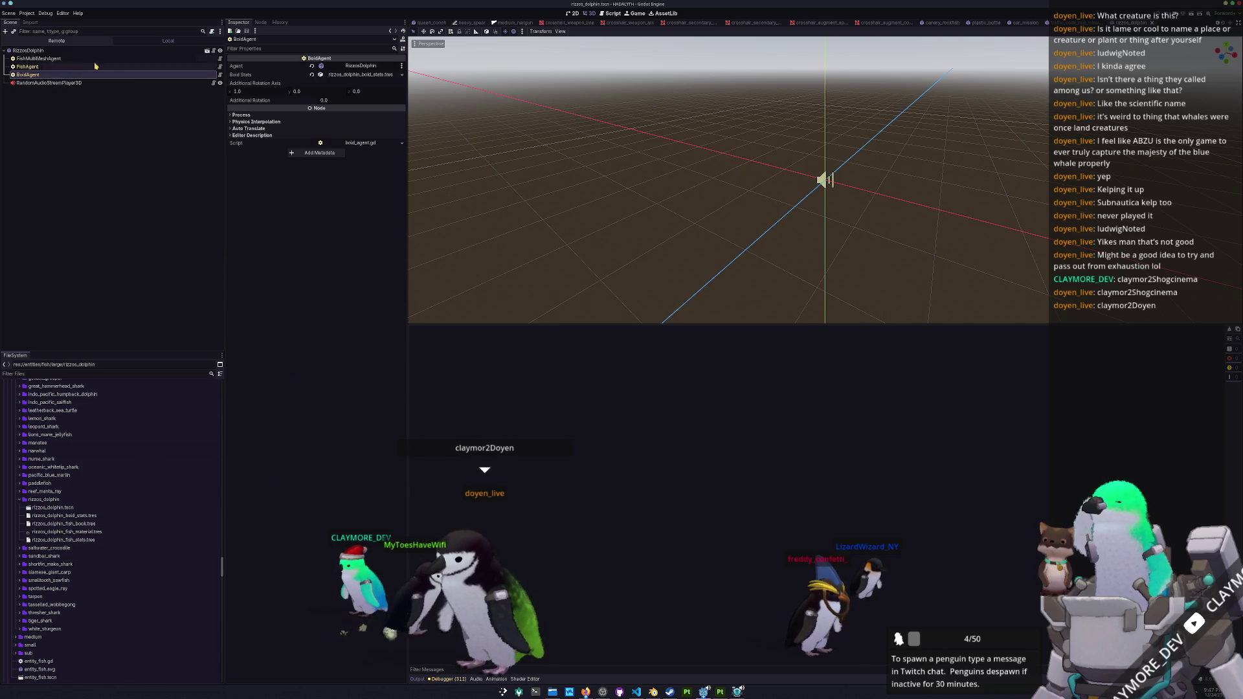
left_click(133, 67)
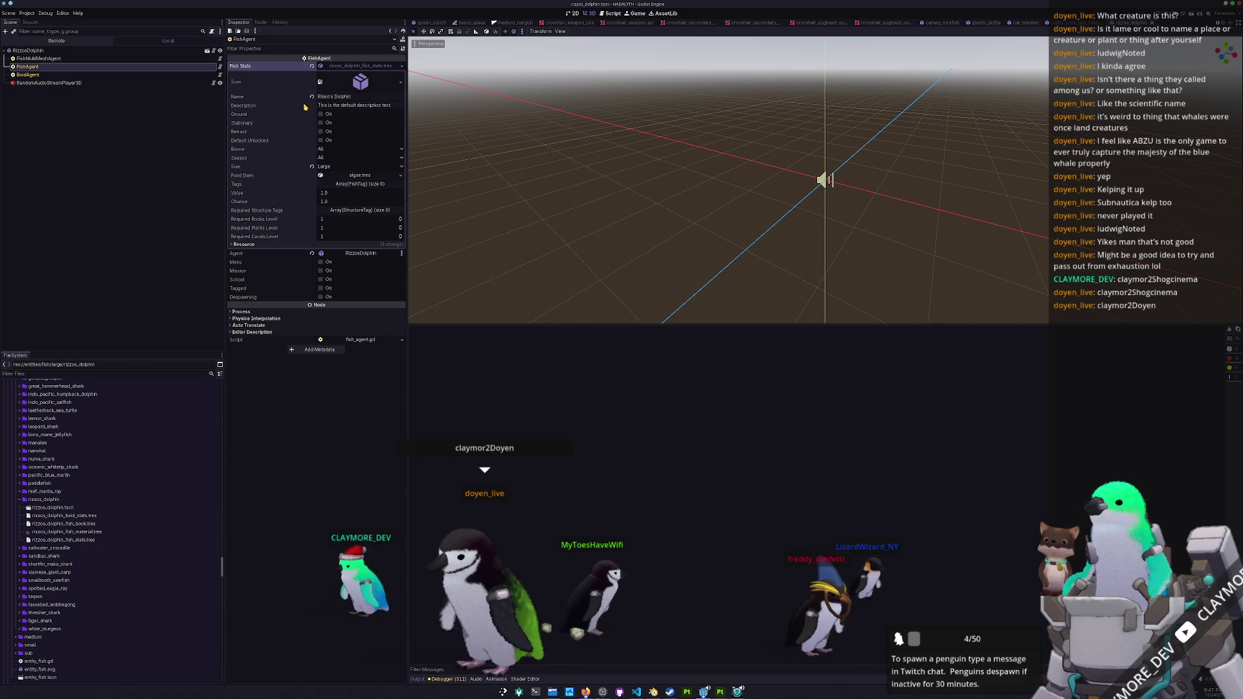
left_click(133, 74)
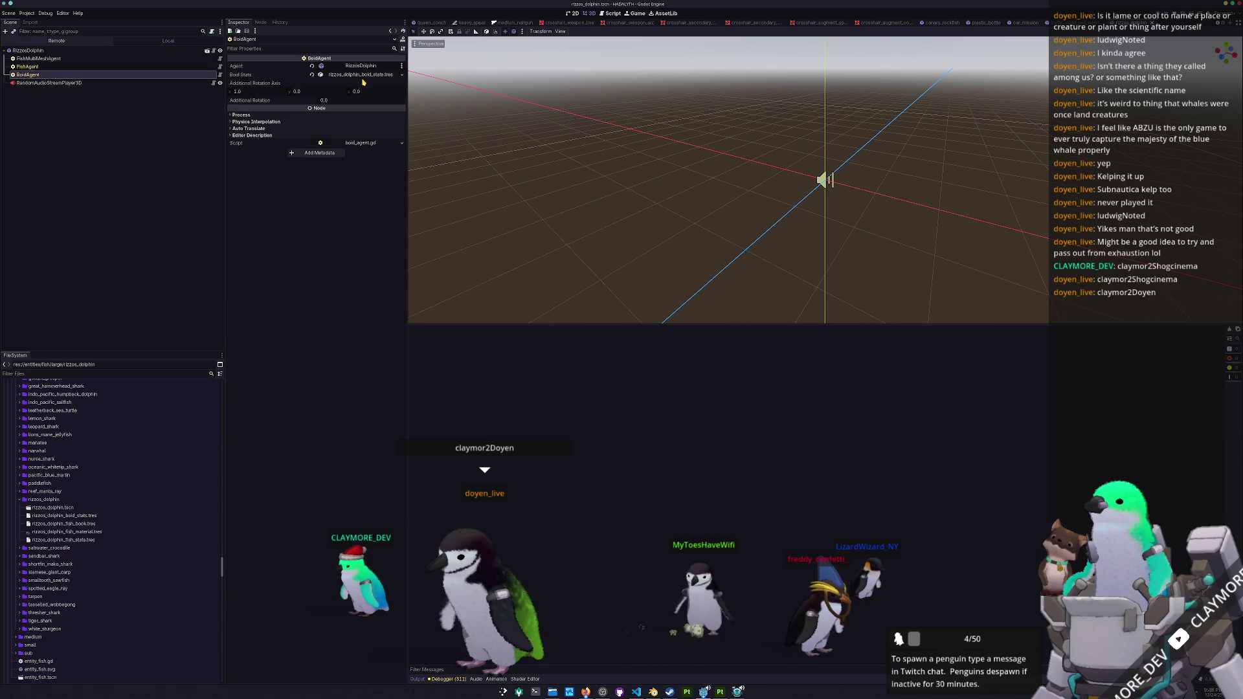
left_click(357, 74)
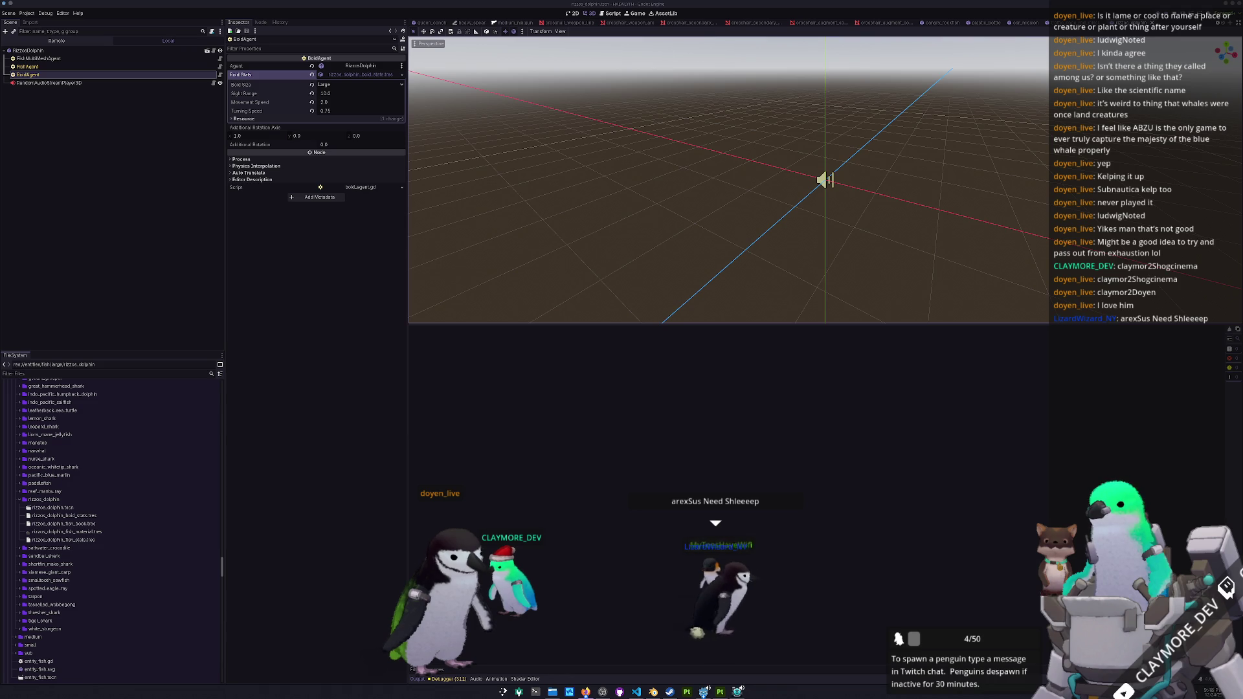
- Orbit the 3D view and check the FishAgent and BoidAgent properties
left_click(913, 276)
scroll(861, 247, "up", 1)
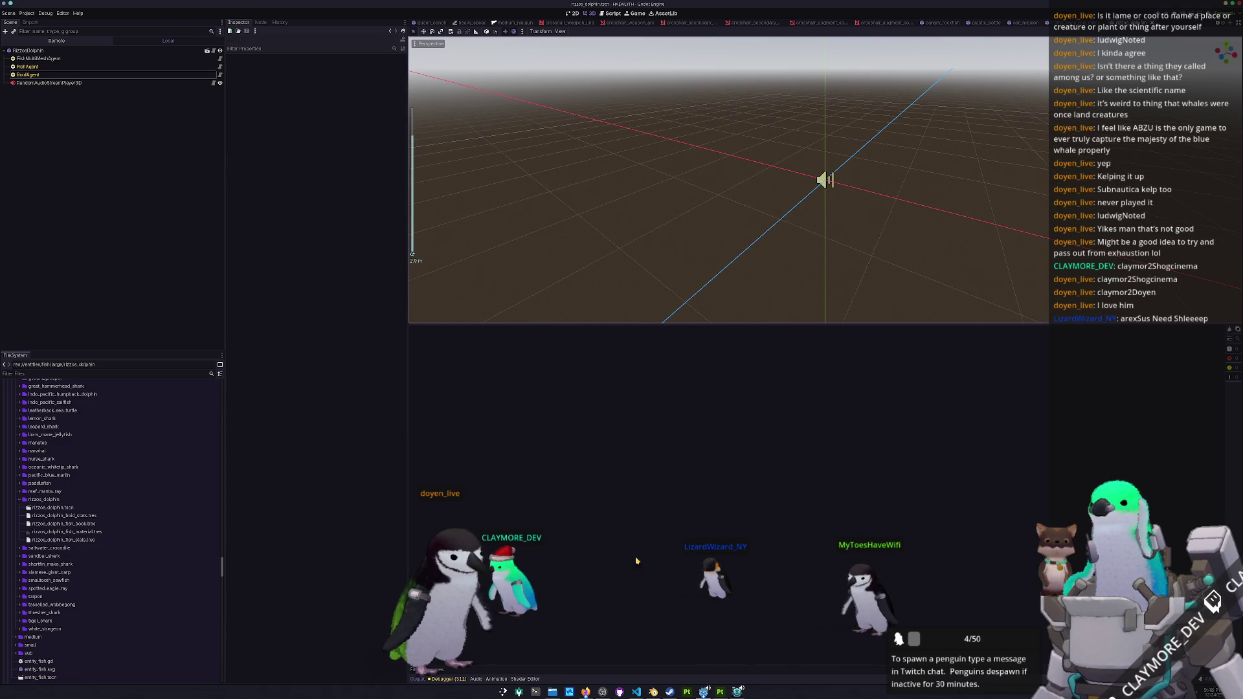
left_click_drag(611, 137, 772, 175)
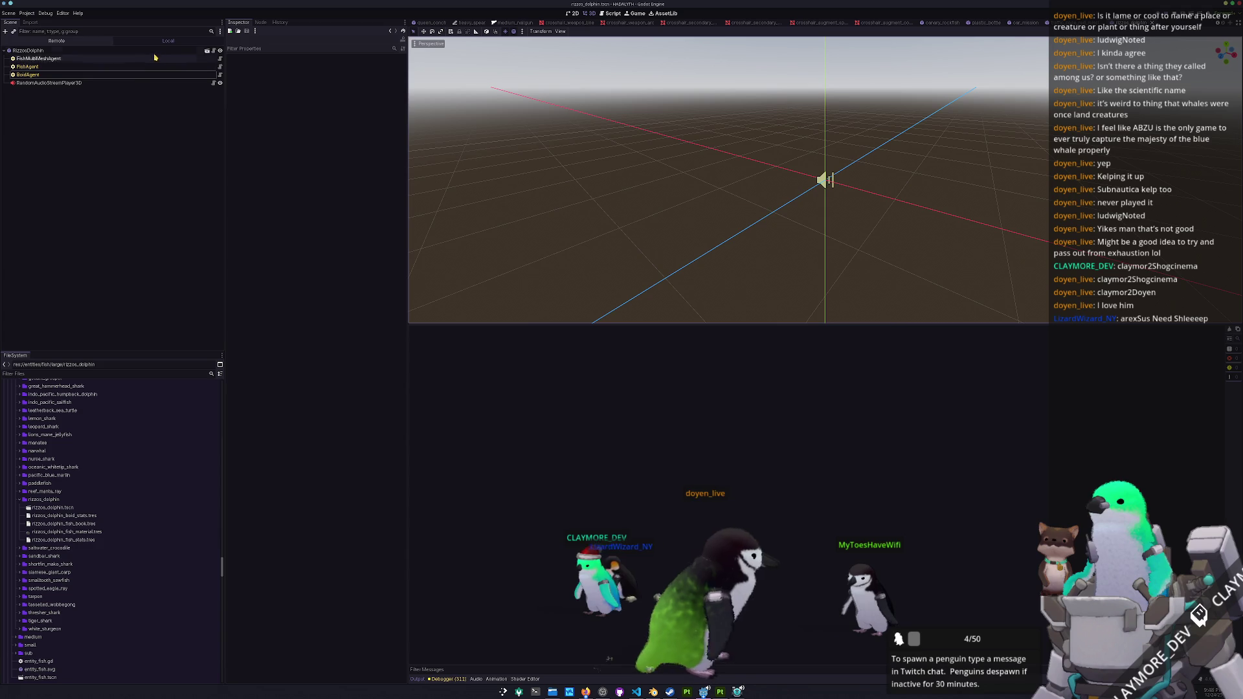
left_click(129, 68)
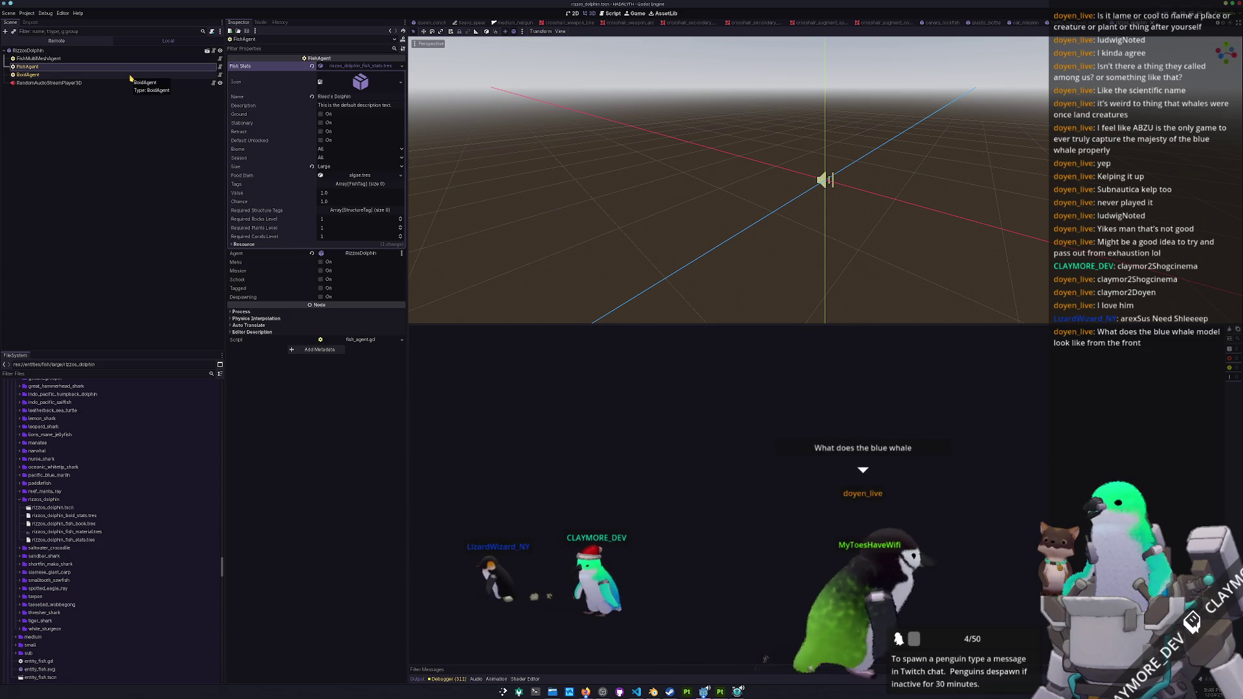
left_click(130, 75)
left_click(574, 208)
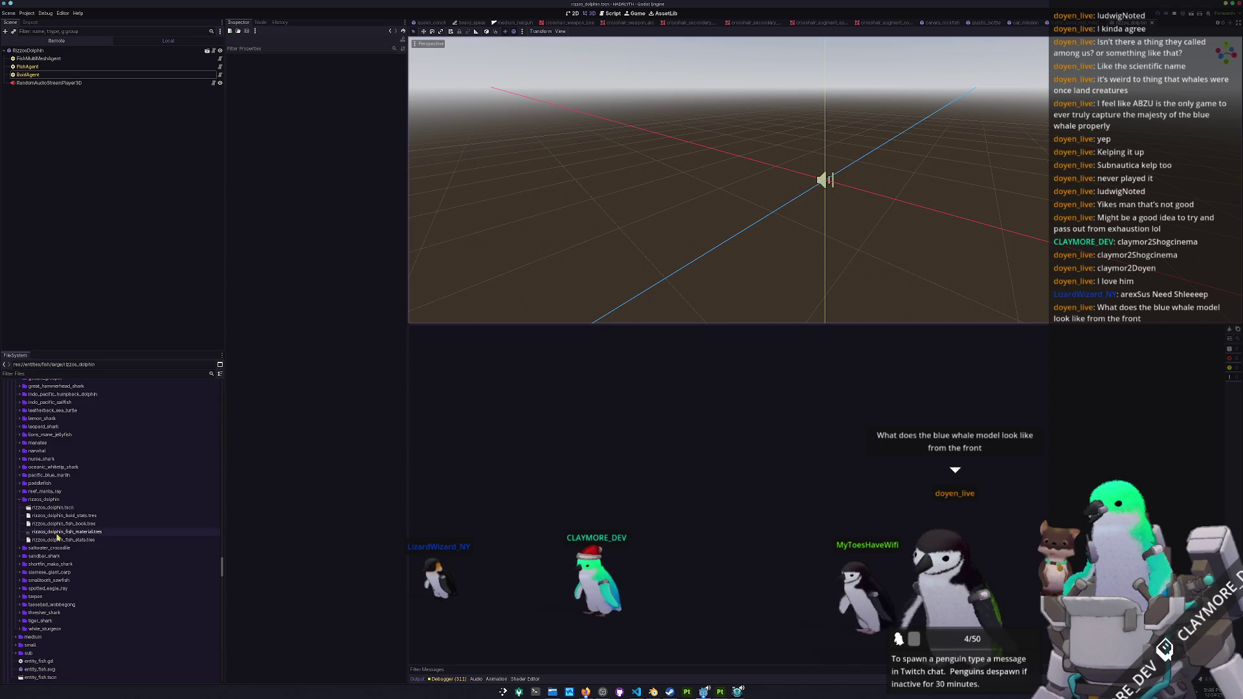
- Inspect rizzos_dolphin_fish_stats.tres and rizzos_dolphin_boid_stats.tres (Large, 10.0 sight, 2.0 speed)
left_click(55, 531)
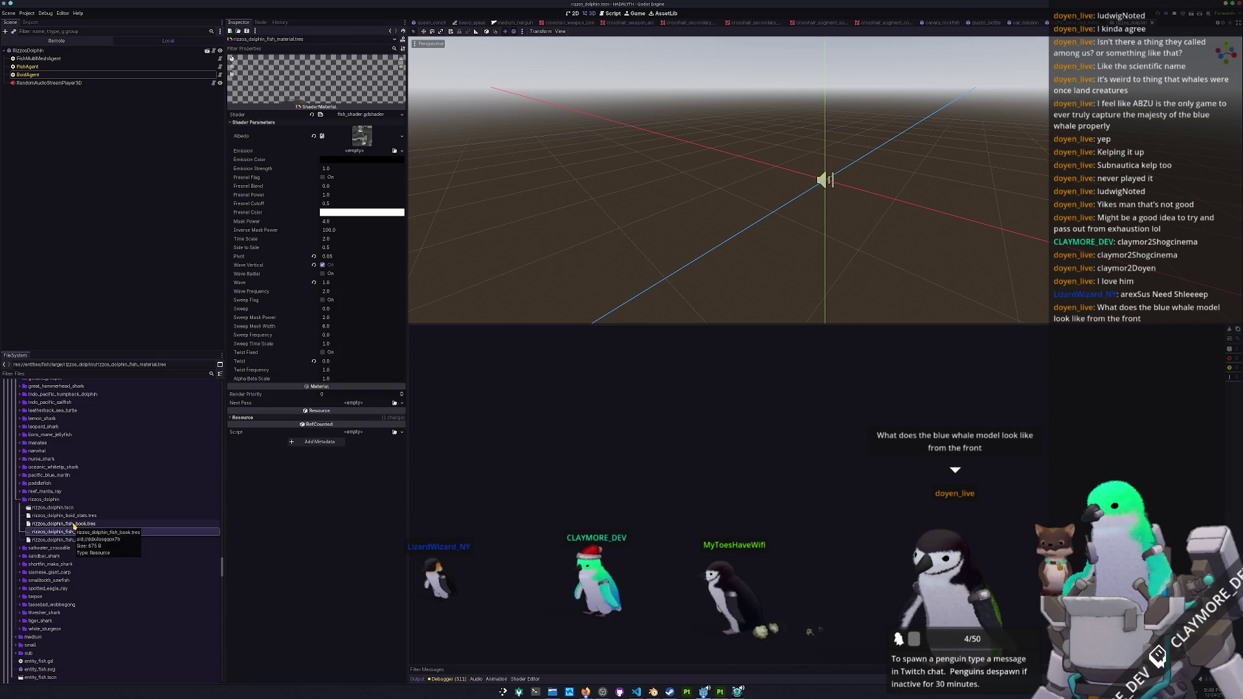
left_click(74, 523)
left_click(75, 515)
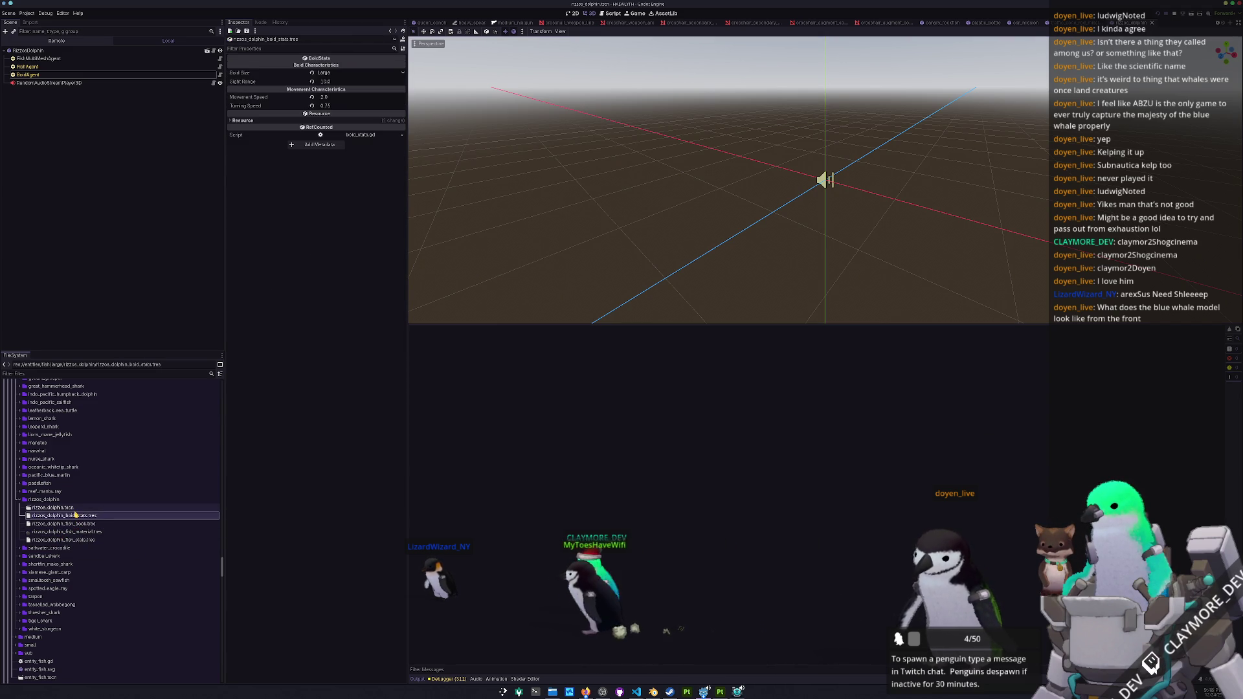
left_click(64, 539)
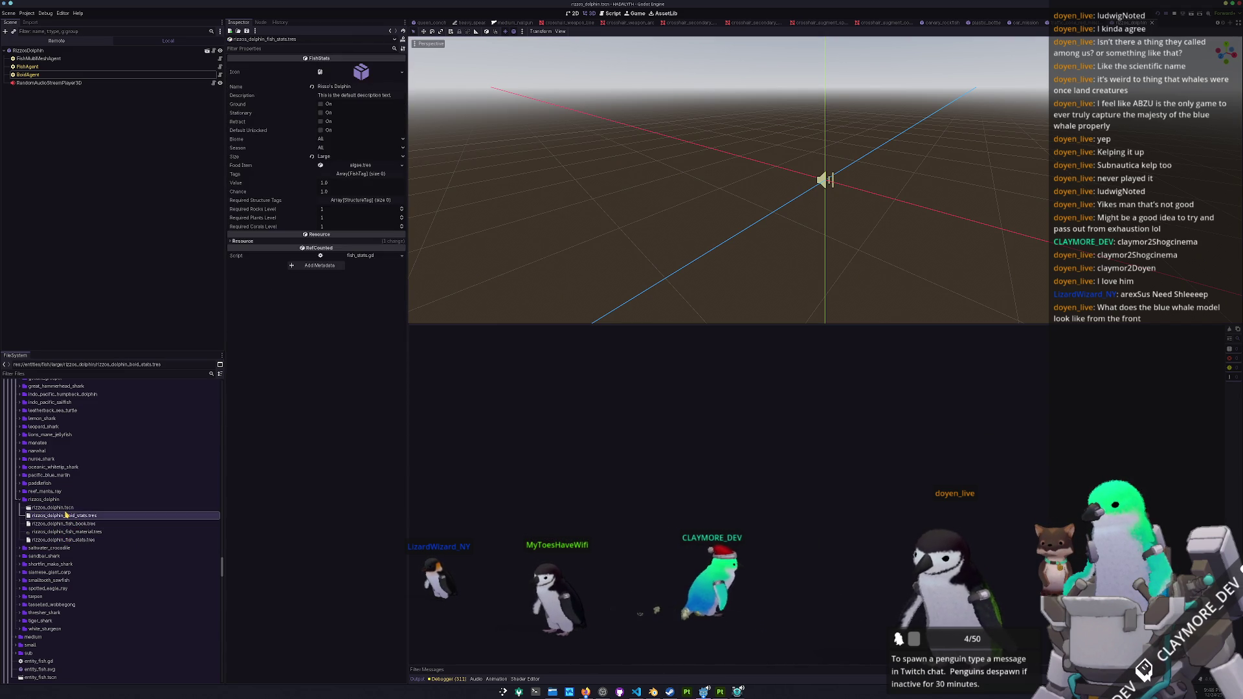
left_click(67, 509)
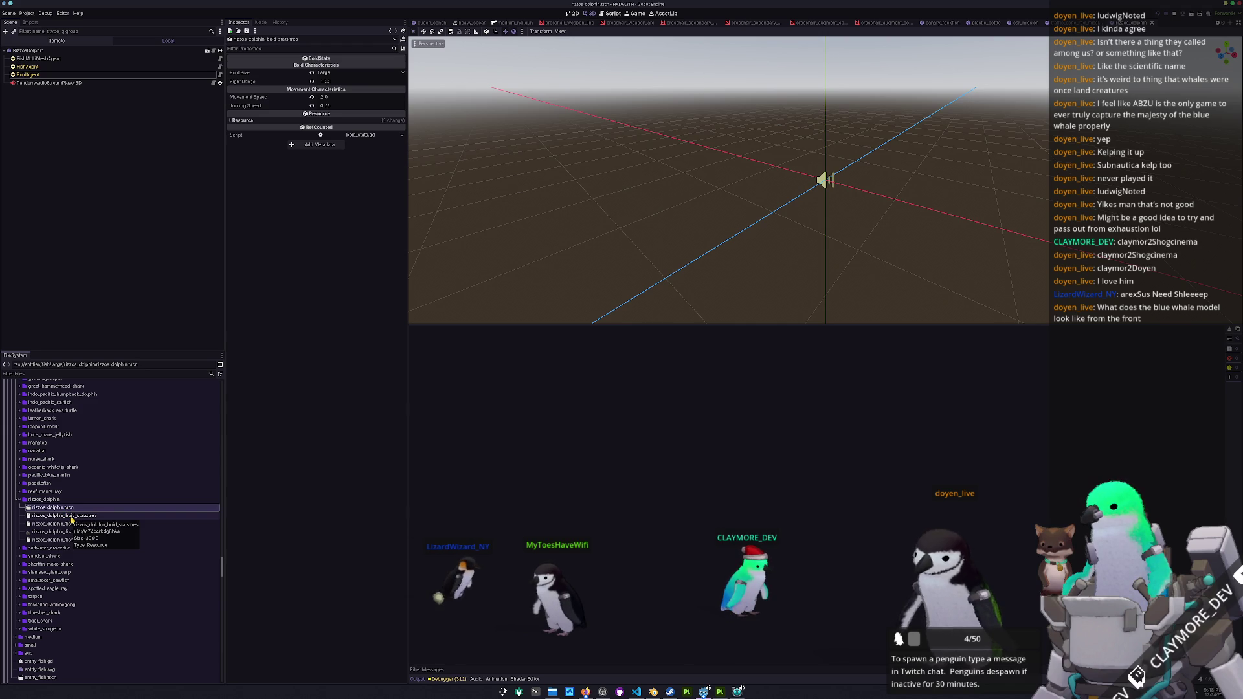
scroll(77, 514, "up", 4)
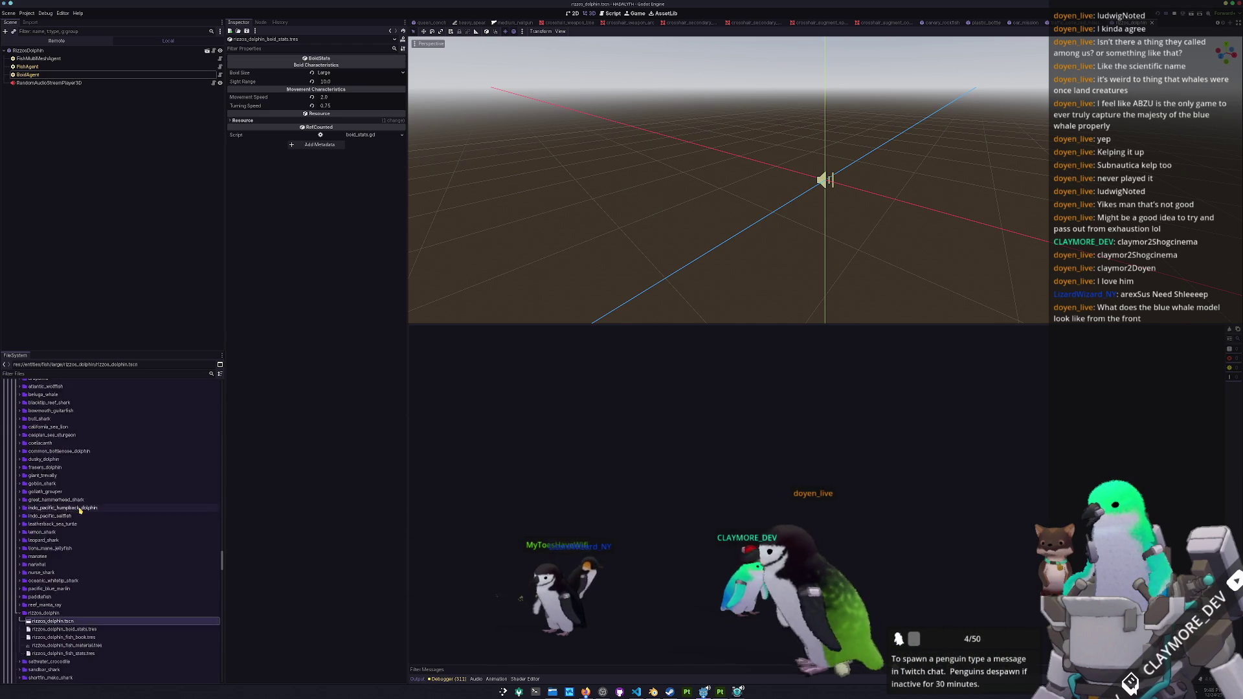
- Open large_fish_library.tres and collapse Fish Stats to confirm its final rizzos_dolphin_fish_stats.tres entry
scroll(78, 512, "up", 15)
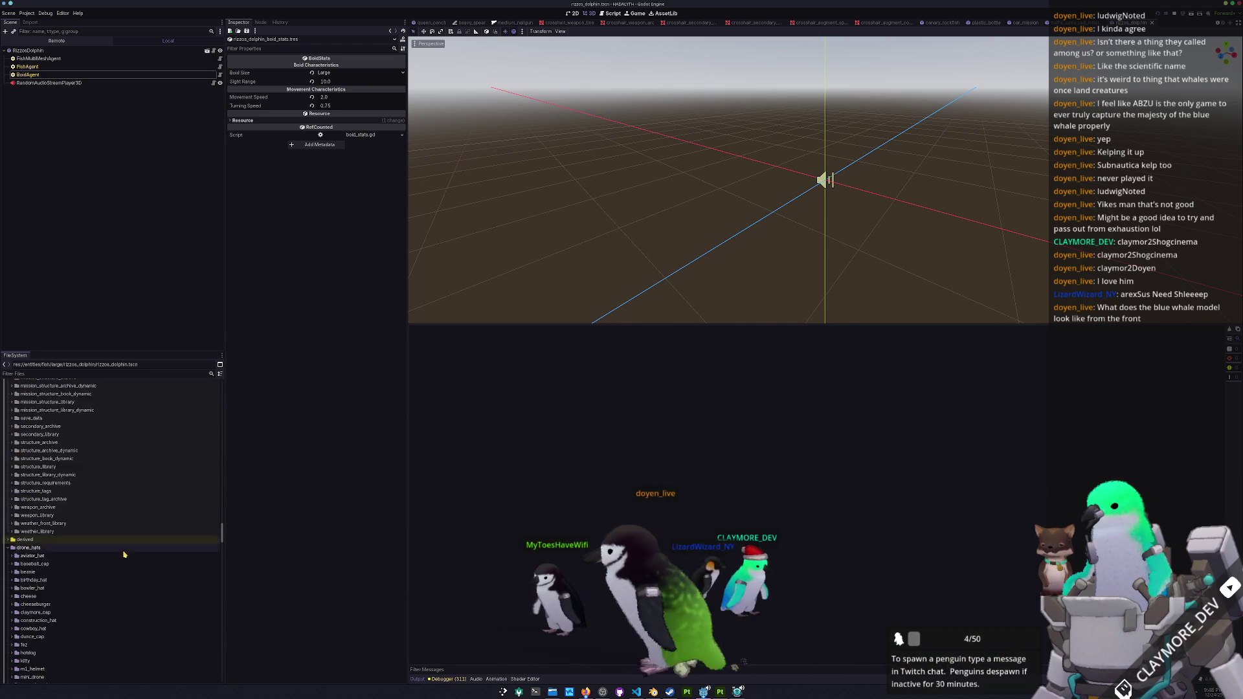
scroll(124, 555, "up", 10)
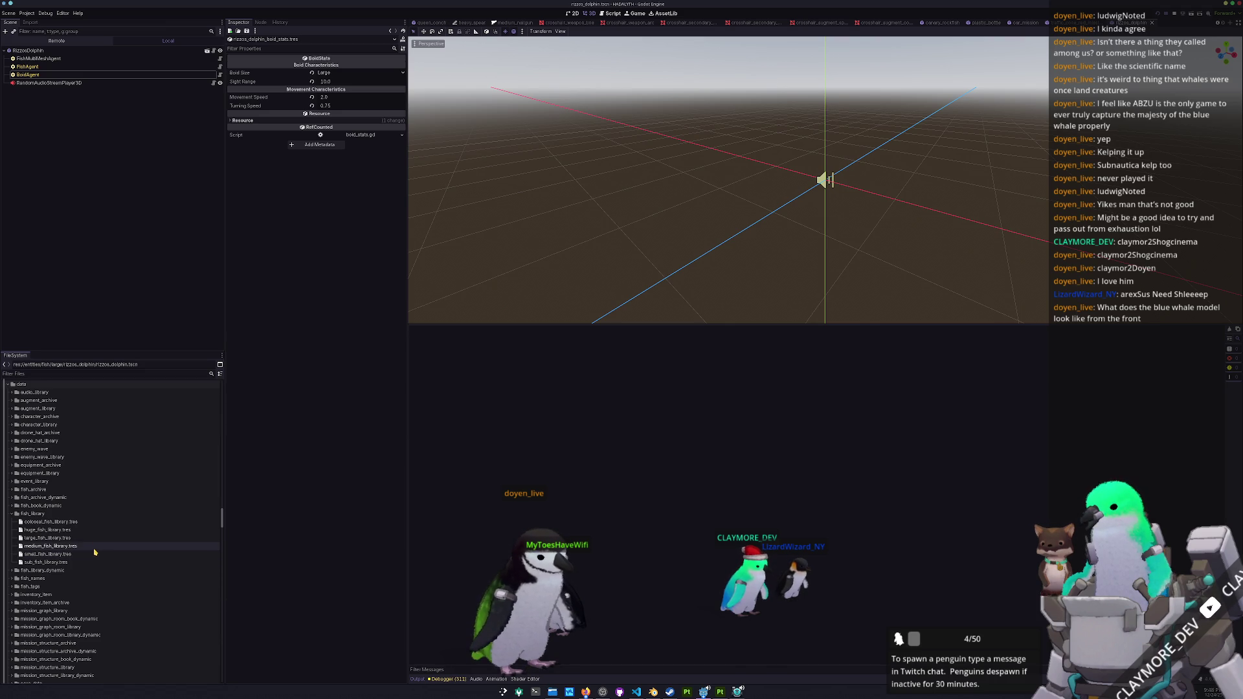
left_click(71, 538)
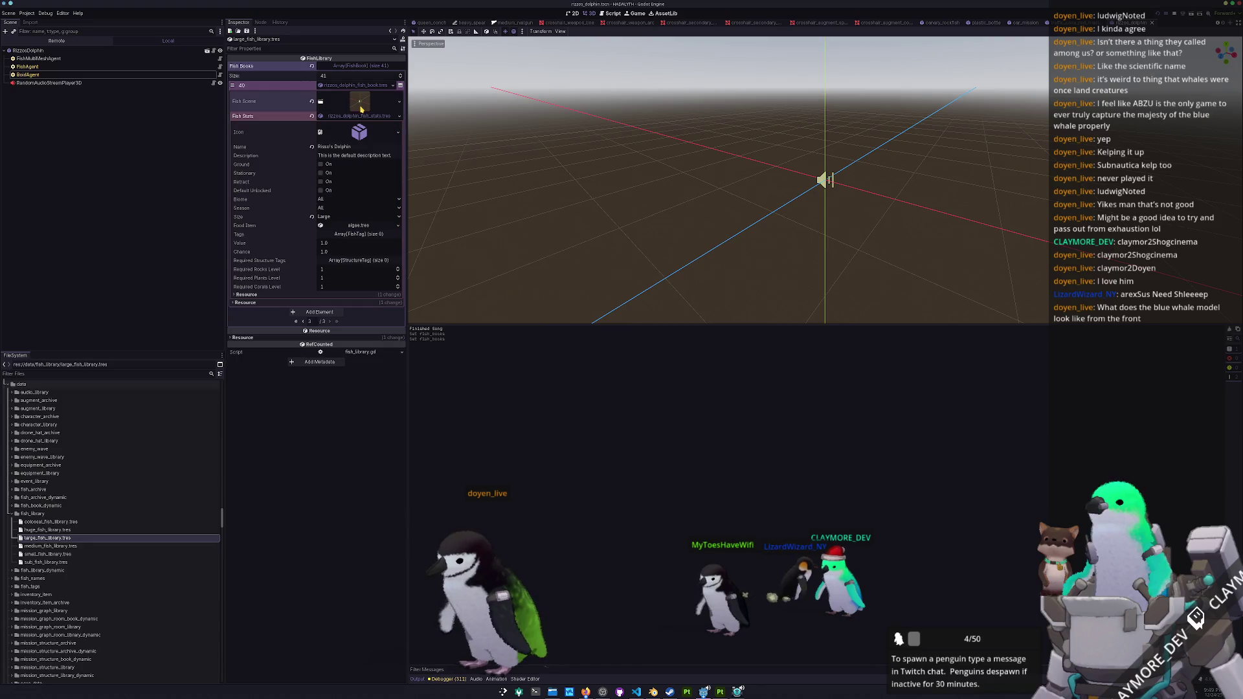
left_click(359, 117)
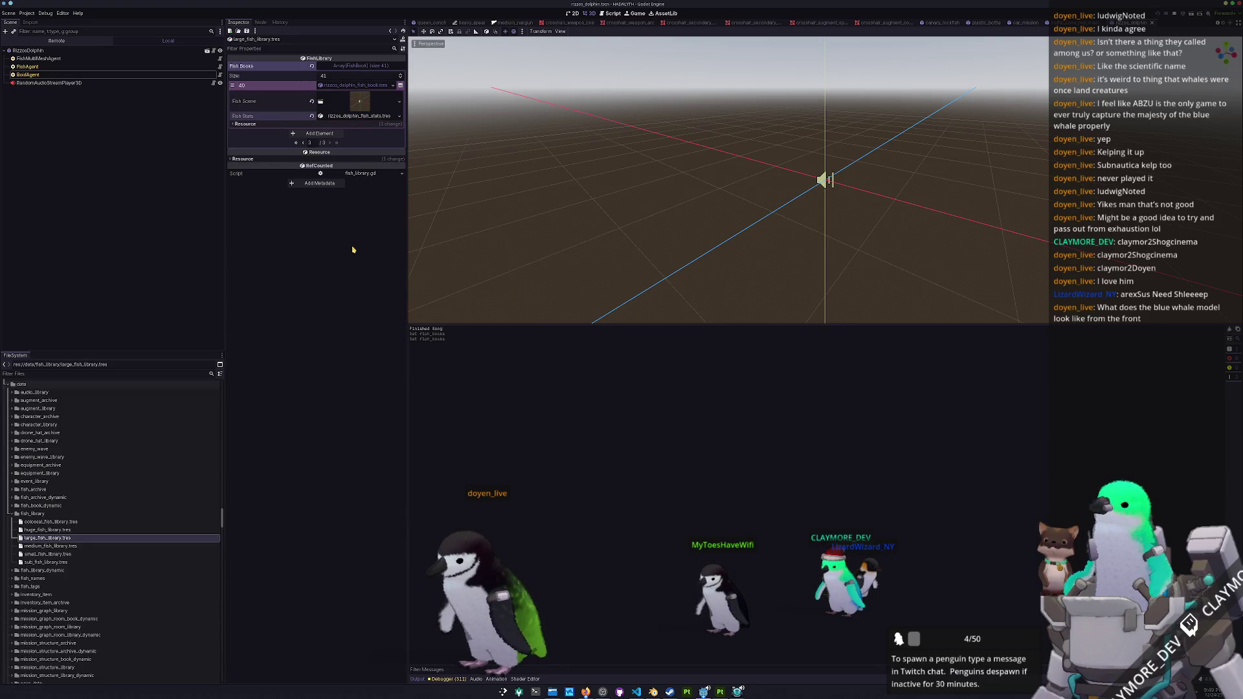
- Open batch_tasks.tscn and run it twice with F6
key("shift+alt+o")
type("batch")
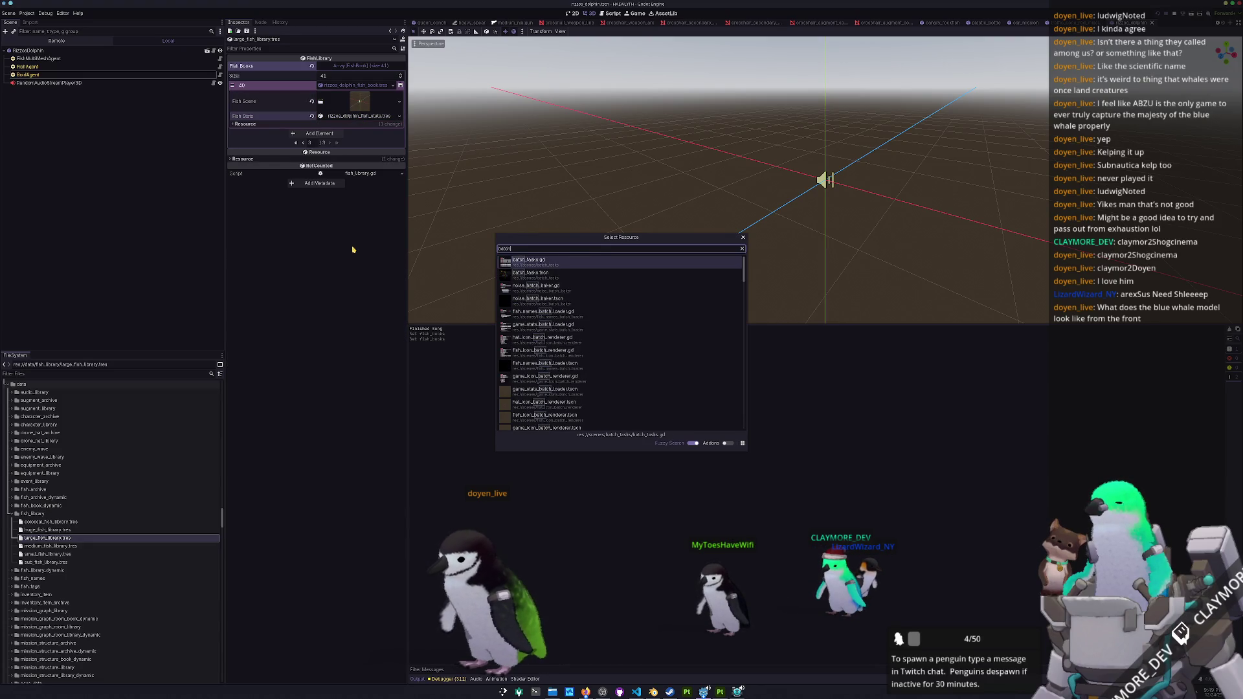
key("Down")
key("Return")
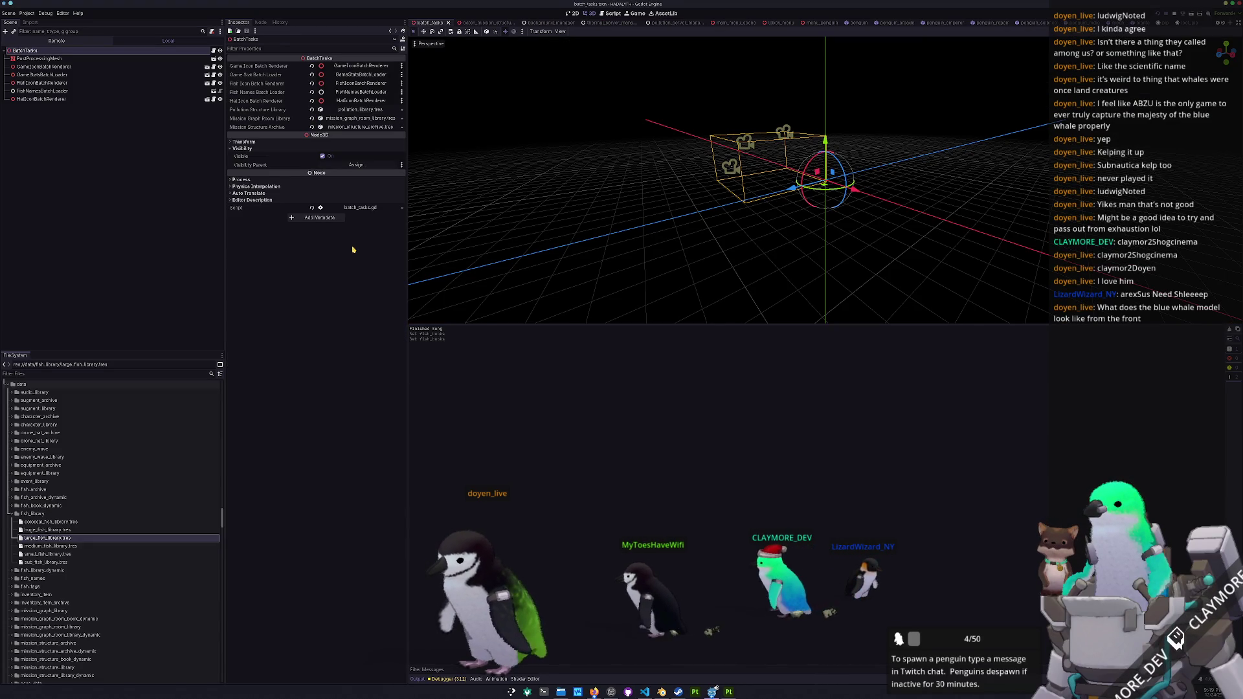
key("F6")
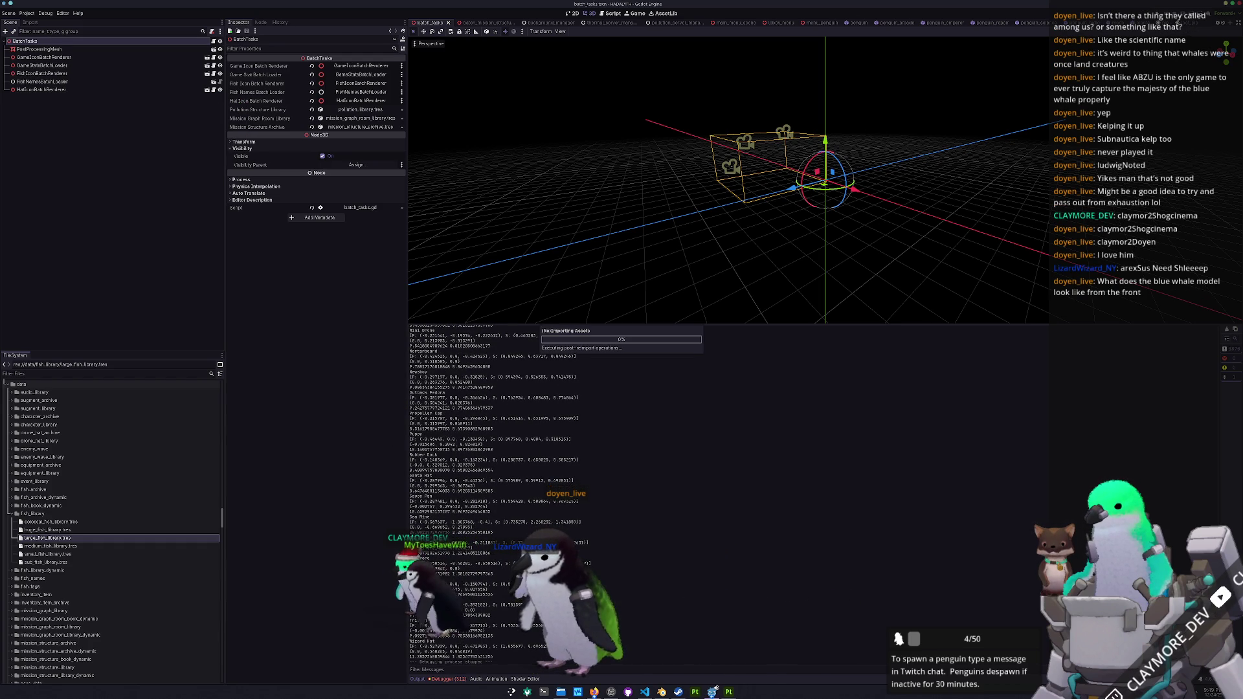
key("F6")
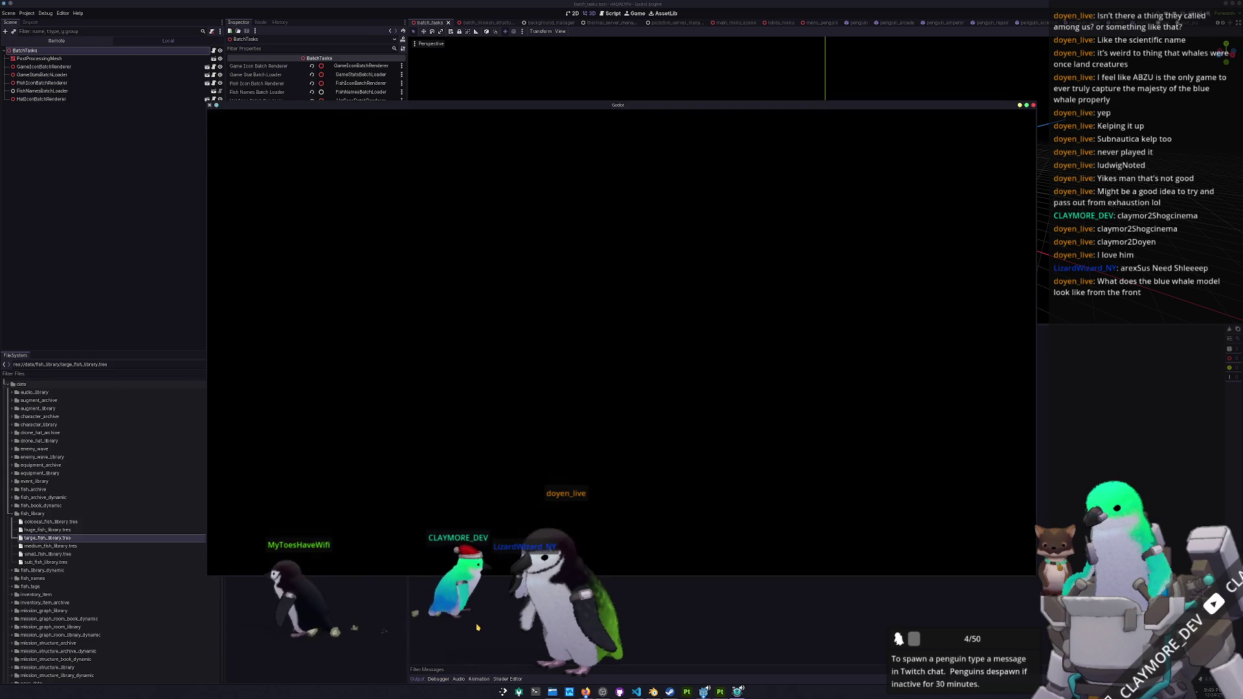
- Open blue_whale.tscn via Quick Open
key("alt+shift+o")
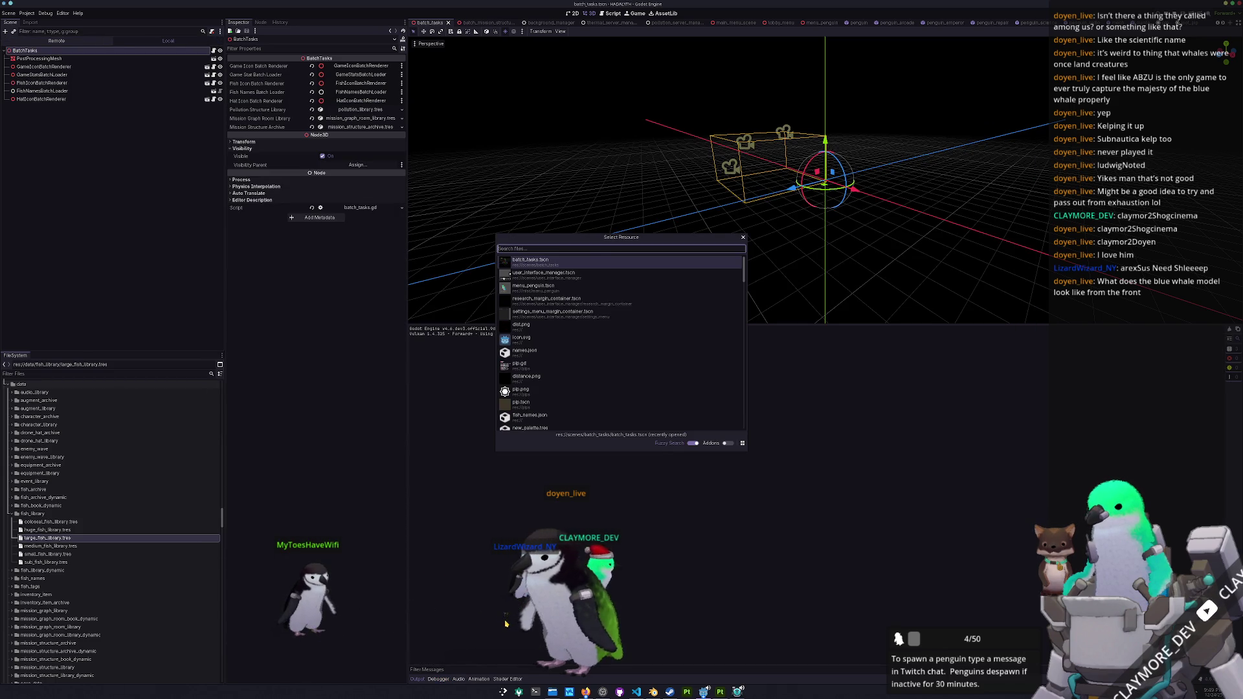
type("blue_whale")
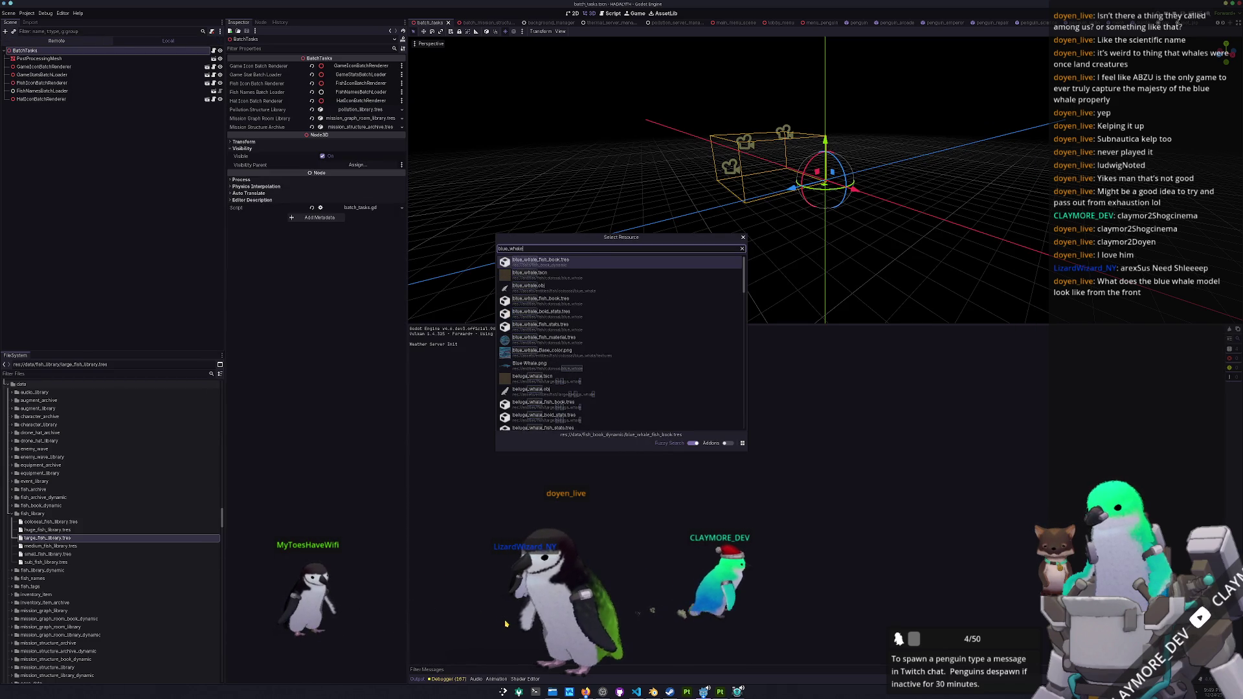
key("Down")
key("Return")
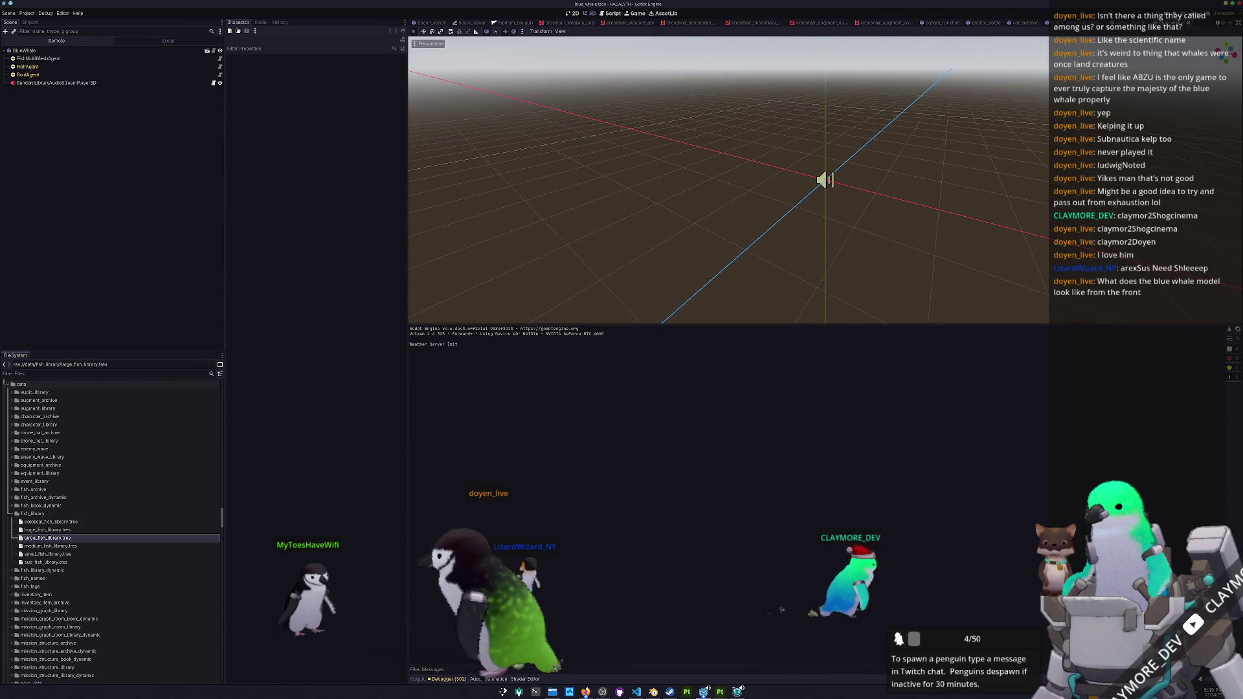
- Add a MeshInstance3D child under BlueWhale using the blue_whale.obj mesh
right_click(48, 52)
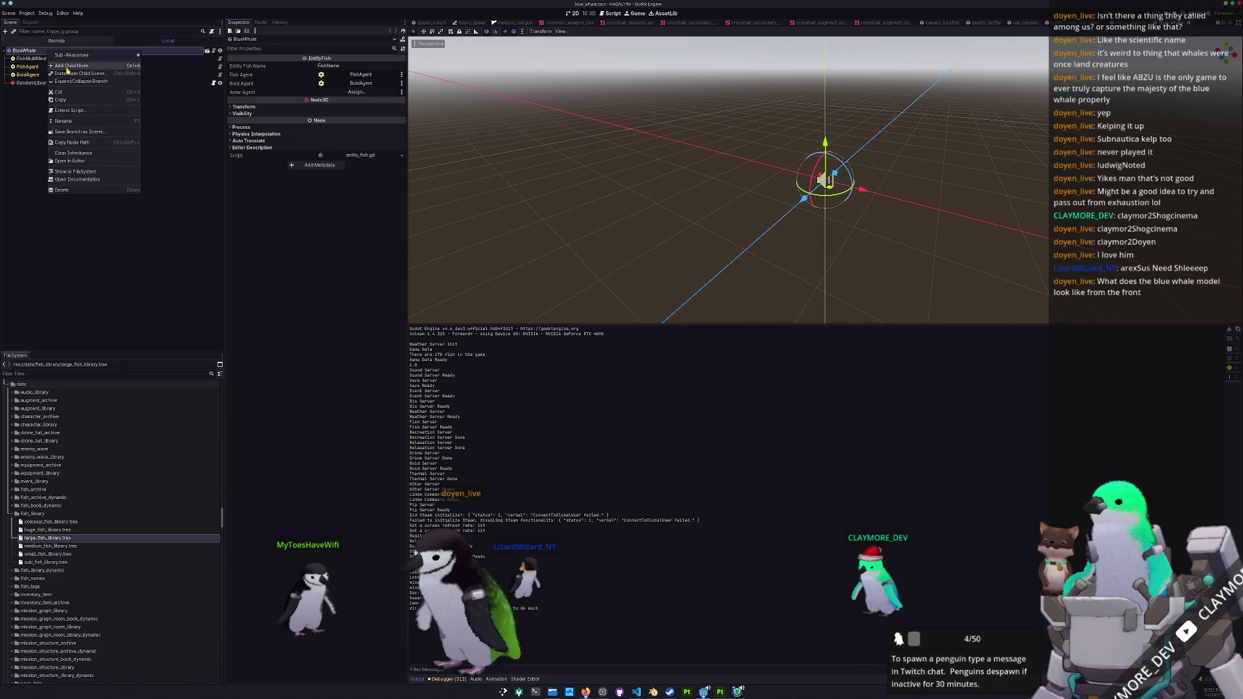
left_click(68, 66)
type("meshinstan")
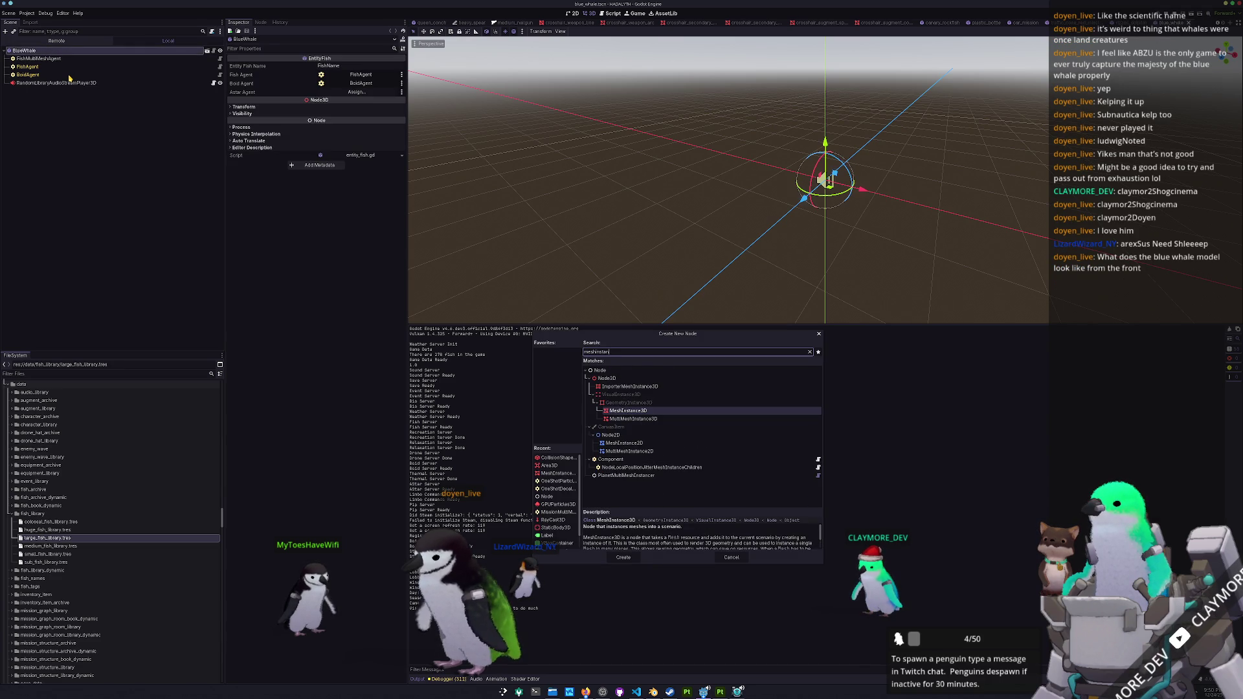
key("Return")
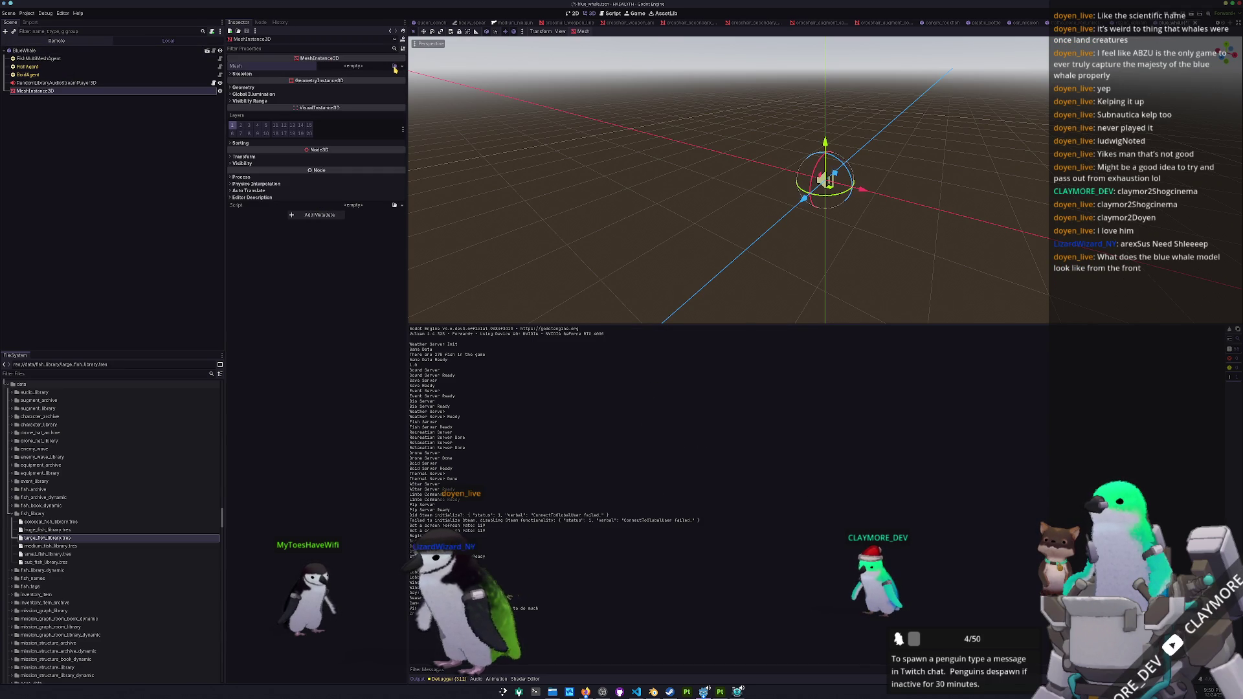
left_click(395, 66)
type("blue_whale")
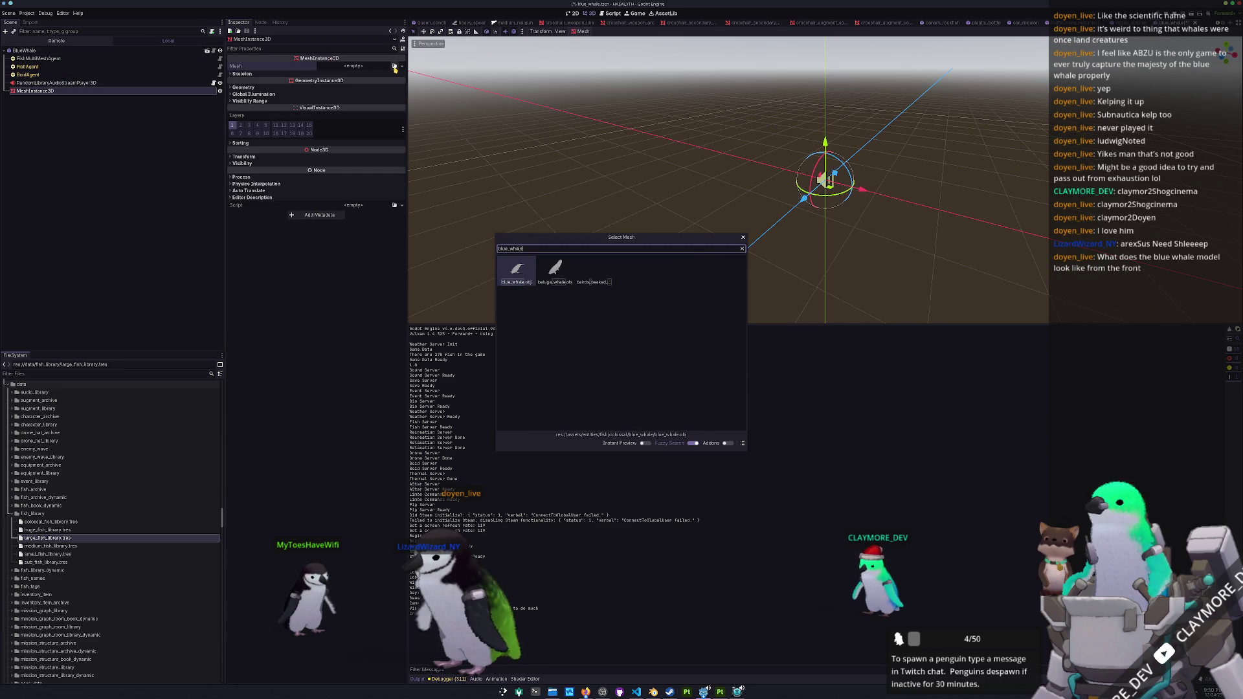
key("Return")
- Set the mesh's Geometry Material Override to the blue whale material
scroll(743, 194, "down", 8)
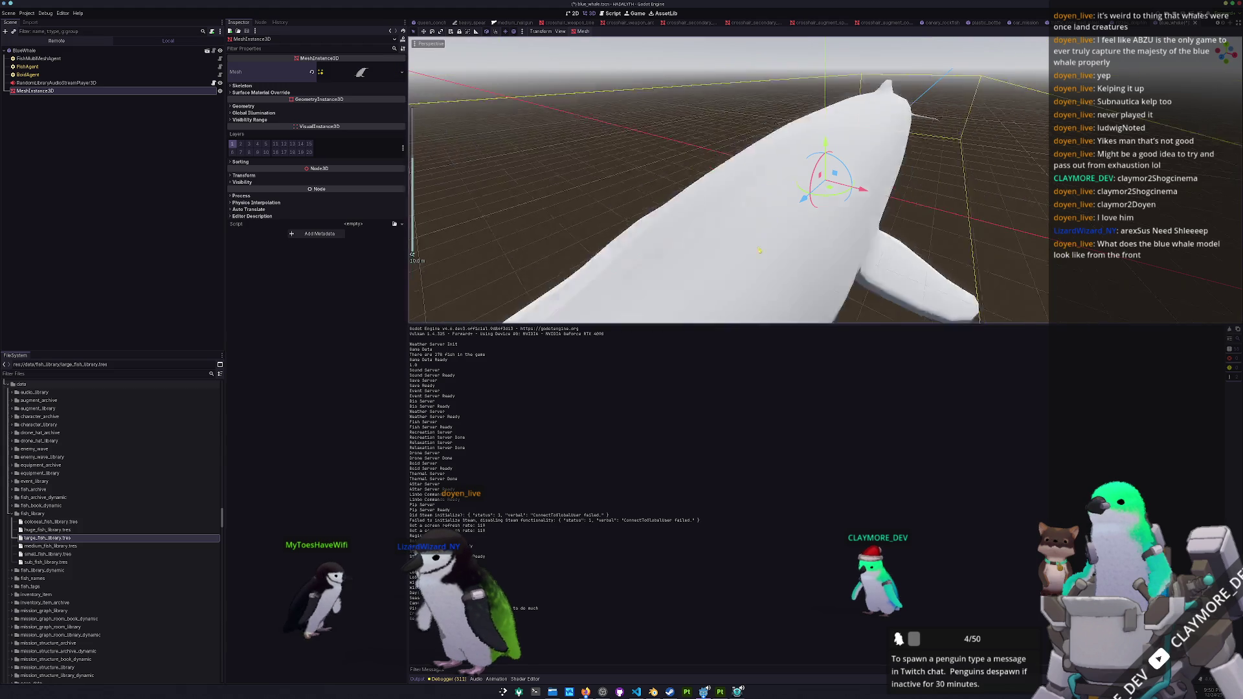
scroll(743, 194, "up", 4)
scroll(655, 182, "down", 5)
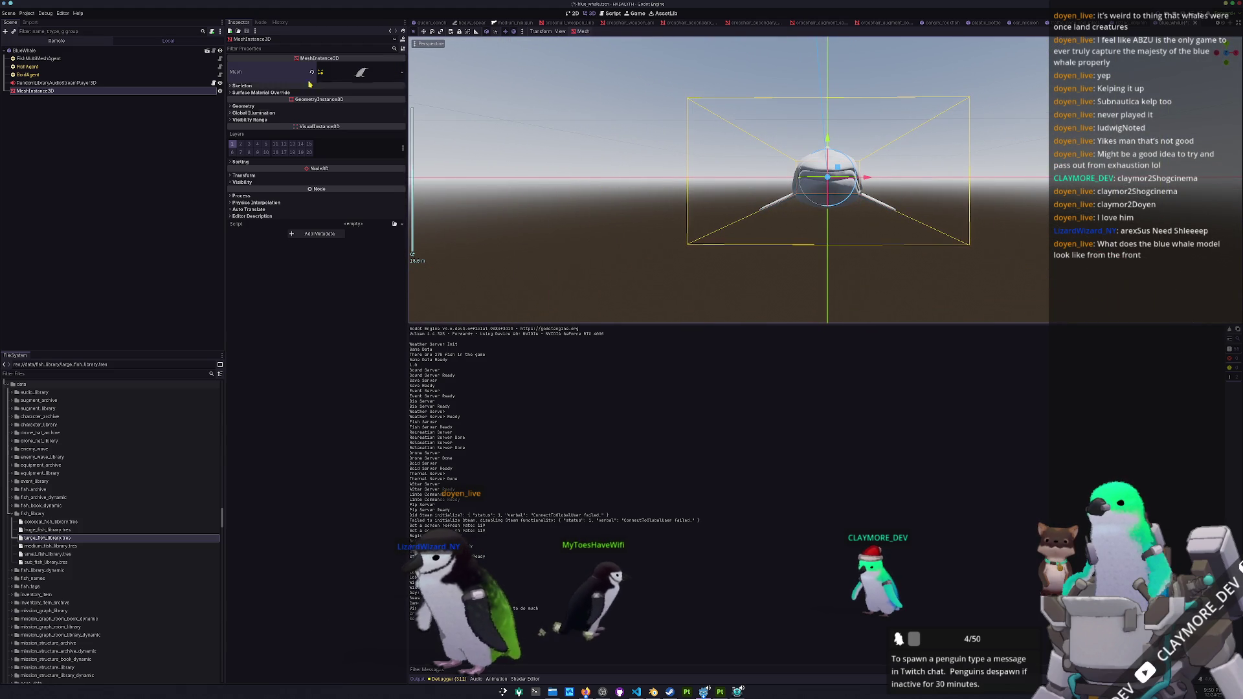
left_click(244, 106)
left_click(394, 114)
type("blue_whale")
key("Return")
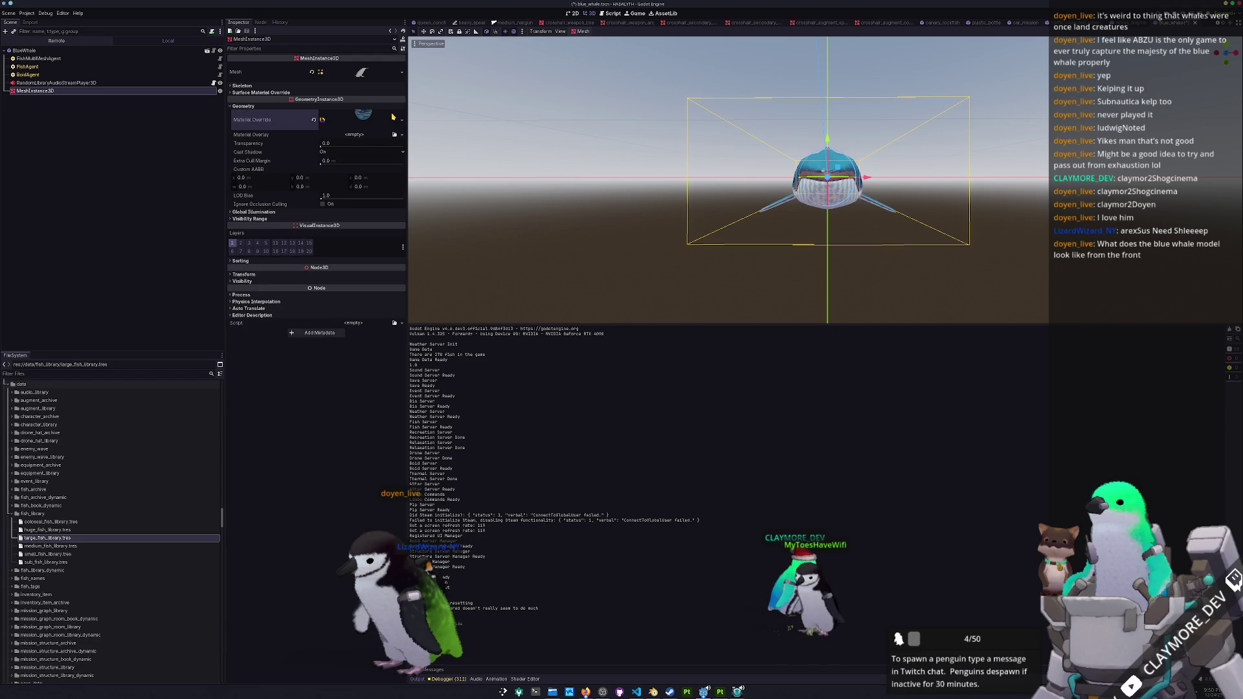
- Frame the textured whale in an orthogonal front view
left_click(629, 271)
scroll(639, 222, "up", 3)
mouse_move(638, 222)
left_mouse_down()
mouse_move(594, 227)
mouse_move(663, 242)
mouse_move(676, 215)
mouse_move(663, 244)
mouse_move(580, 228)
mouse_move(647, 236)
left_mouse_up()
scroll(682, 241, "up", 5)
scroll(653, 239, "down", 3)
key("KP_5")
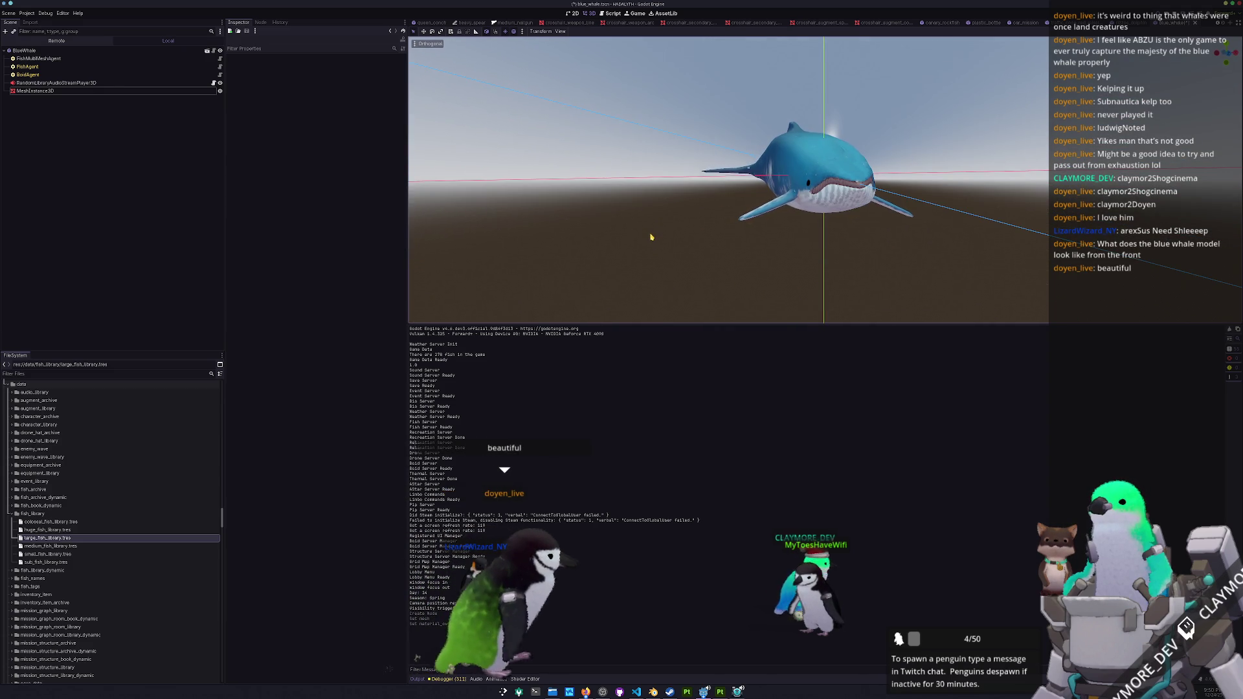
- Capture a region screenshot of the whale's front with Spectacle and save it as PNG
scroll(641, 237, "up", 4)
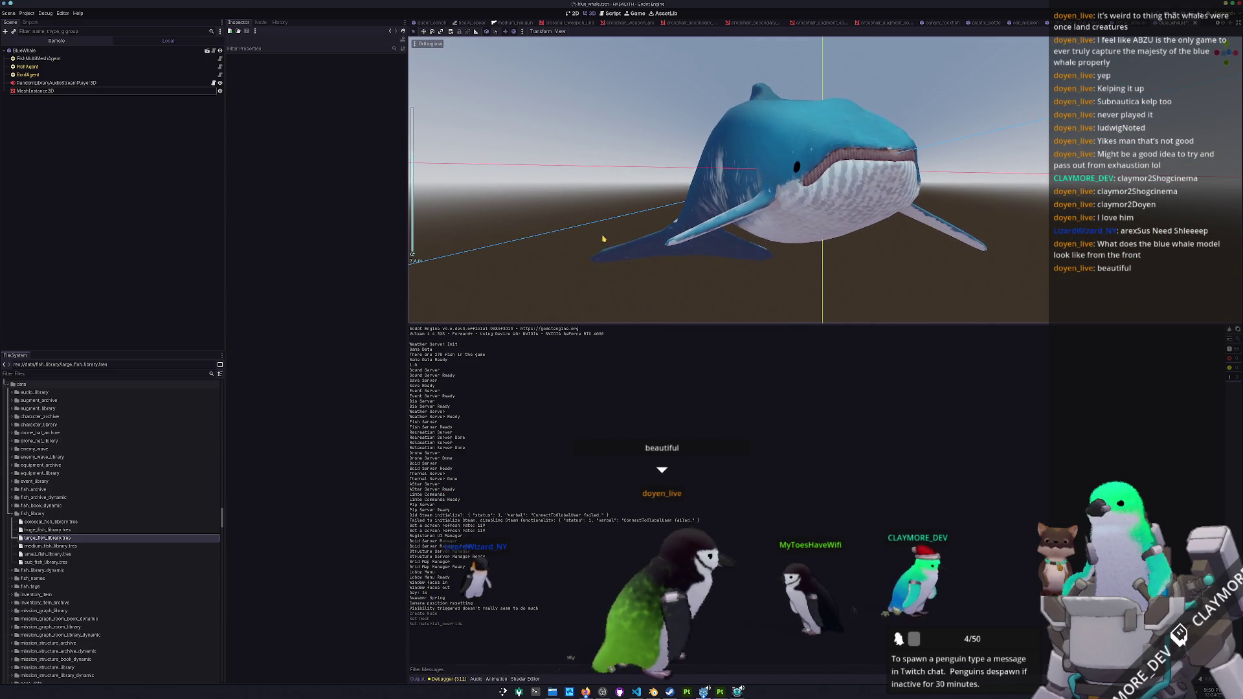
scroll(631, 238, "up", 3)
left_click_drag(609, 243, 589, 248)
key("Print")
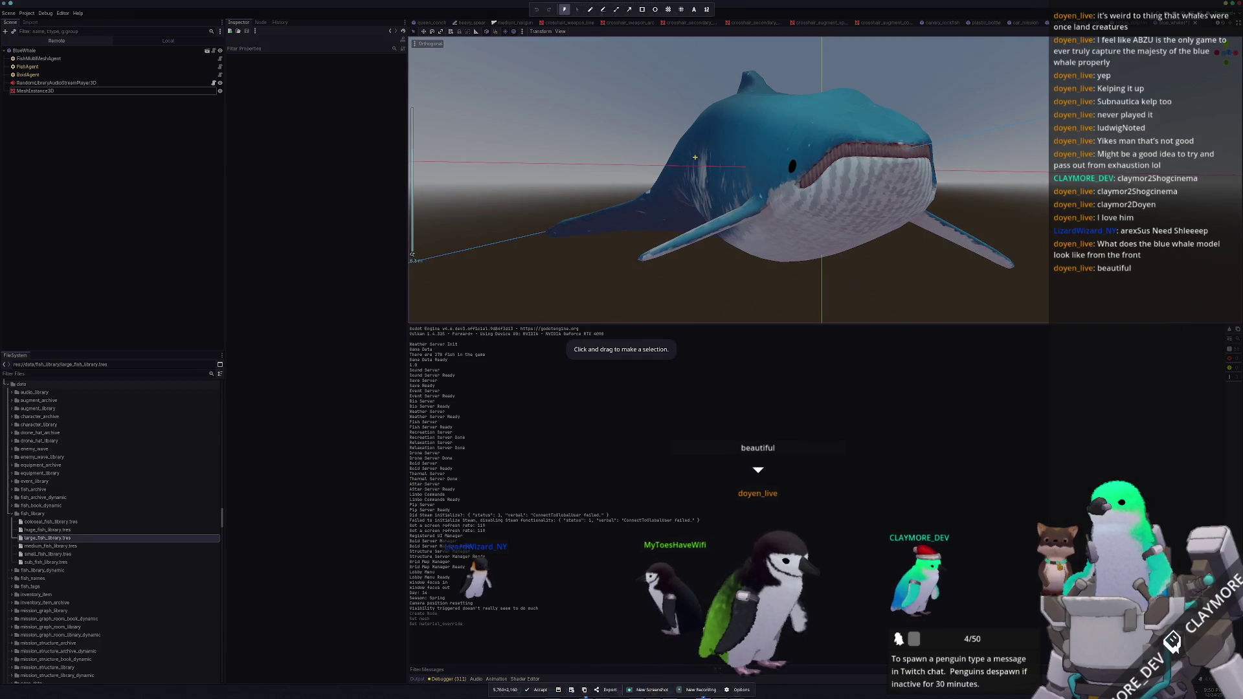
left_click_drag(715, 88, 938, 269)
double_click(852, 258)
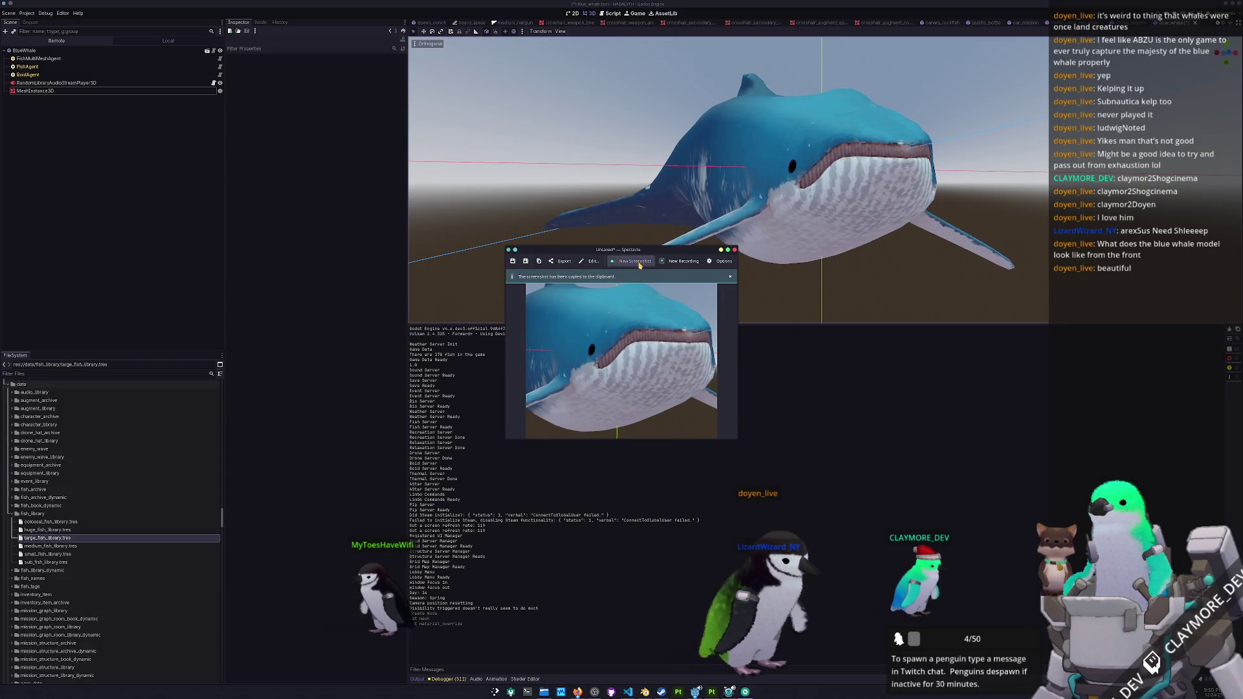
left_click_drag(640, 252, 732, 358)
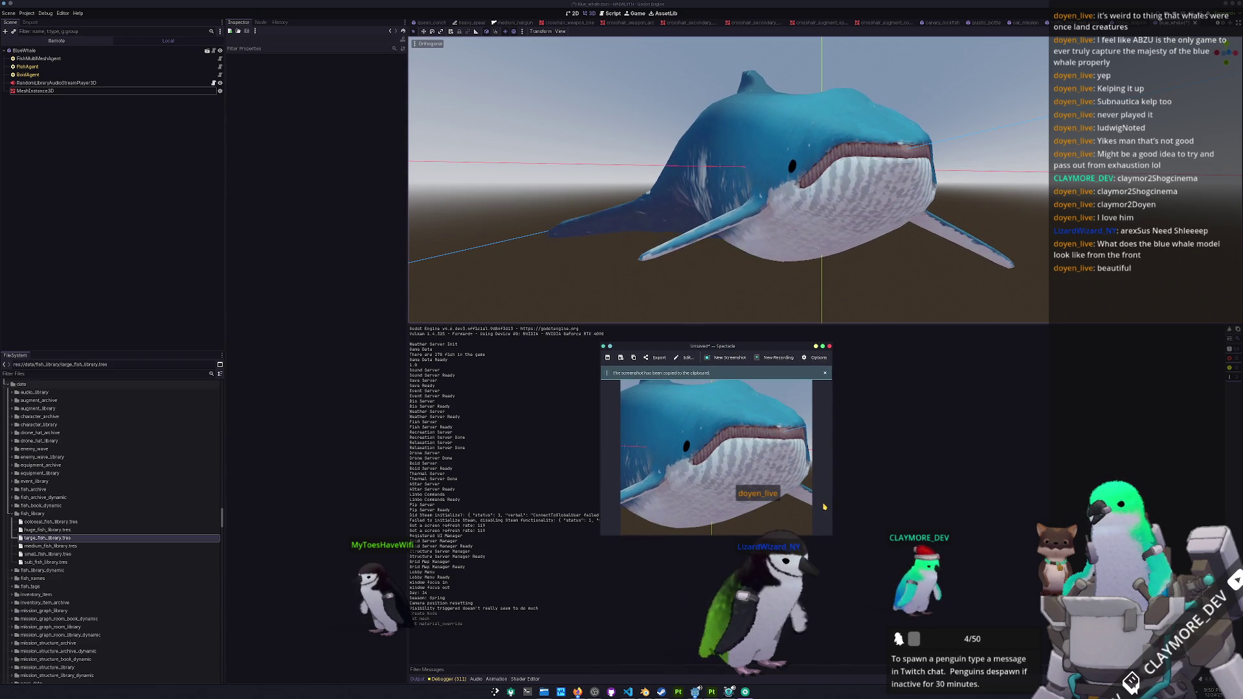
key("ctrl+s")
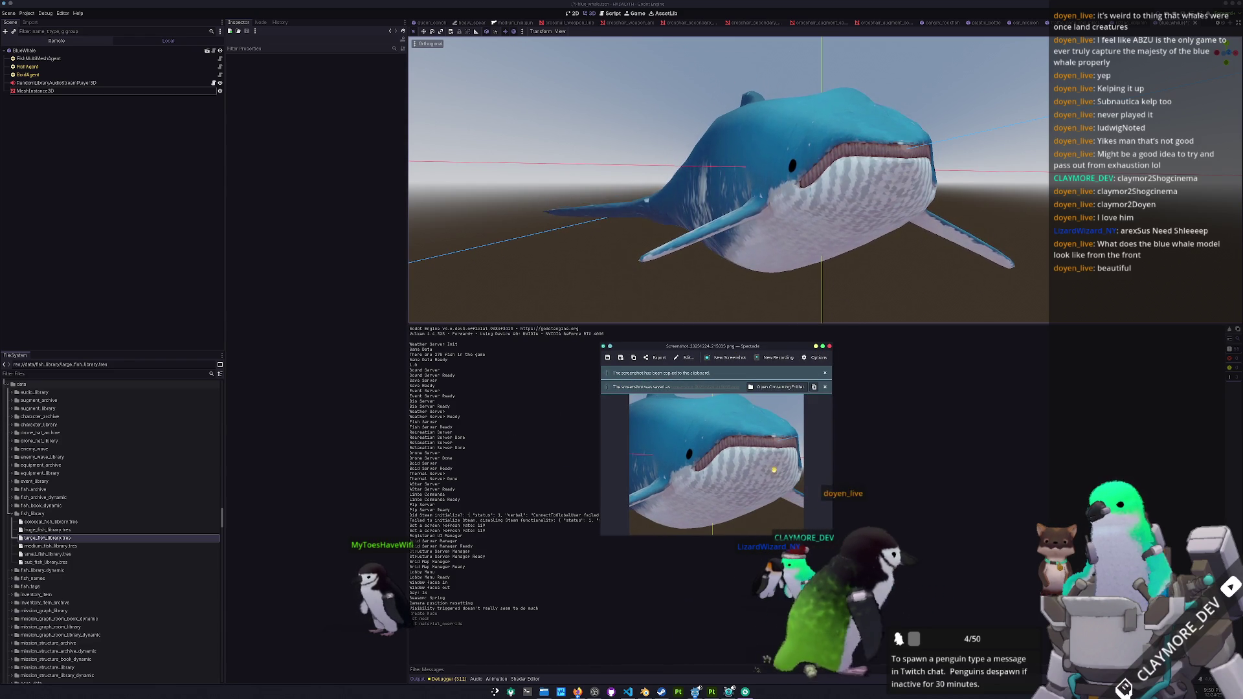
- Delete the temporary MeshInstance3D node and save the BlueWhale scene
left_click(104, 90)
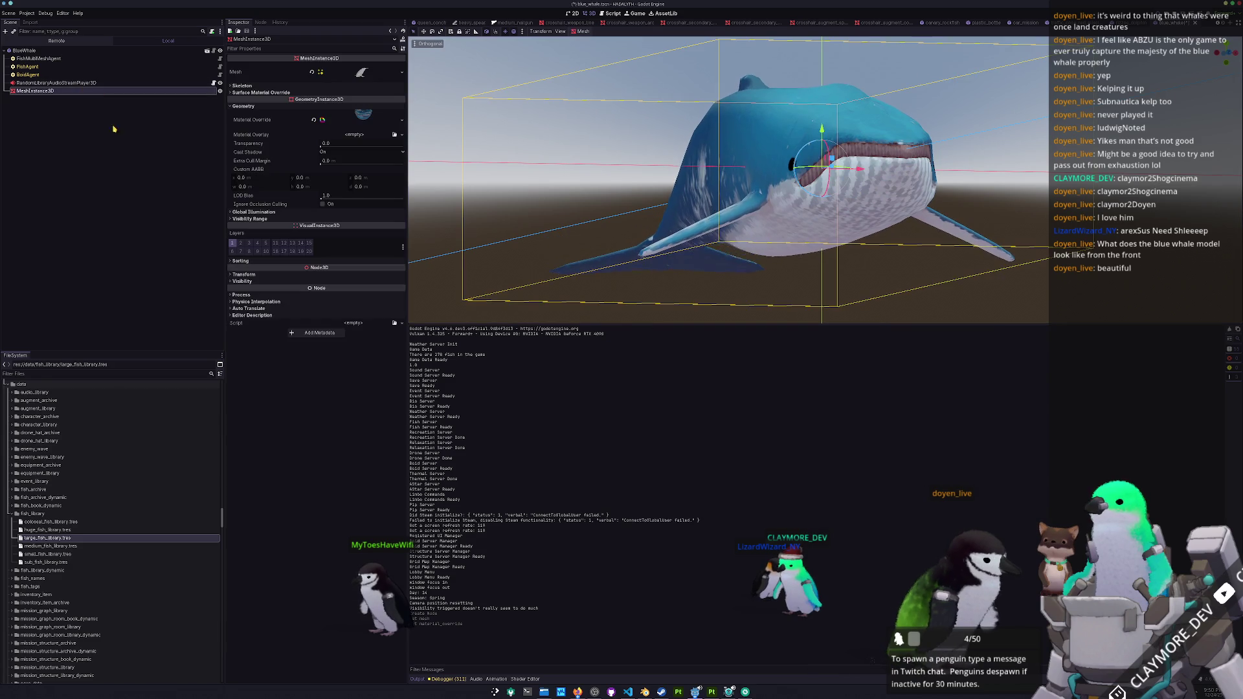
key("Delete")
key("ctrl+s")
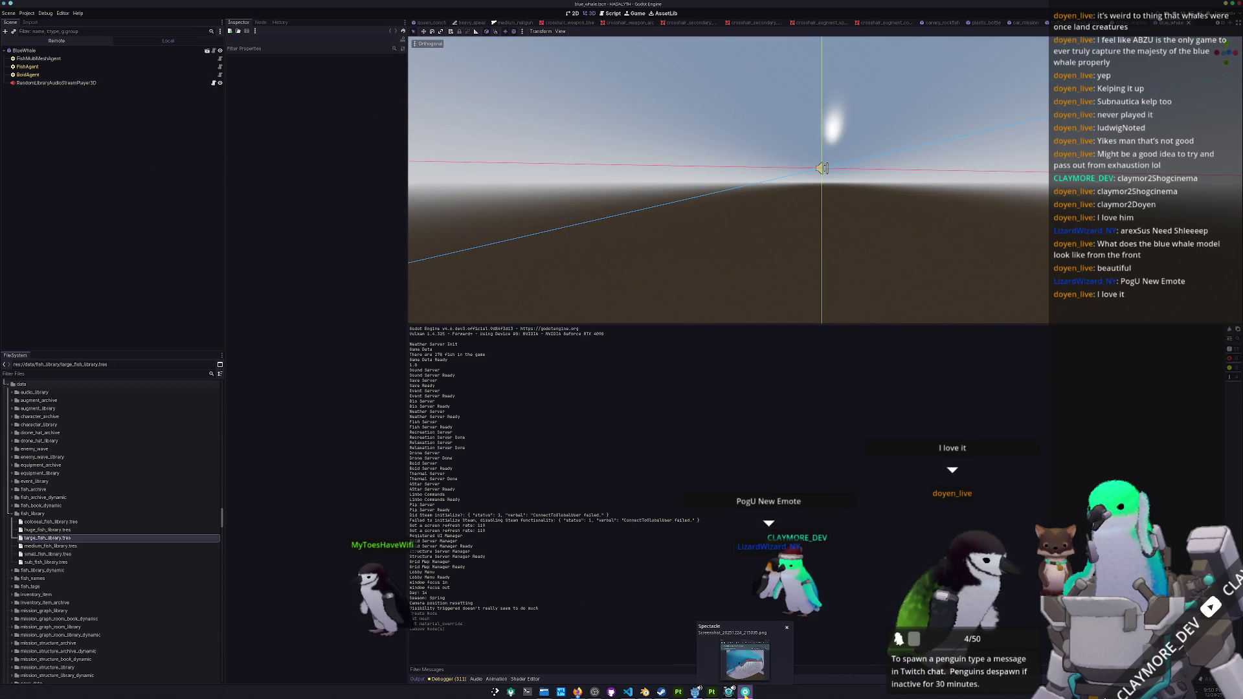
- Open the new whale screenshot from the screenshots folder in Gwenview
left_click(728, 691)
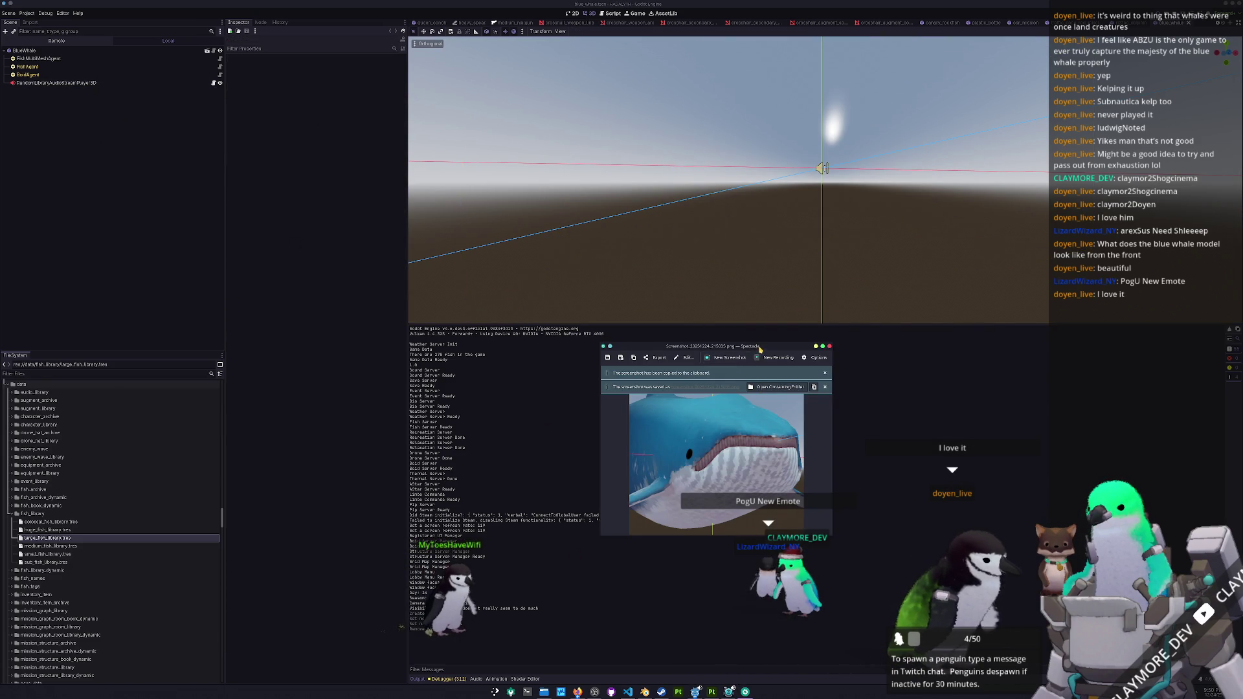
left_click_drag(760, 350, 903, 281)
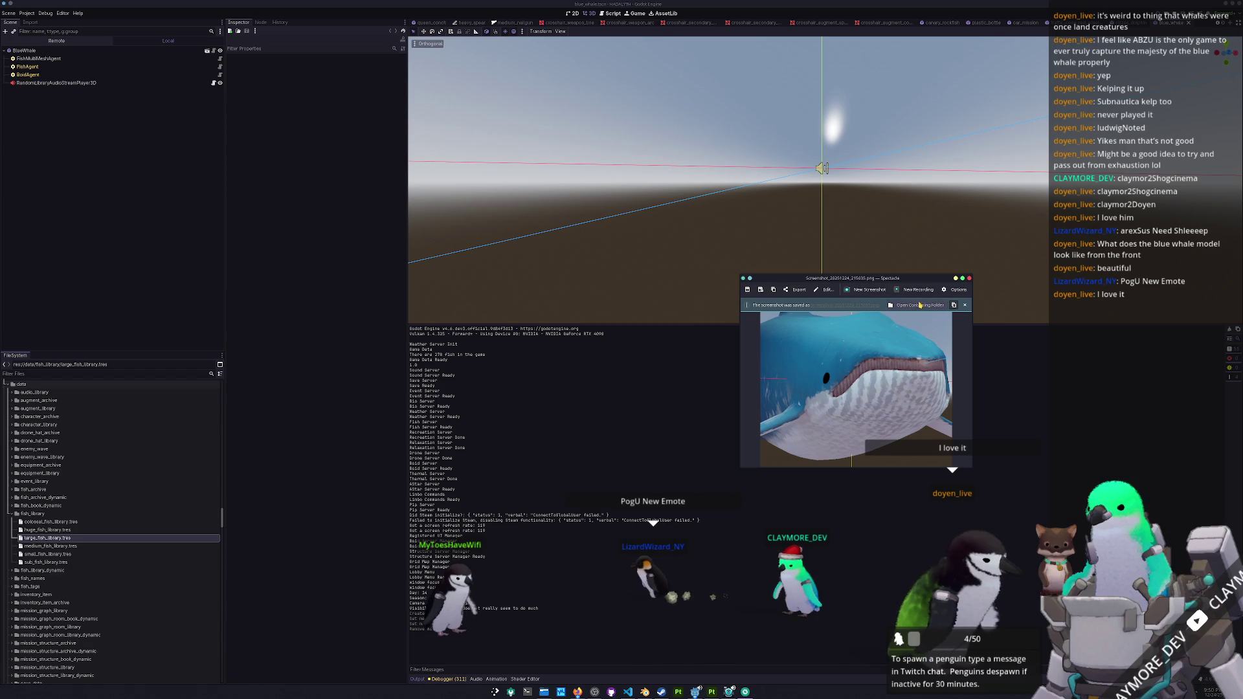
left_click(916, 305)
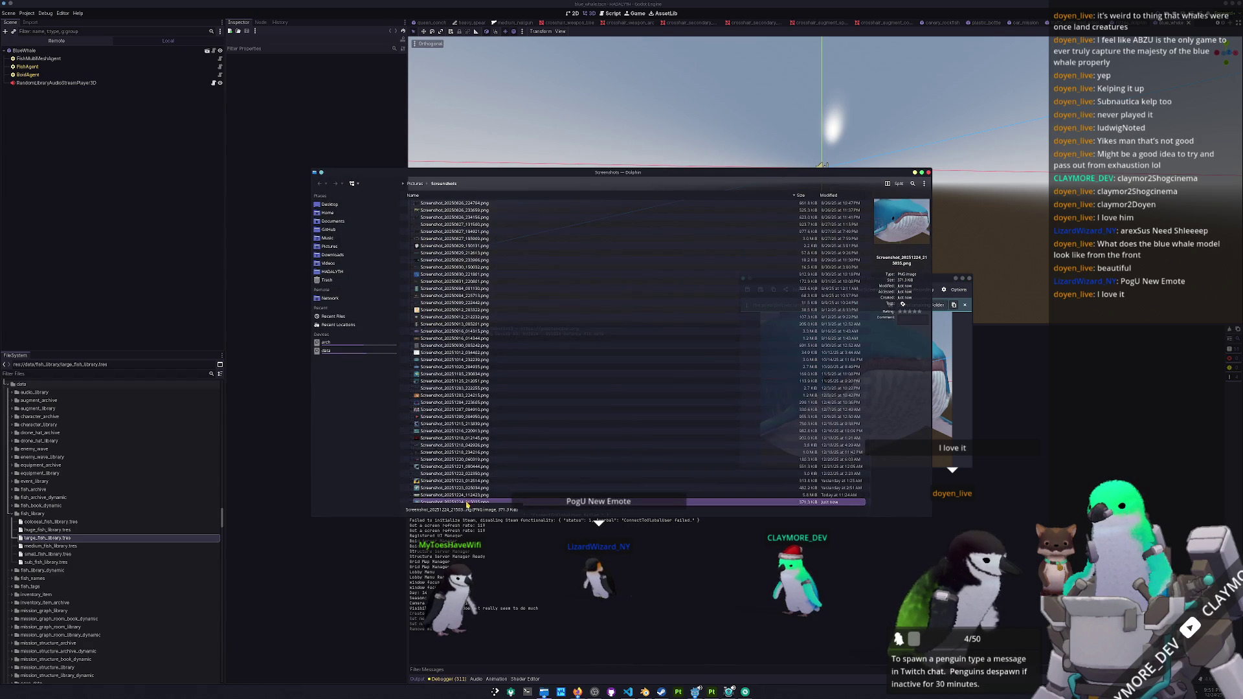
double_click(467, 505)
left_click_drag(616, 252, 720, 261)
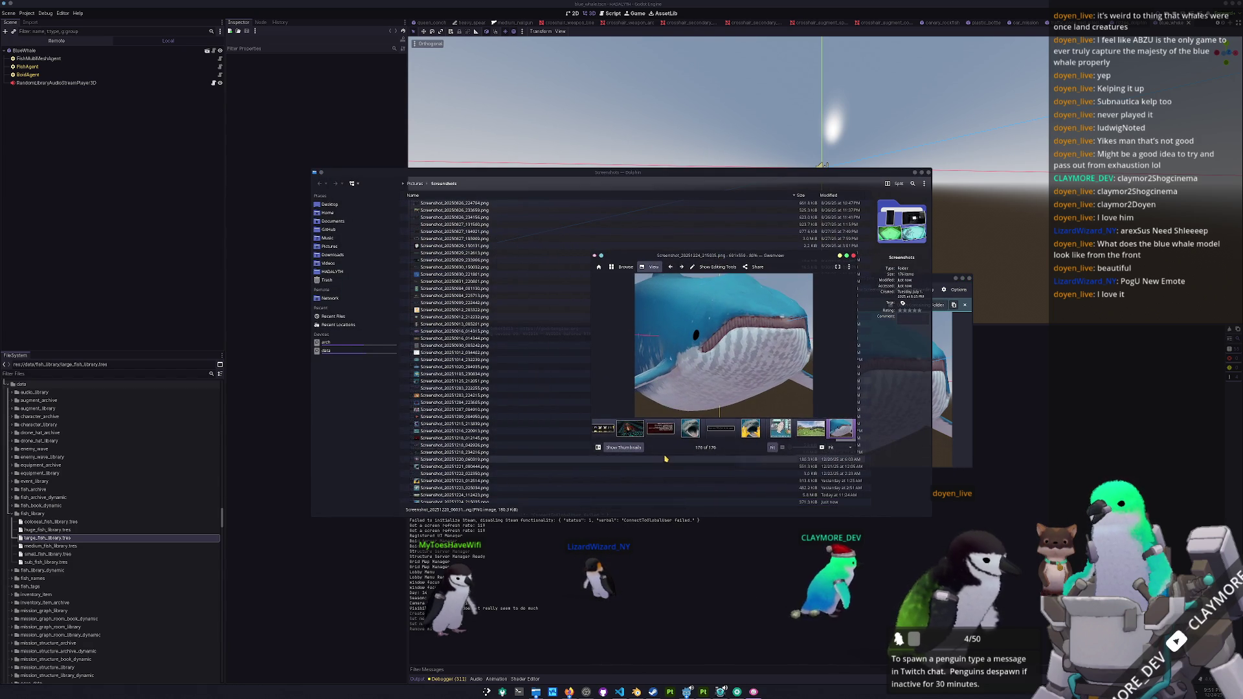
left_click_drag(667, 457, 652, 572)
mouse_move(629, 257)
left_mouse_down()
mouse_move(691, 298)
mouse_move(636, 273)
mouse_move(503, 132)
mouse_move(490, 142)
left_mouse_up()
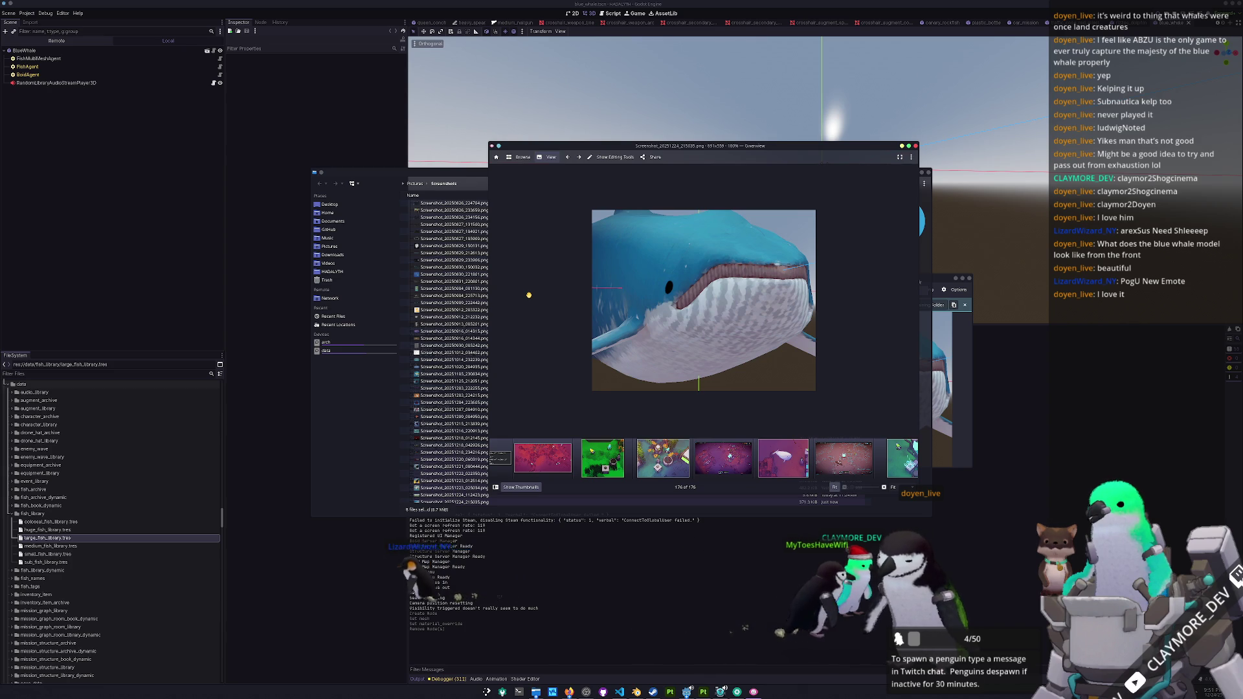
- Crop the screenshot to a square around the whale's face and save it
left_click(608, 161)
left_click(530, 228)
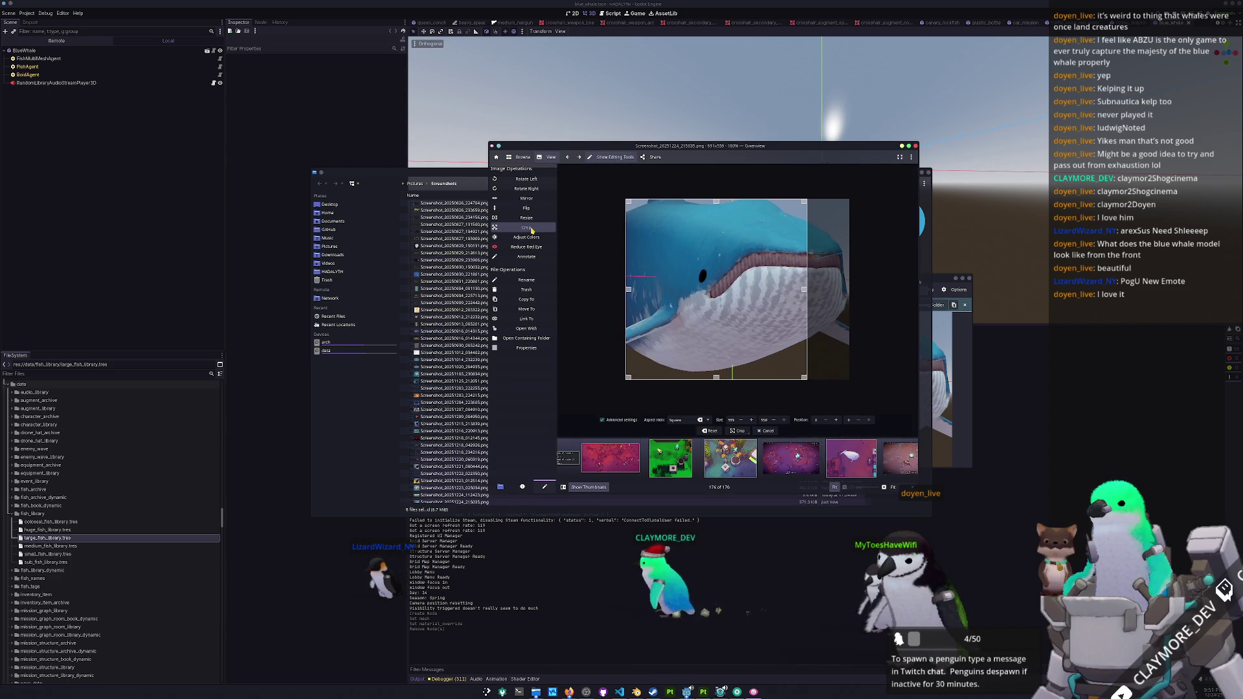
left_click_drag(706, 327, 748, 327)
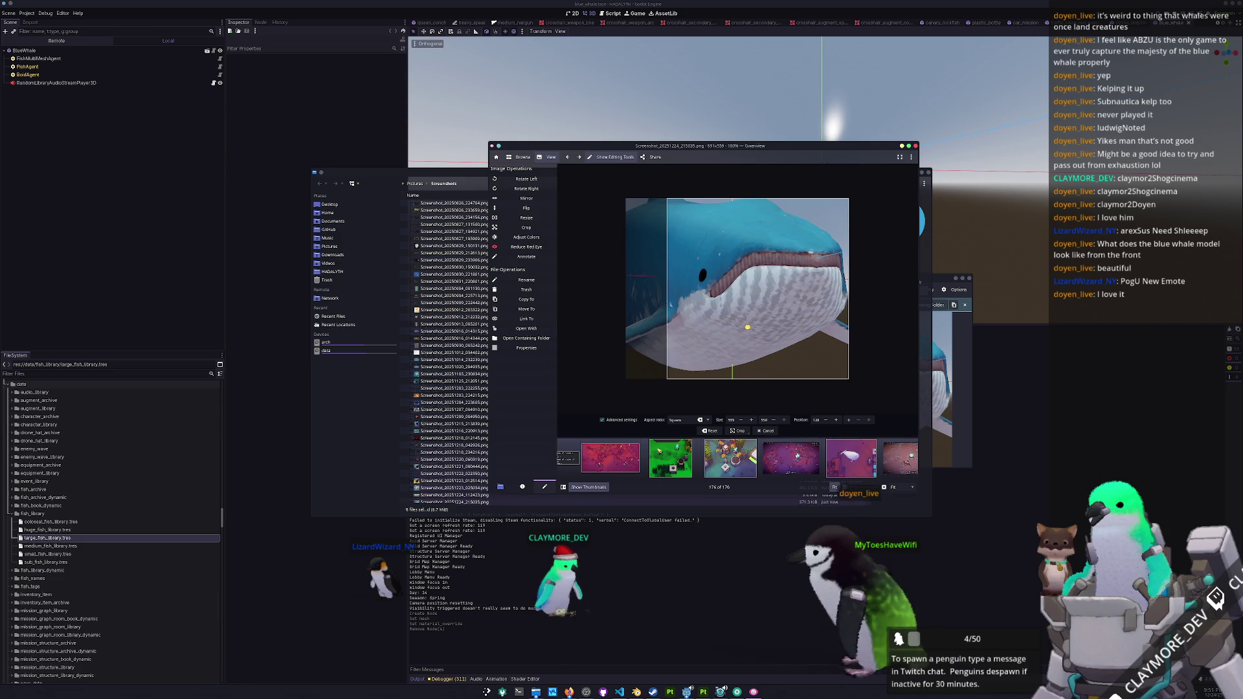
left_click(738, 430)
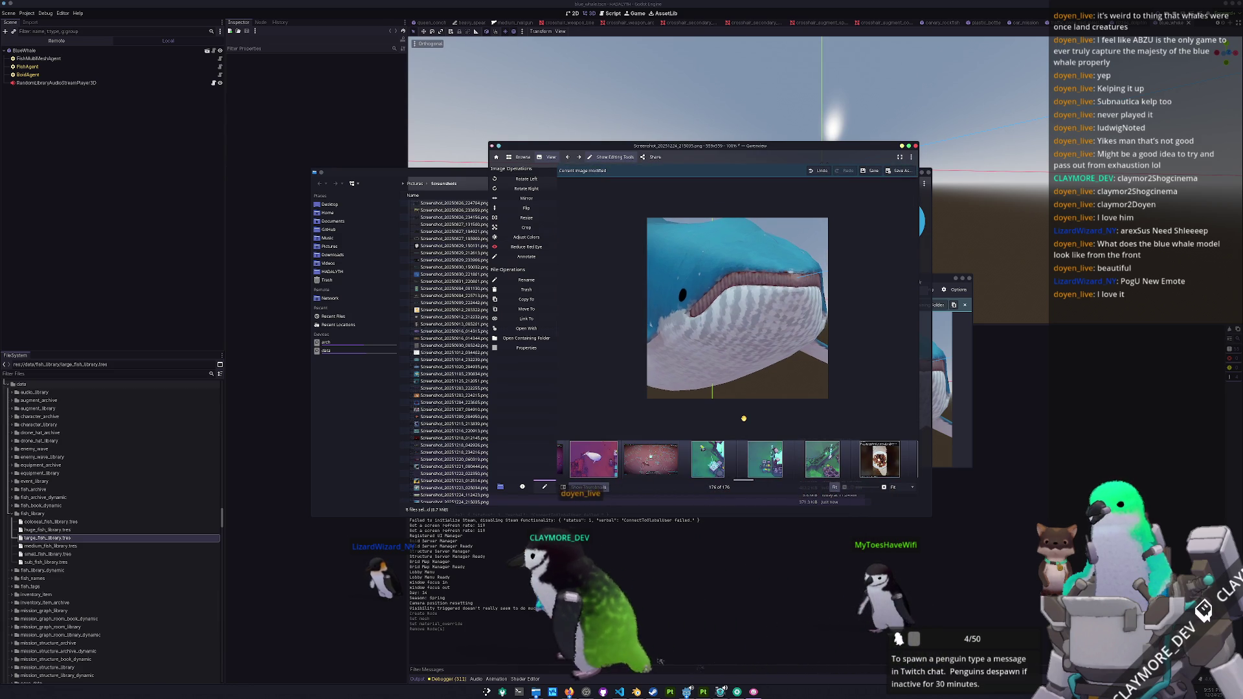
key("ctrl+s")
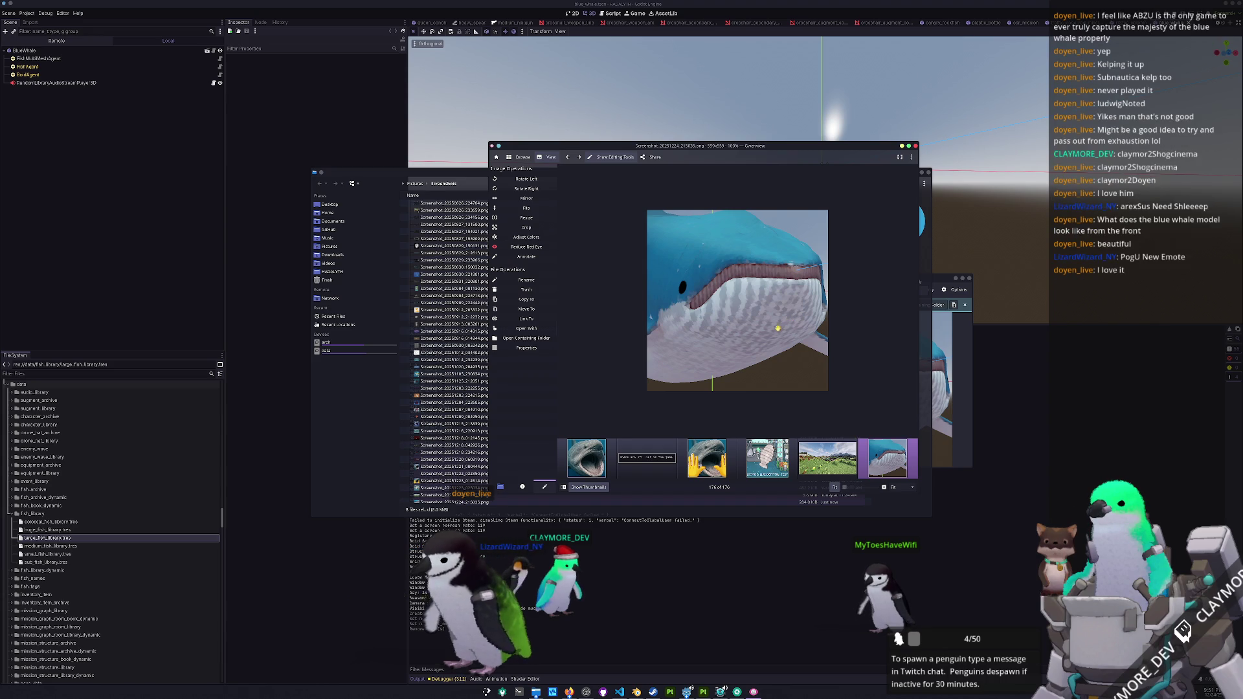
left_click_drag(740, 153, 768, 188)
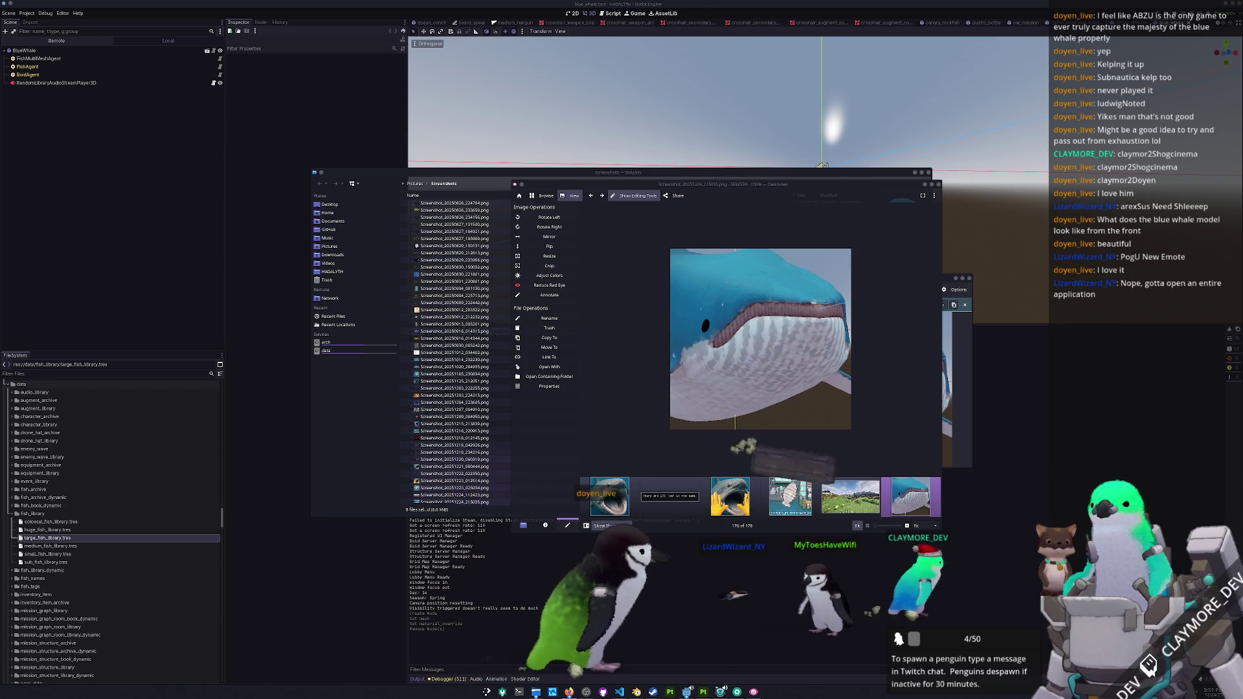
key("alt+Tab")
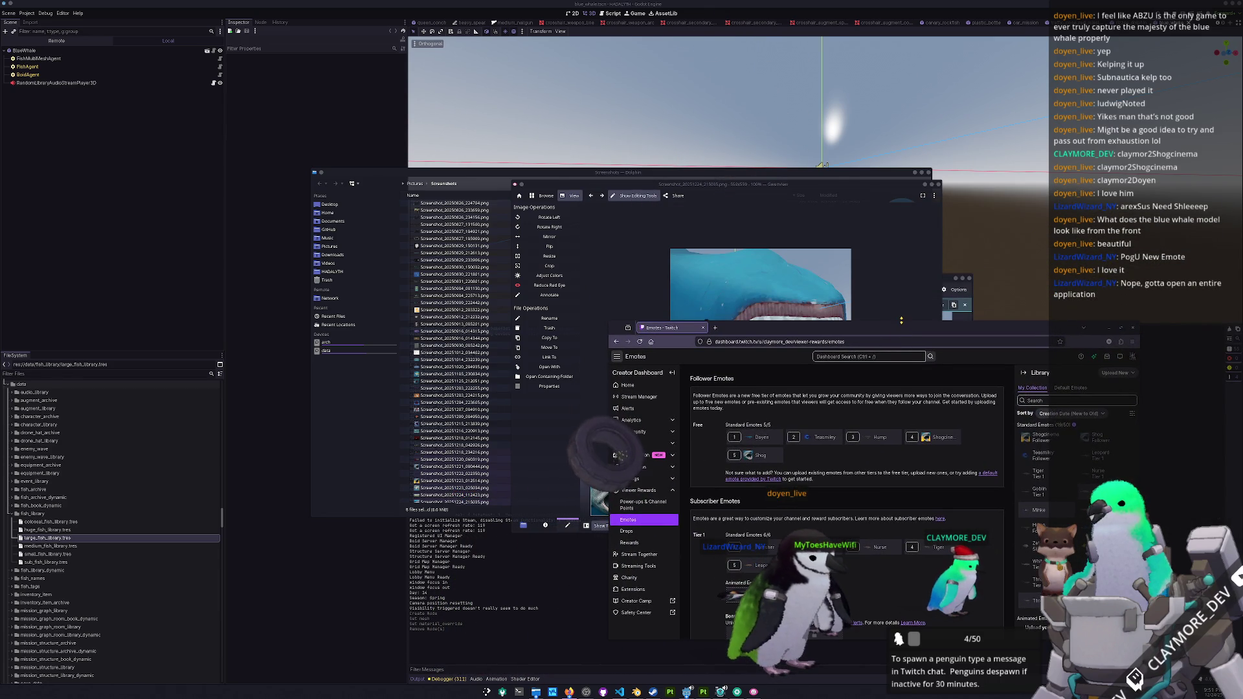
- Enlarge the browser window and remove one free follower emote from its slot
left_click_drag(901, 319, 911, 69)
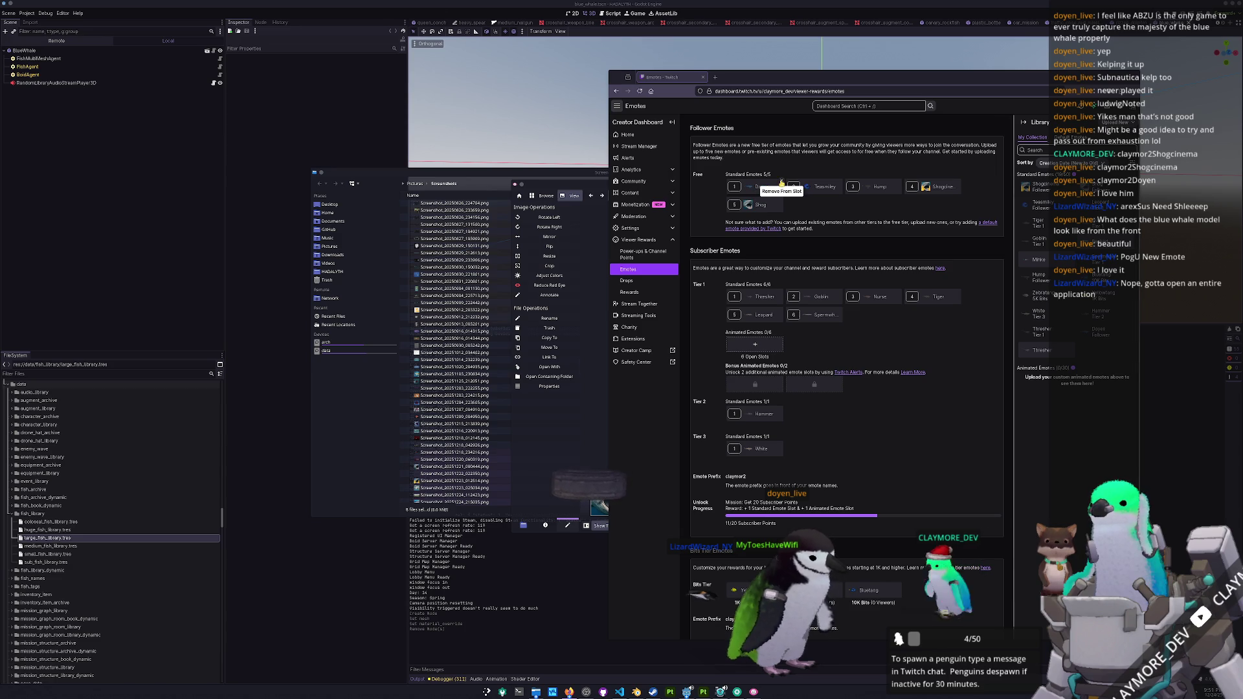
left_click(782, 184)
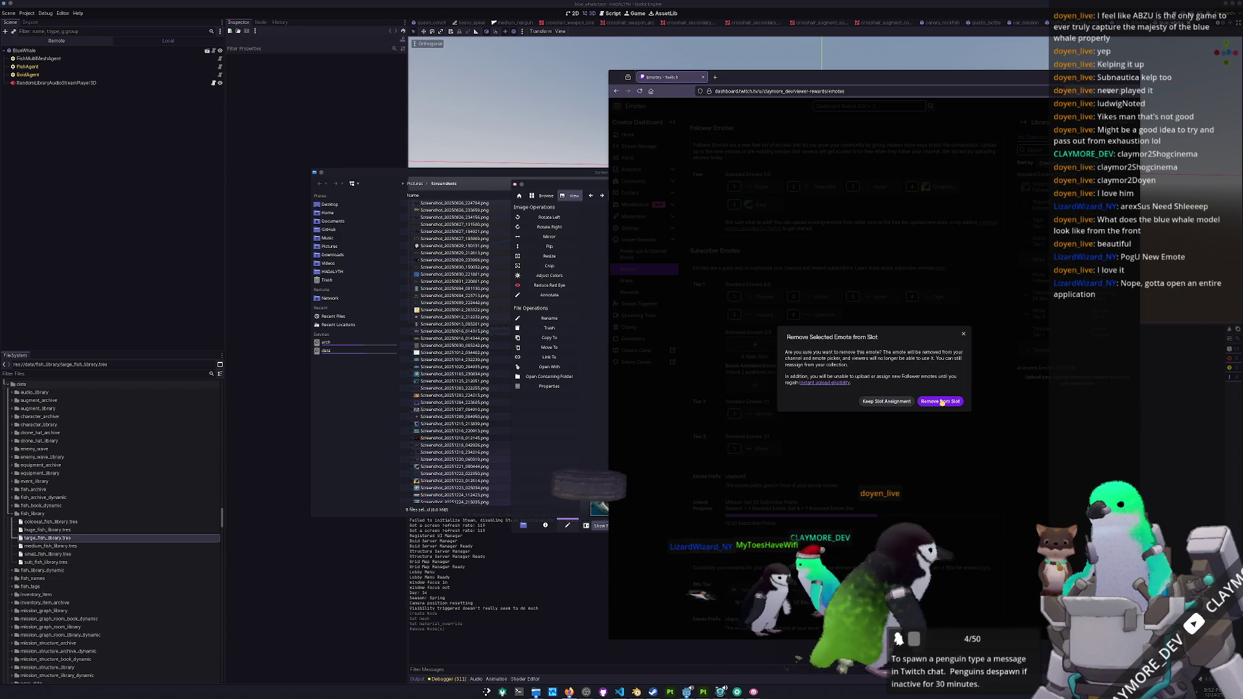
left_click(940, 402)
- Upload the newest whale screenshot as a named follower emote in the empty slot
left_click(754, 206)
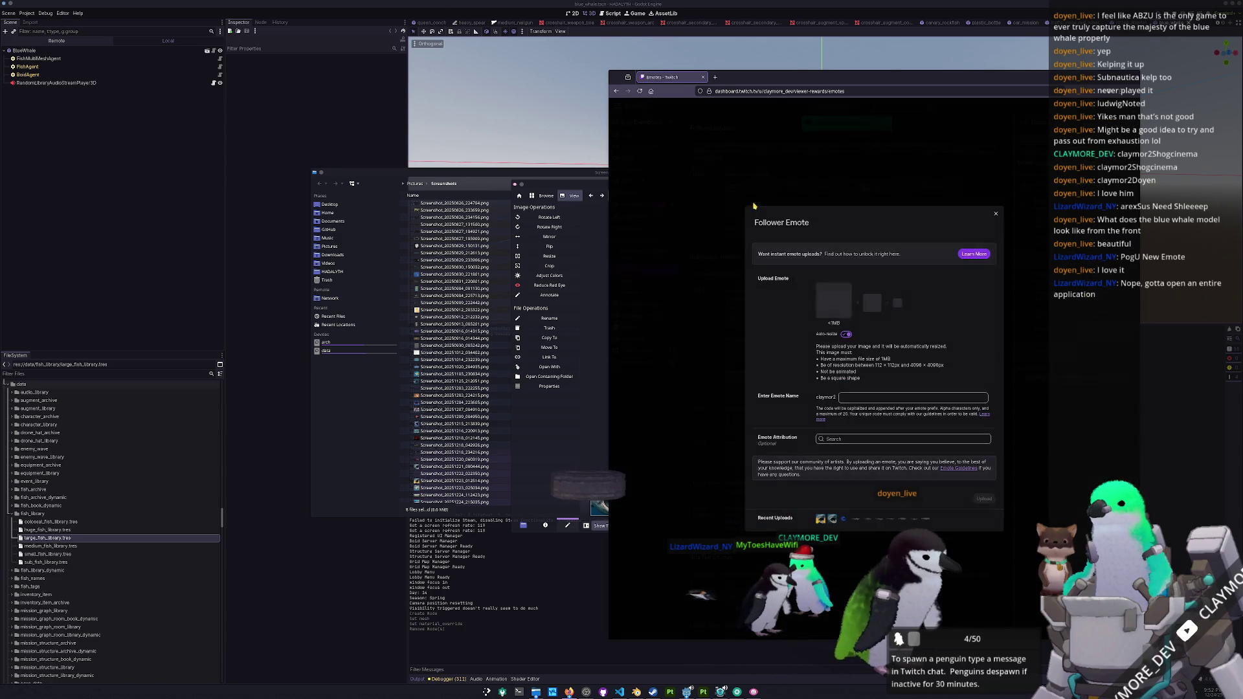
left_click(844, 311)
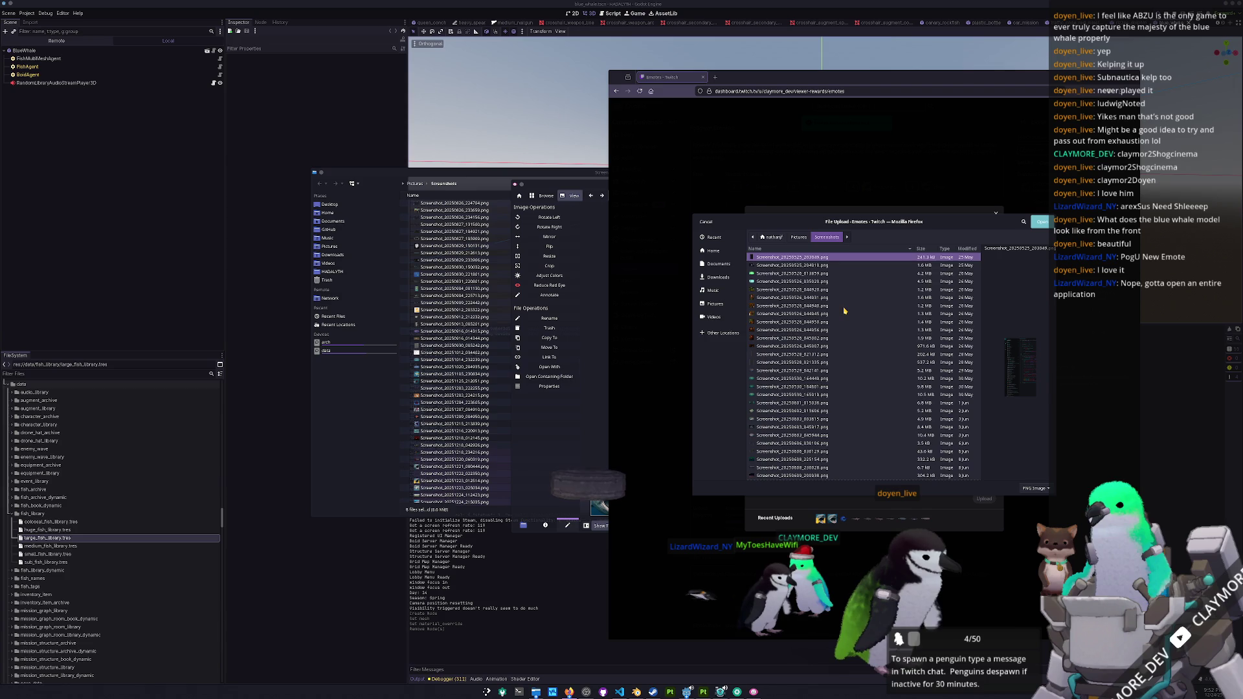
scroll(836, 317, "up", 2)
scroll(836, 317, "down", 10)
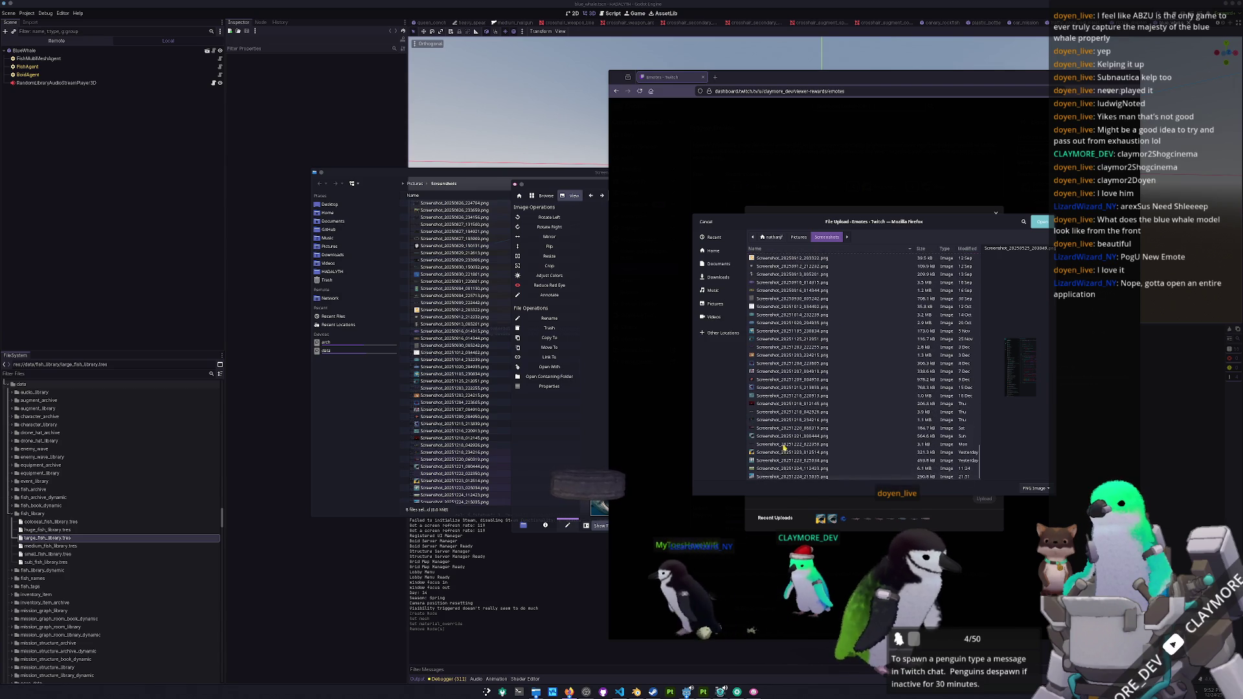
left_click(781, 477)
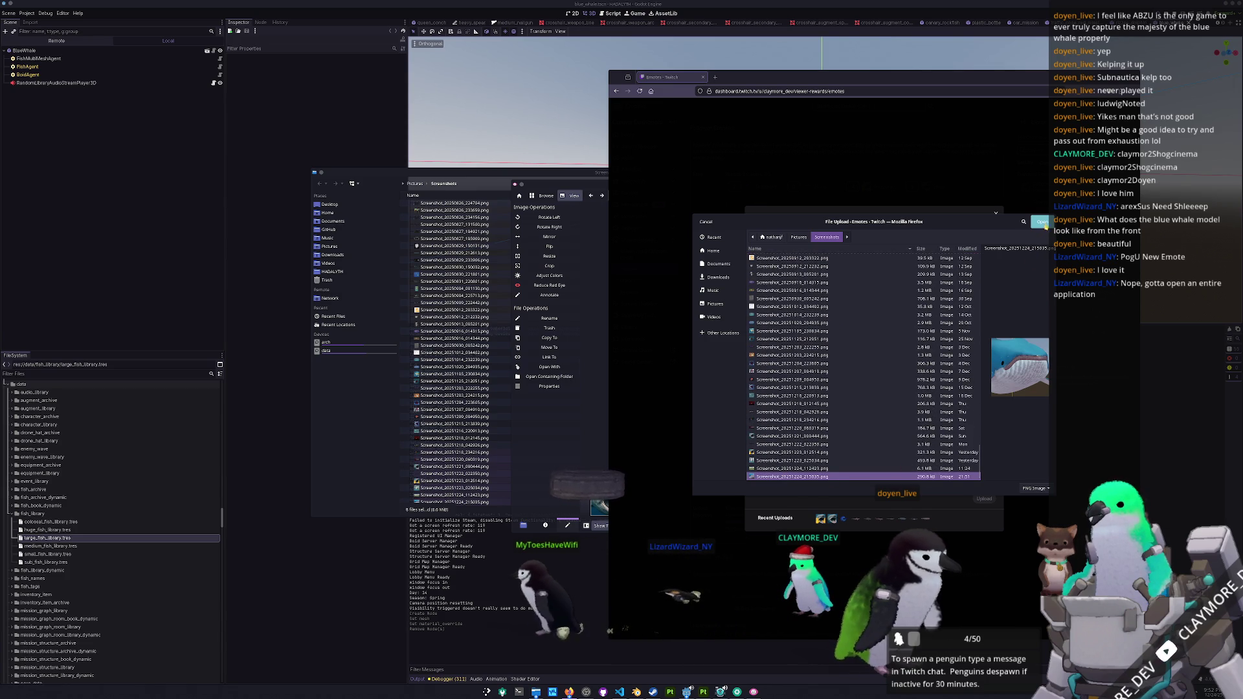
key("Return")
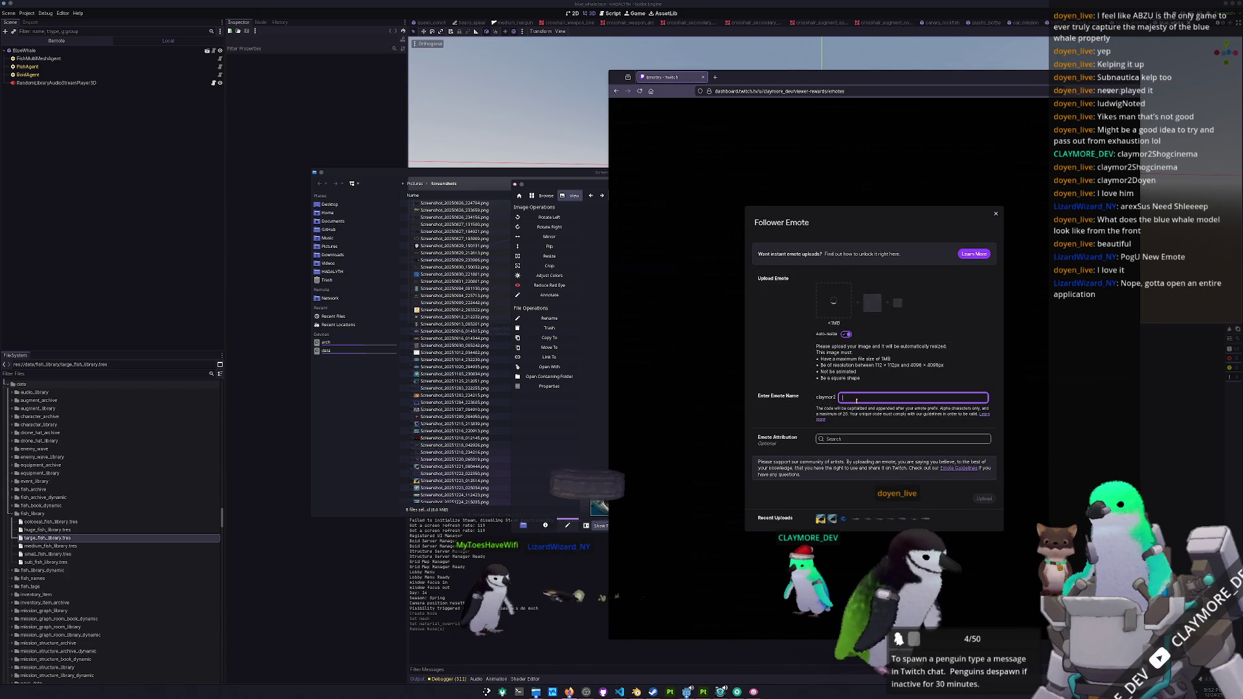
type("Doyenlive")
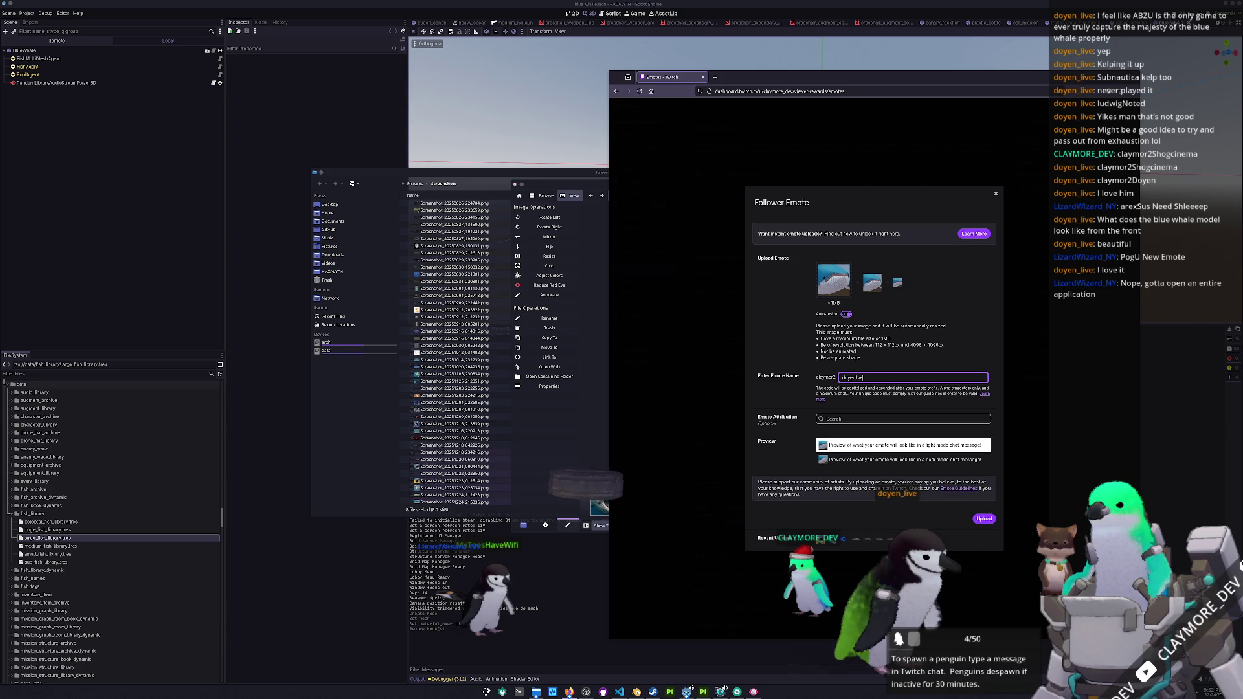
left_click(797, 342)
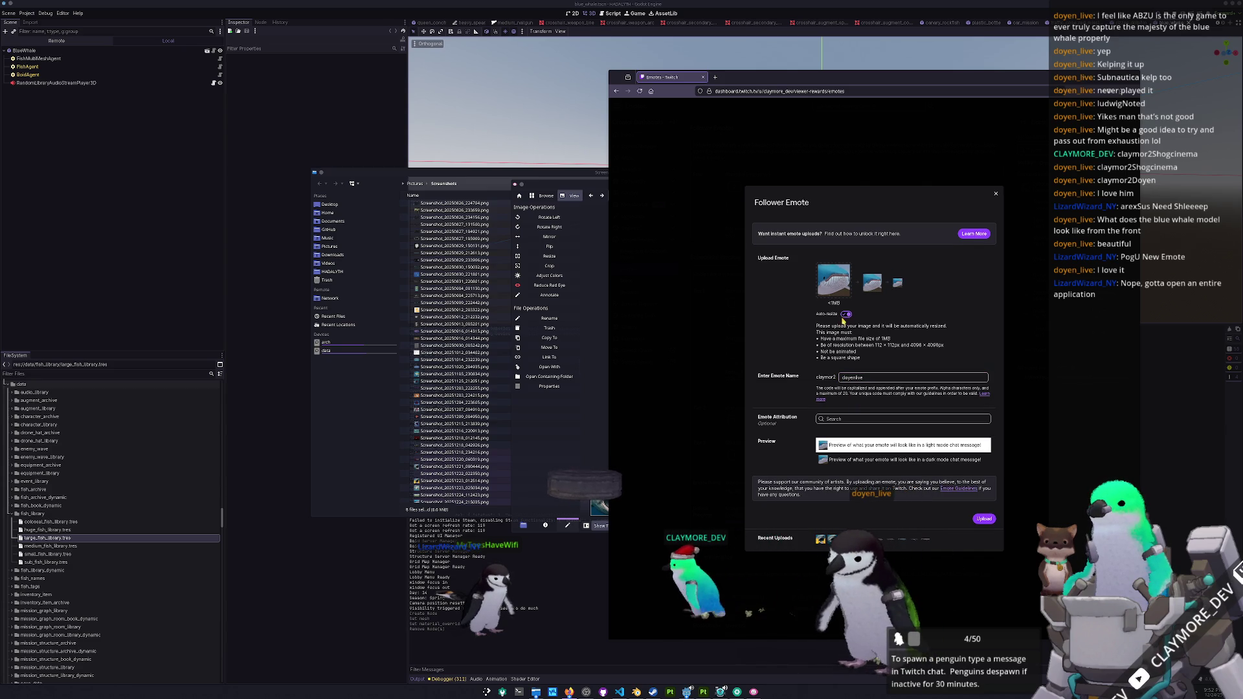
left_click(986, 521)
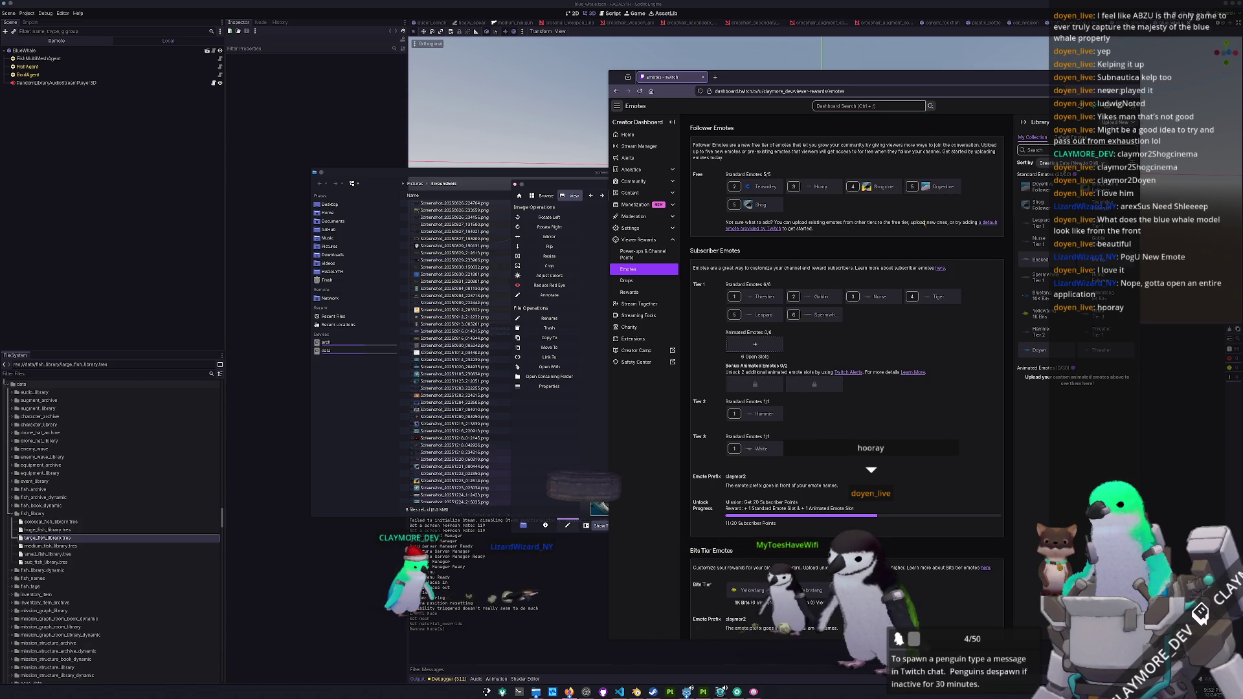
- Post the new whale emote in the Stream Manager chat, then switch away from the dashboard
left_click(637, 146)
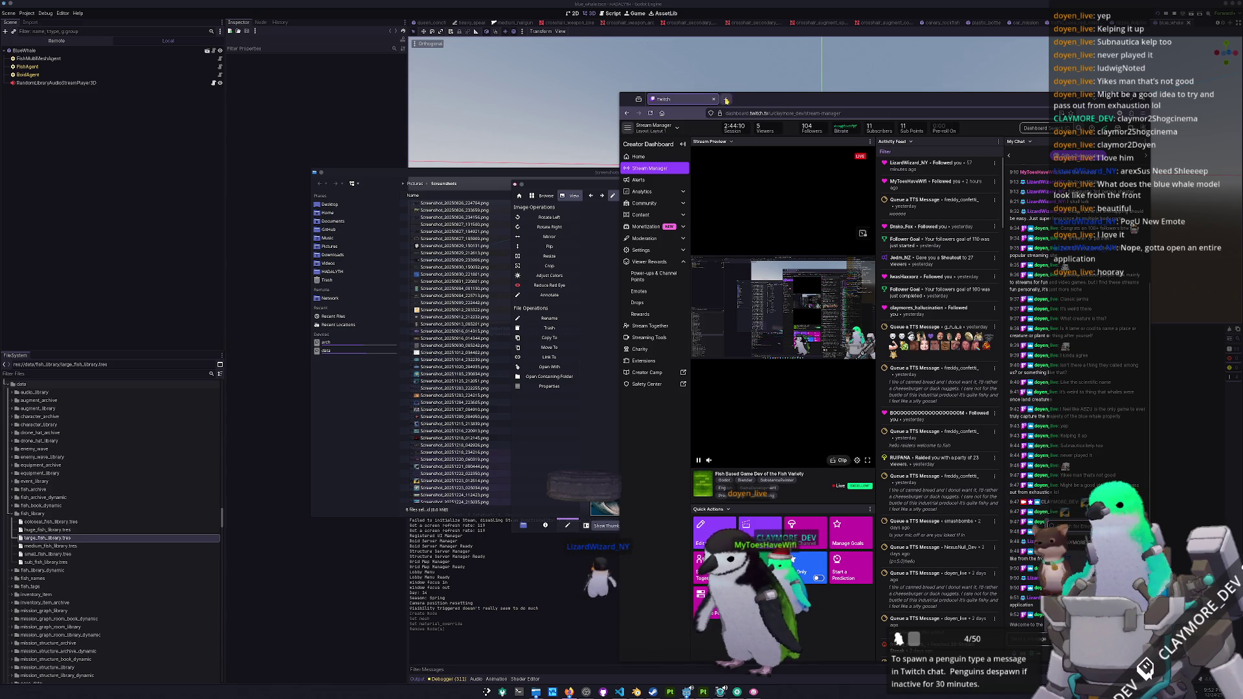
left_click(650, 114)
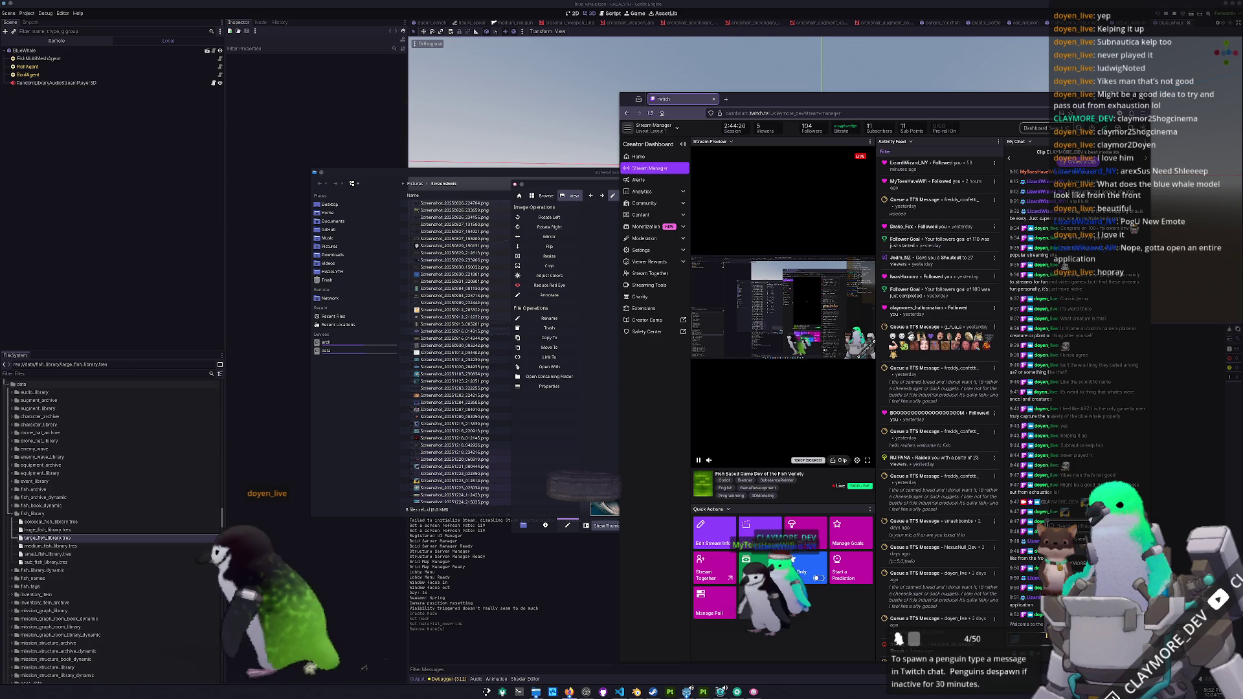
key("Return")
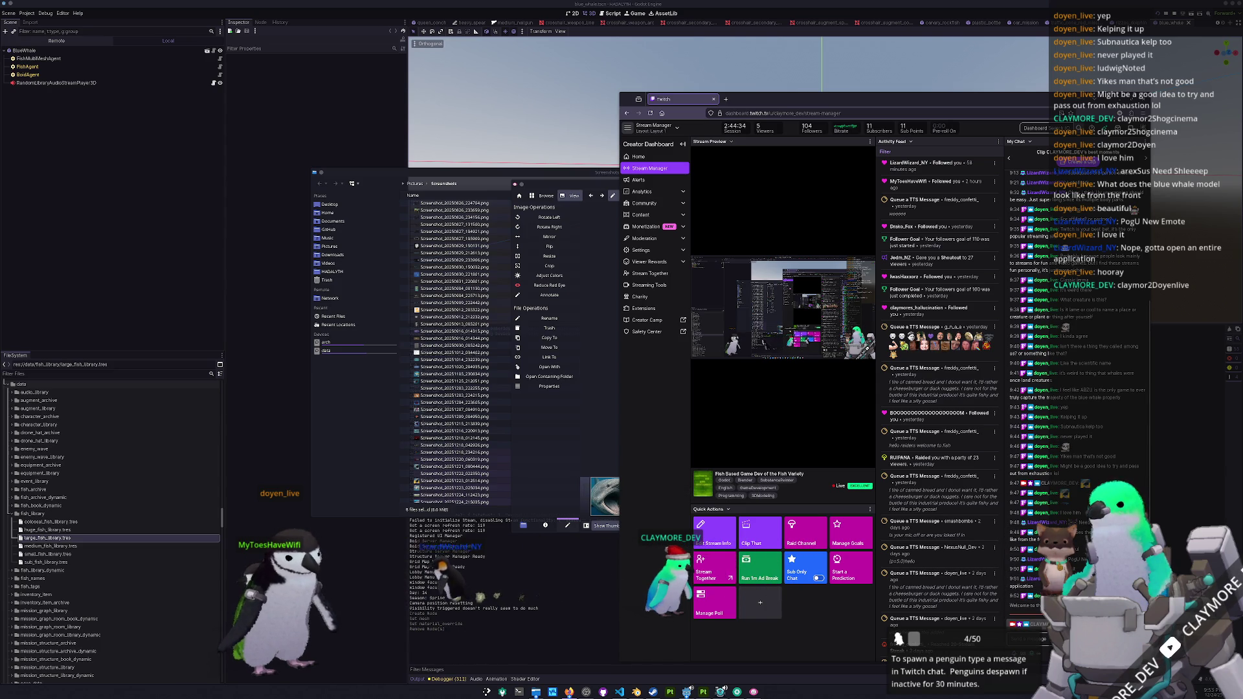
mouse_move(796, 103)
left_mouse_down()
mouse_move(801, 124)
mouse_move(782, 123)
mouse_move(793, 110)
left_mouse_up()
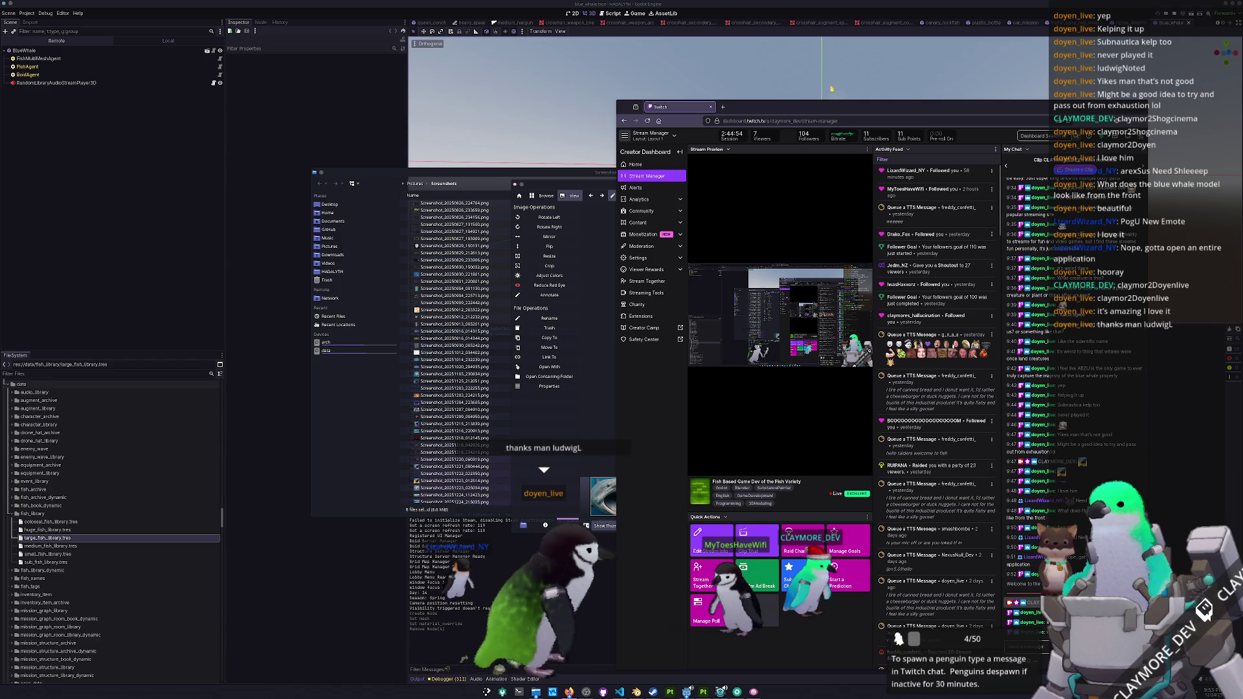
key("alt+Tab")
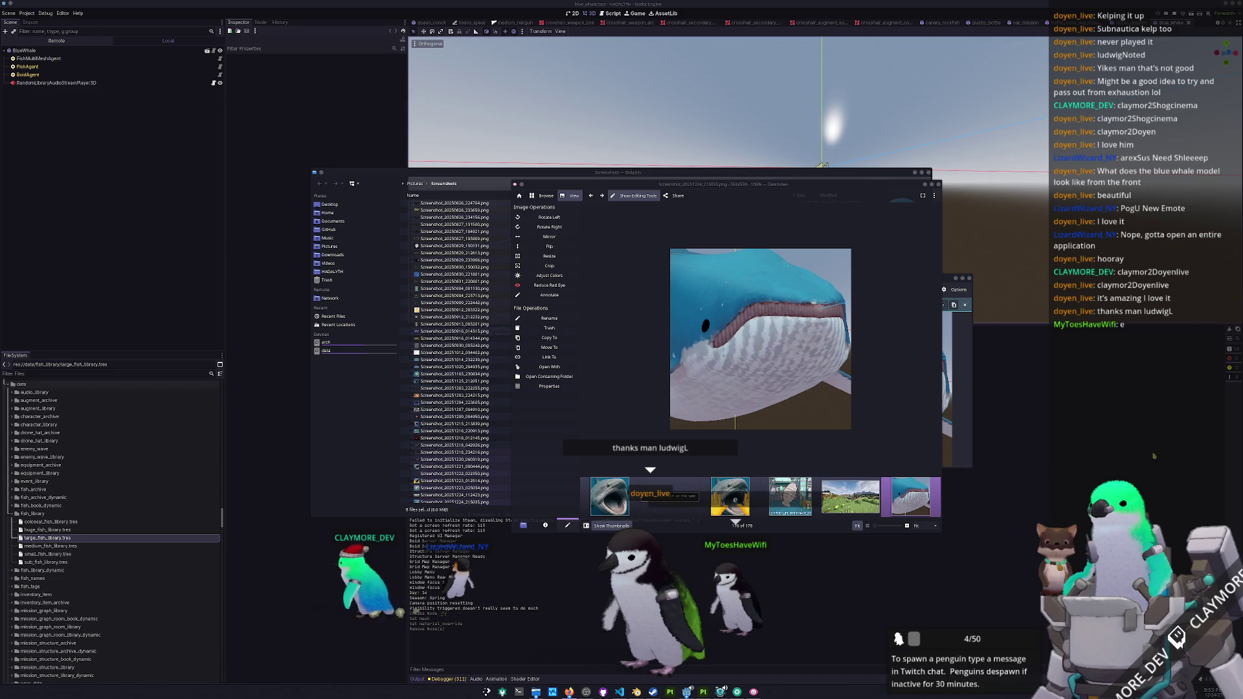
- Clear the screenshot windows, run Hadalyth, and load save slot 1 from Play
left_click(1031, 410)
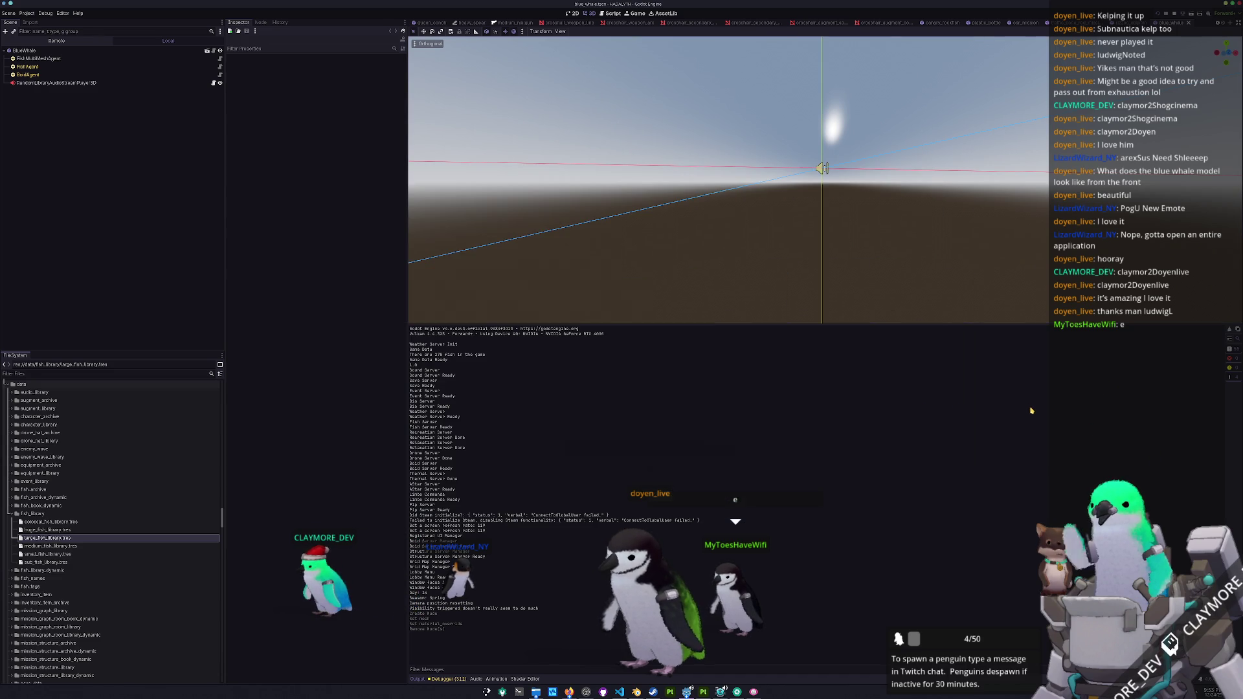
key("F6")
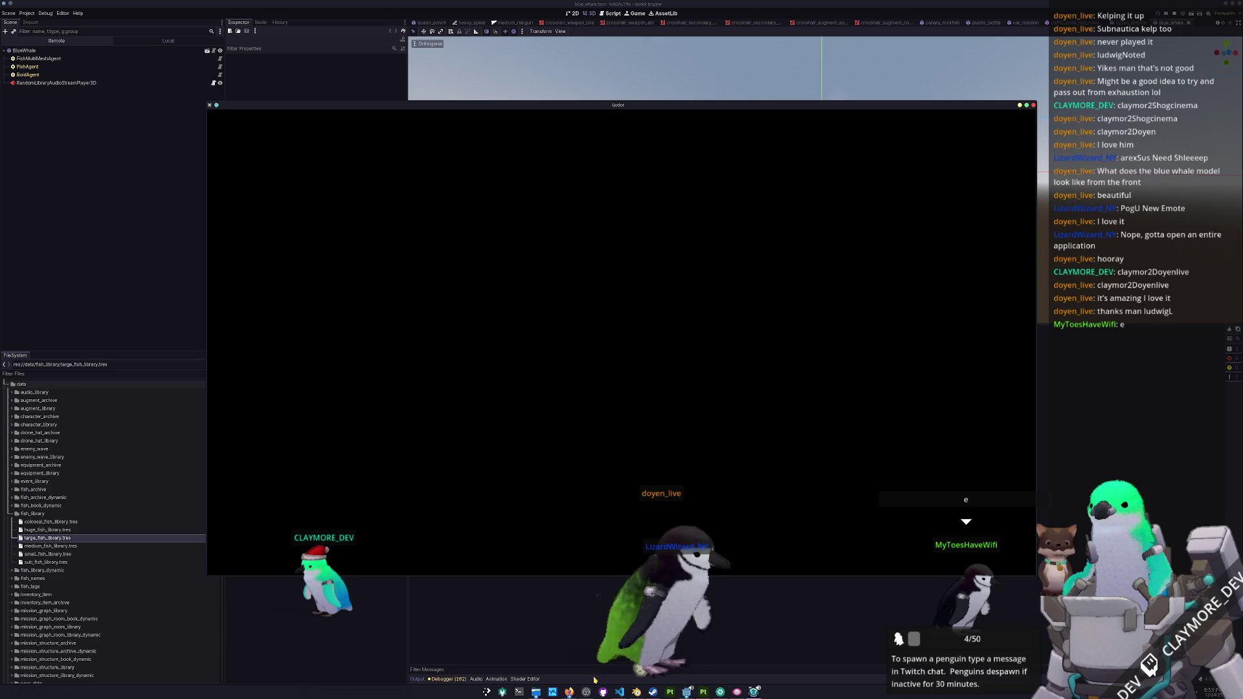
mouse_move(569, 692)
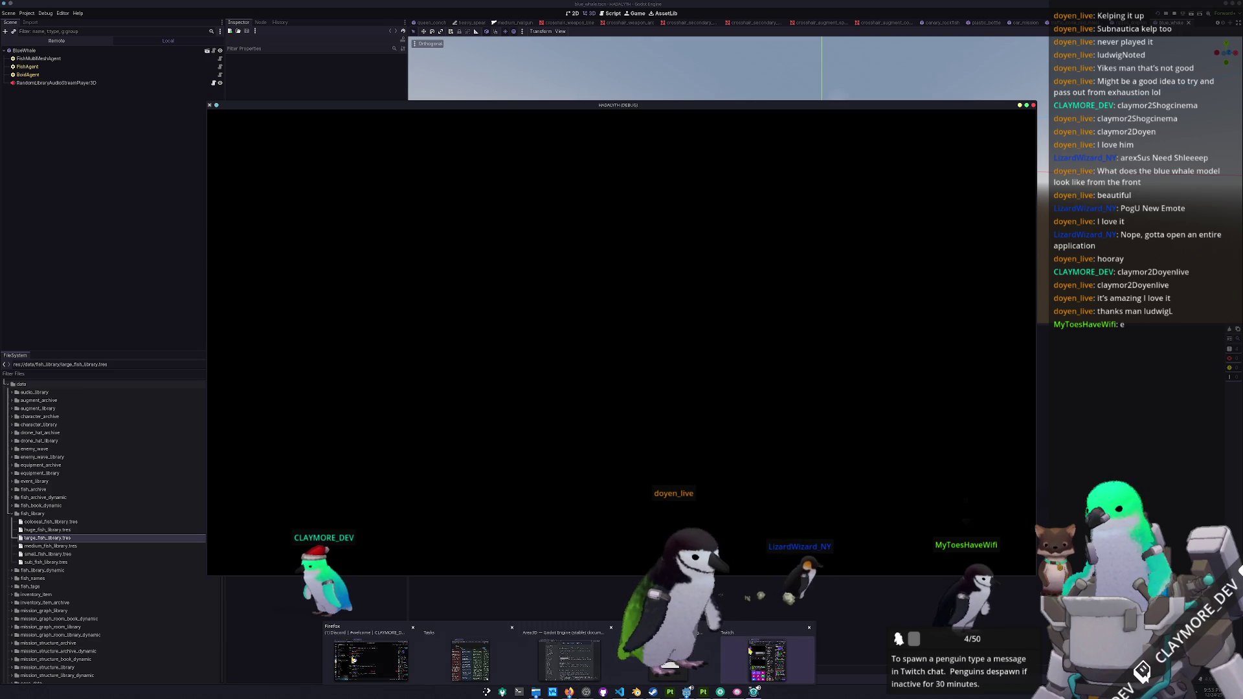
left_click(767, 659)
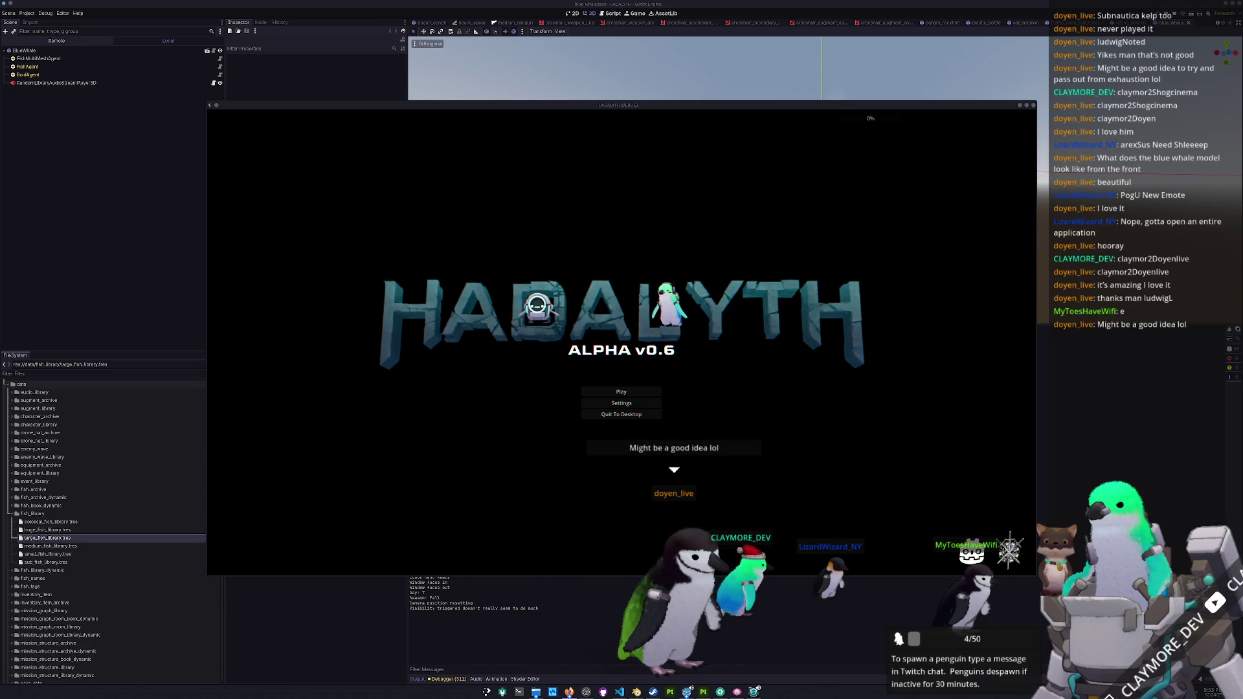
left_click(629, 392)
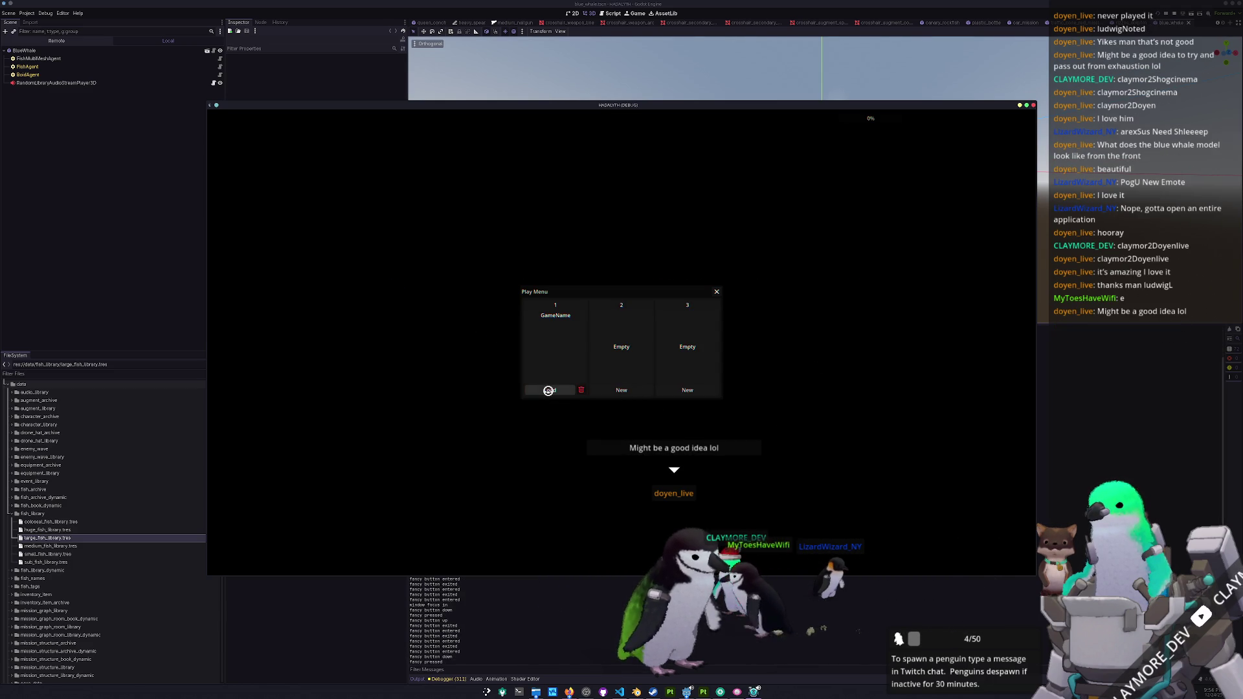
left_click(548, 391)
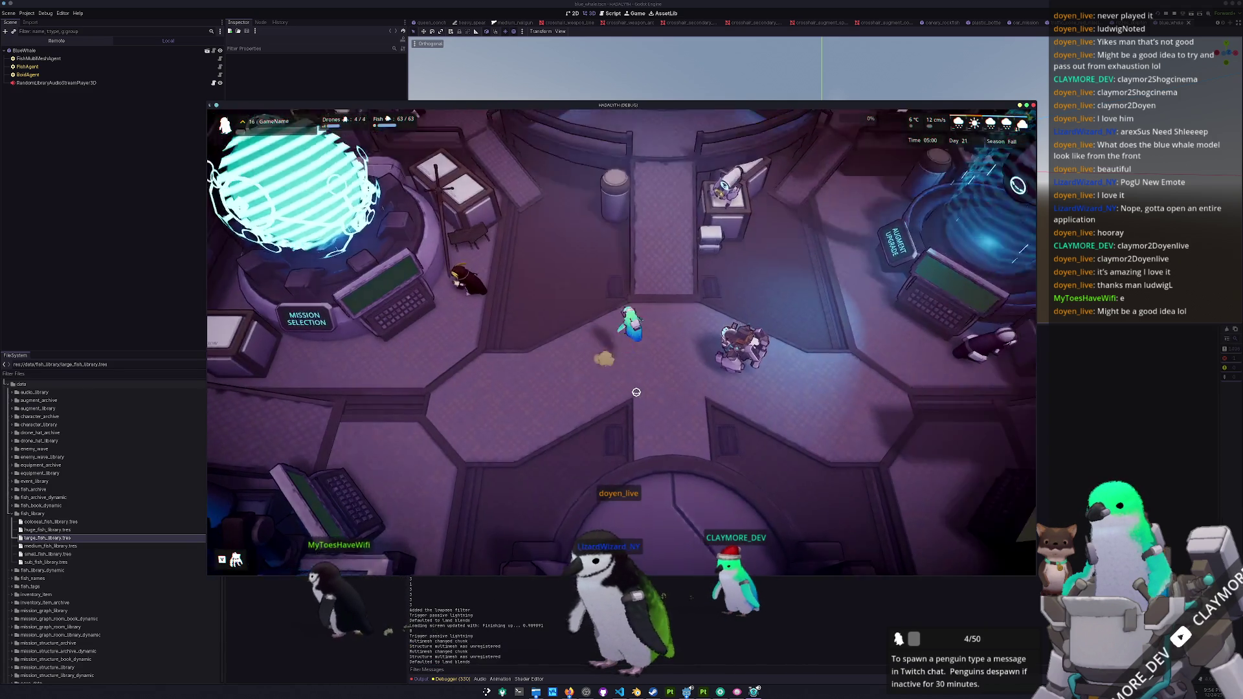
- Walk through the hub and check the Audio tab in the game's Settings
key("s")
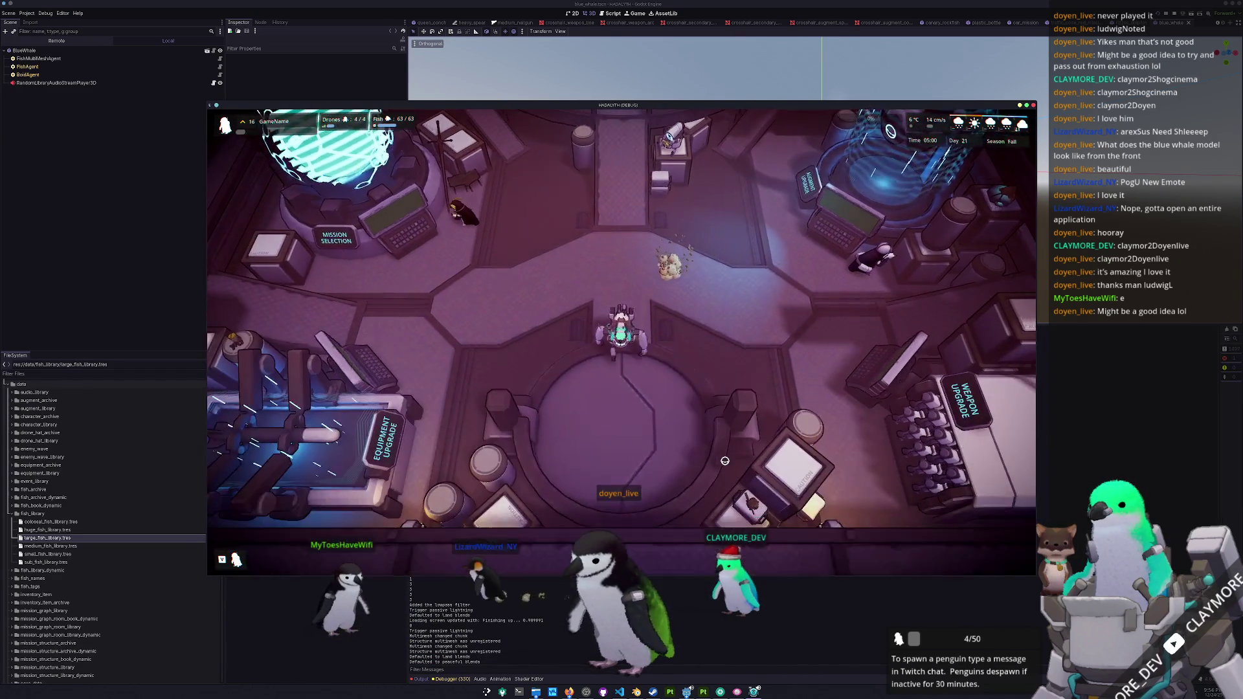
key("Escape")
left_click(621, 336)
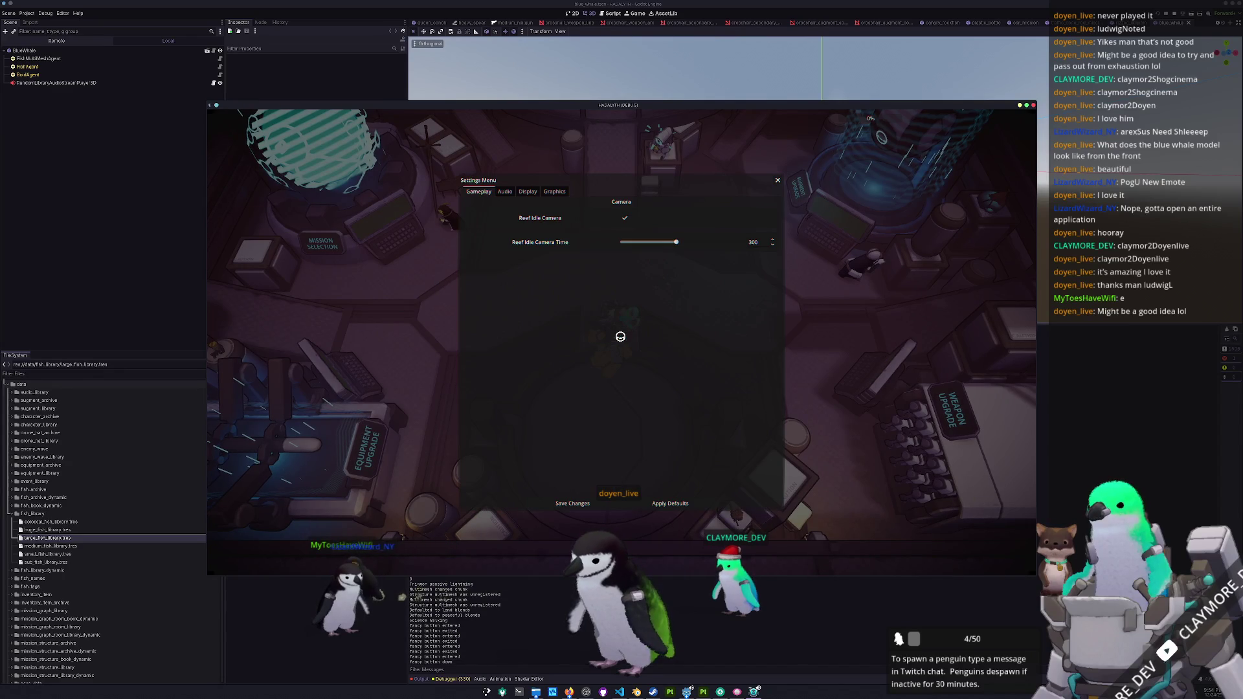
left_click(508, 191)
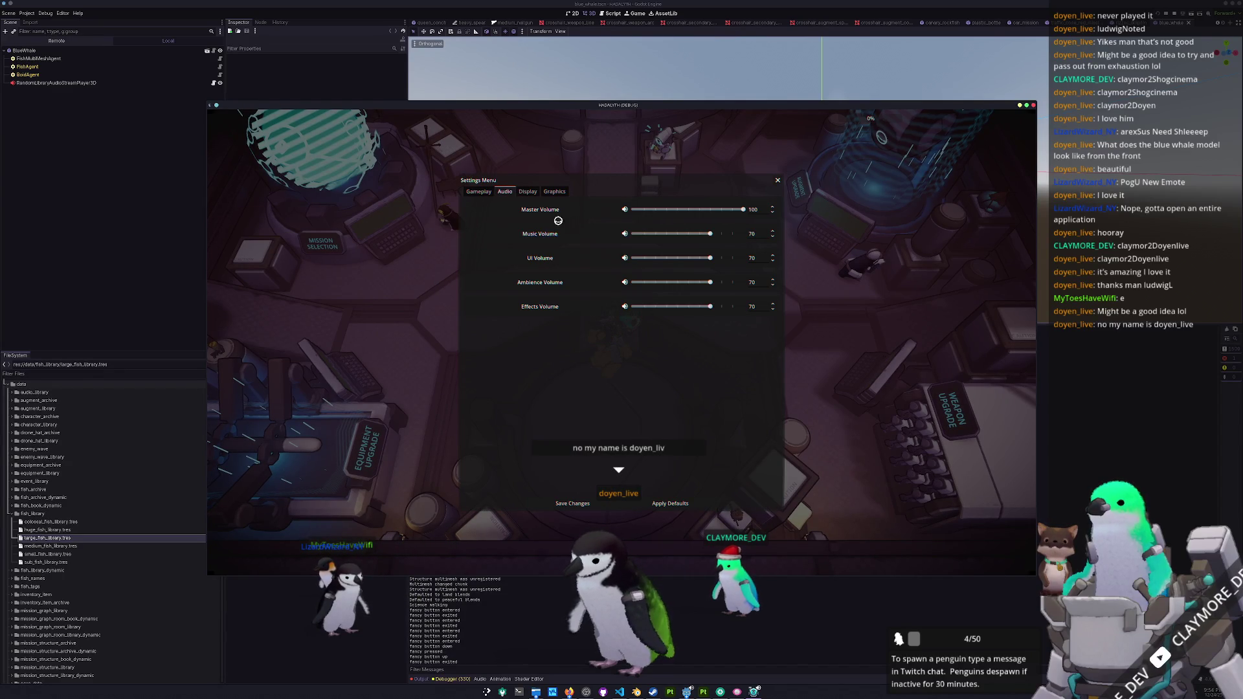
key("Escape")
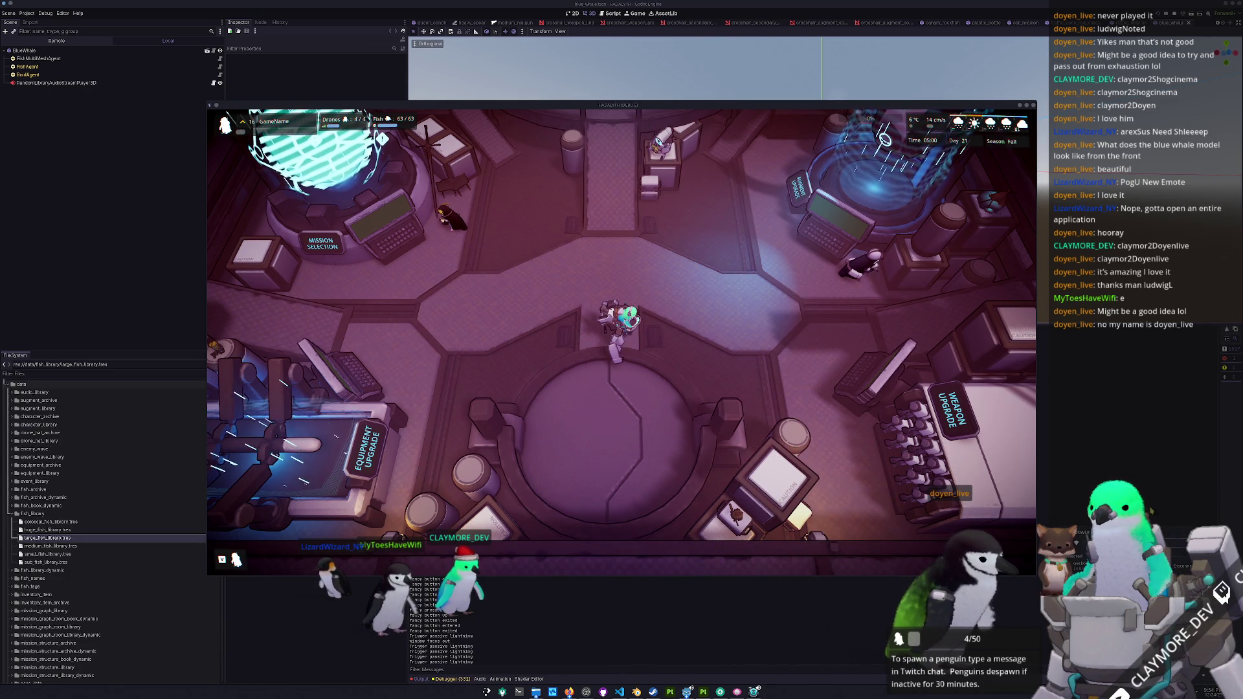
- Return to the game, walk up and right across the base, and enter the reef level
key("F8")
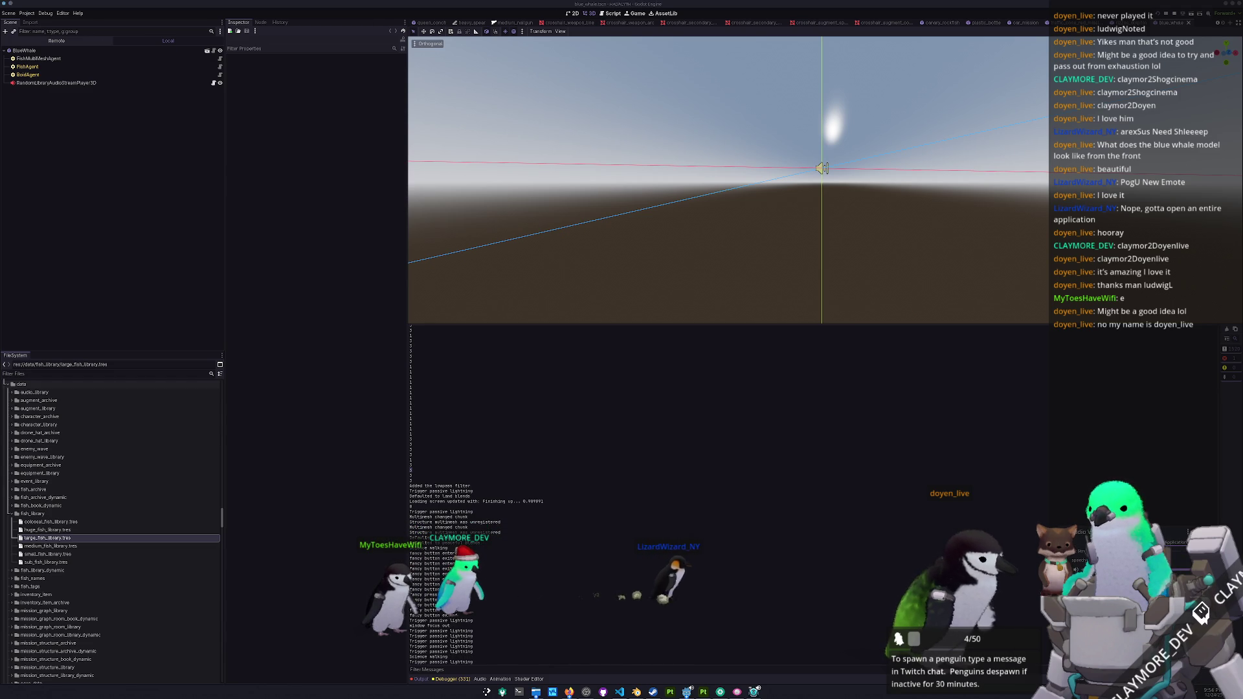
key("alt+Tab")
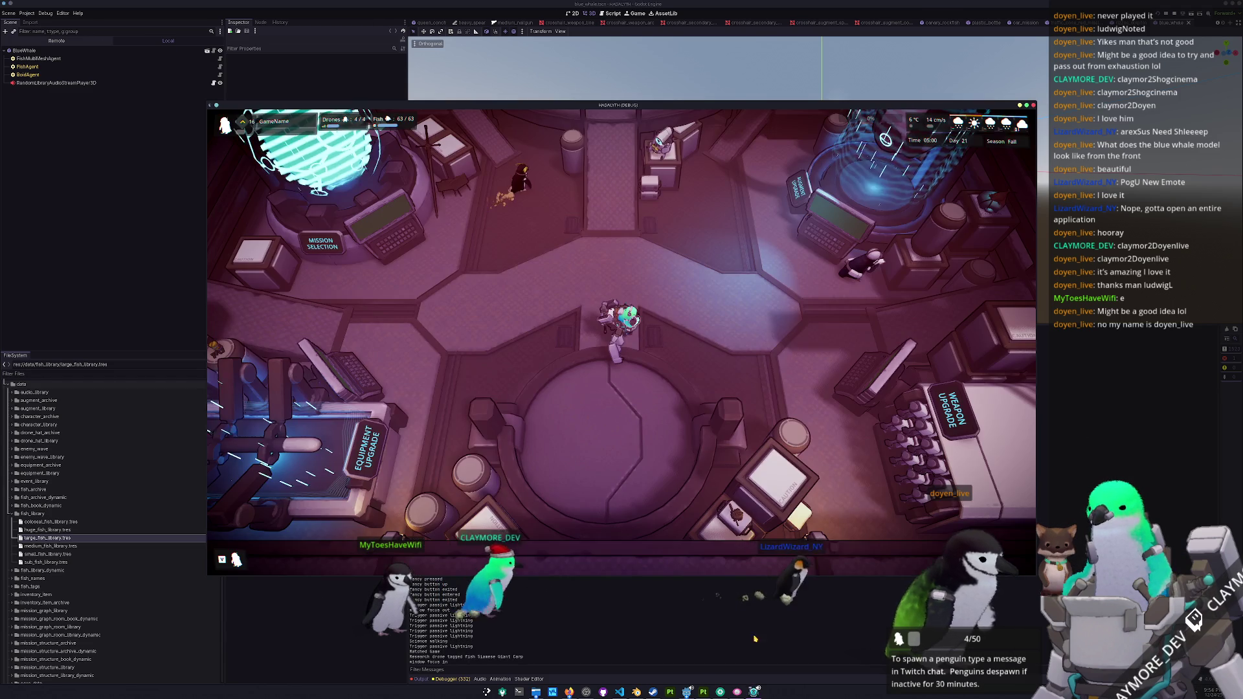
key("w")
key("d")
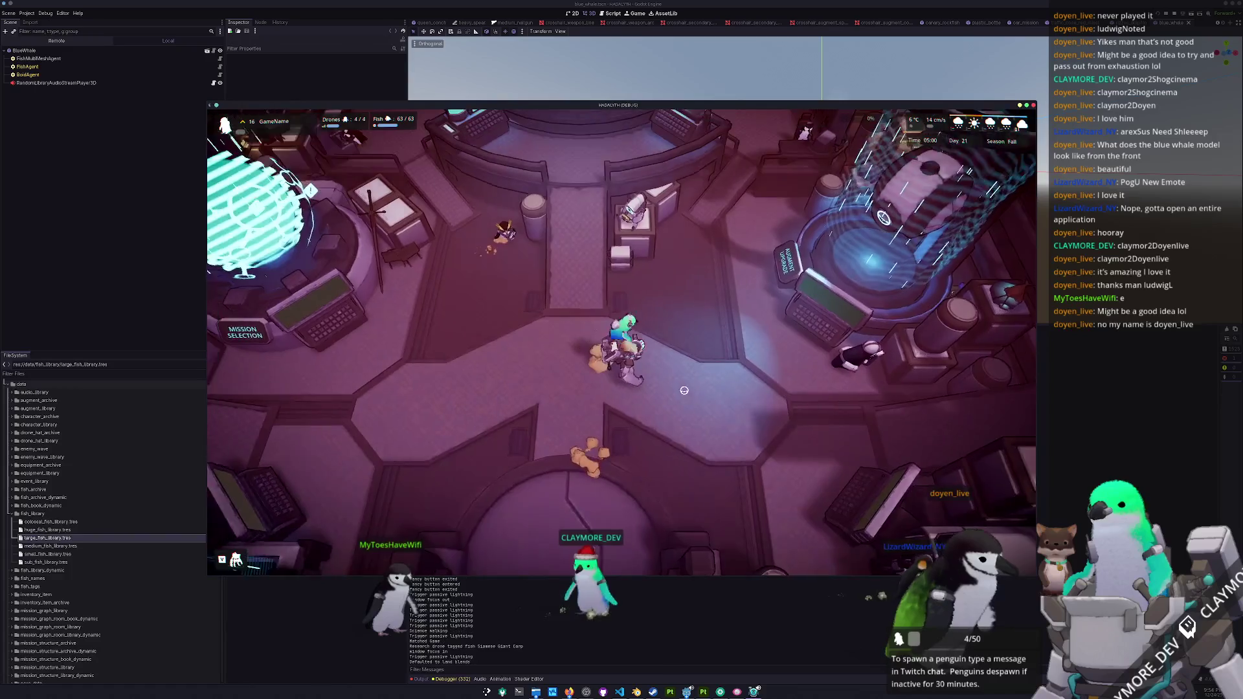
scroll(705, 427, "down", 3)
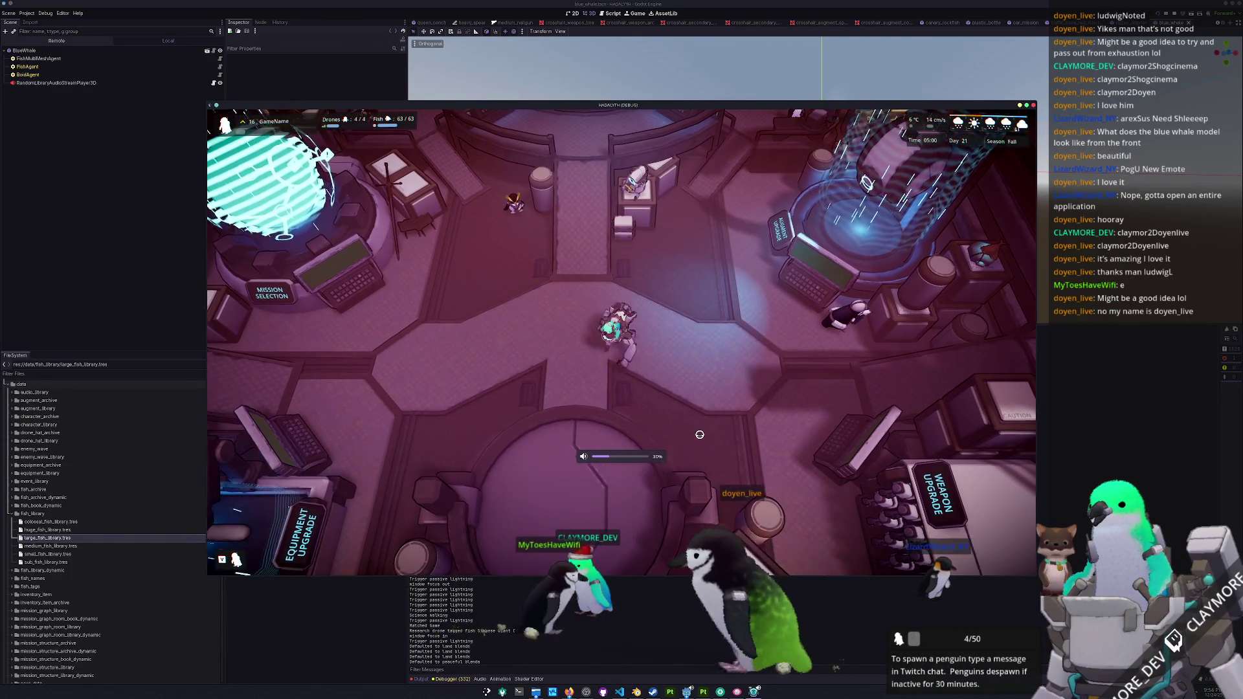
scroll(699, 434, "up", 2)
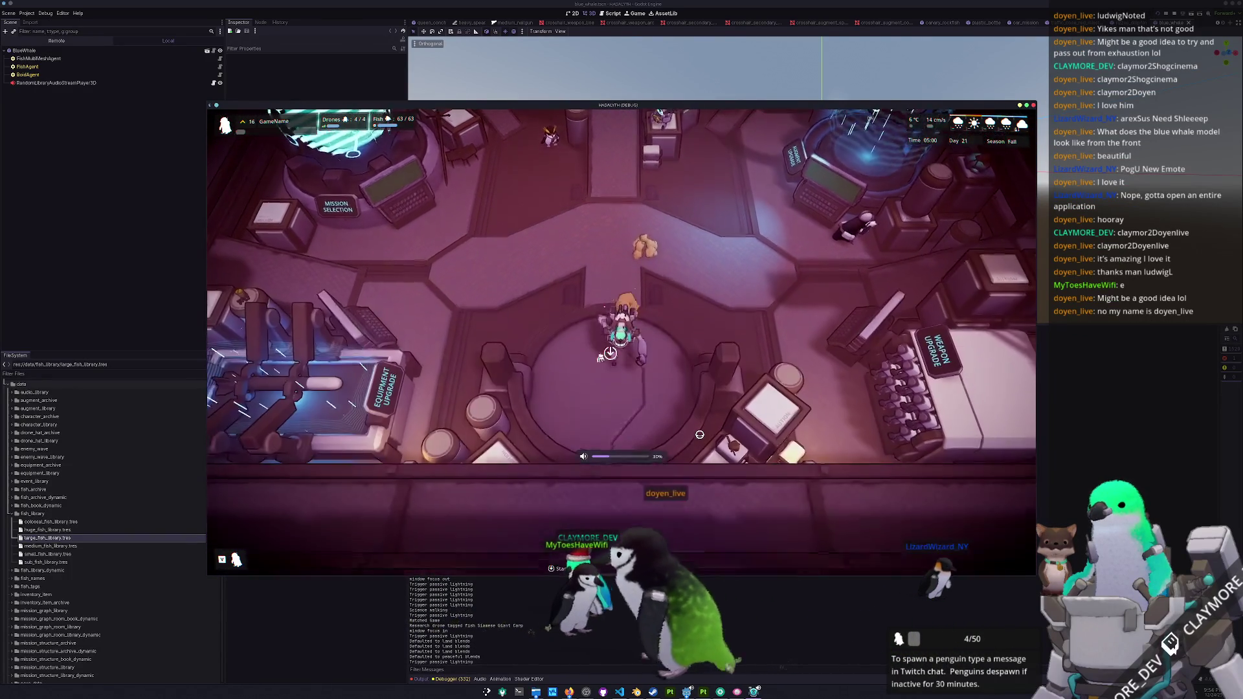
key("e")
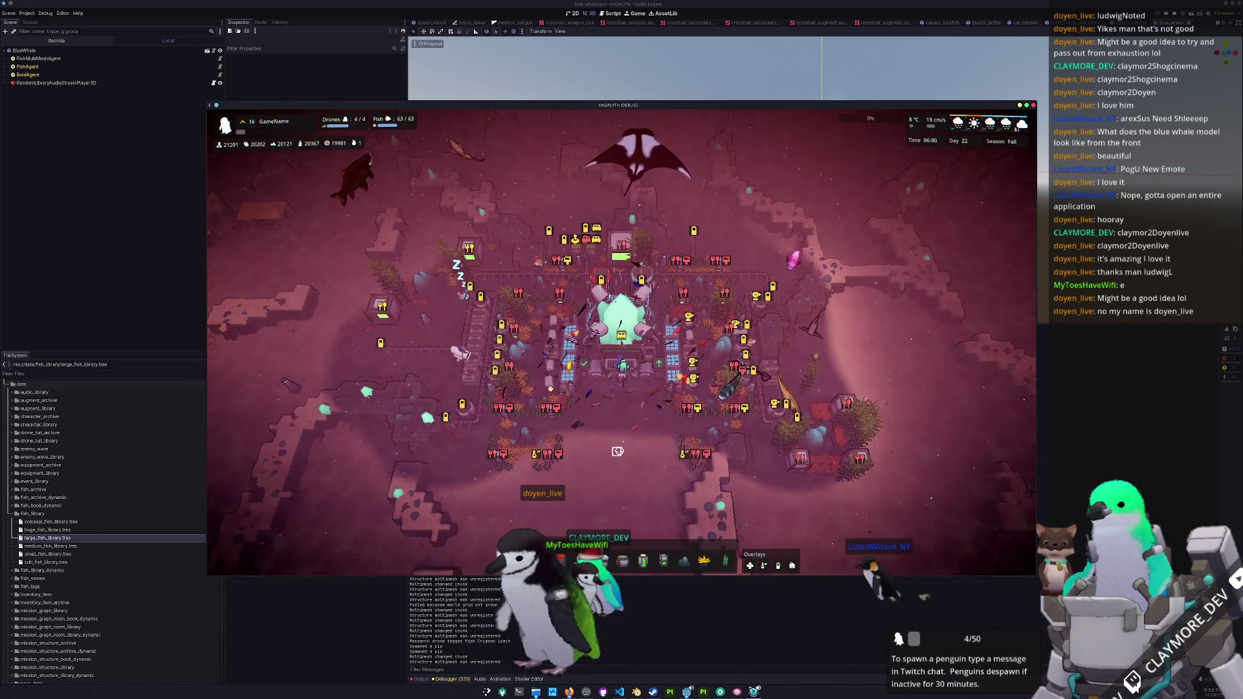
- Spawn Risso's Dolphins with the fish "Risso's Dolphin" developer console command
key("grave")
type("fish \"Risso's Dolphin\"")
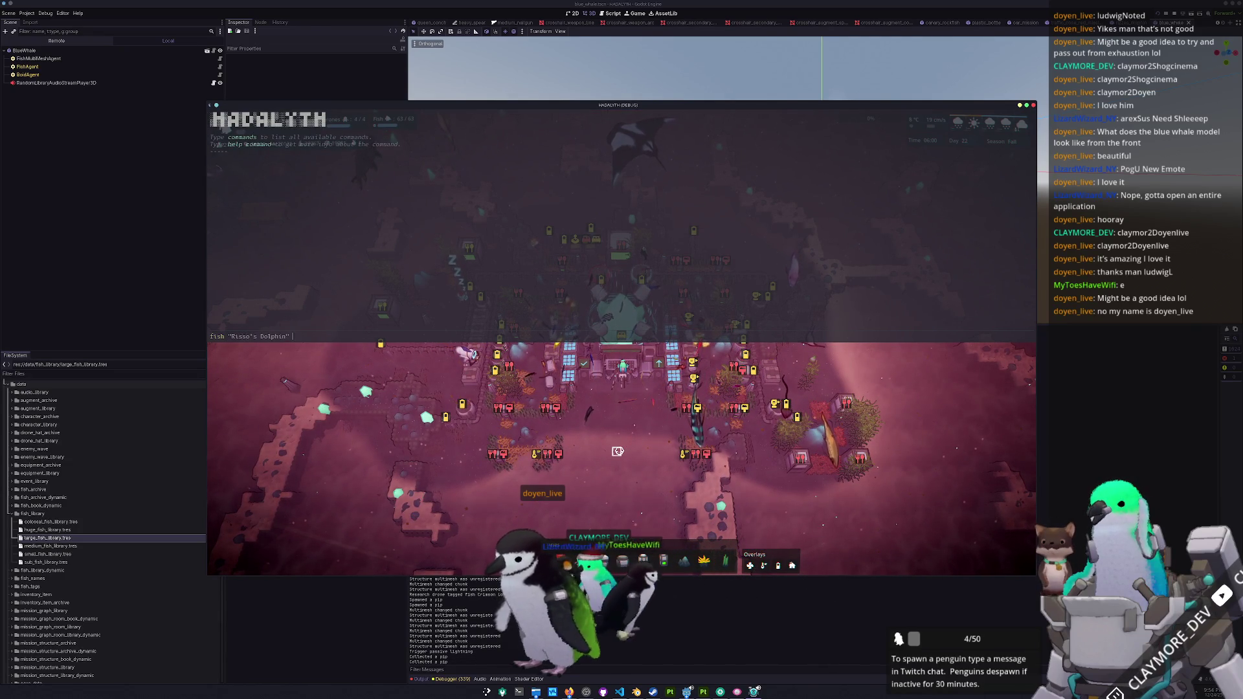
key("Return")
key("grave")
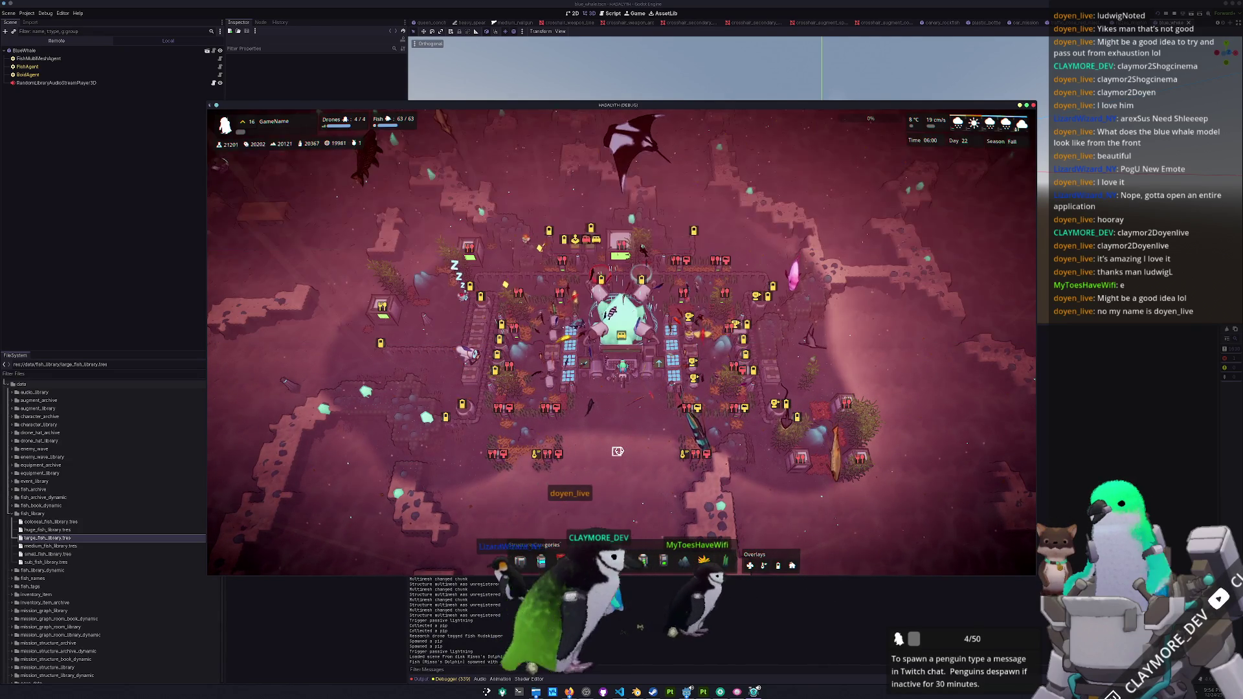
- Pan and zoom the camera to watch the dolphins, then close the game
key("d")
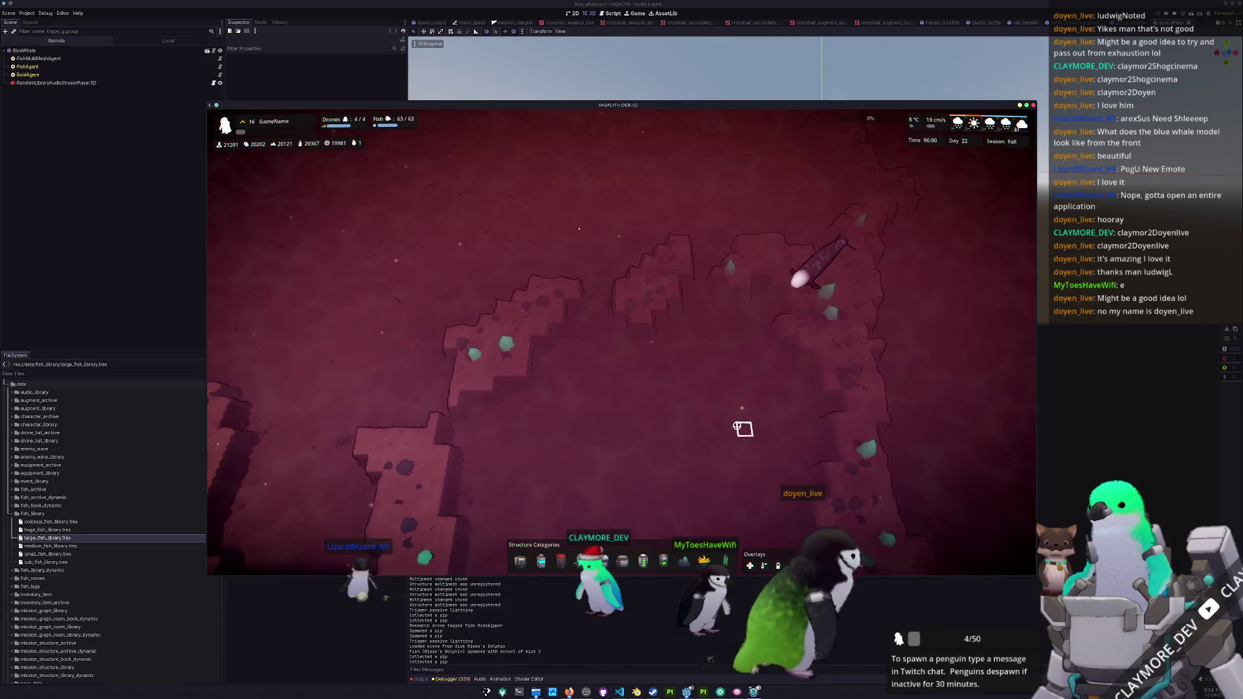
scroll(742, 429, "down", 5)
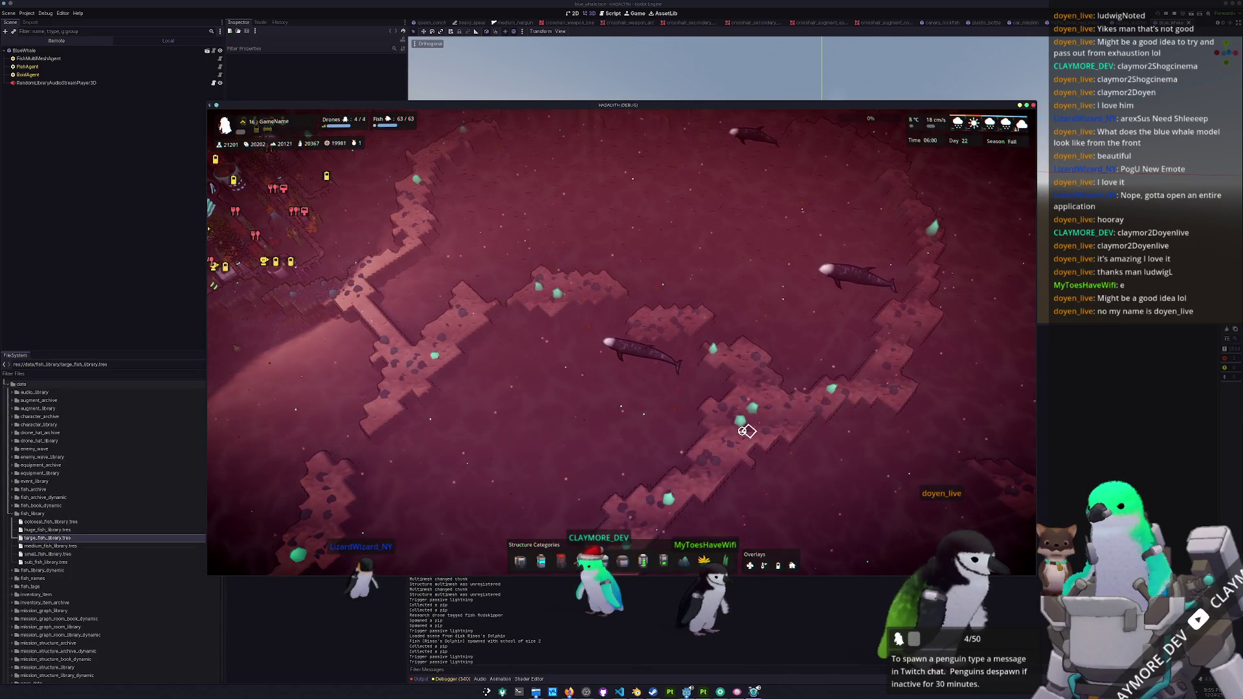
scroll(745, 432, "up", 4)
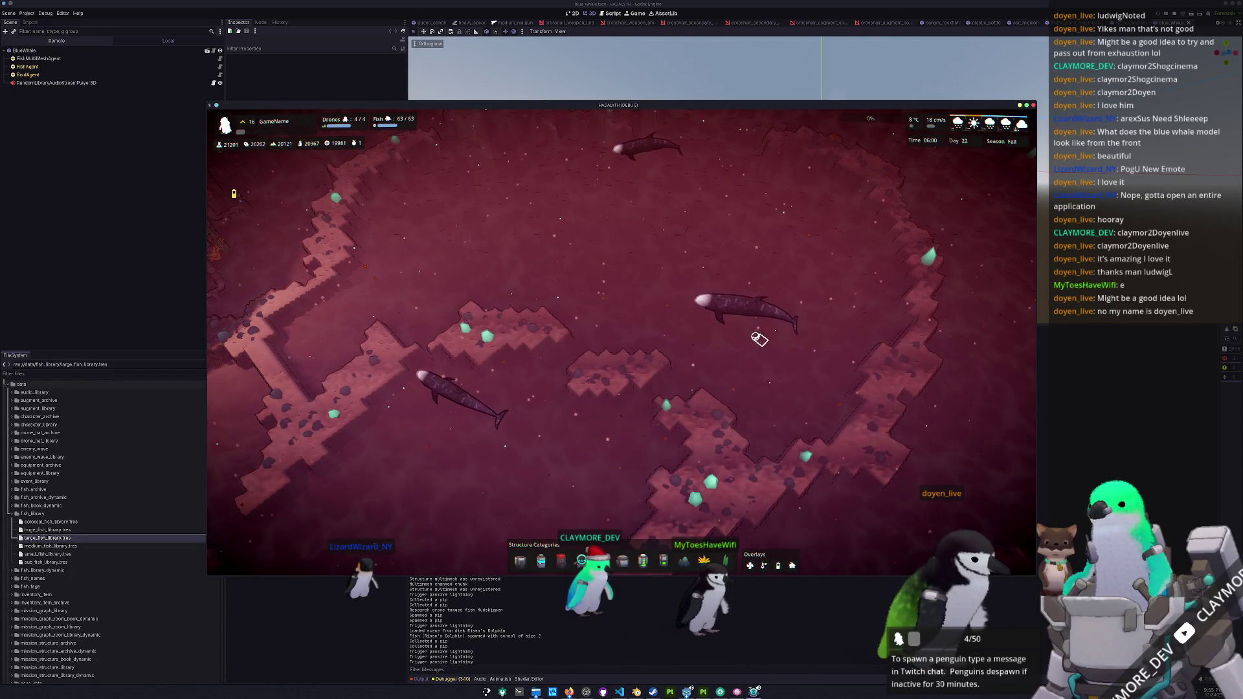
scroll(757, 355, "down", 4)
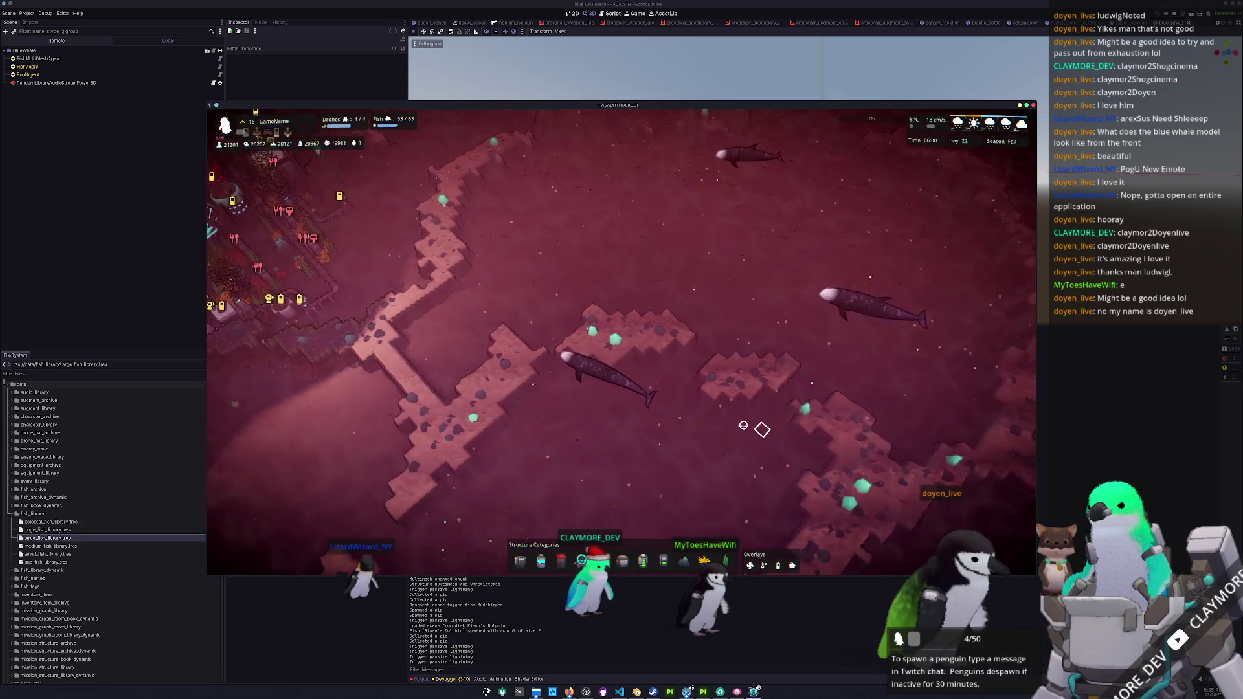
scroll(754, 427, "up", 4)
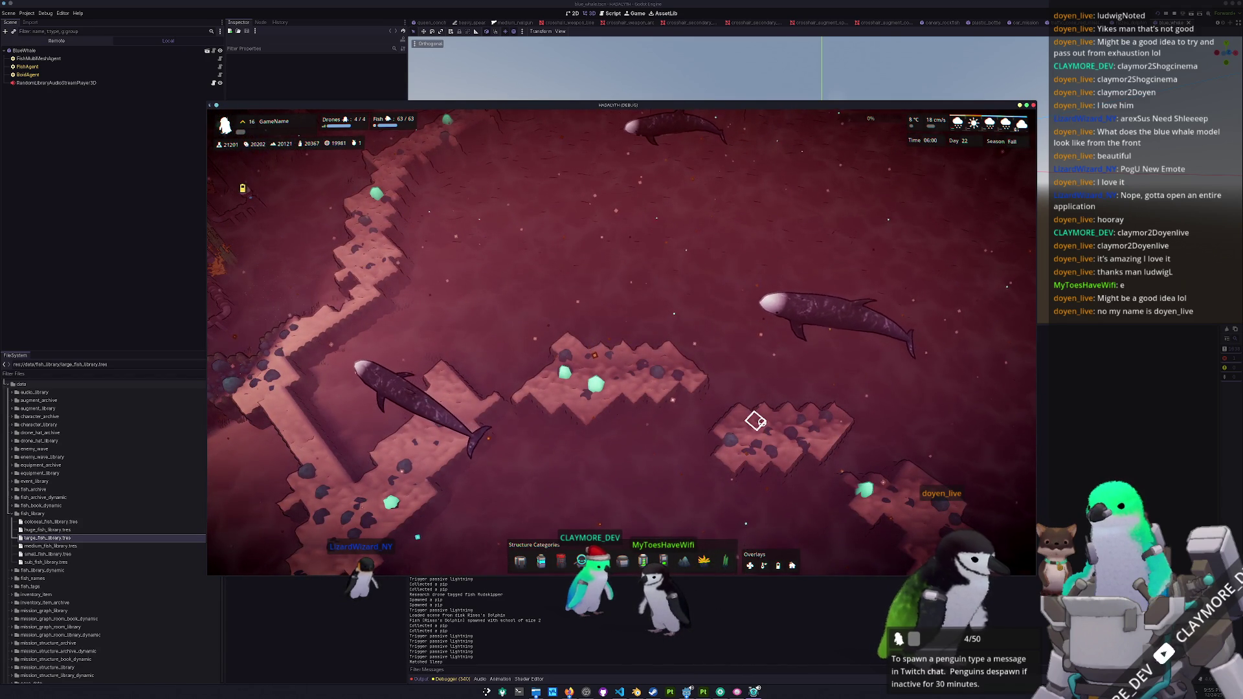
scroll(755, 421, "down", 3)
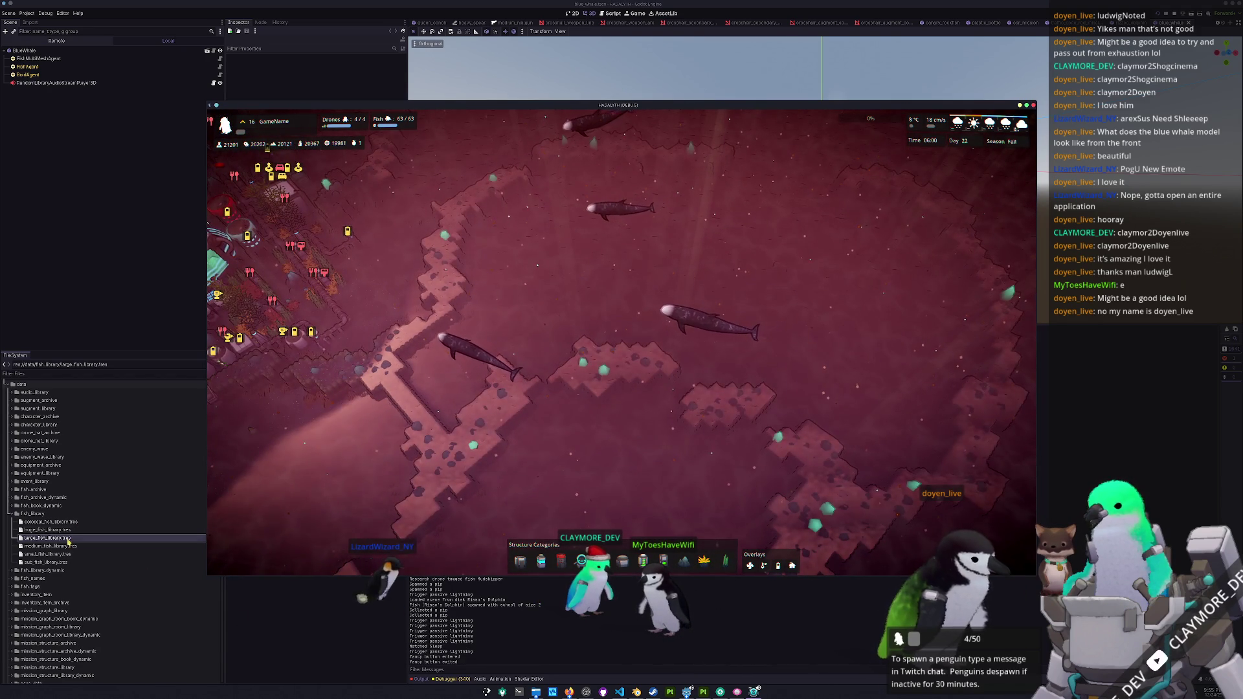
scroll(65, 538, "down", 15)
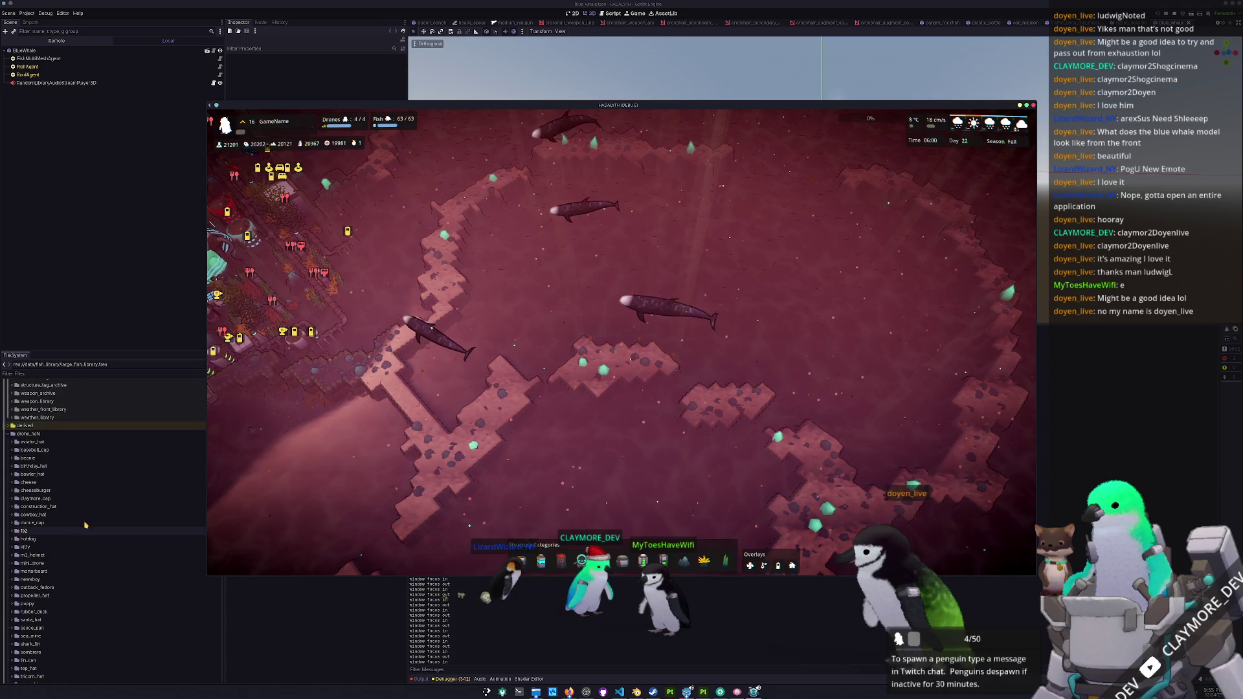
key("F8")
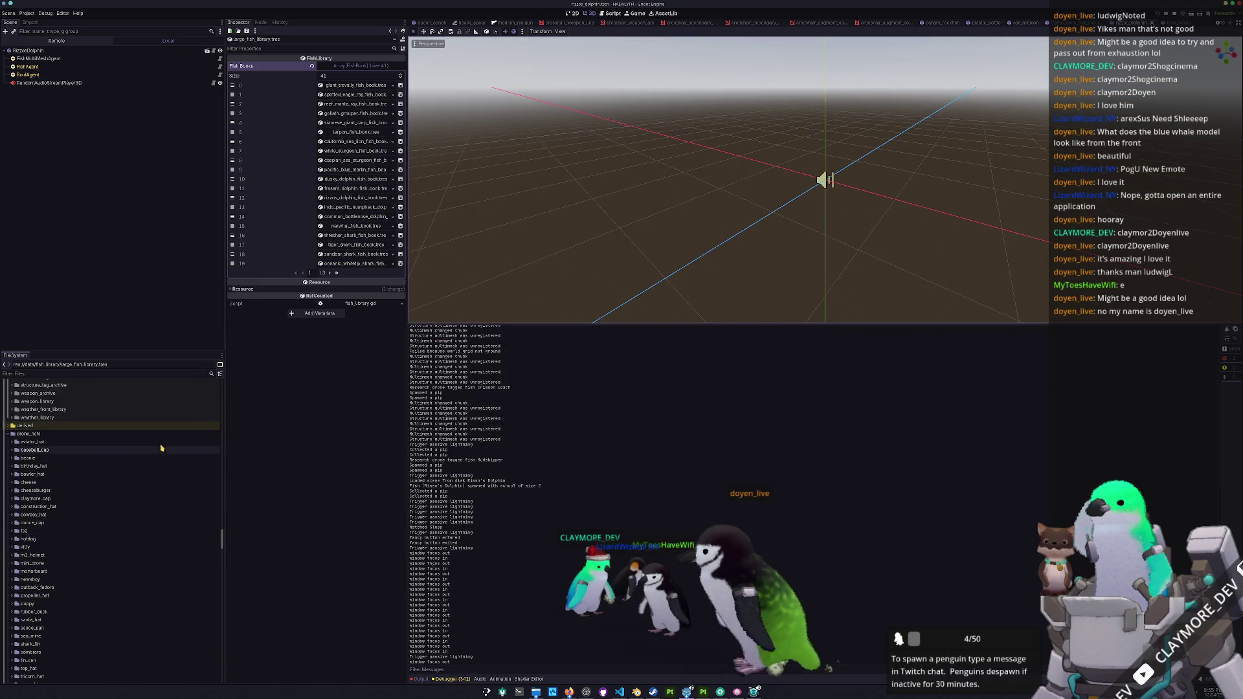
- Check FishMultiMeshAgent's material and shader in the Inspector, then recenter the game camera on the base
left_click(58, 58)
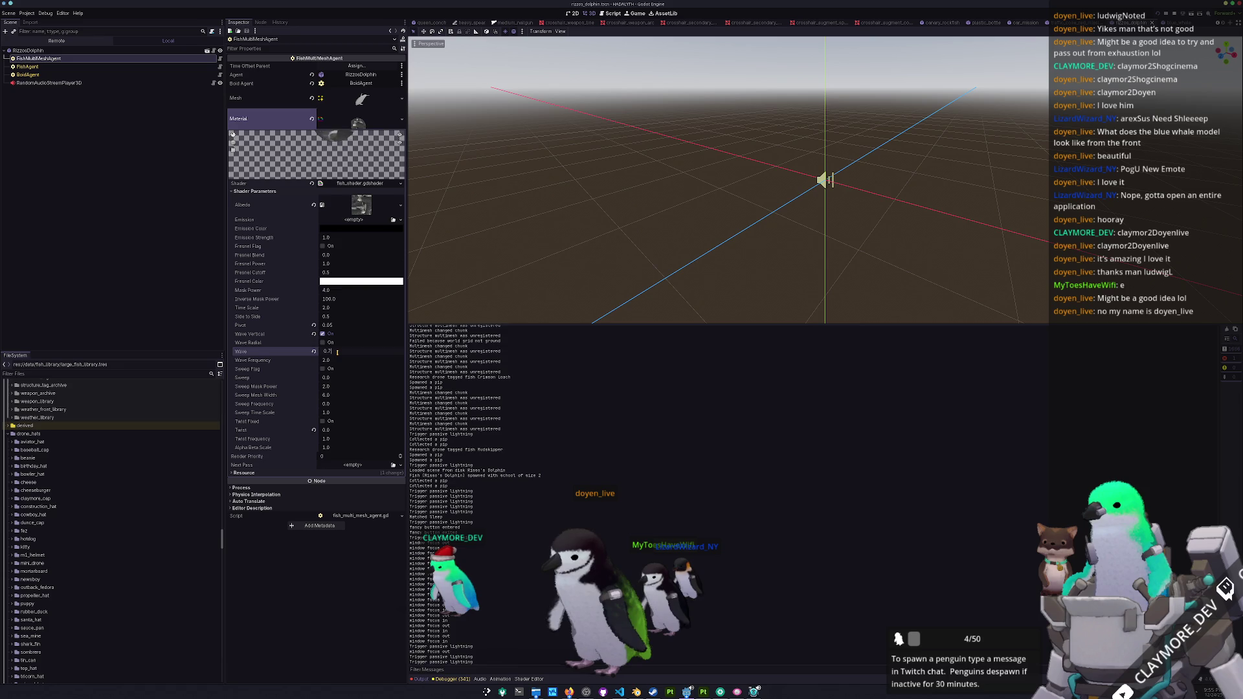
key("alt+Tab")
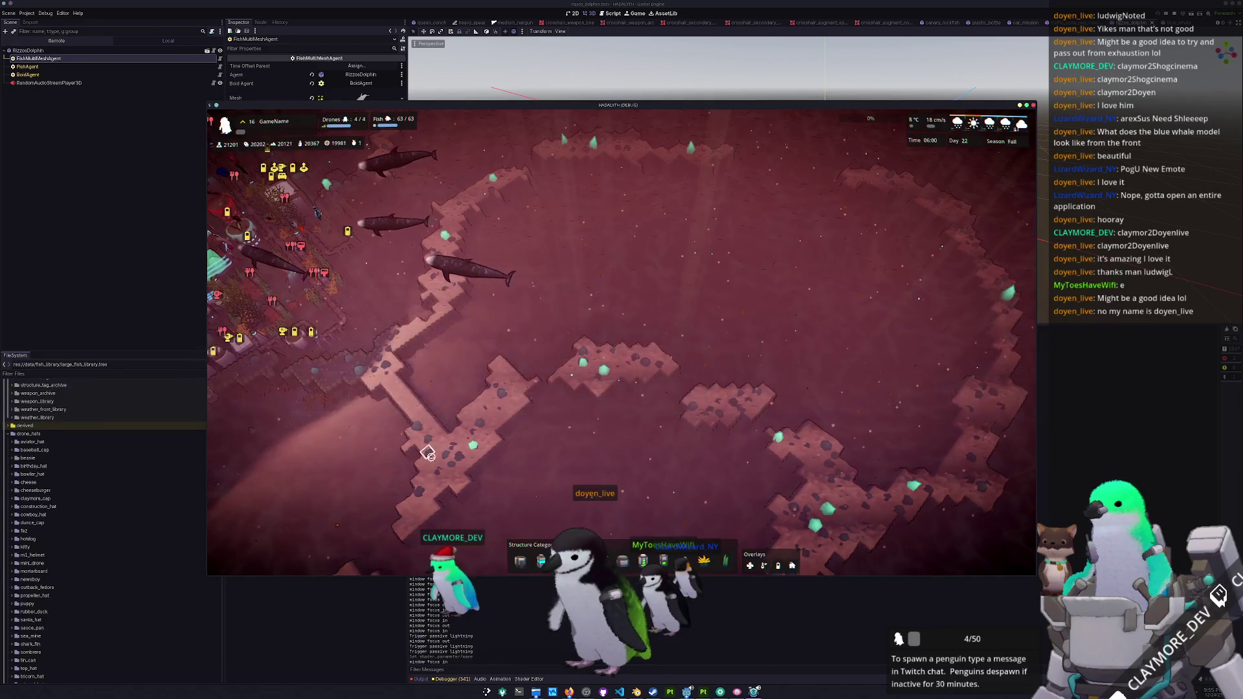
scroll(614, 444, "up", 3)
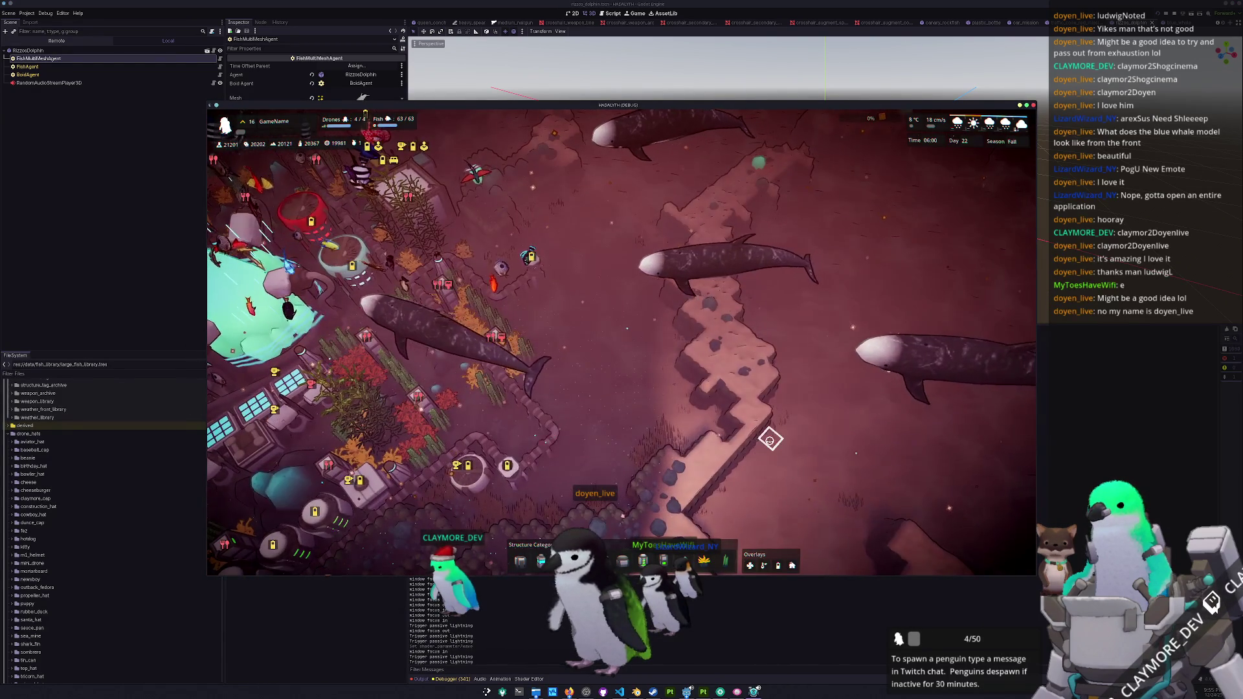
scroll(770, 437, "down", 5)
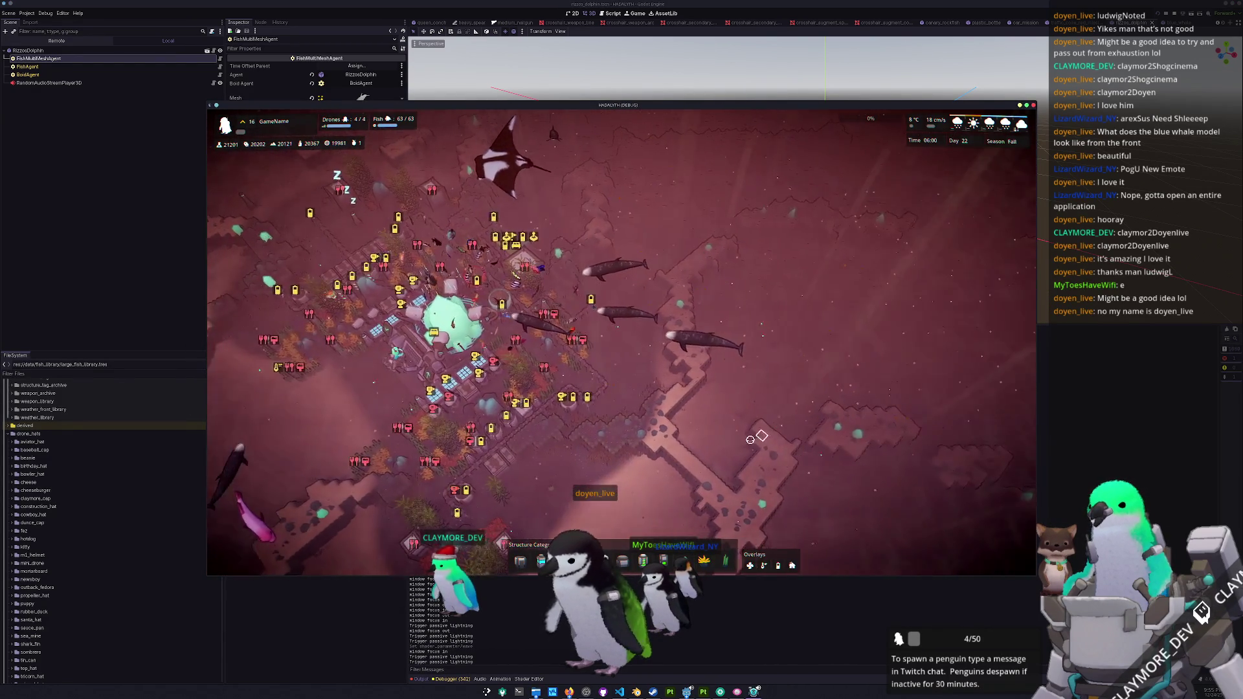
left_click_drag(751, 440, 544, 470)
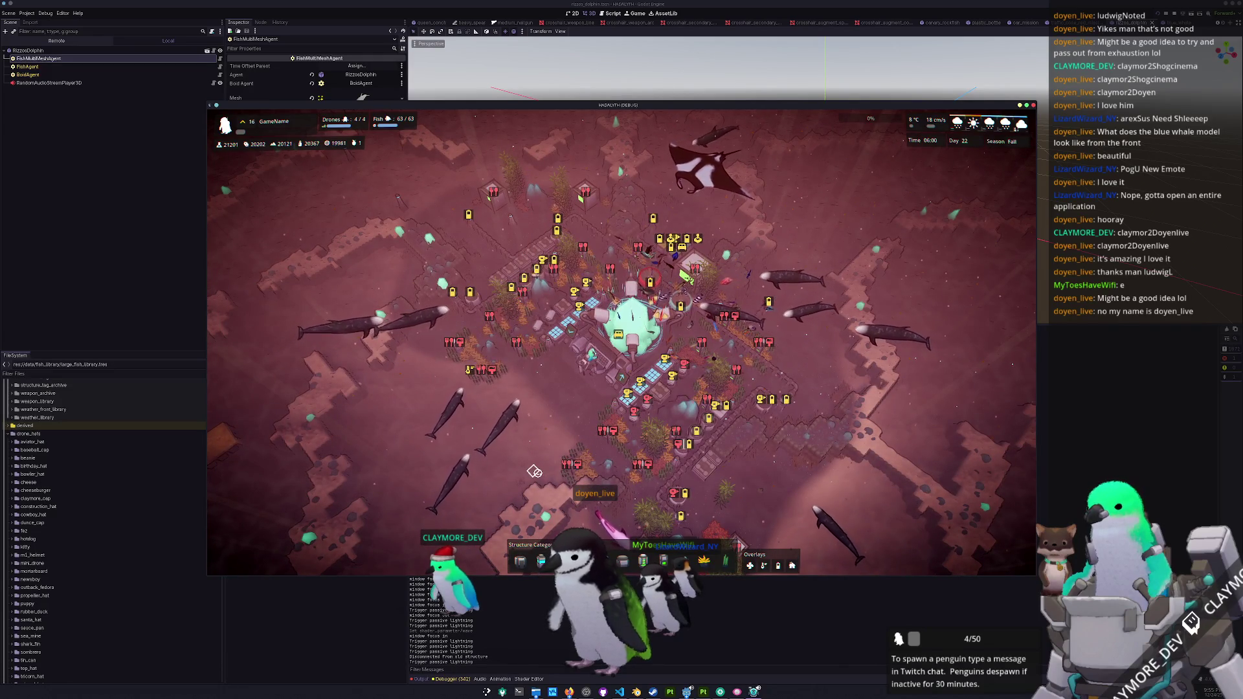
key("grave")
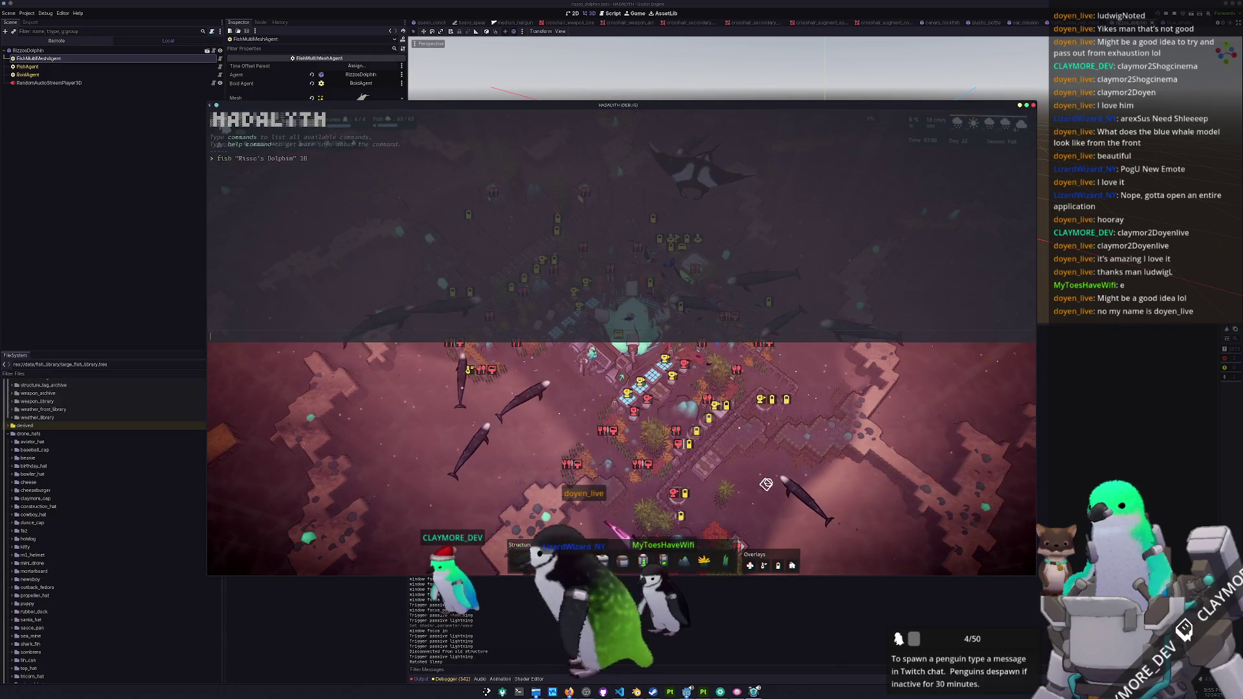
type("set f")
- Run the day set console command to reset the calendar to Day 0, 06:00, Summer
key("Return")
key("grave")
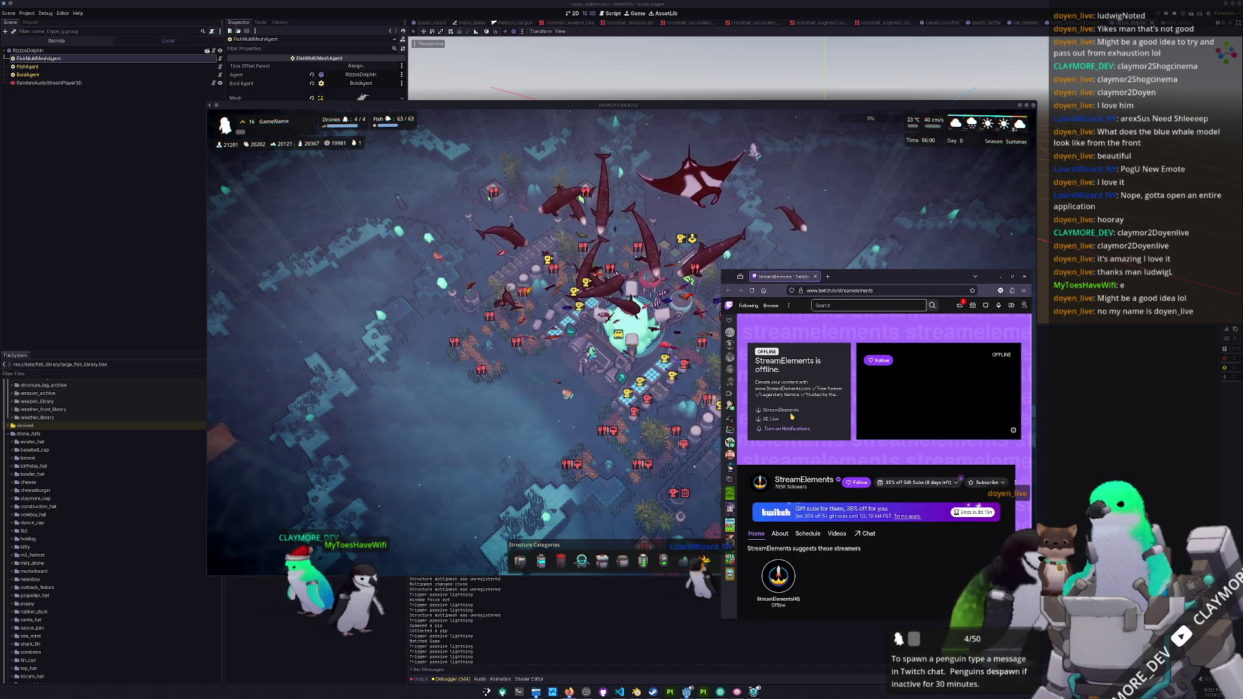
left_click(788, 411)
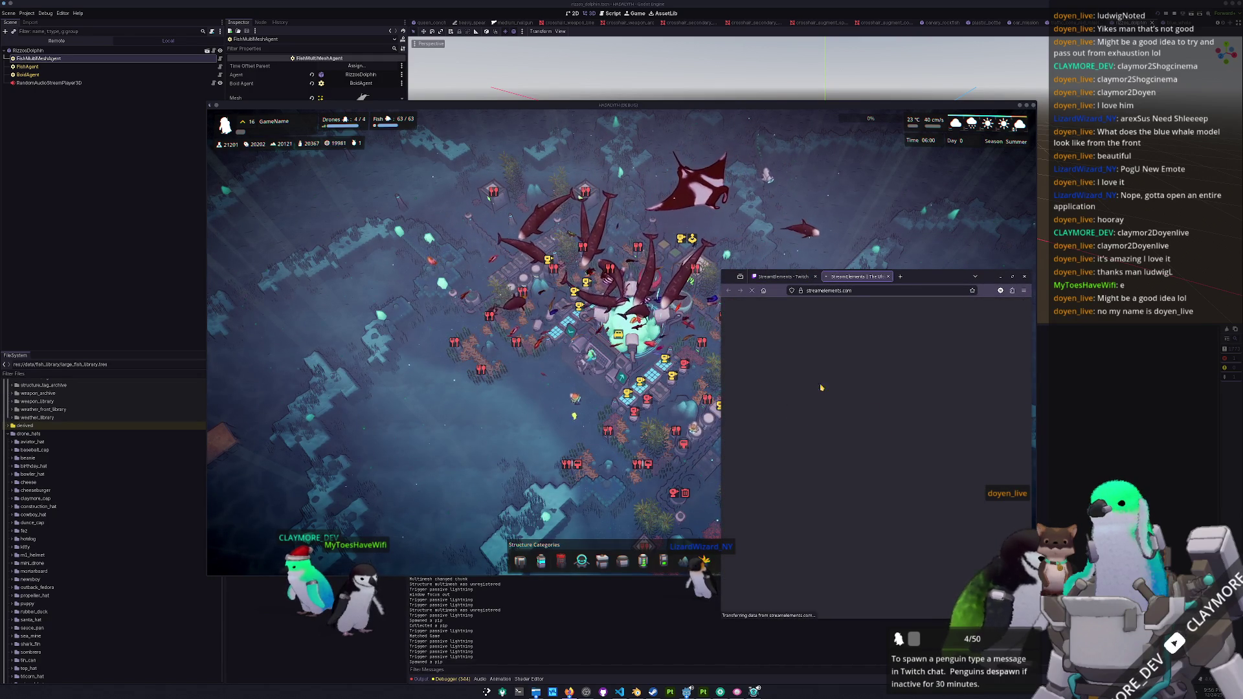
left_click_drag(722, 268, 582, 148)
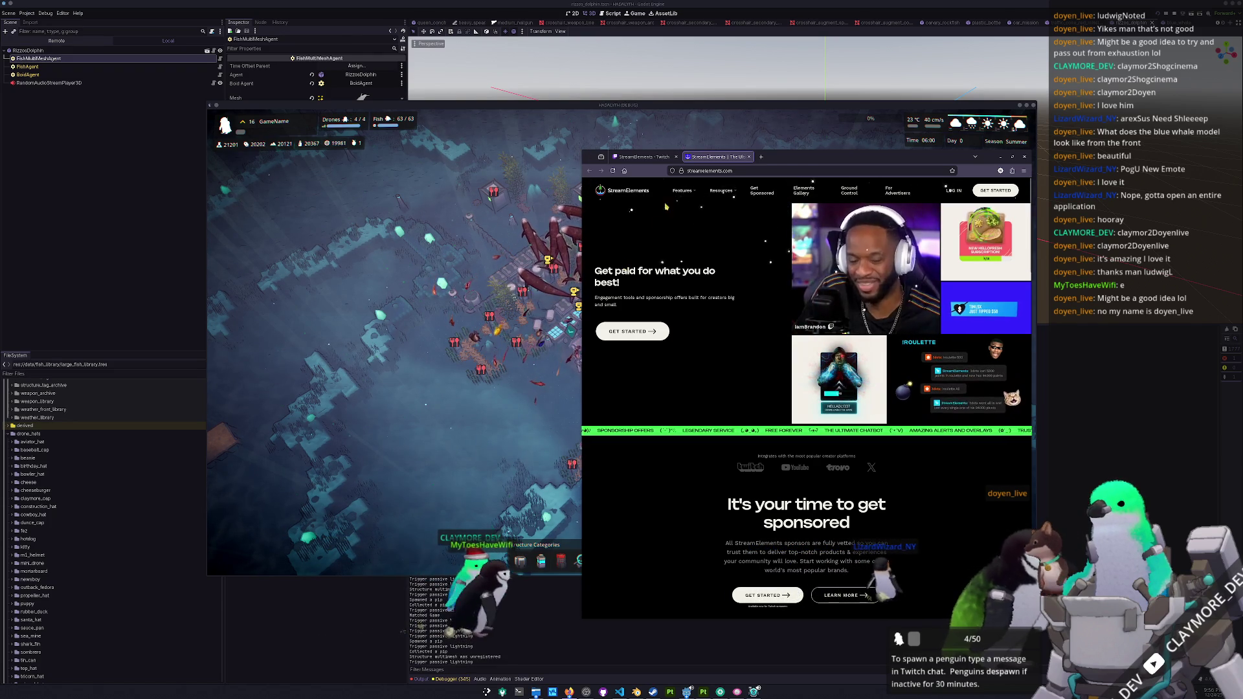
mouse_move(683, 190)
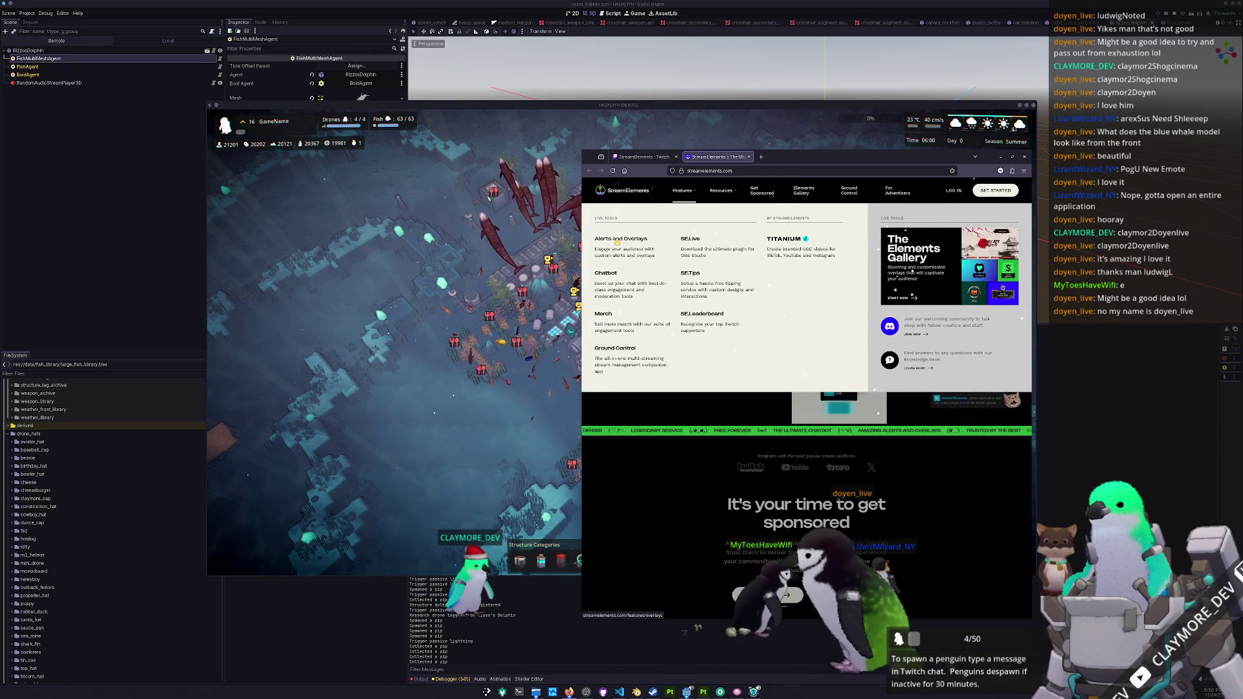
left_click(617, 240)
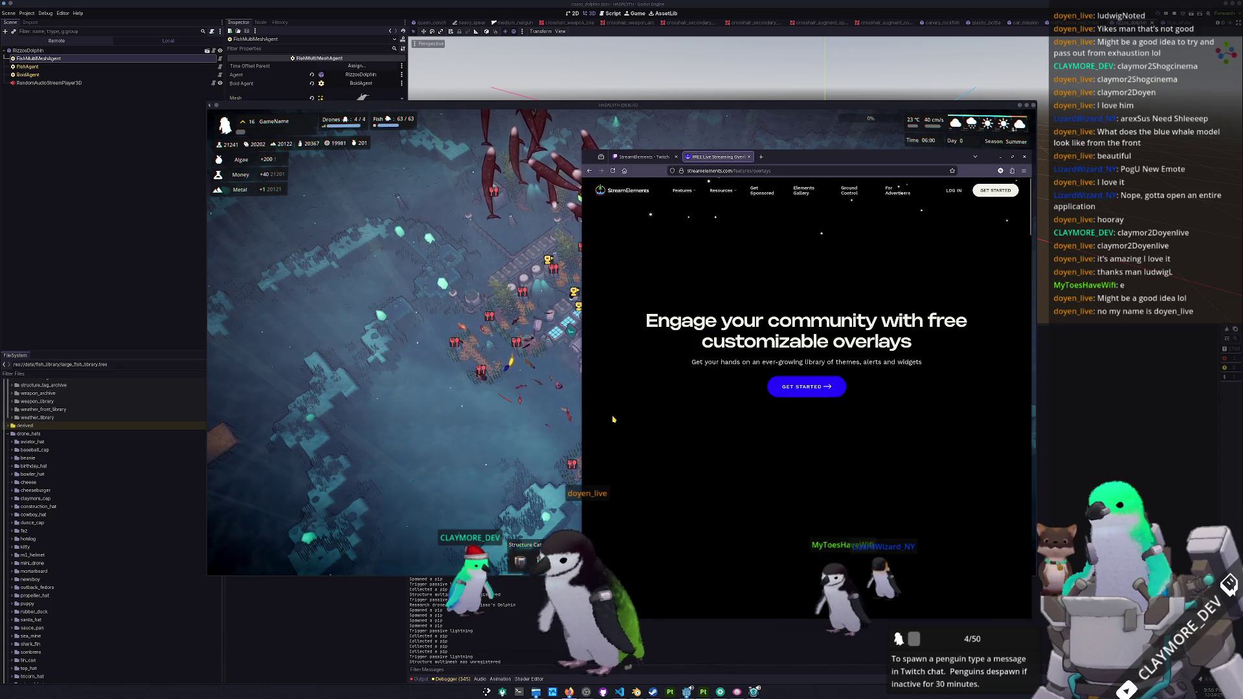
scroll(683, 367, "down", 5)
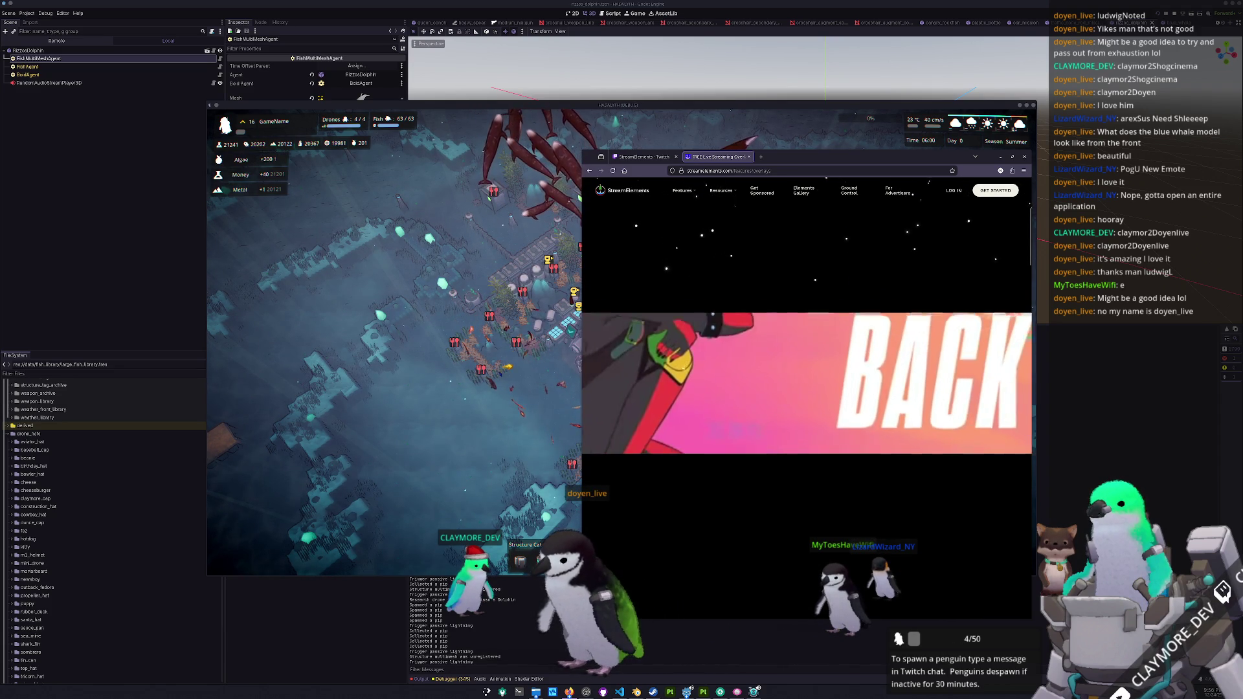
scroll(788, 416, "down", 4)
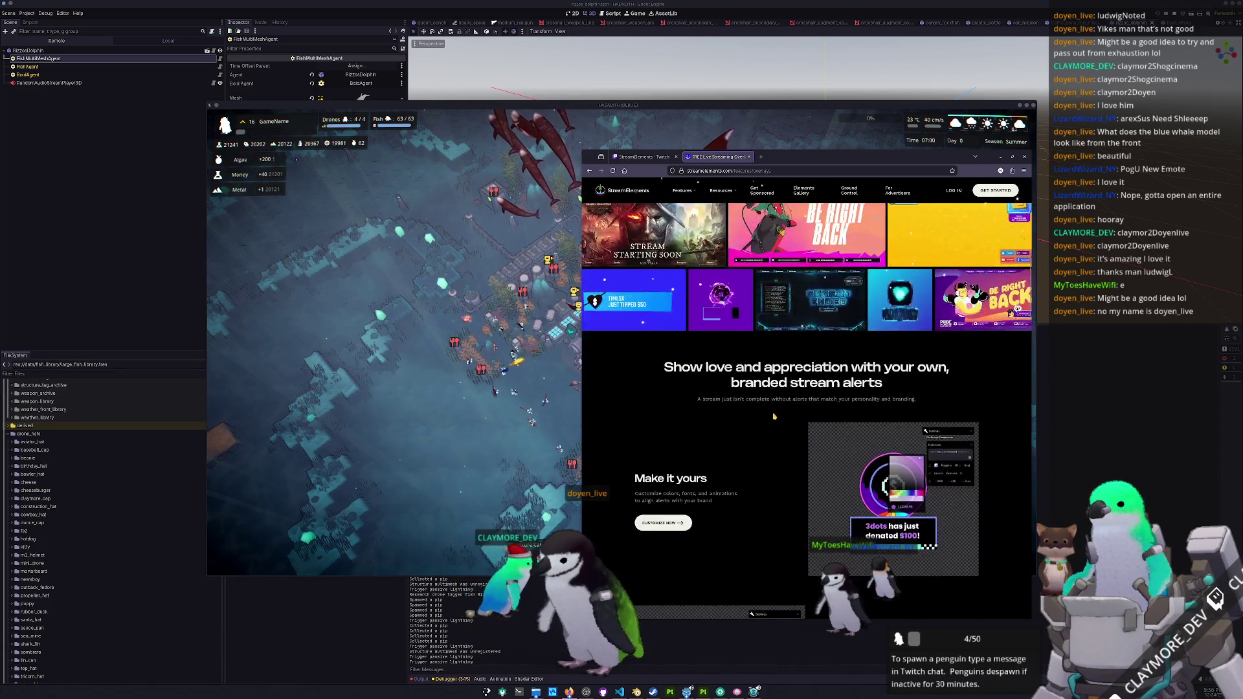
scroll(788, 416, "down", 5)
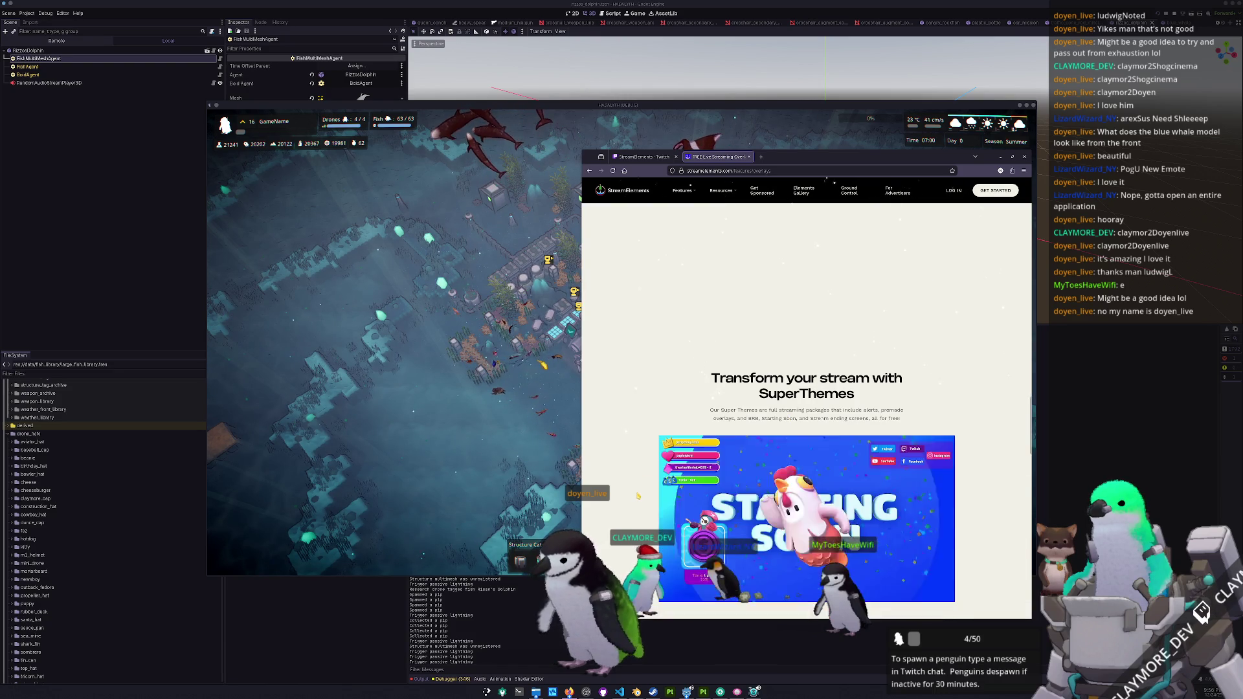
scroll(637, 496, "down", 3)
scroll(638, 496, "up", 3)
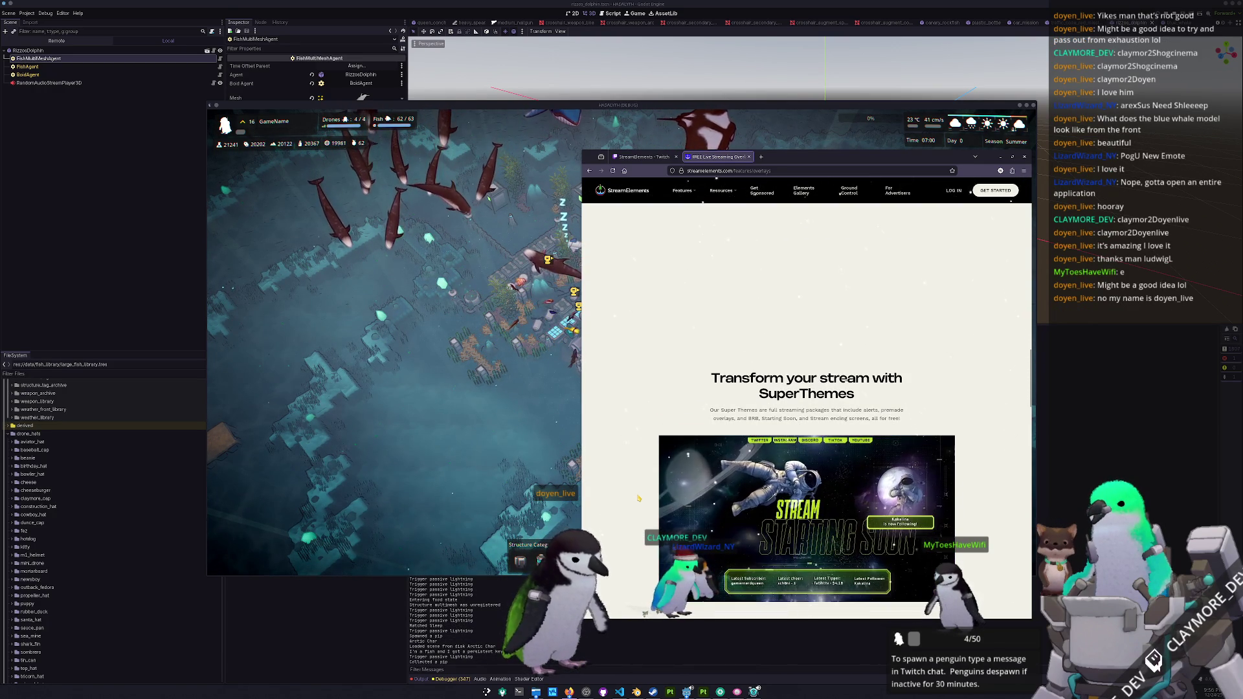
scroll(639, 498, "down", 4)
scroll(638, 498, "up", 4)
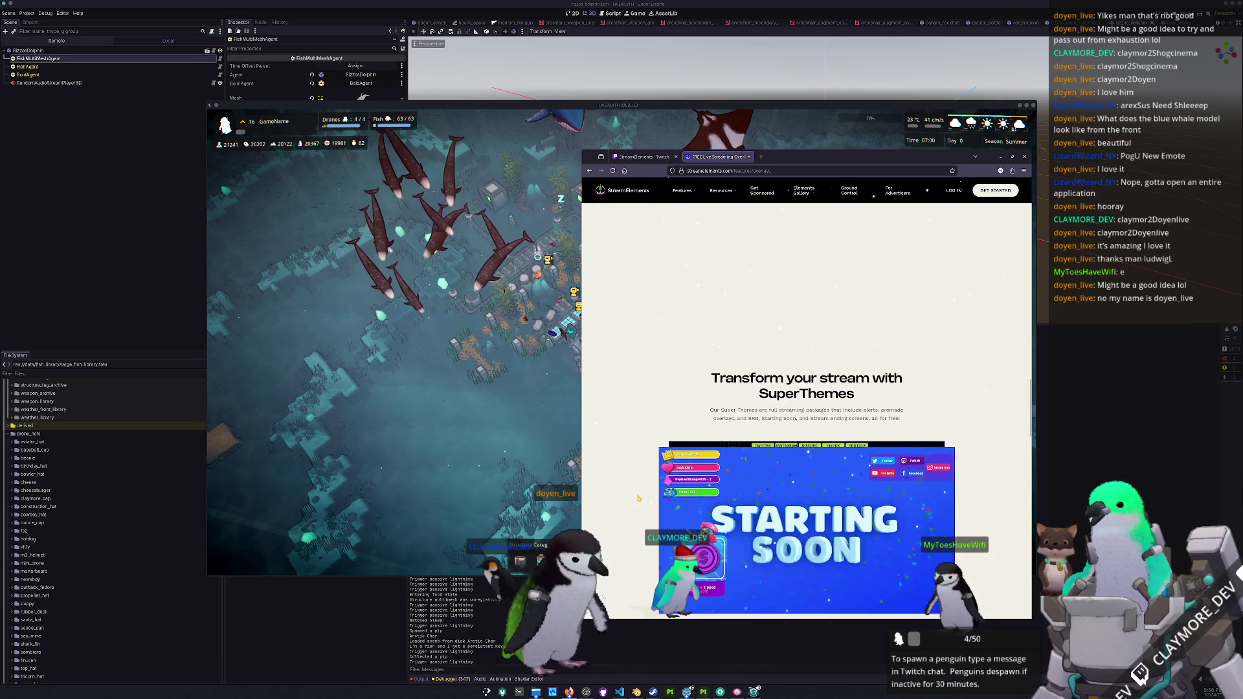
scroll(638, 498, "up", 3)
scroll(638, 497, "down", 3)
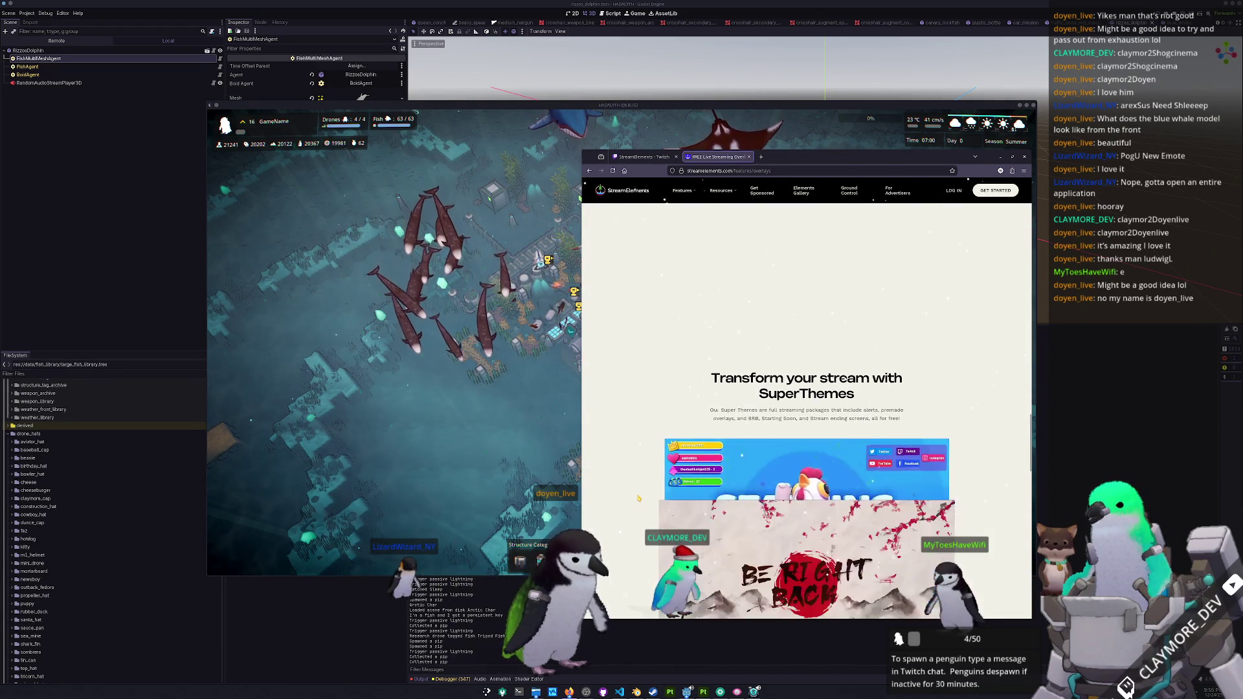
scroll(638, 498, "down", 5)
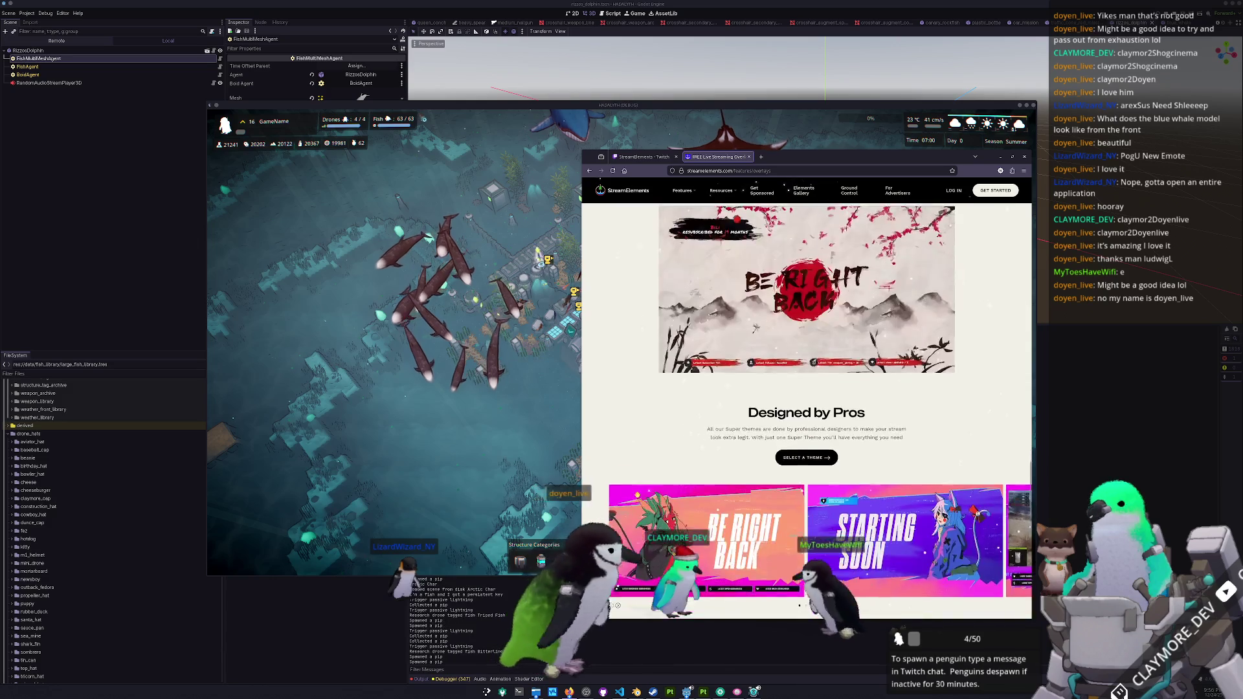
scroll(639, 506, "down", 4)
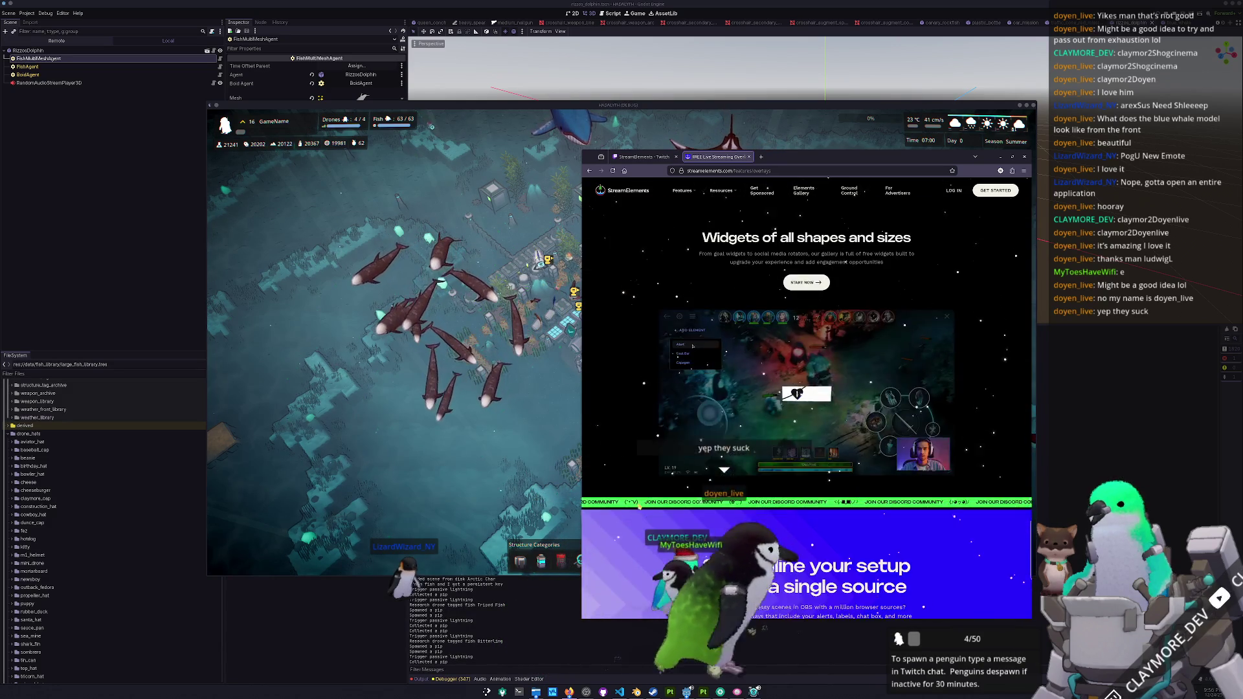
scroll(639, 506, "up", 1)
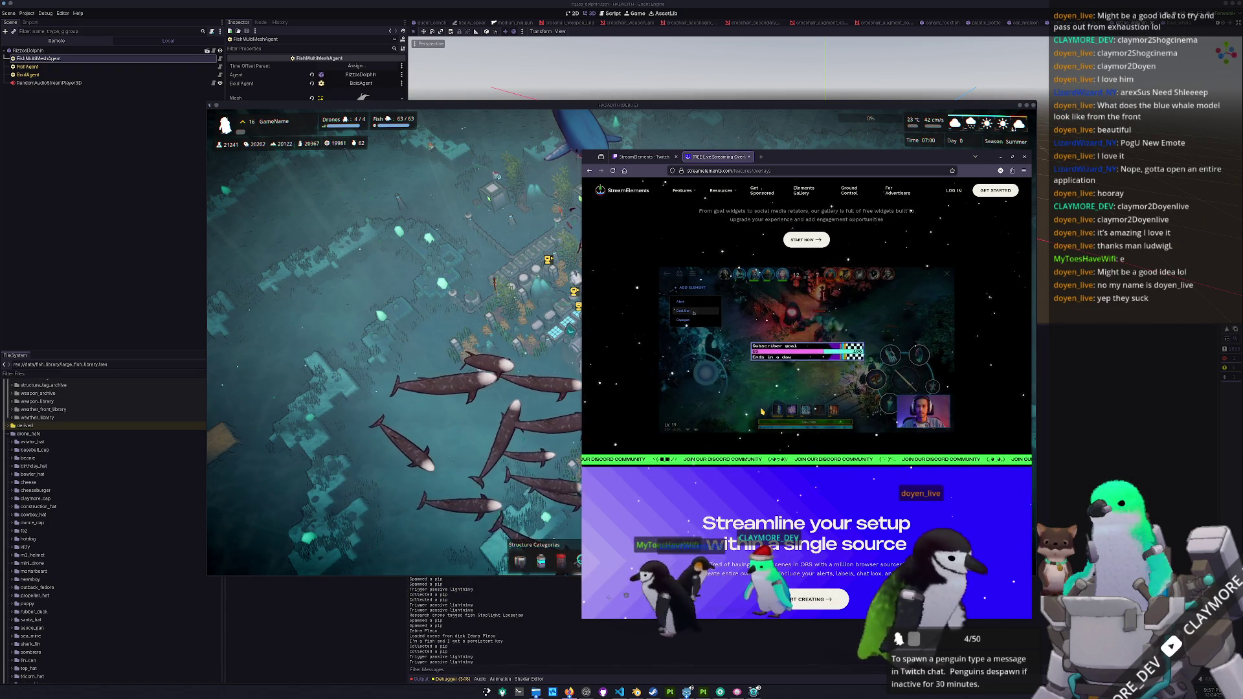
scroll(713, 523, "down", 5)
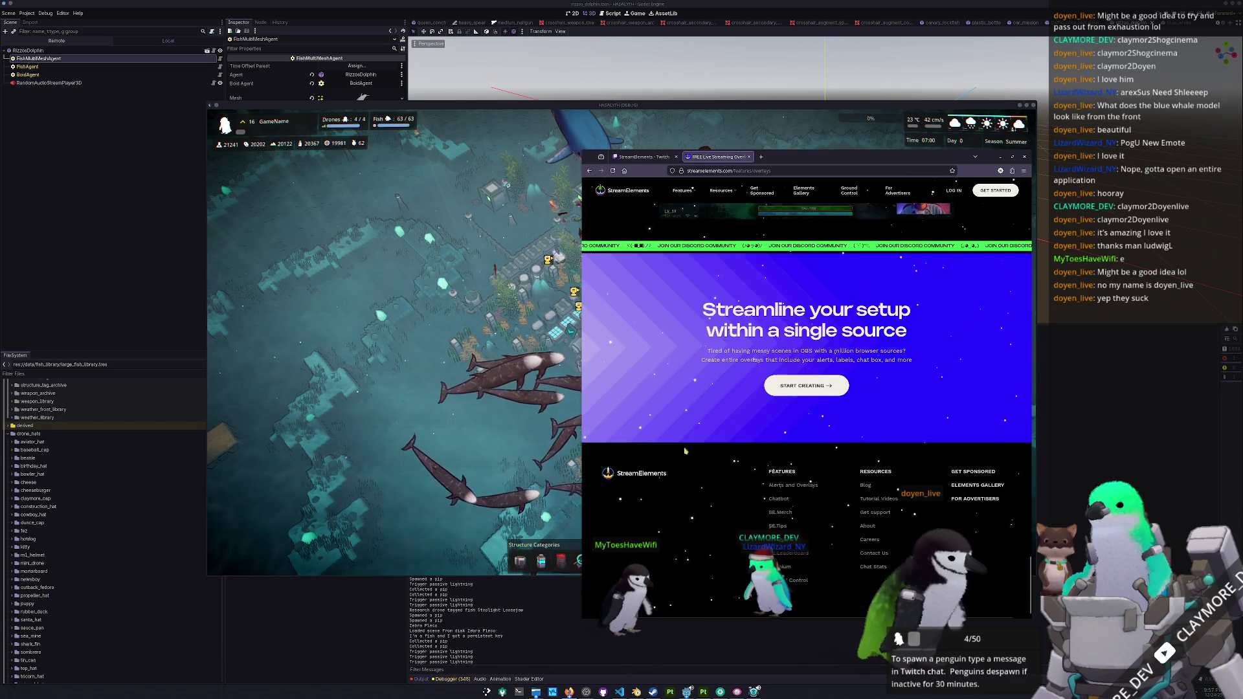
scroll(711, 529, "up", 10)
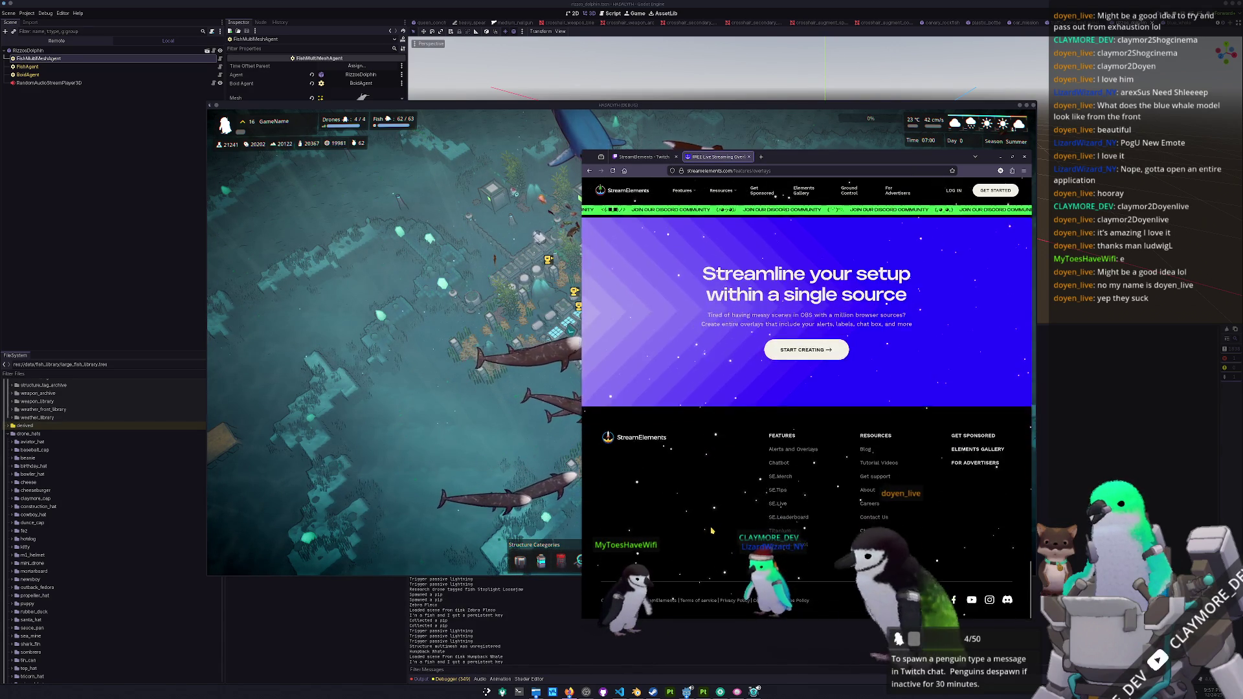
scroll(707, 533, "down", 10)
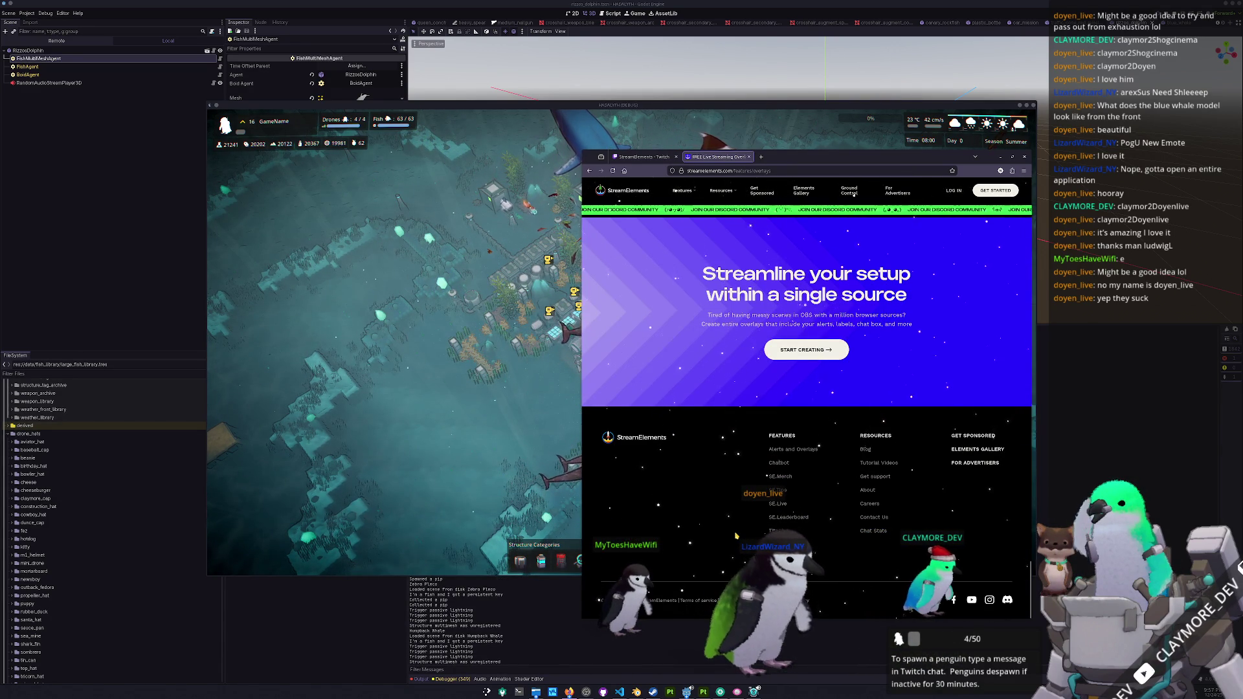
scroll(735, 536, "up", 15)
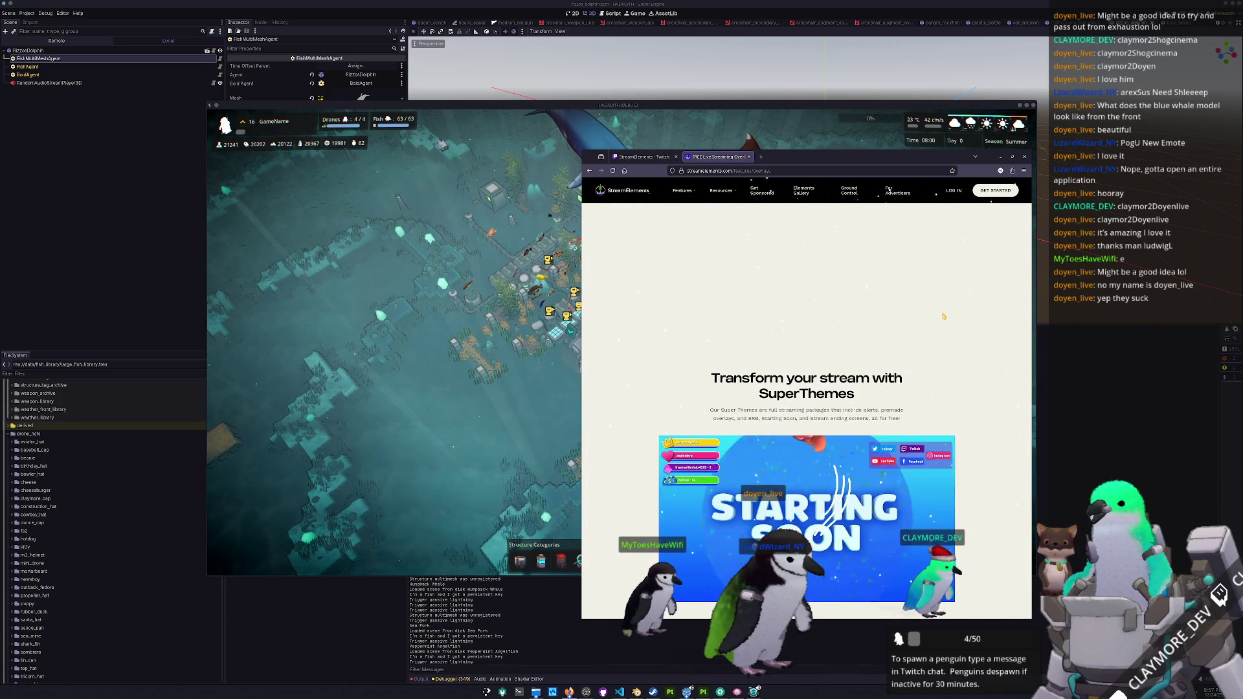
scroll(806, 408, "down", 15)
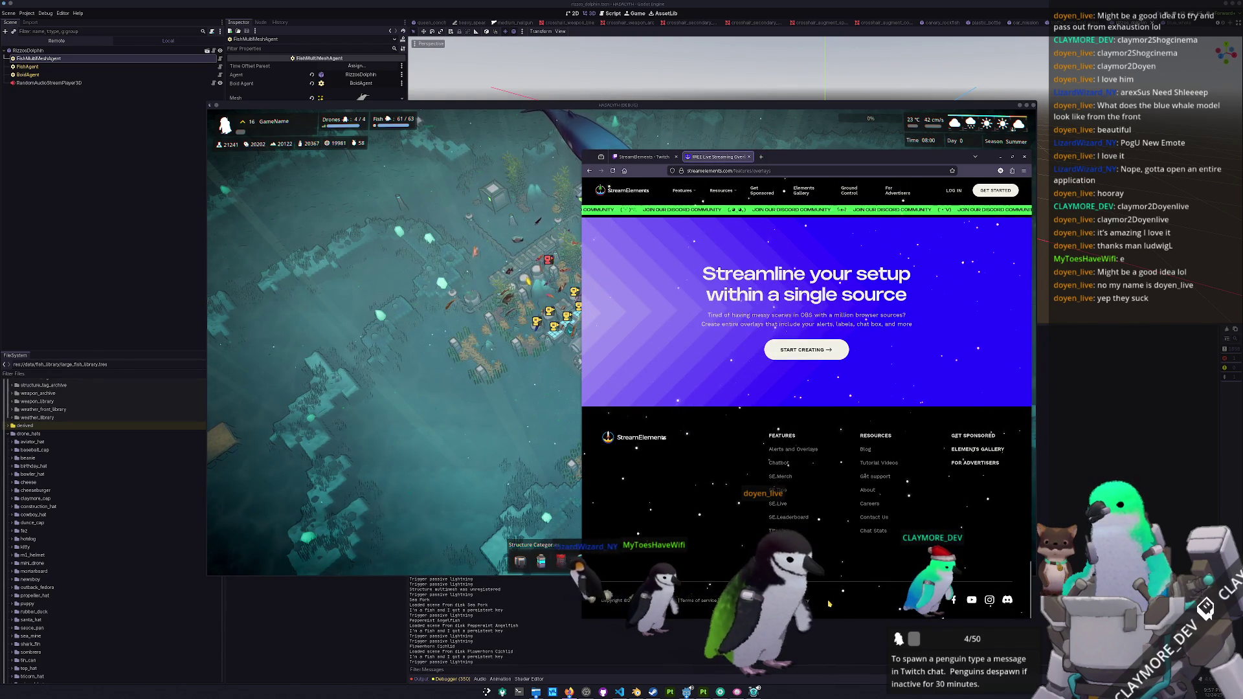
scroll(802, 316, "up", 2)
scroll(836, 315, "down", 2)
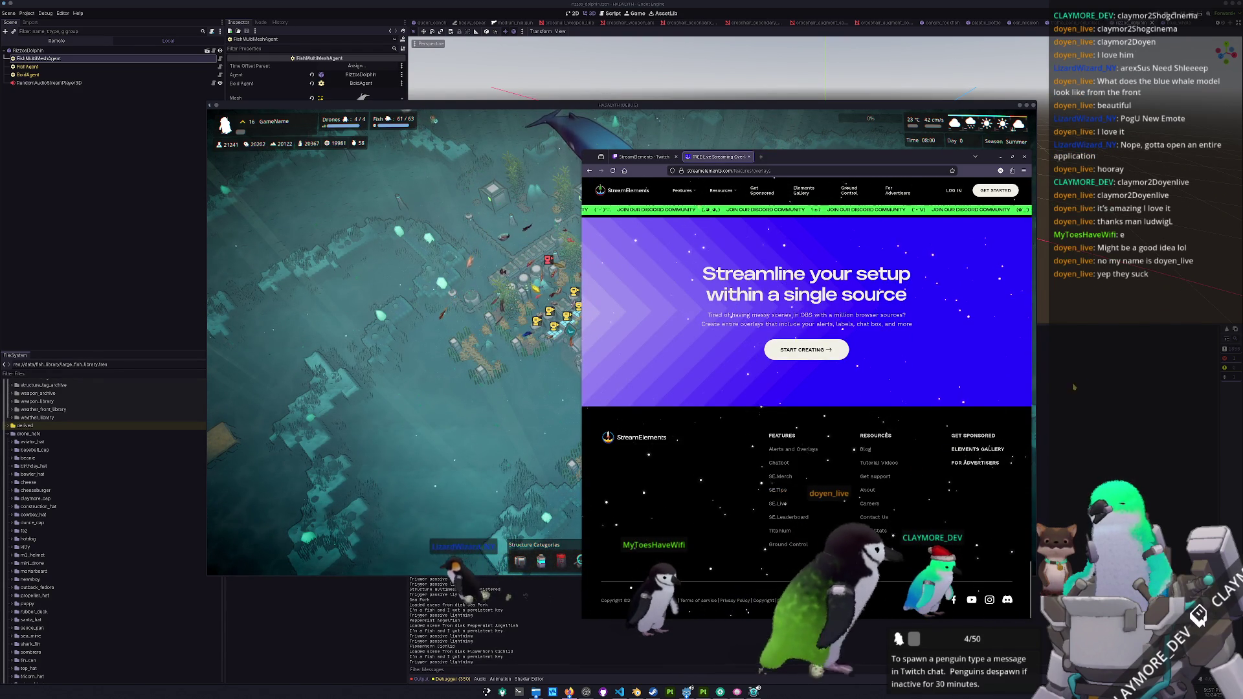
key("alt+Tab")
- Save the running Hadalyth game and quit to desktop
key("Escape")
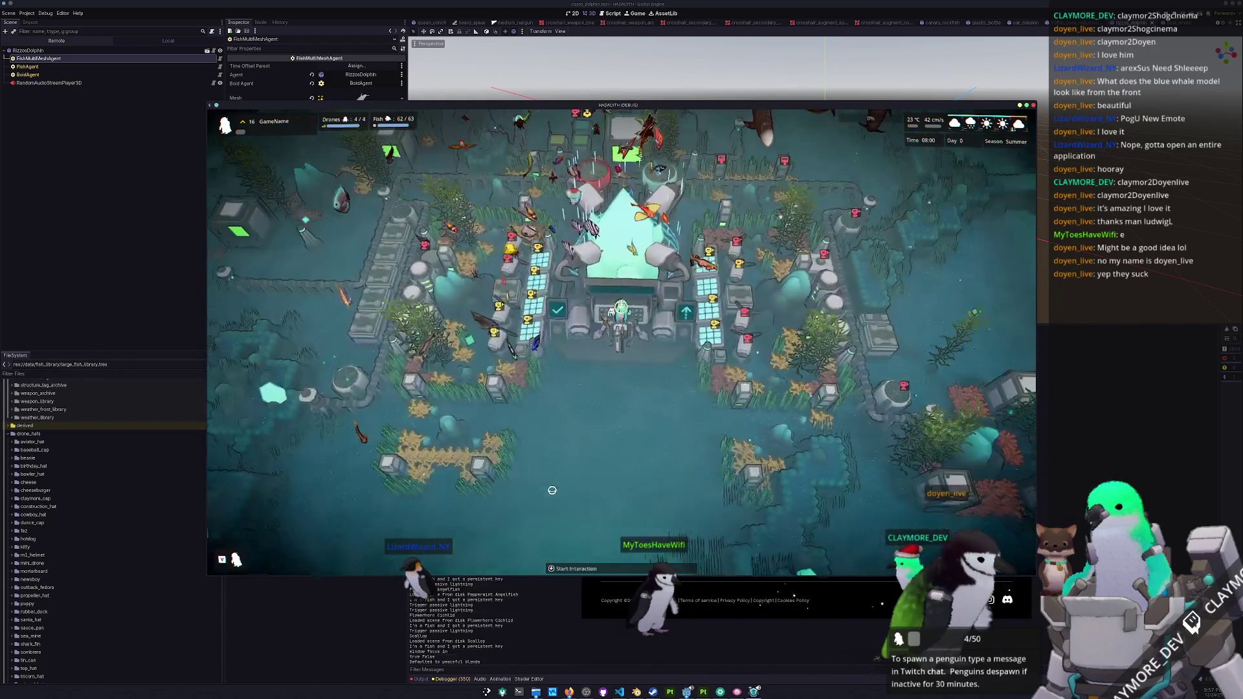
left_click(625, 318)
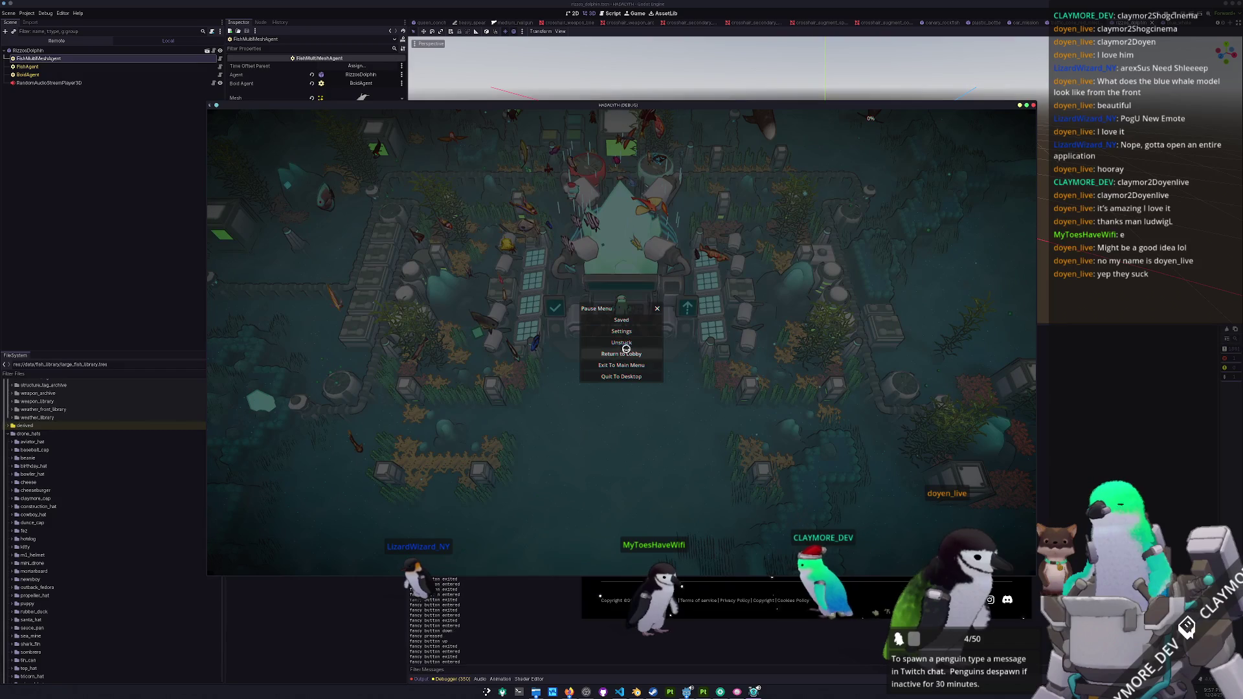
left_click(613, 378)
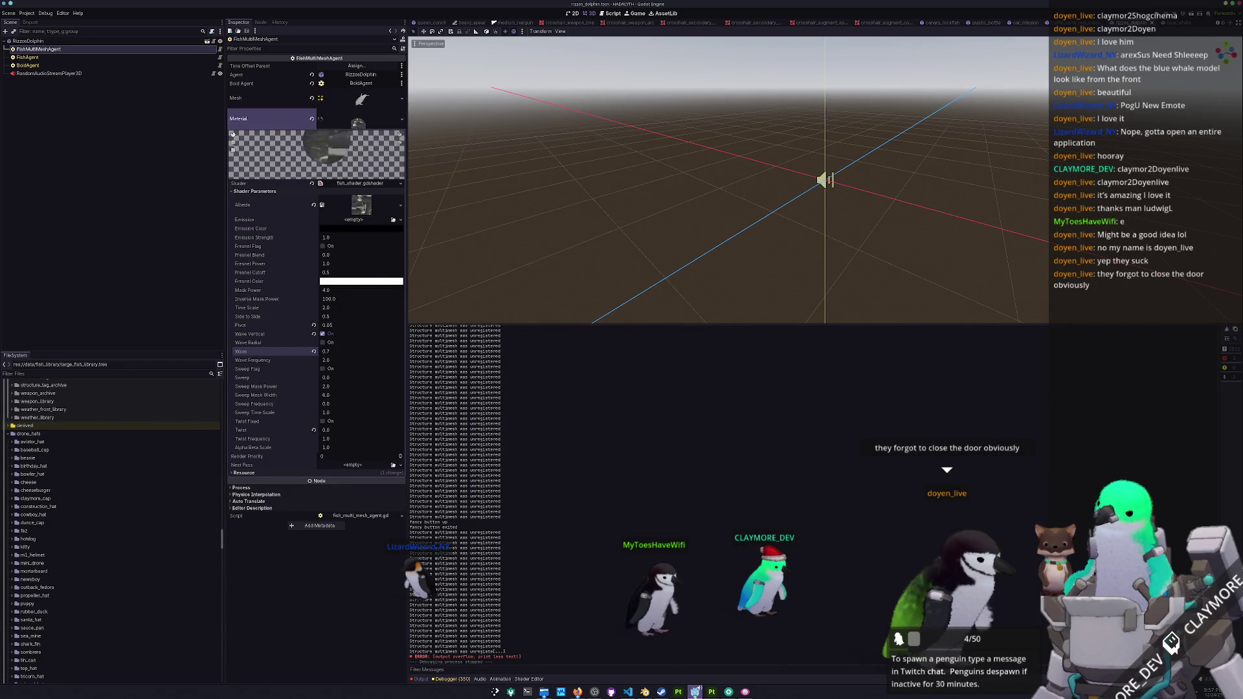
- Bring the Godot editor to the front and run the Hadalyth project again
mouse_move(697, 689)
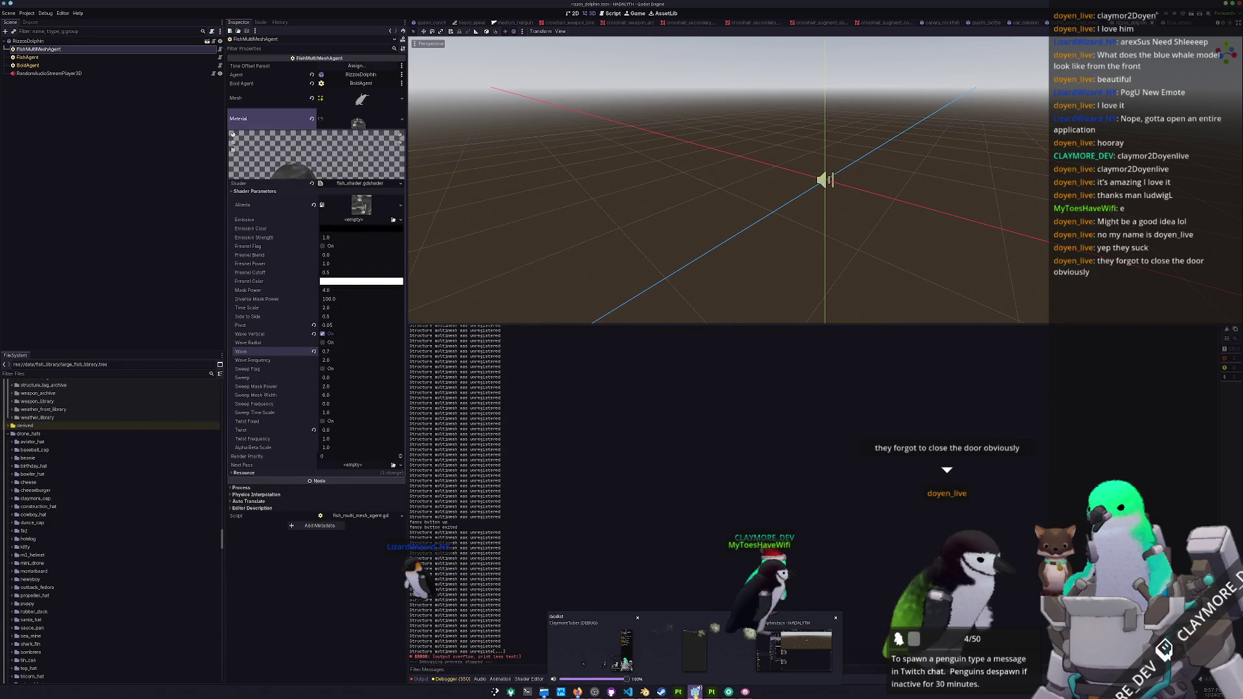
right_click(695, 690)
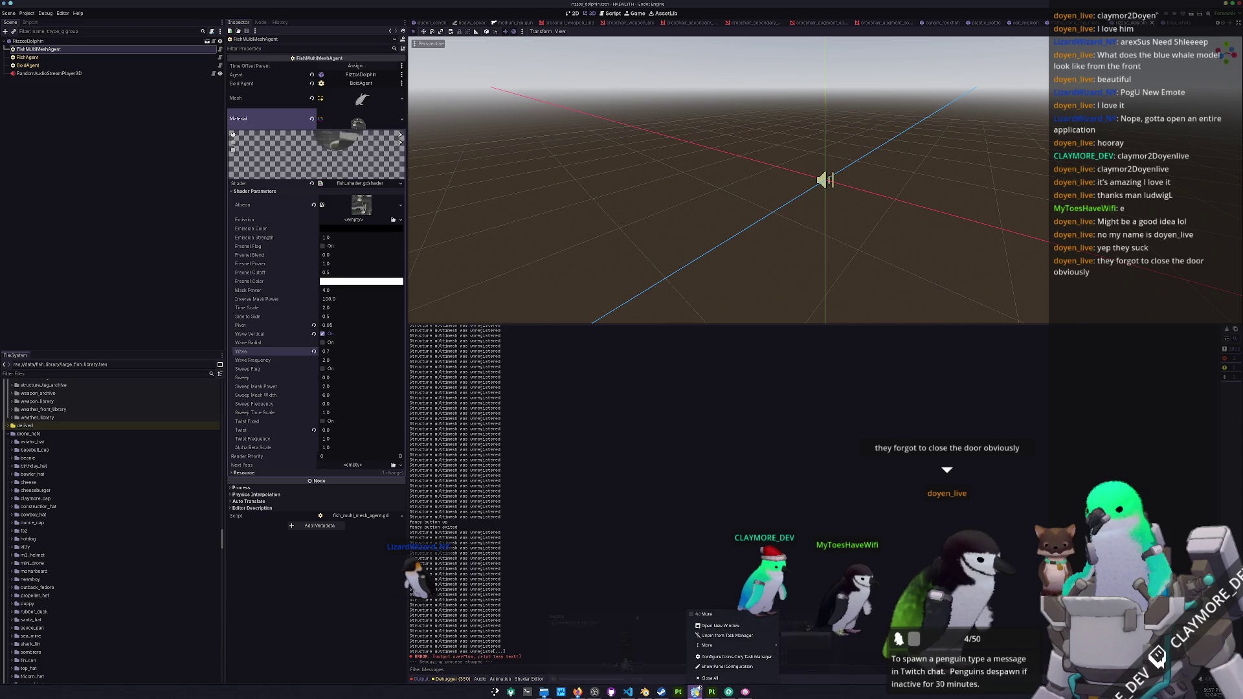
left_click(716, 625)
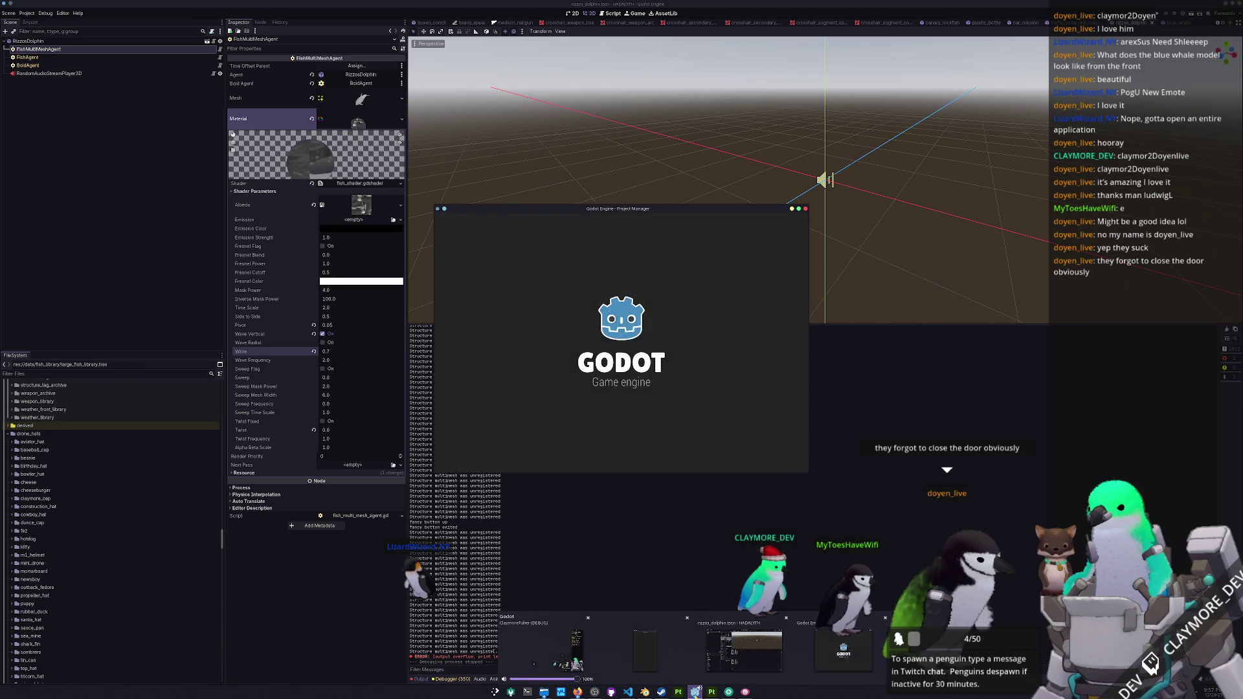
left_click(744, 651)
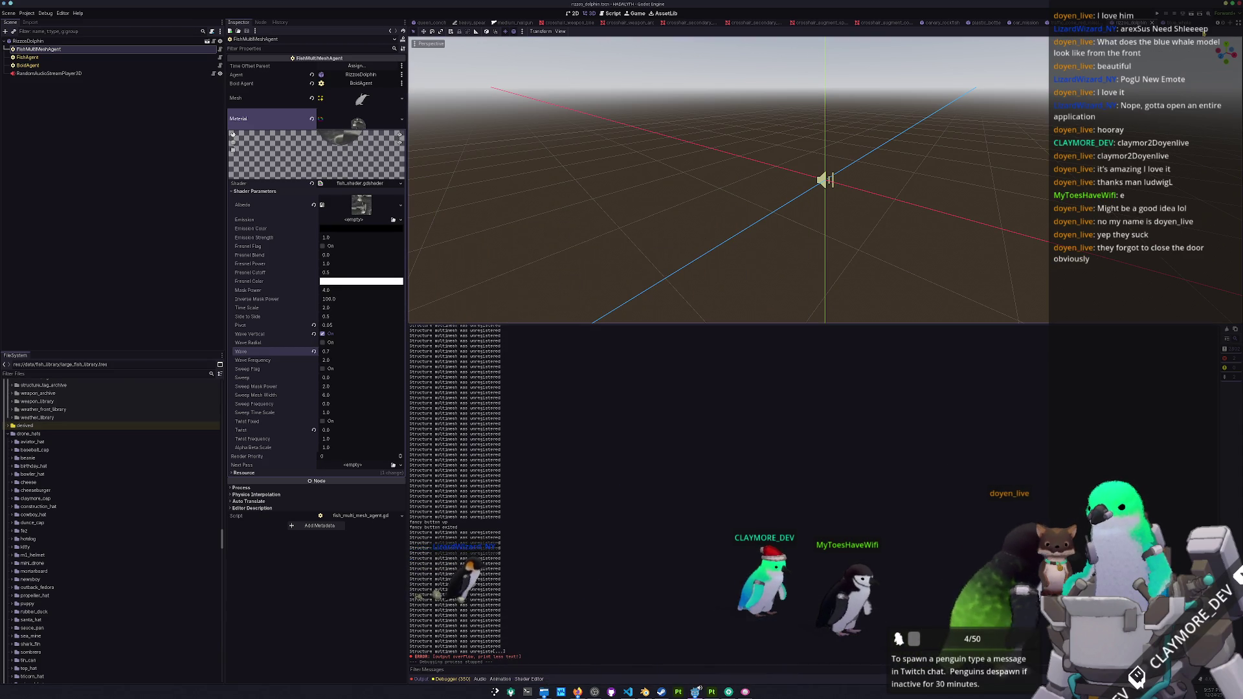
left_click(1157, 15)
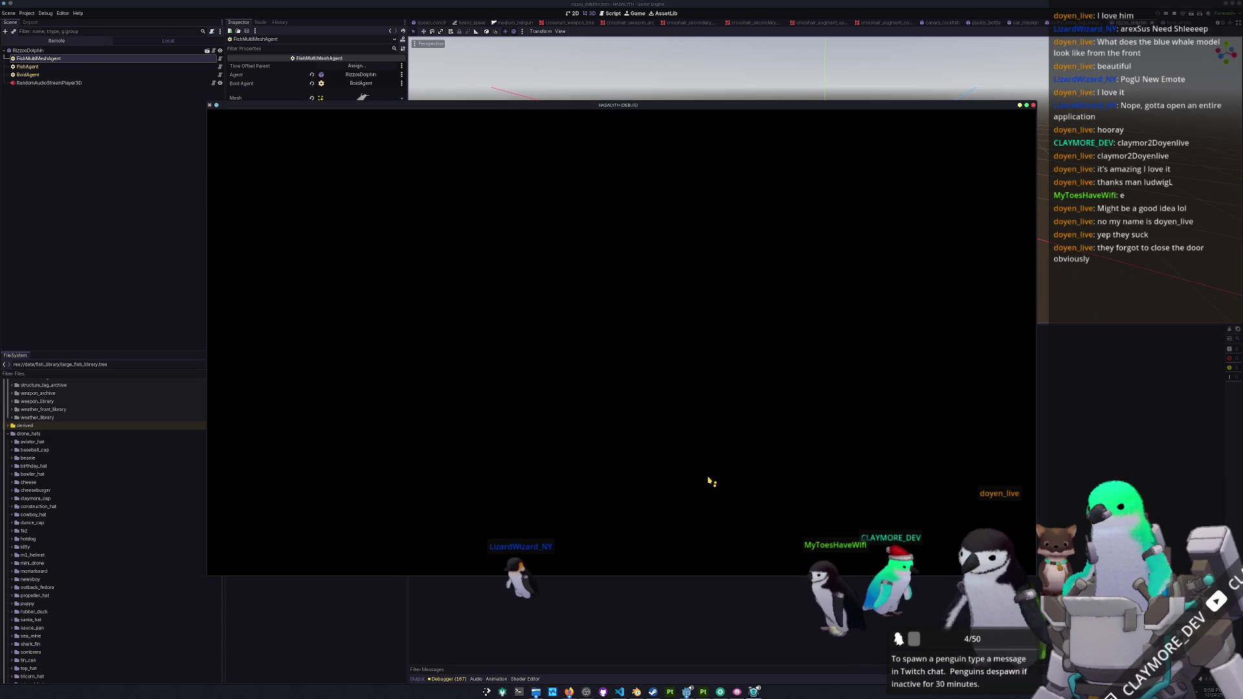
- Open the Model more trash task on the Tasks board, and load save slot 1 in the game
mouse_move(568, 690)
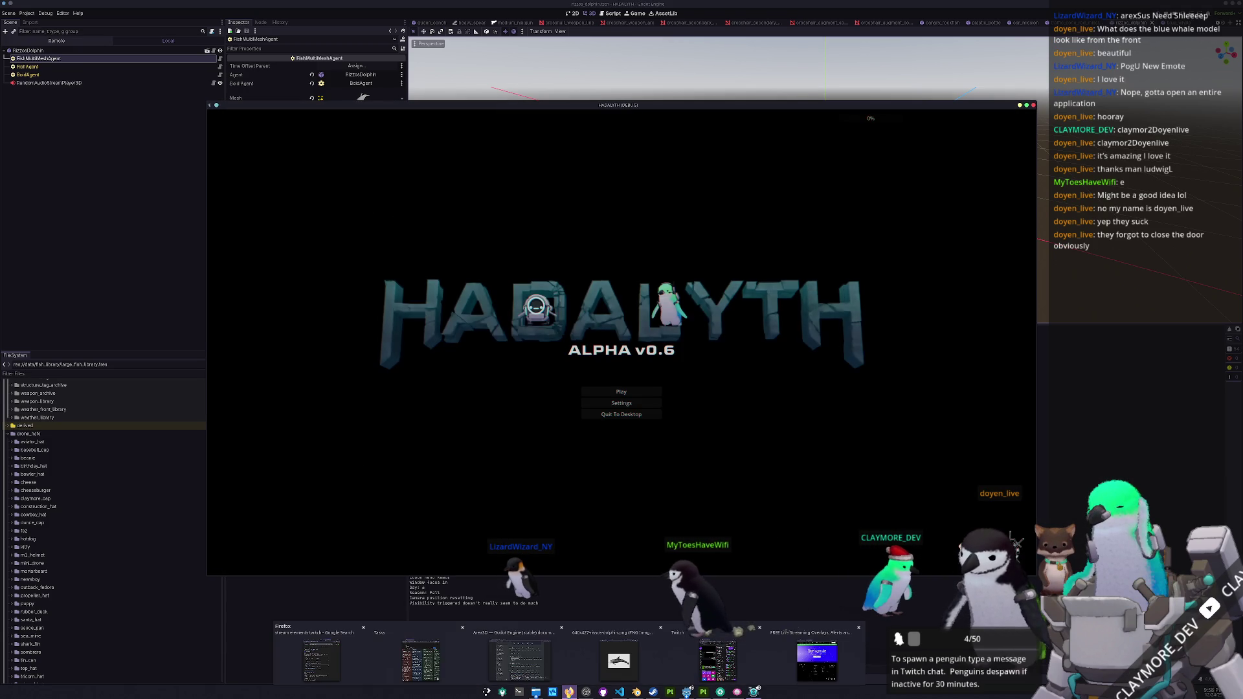
left_click(431, 667)
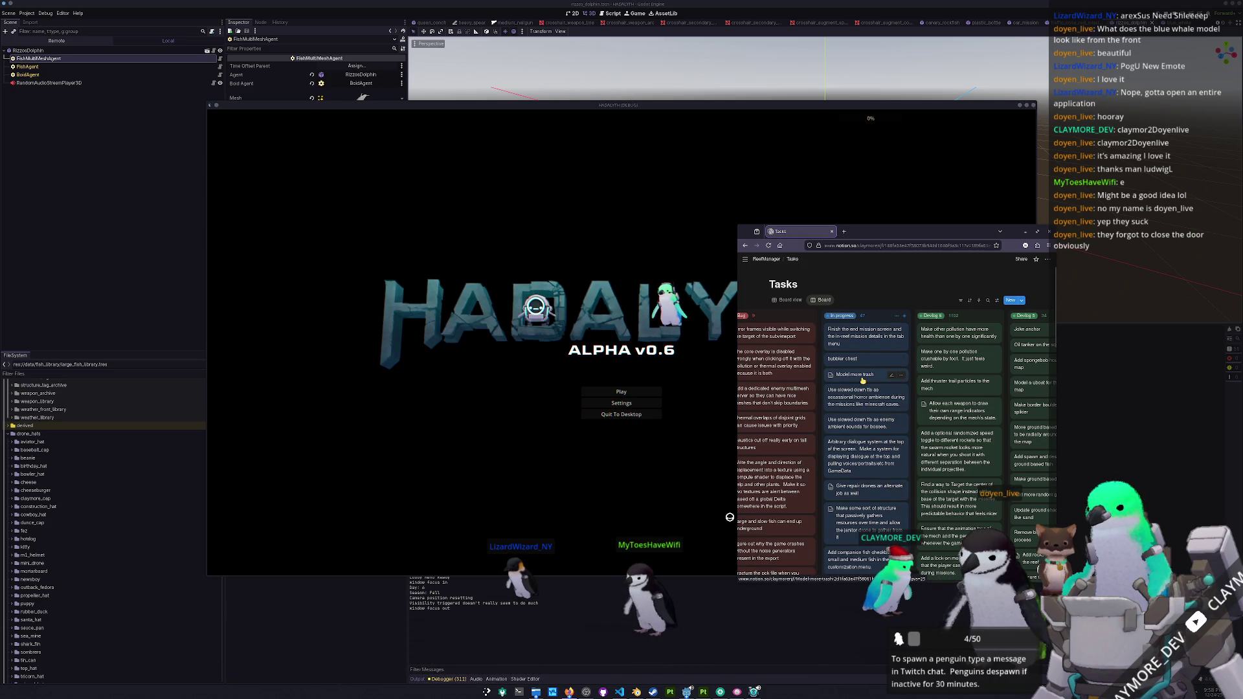
left_click(857, 375)
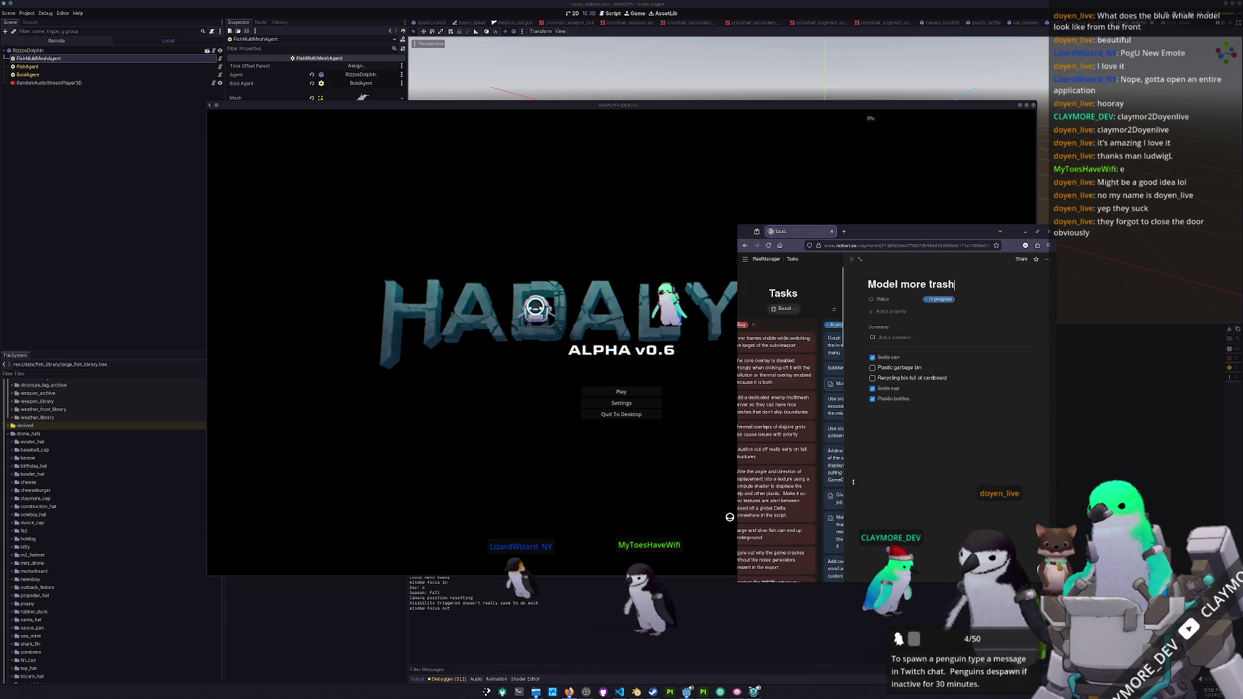
left_click(730, 518)
left_click(591, 391)
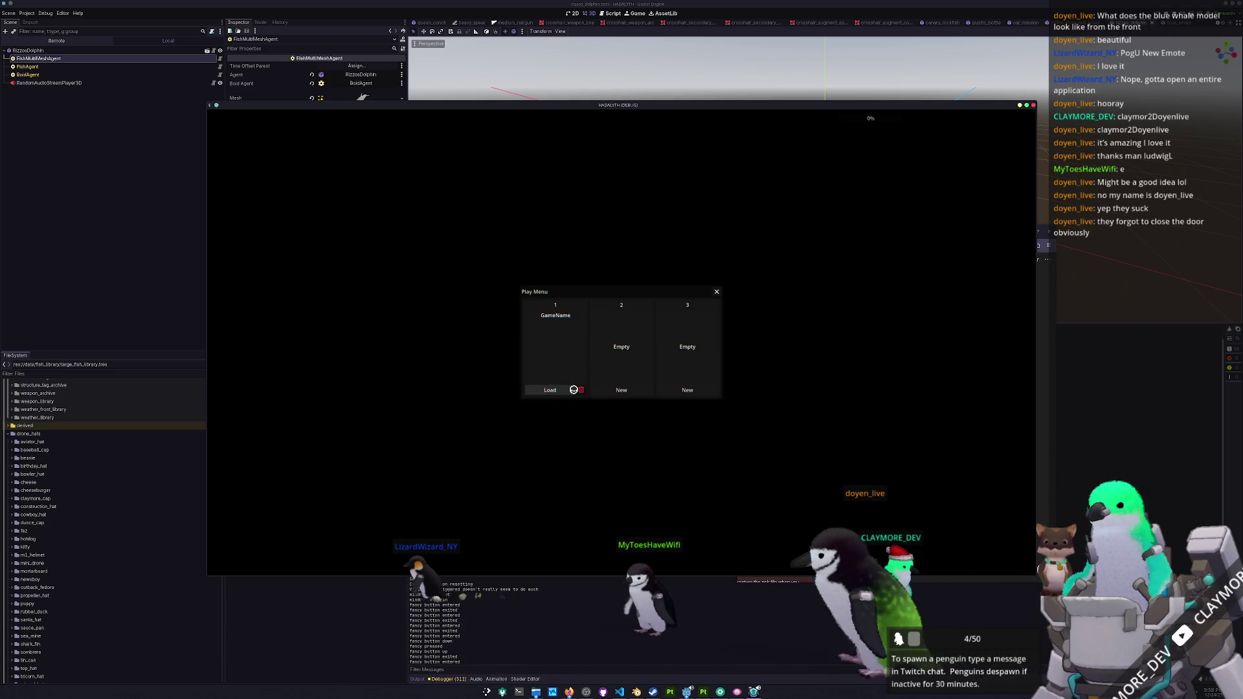
left_click(556, 390)
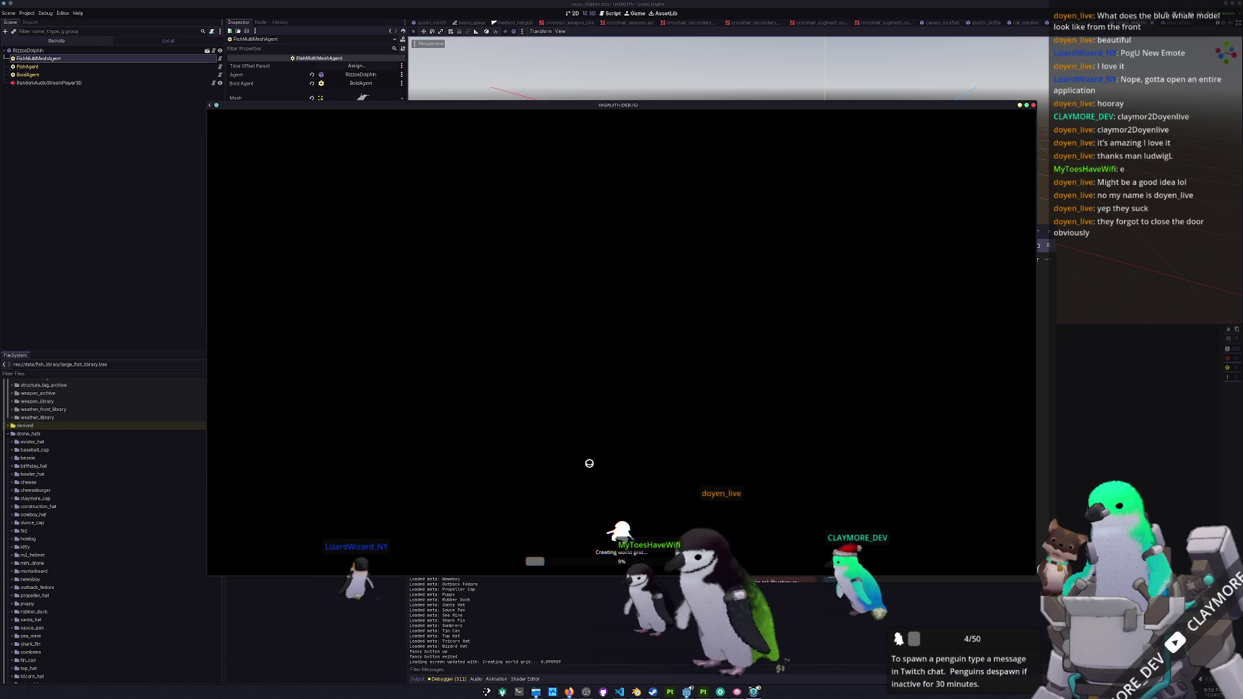
- Add a line under Plastic bottles, close the task side peek, and return to the game
key("alt+Tab")
left_click(861, 430)
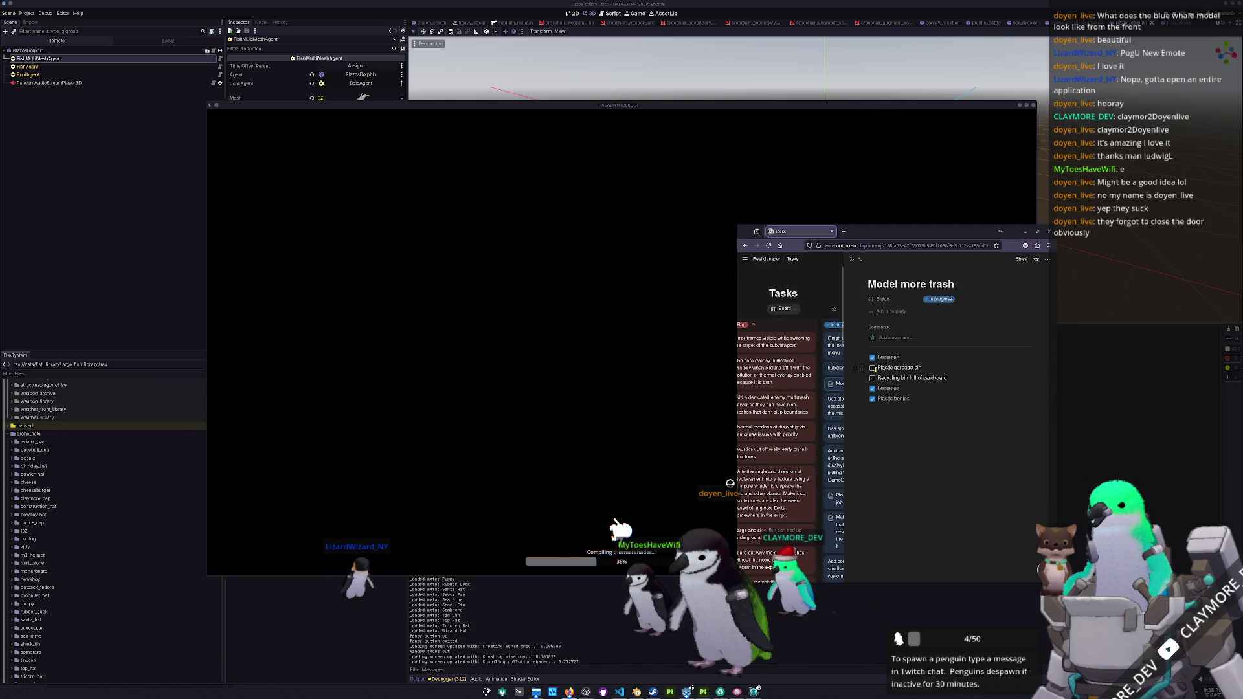
triple_click(924, 398)
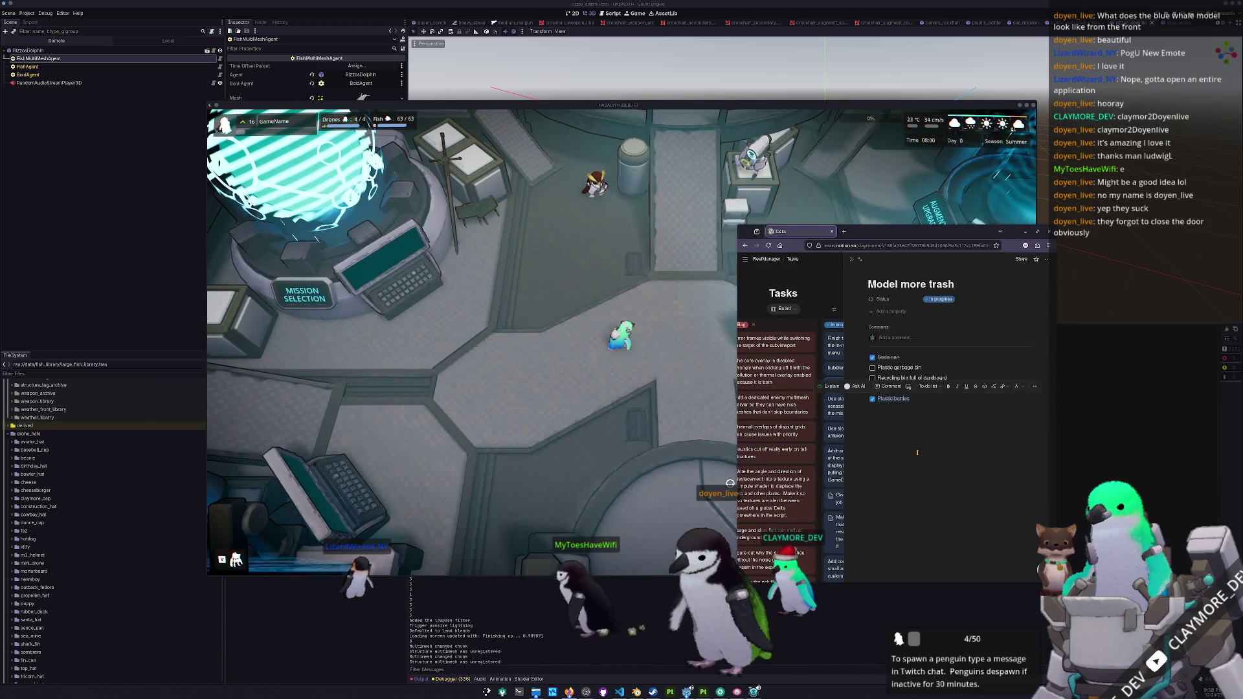
left_click(917, 451)
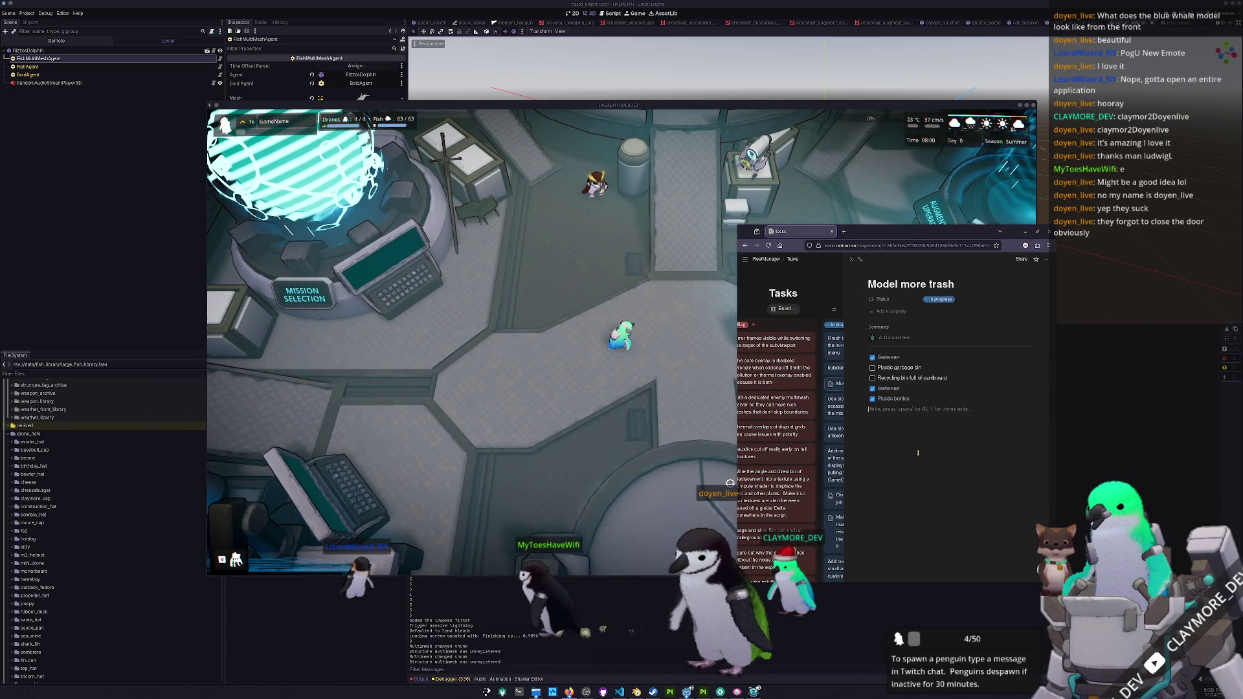
left_click(843, 263)
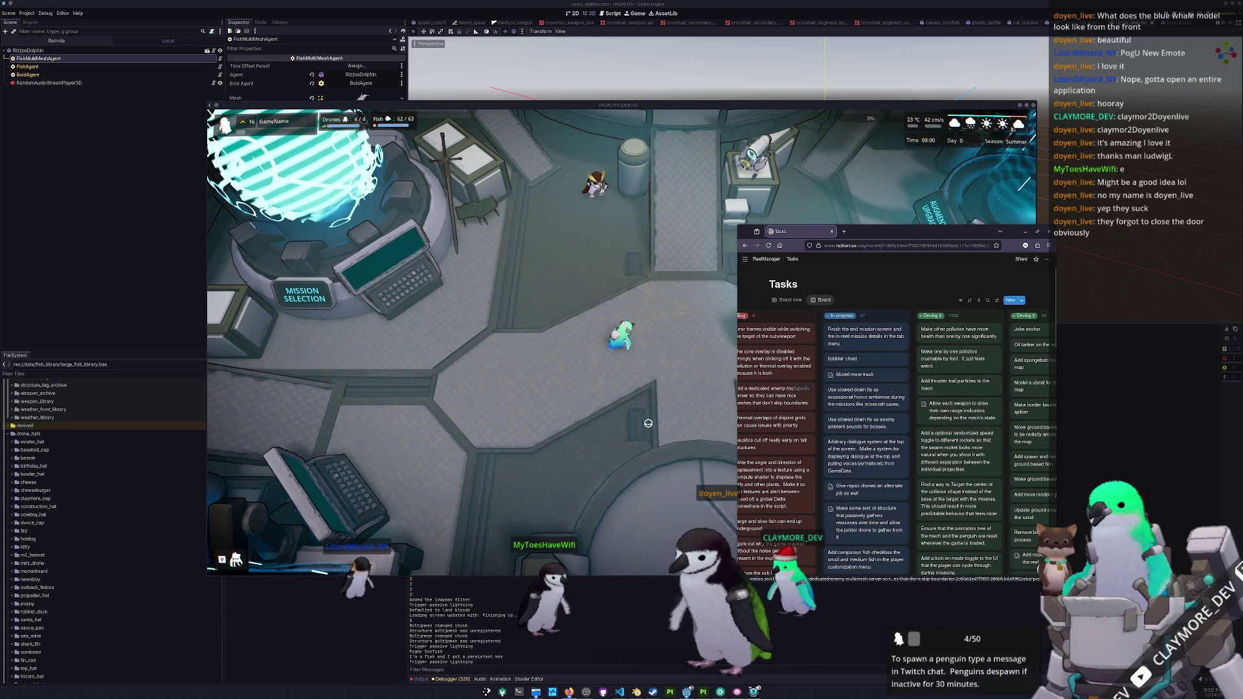
left_click(651, 422)
- Collect the base's fish pickups, then switch to the build-mode reef view with HUD hidden
key("d")
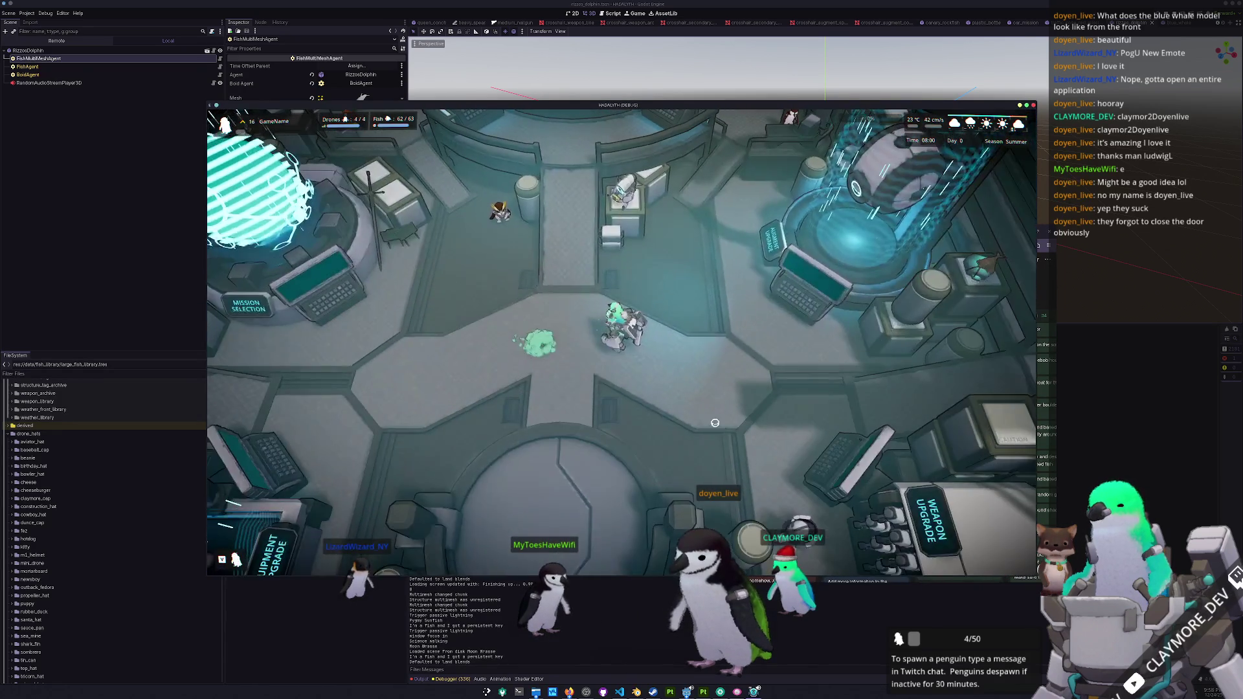
key("s")
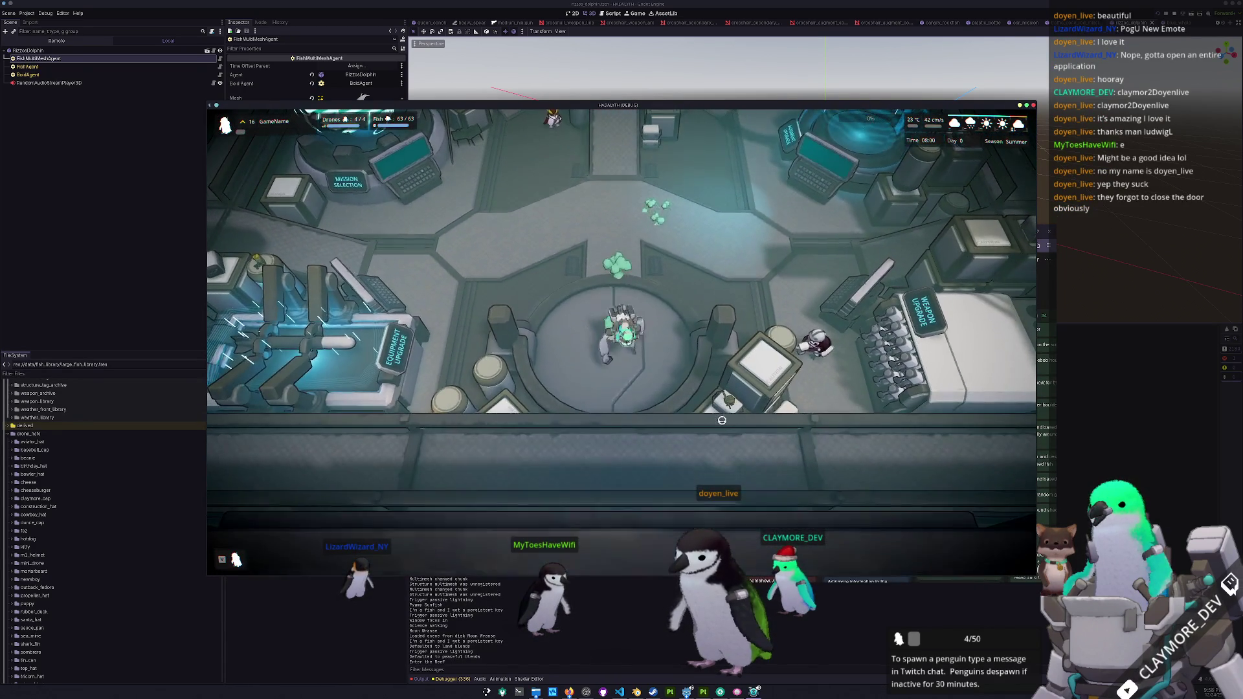
key("w")
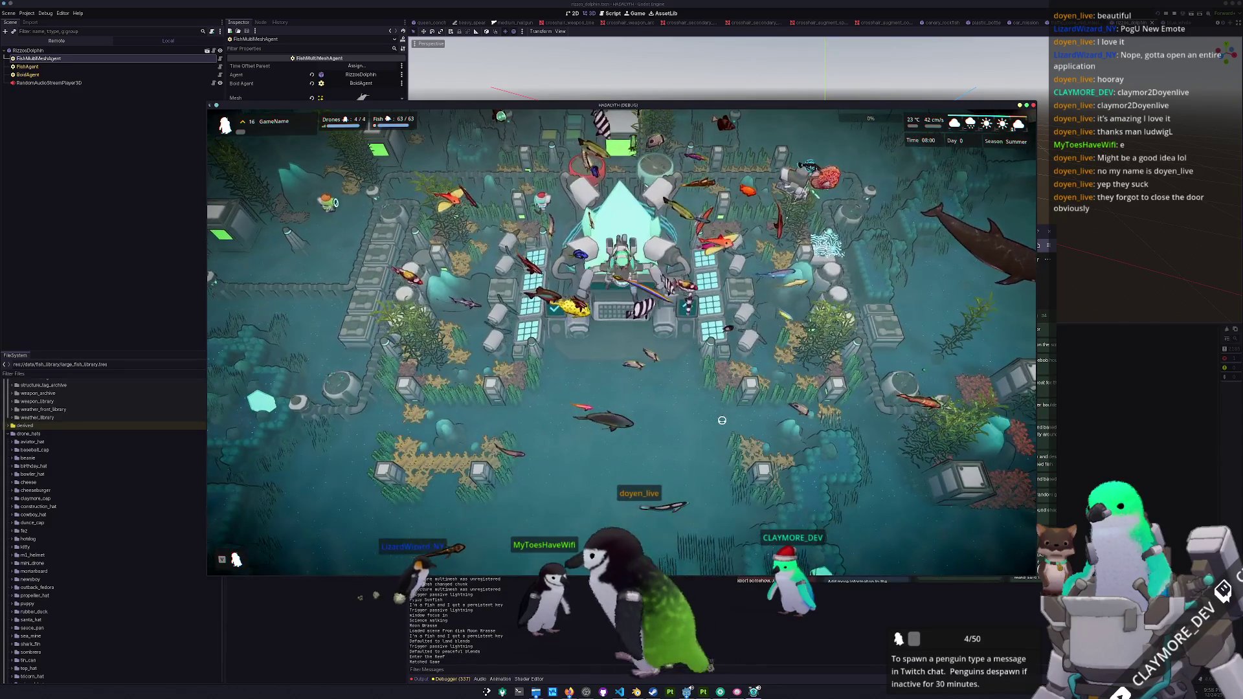
key("b")
key("d")
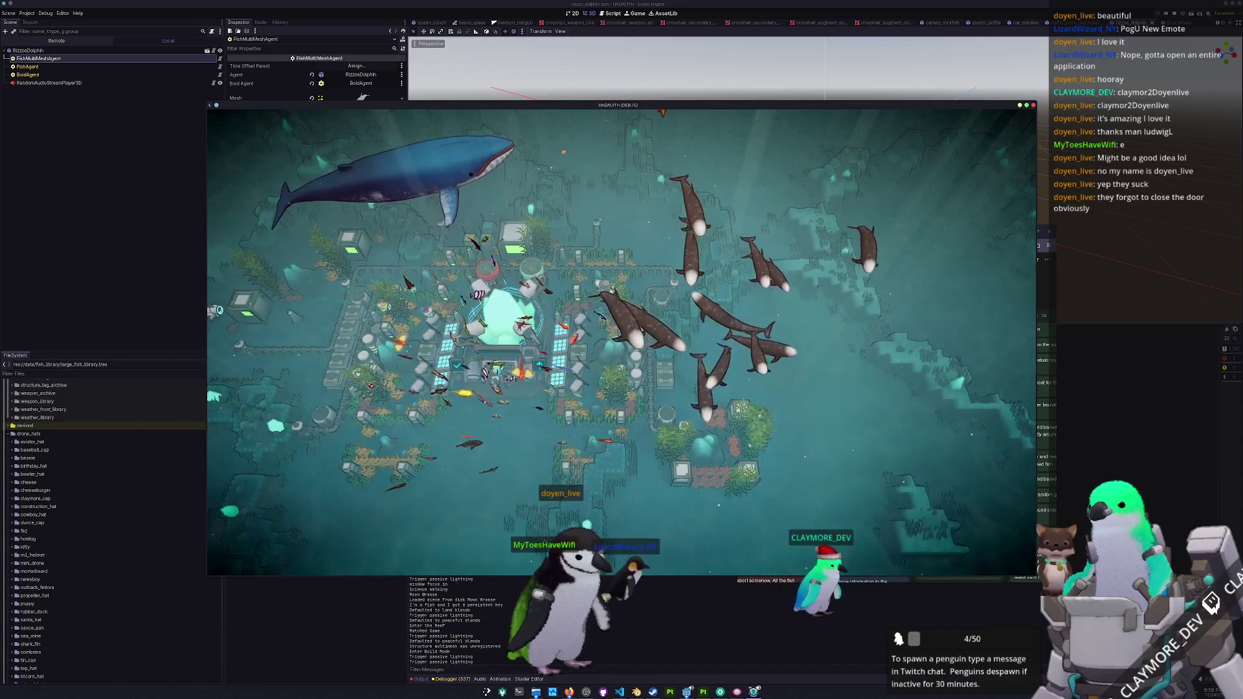
key("s")
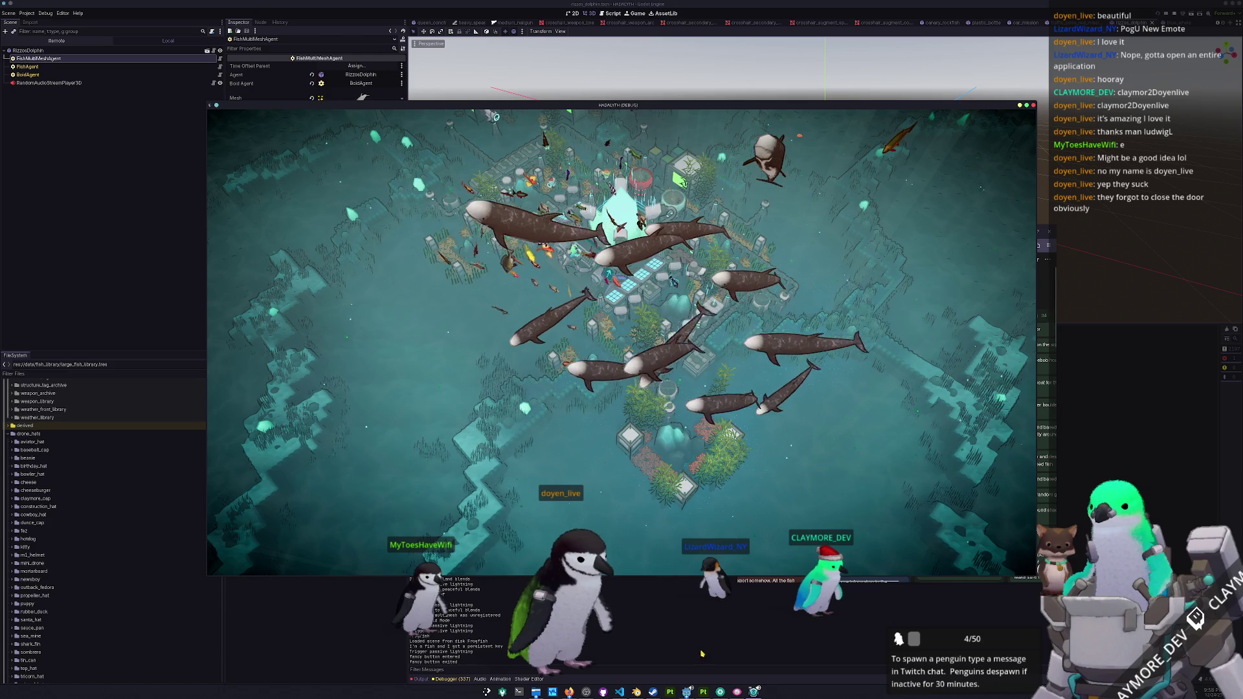
left_click(587, 693)
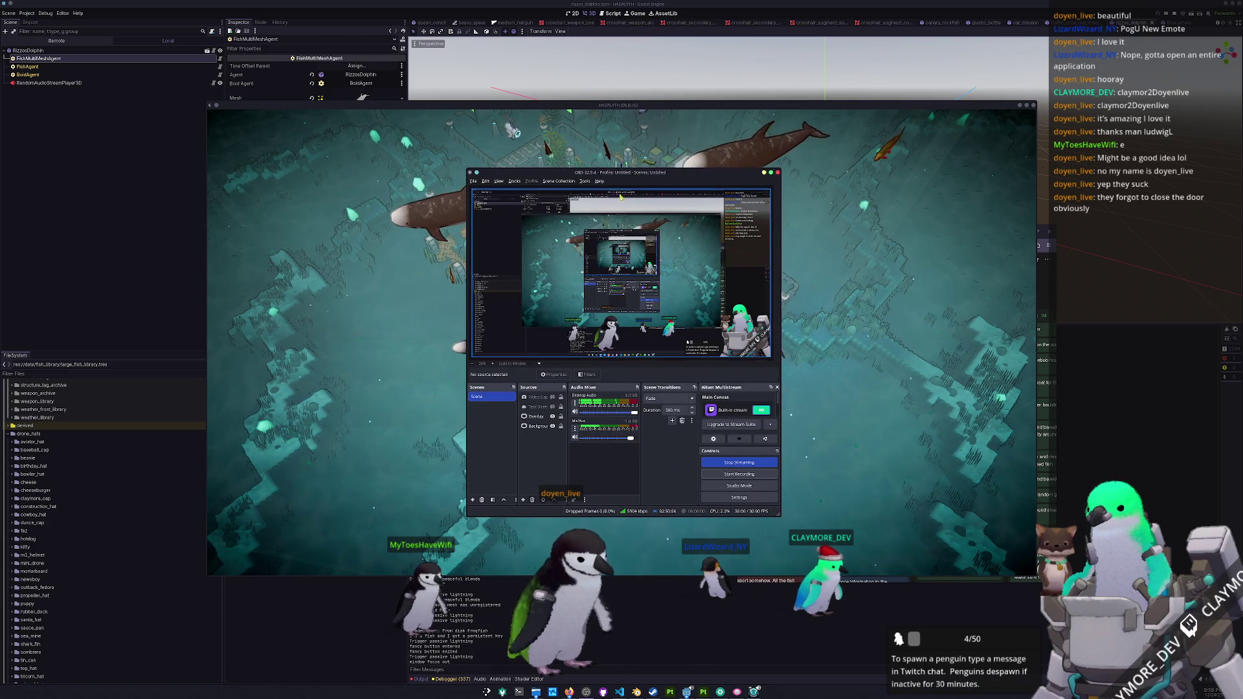
- Move OBS to the right side of the screen, hide its Background source, and return to the game
left_click_drag(625, 175, 1028, 223)
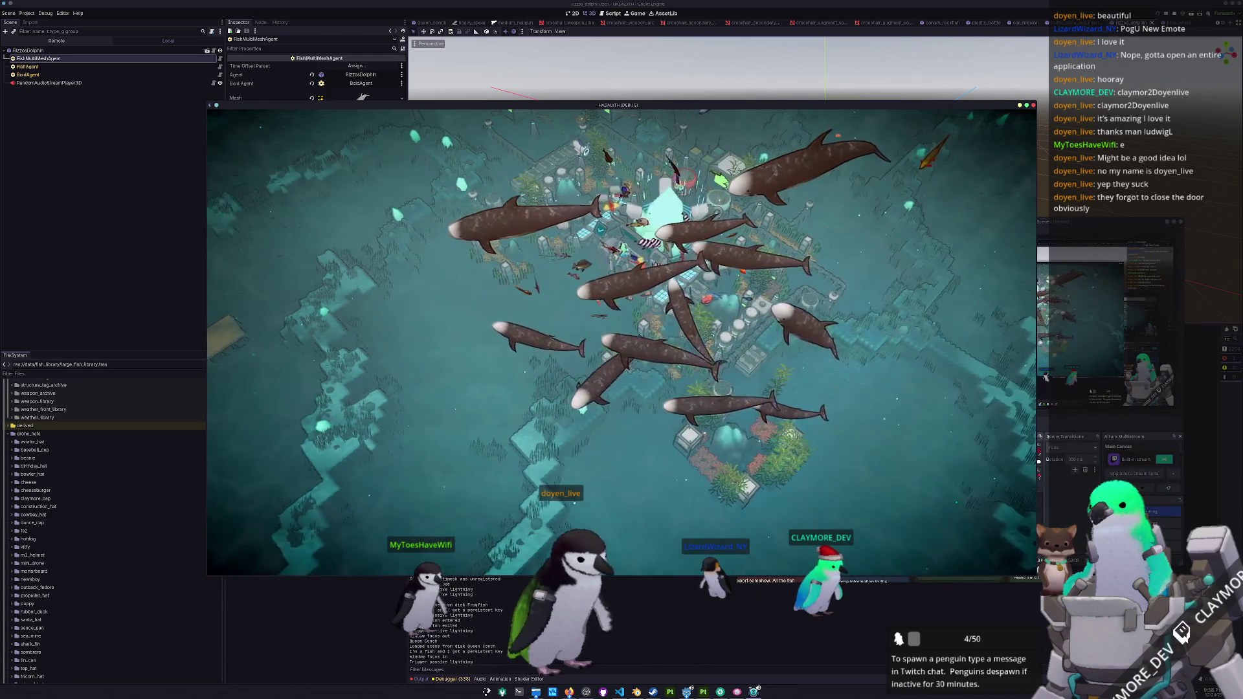
left_click(944, 466)
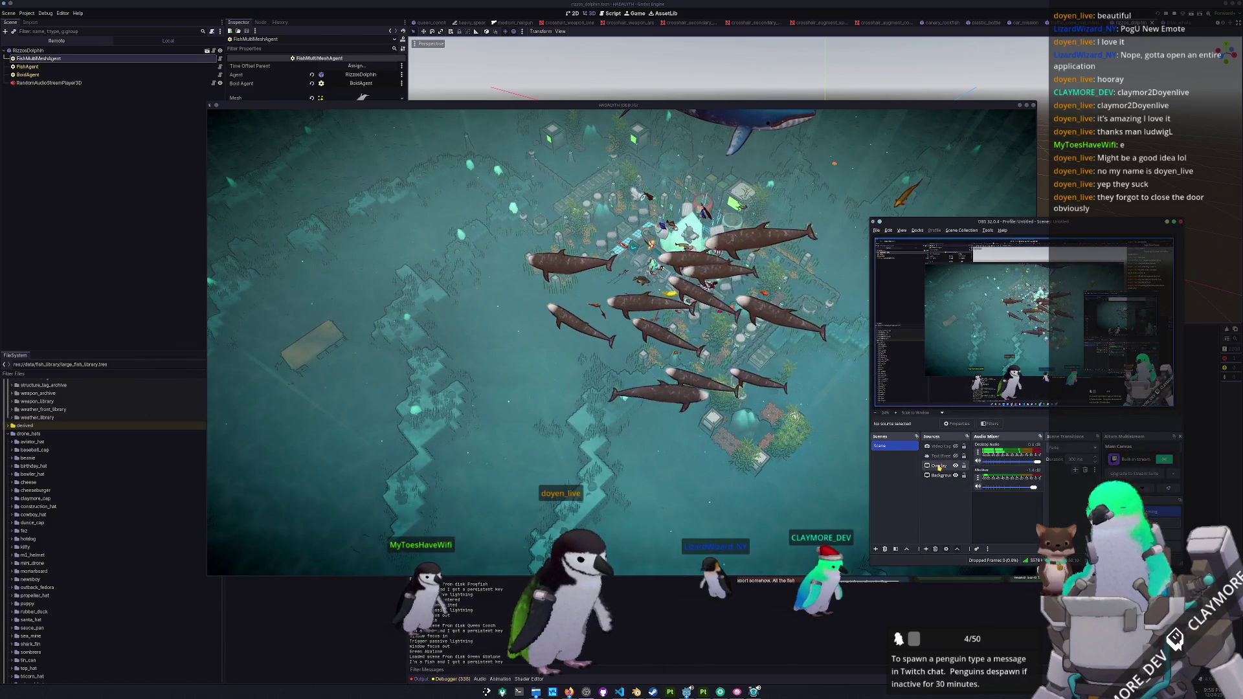
left_click(955, 475)
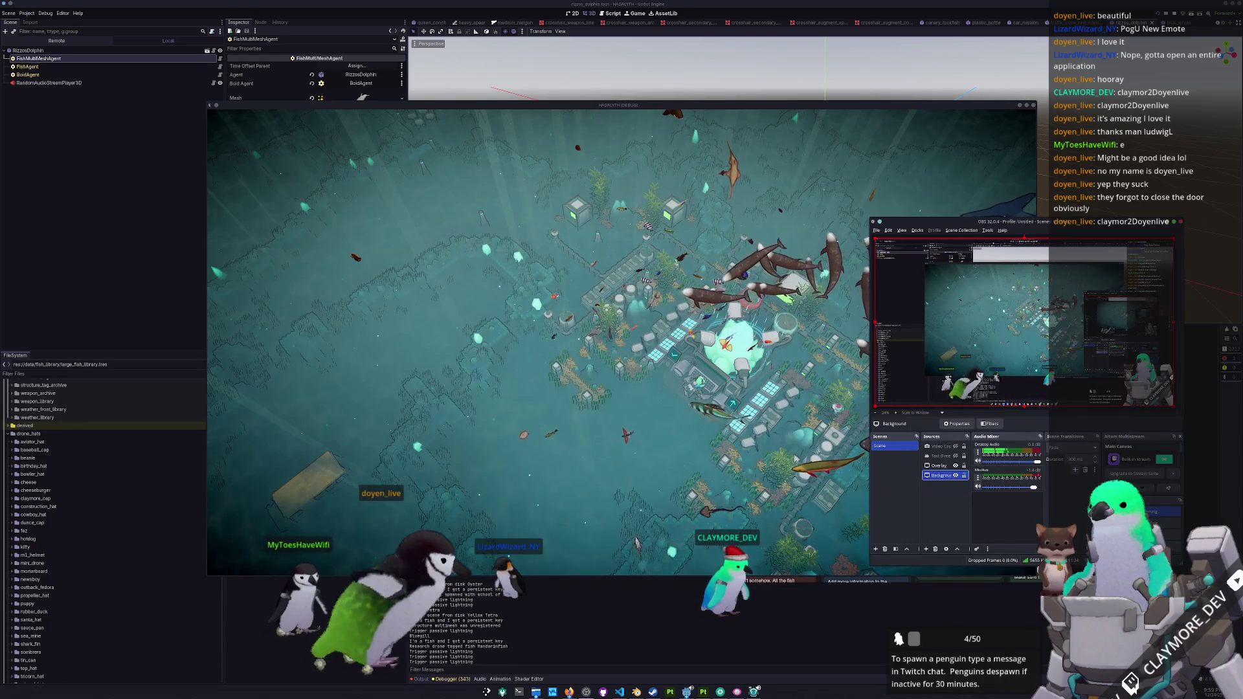
left_click(647, 518)
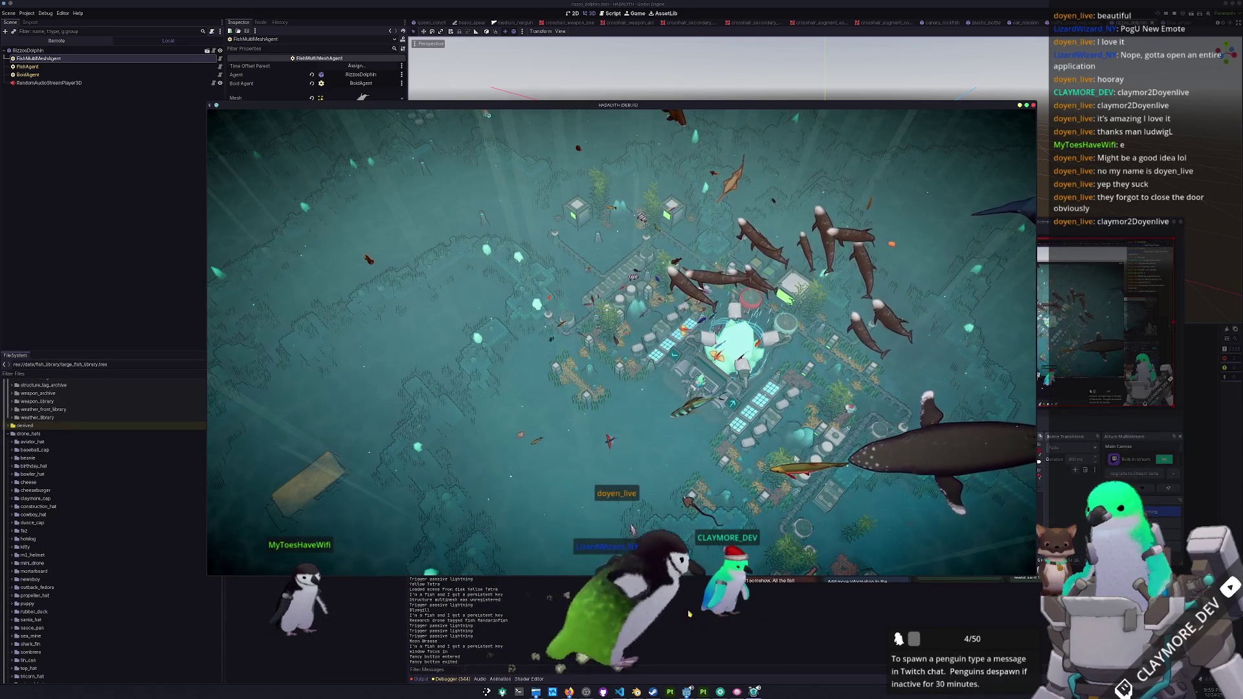
- Quit Hadalyth to the desktop, start Kdenlive with the Vertical 30 fps profile, and show the file manager
key("Escape")
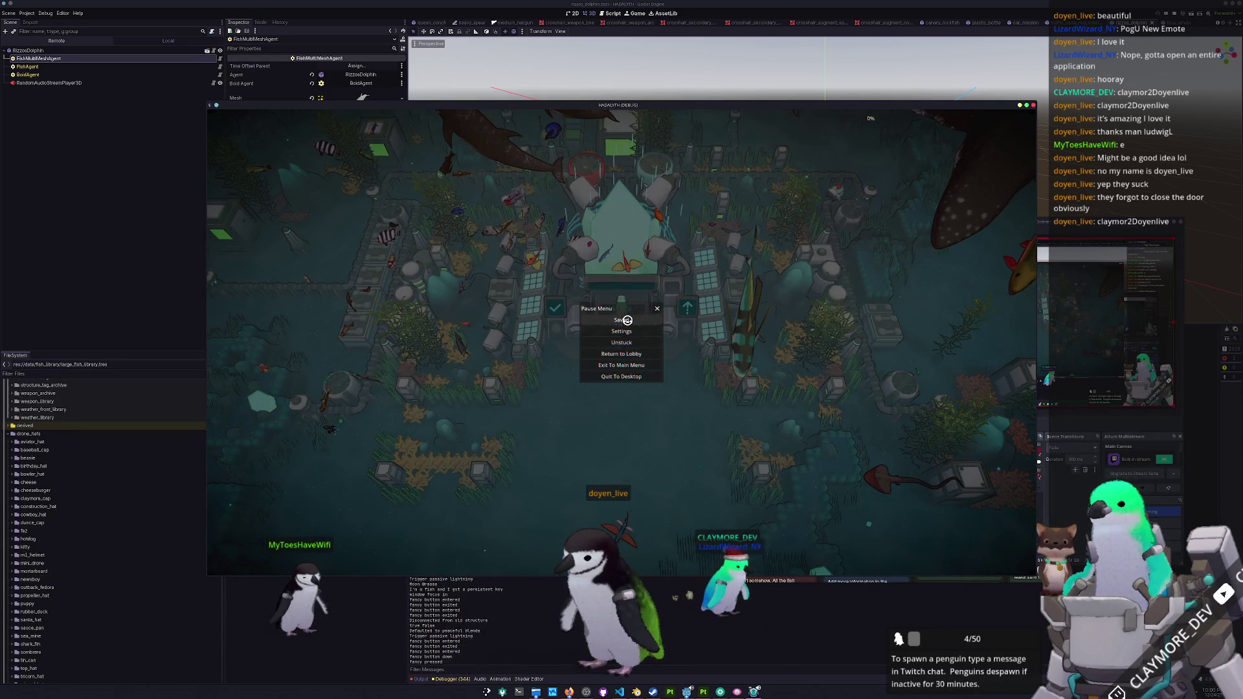
left_click(612, 378)
key("super")
type("kden")
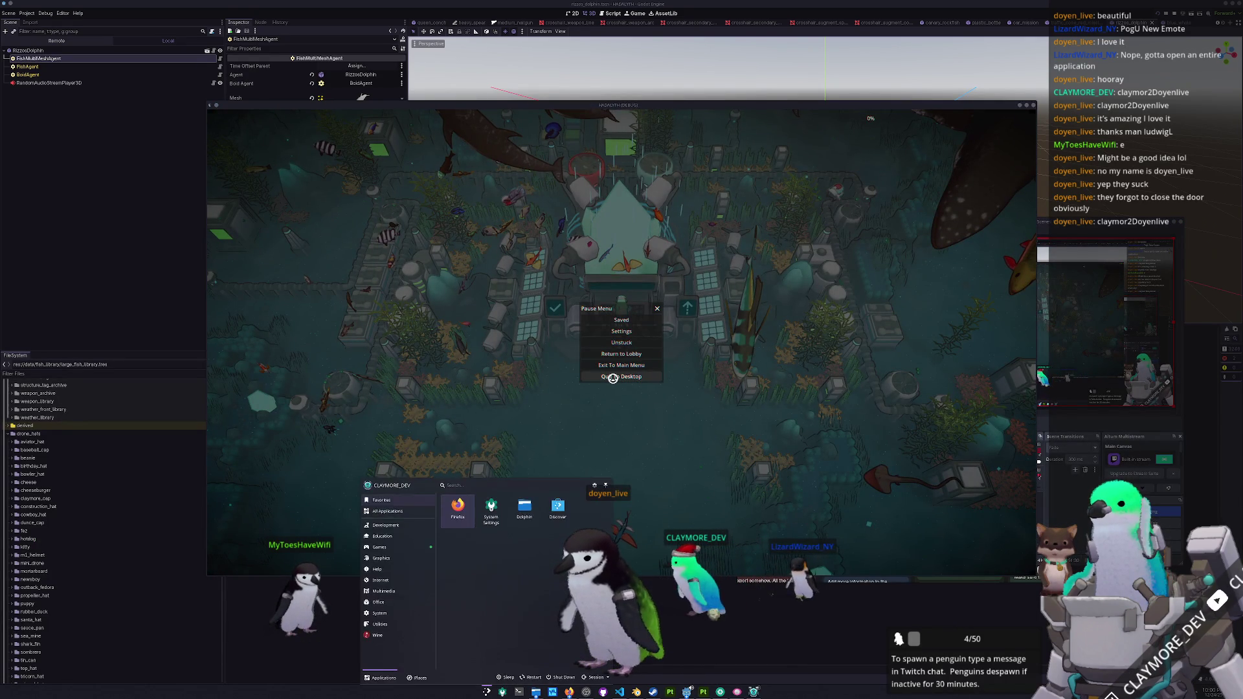
key("Return")
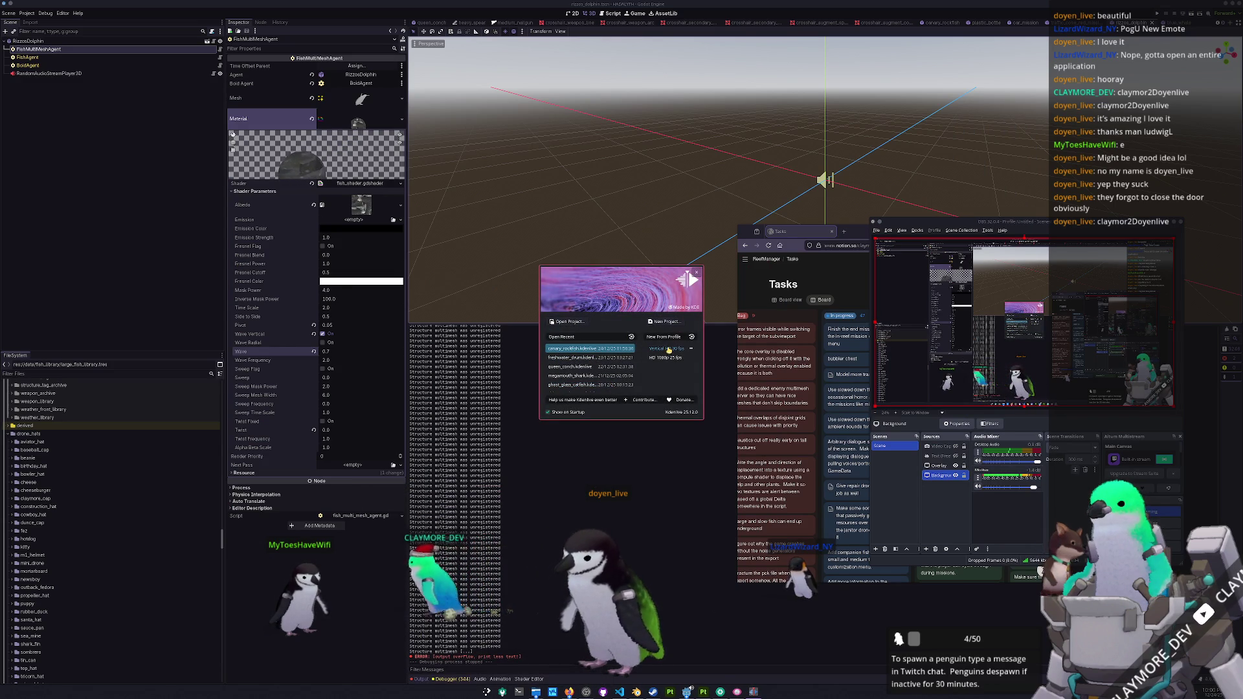
left_click(670, 348)
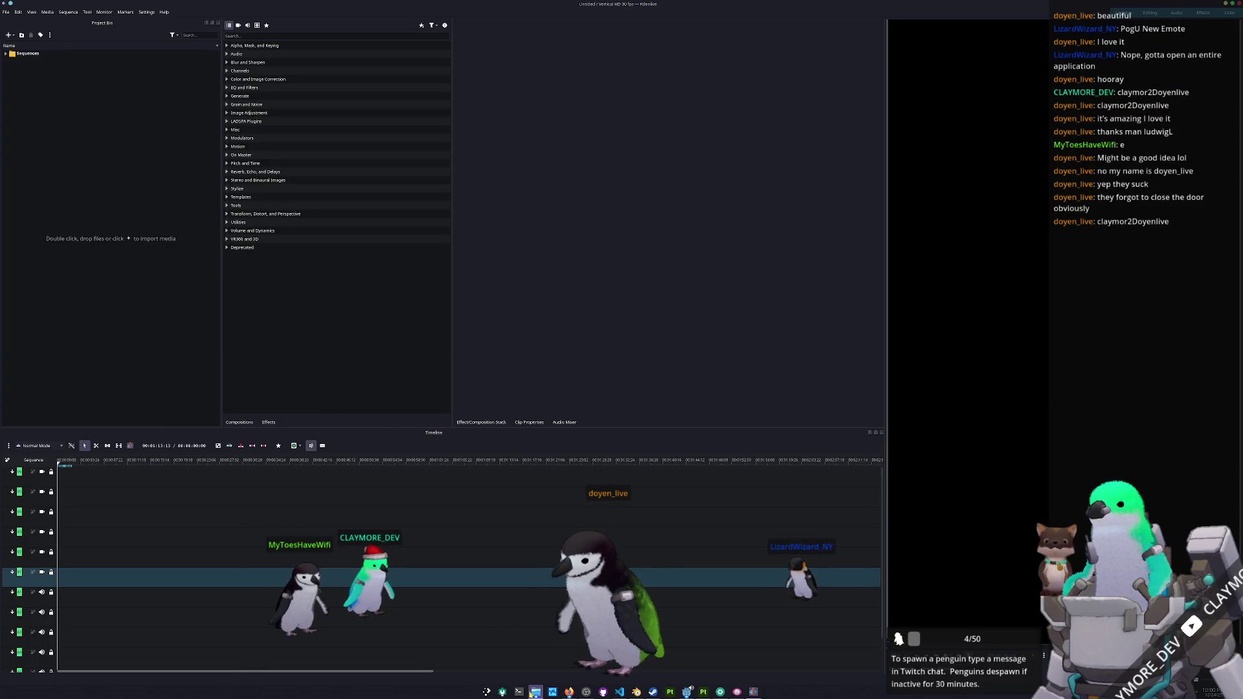
left_click(535, 691)
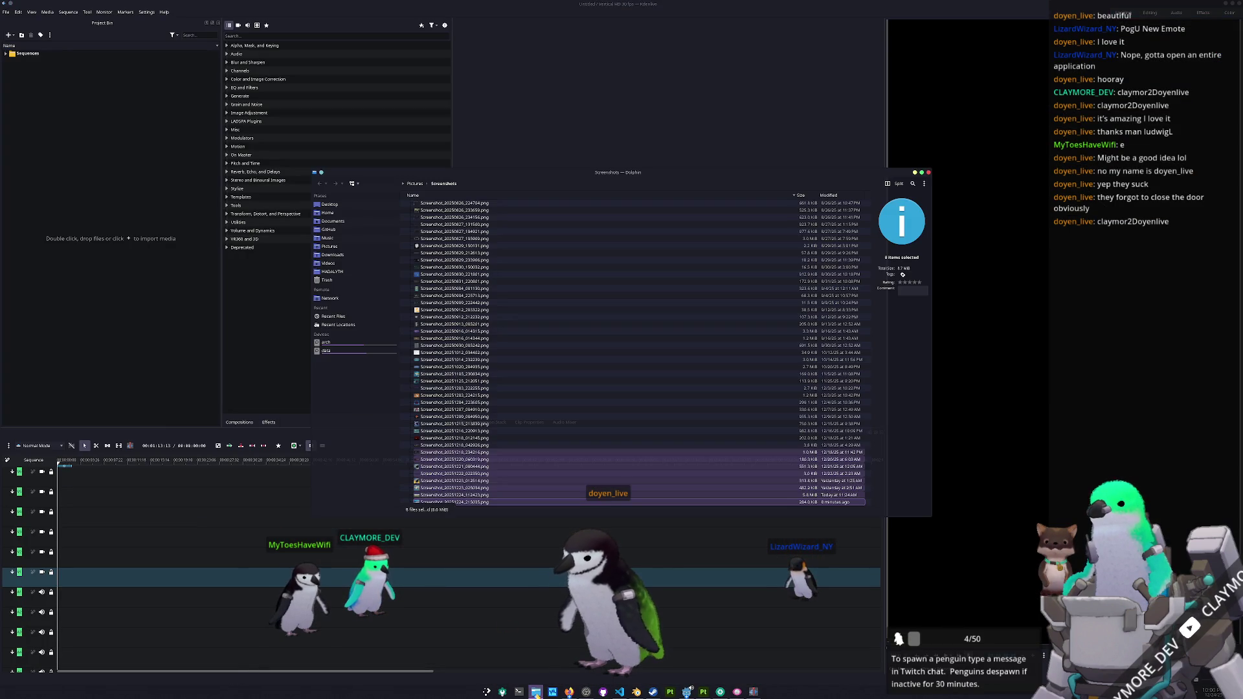
left_click(335, 264)
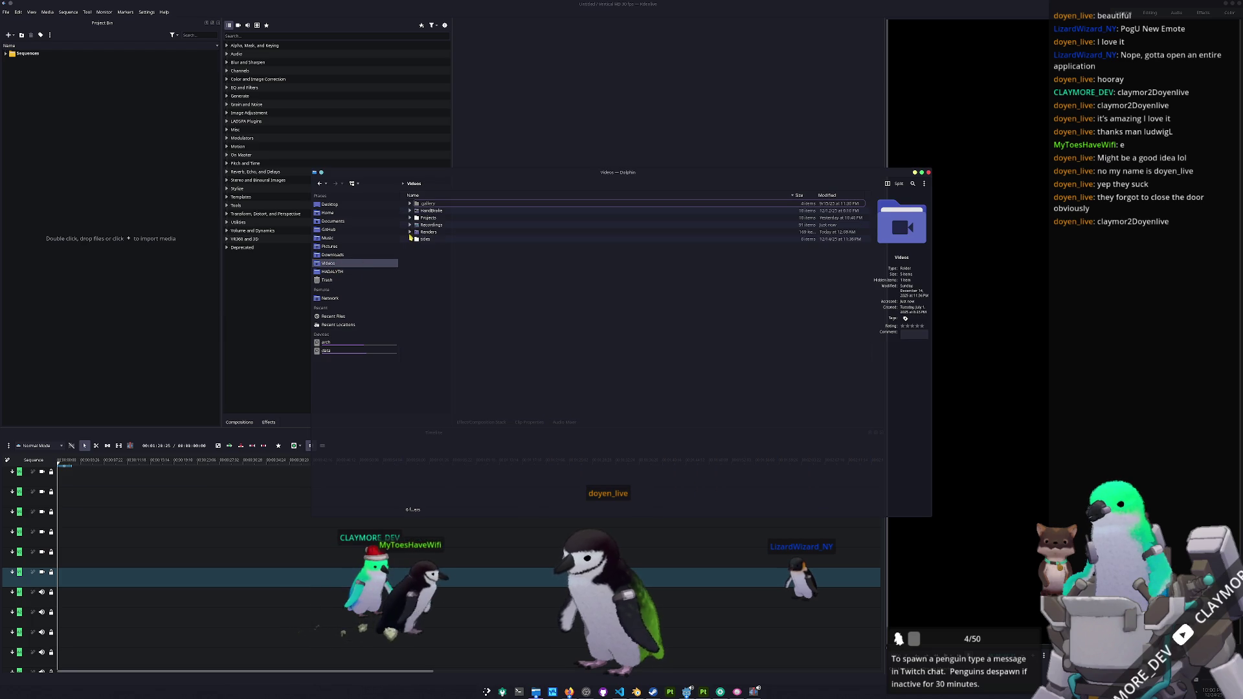
left_click(410, 225)
scroll(446, 389, "down", 15)
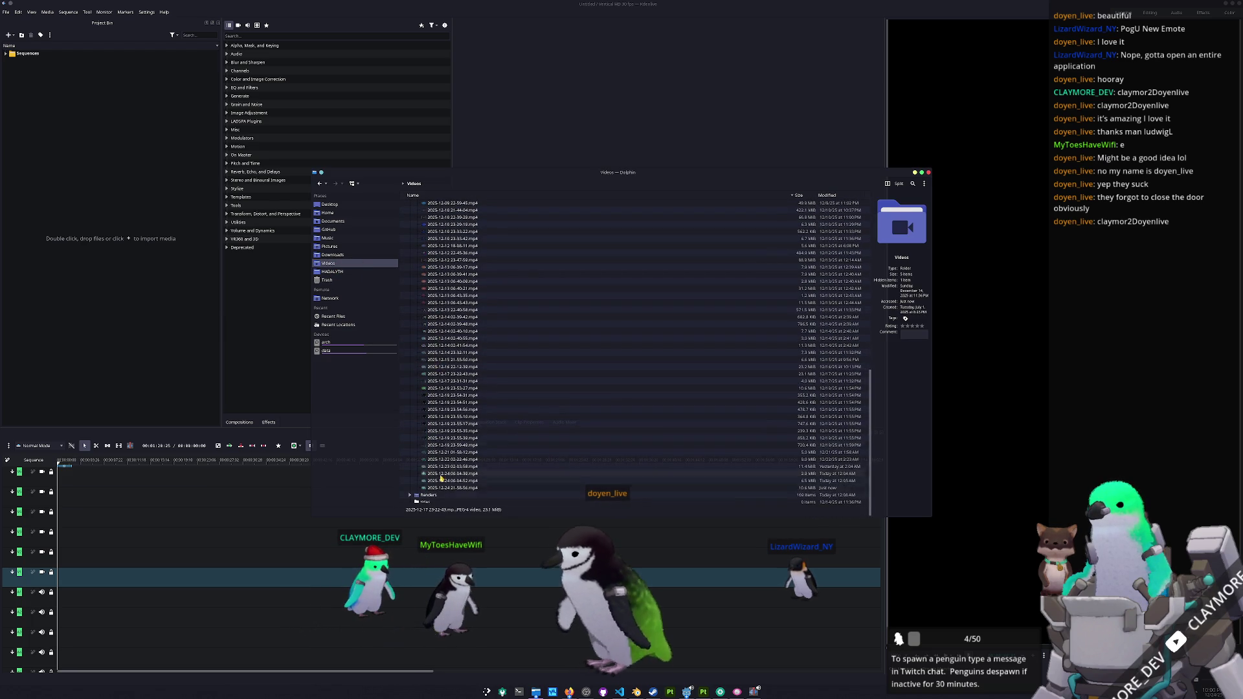
mouse_move(453, 488)
left_mouse_down()
mouse_move(291, 324)
mouse_move(116, 222)
left_mouse_up()
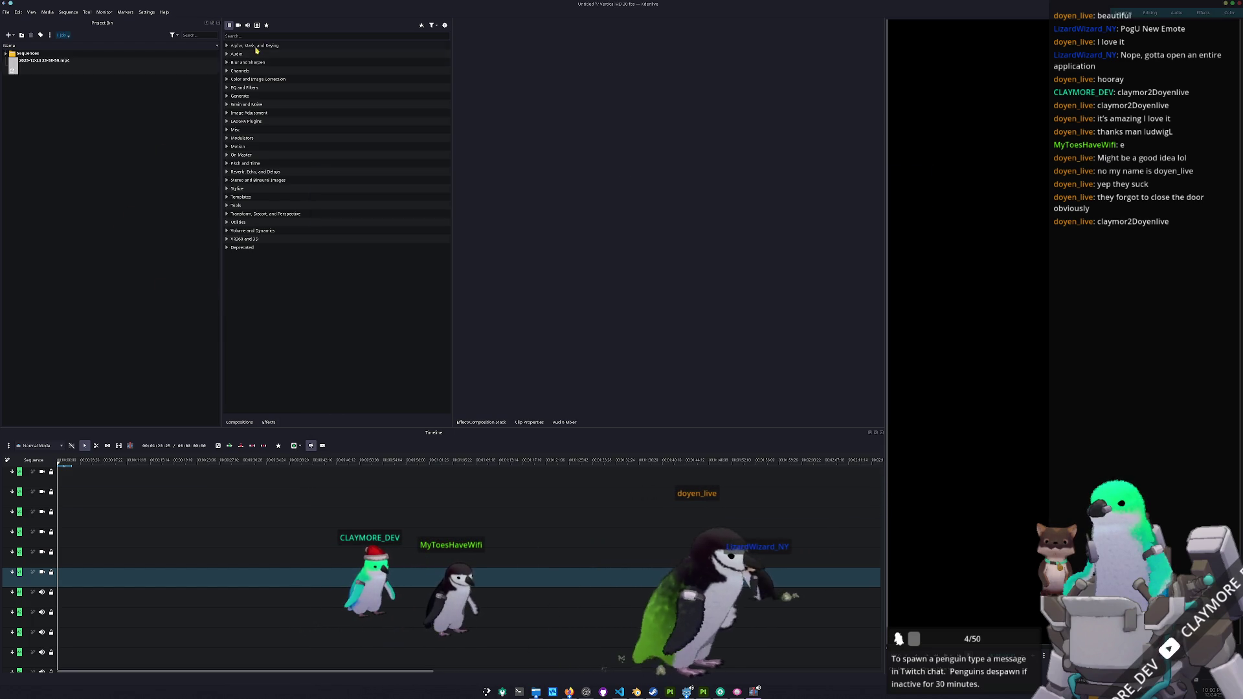
- Give the clip a Position and Zoom effect scaled to 330%
type("zoom")
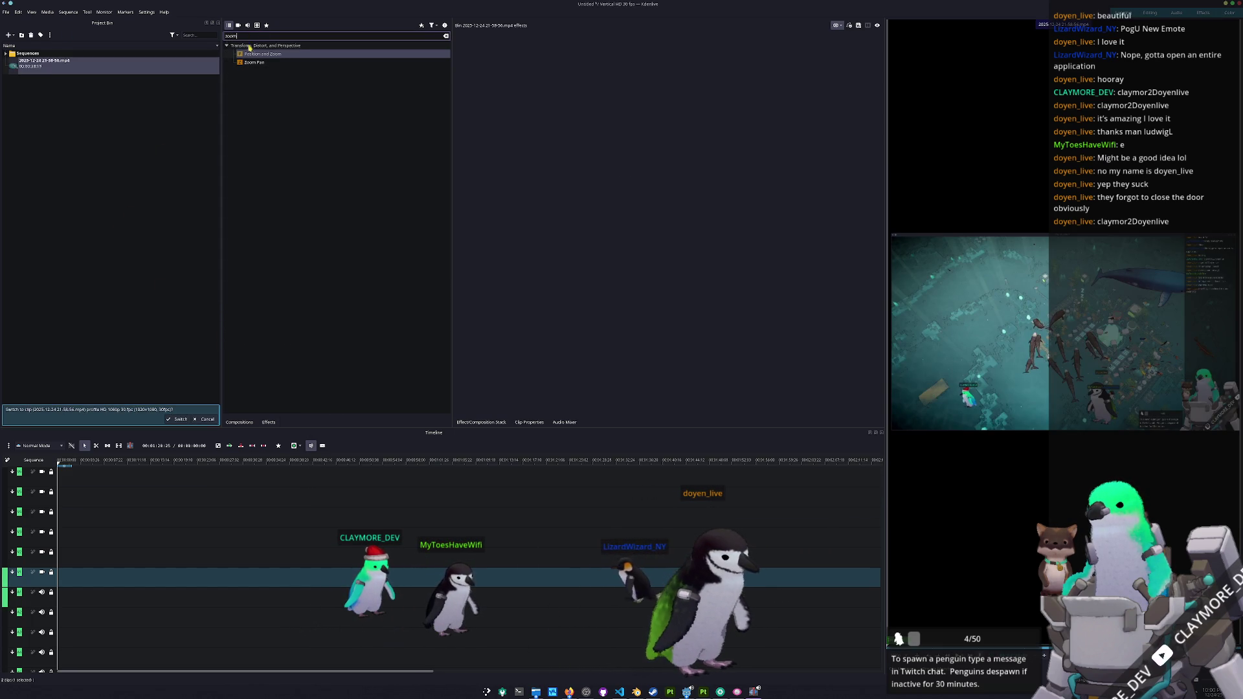
double_click(258, 55)
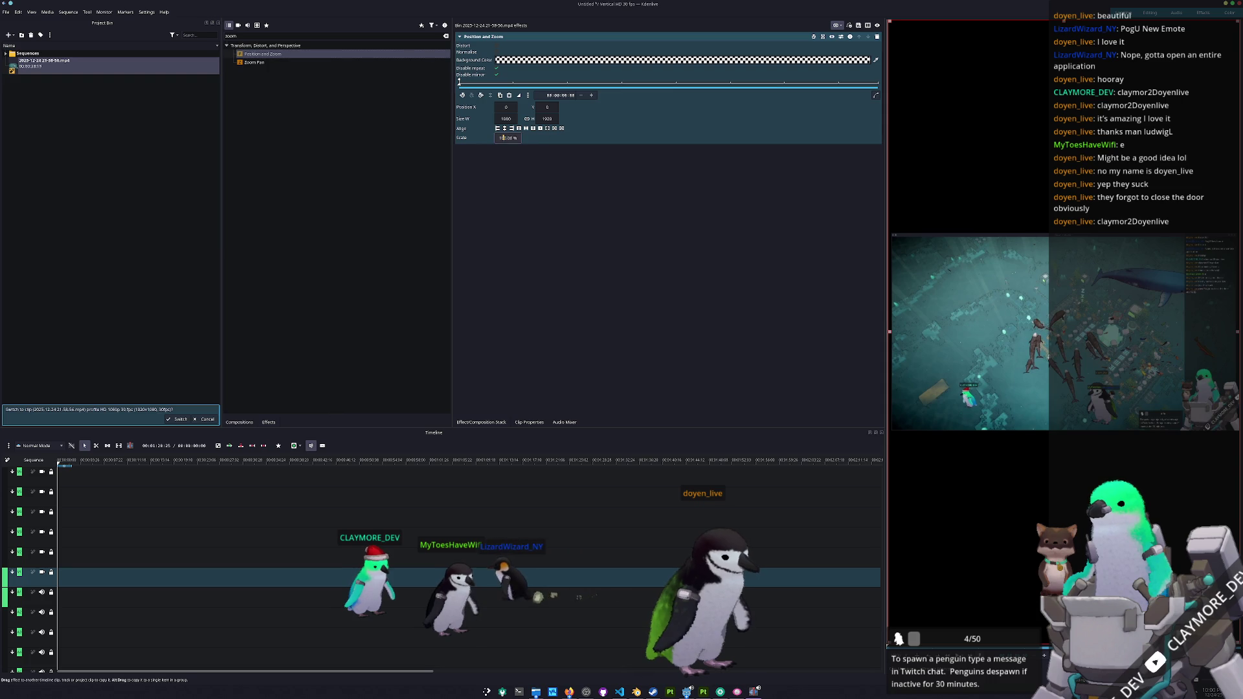
key("Return")
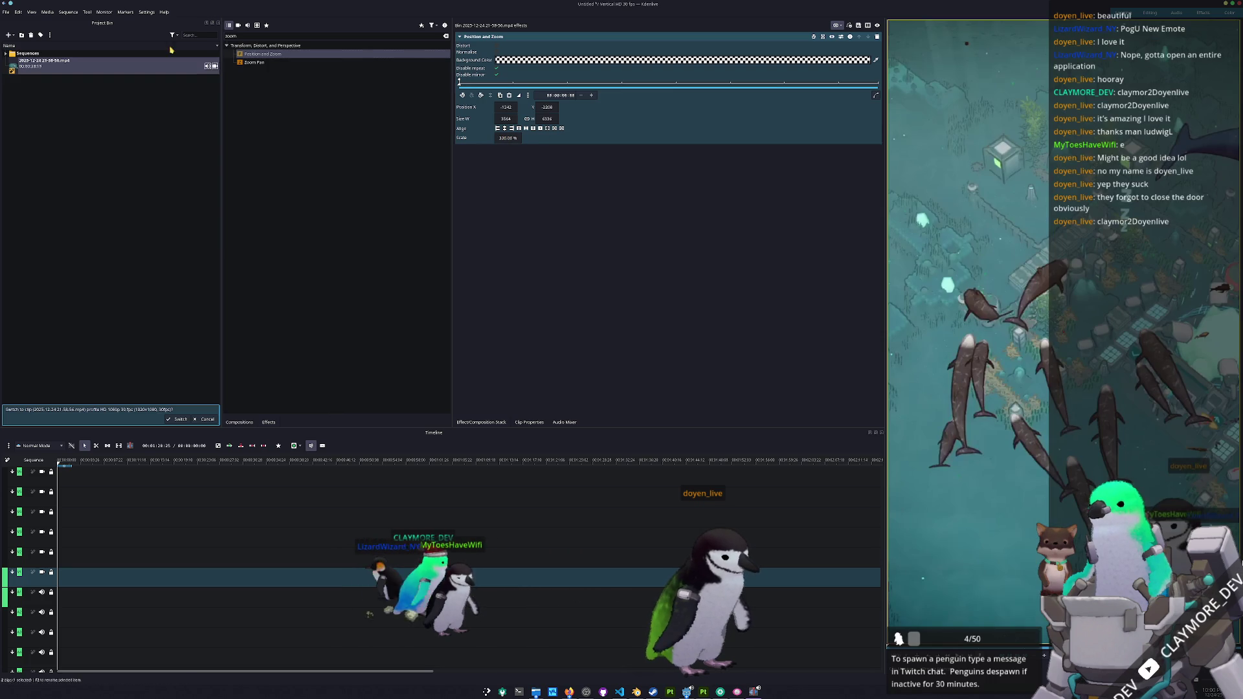
- Open the render settings and close them again
left_click(18, 12)
mouse_move(6, 12)
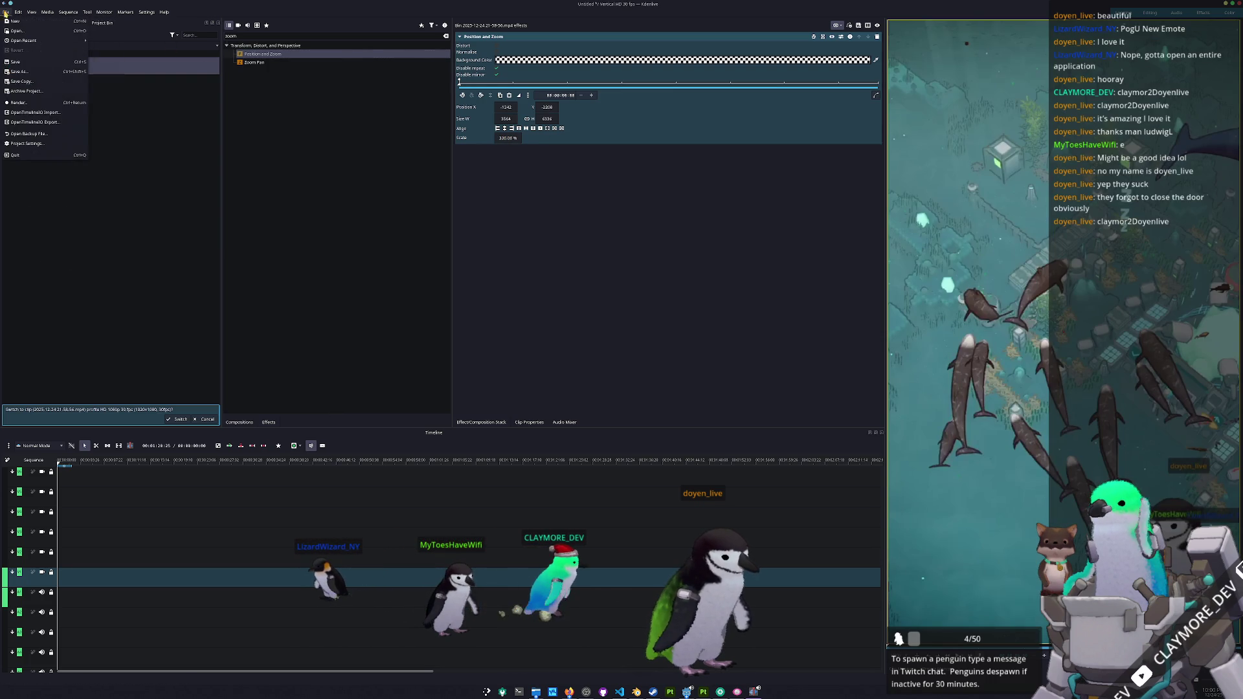
left_click(19, 104)
key("Escape")
- Insert the clip at the start of the timeline at 00:00
scroll(110, 546, "down", 10)
key("Home")
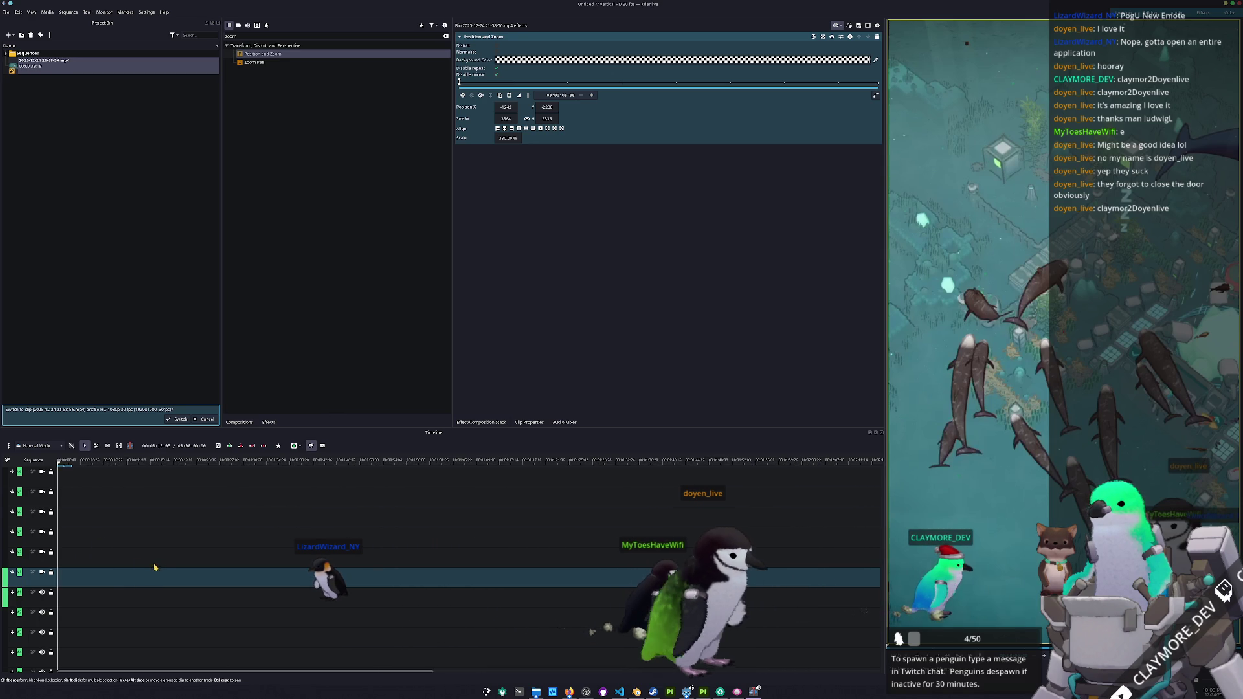
key("Home")
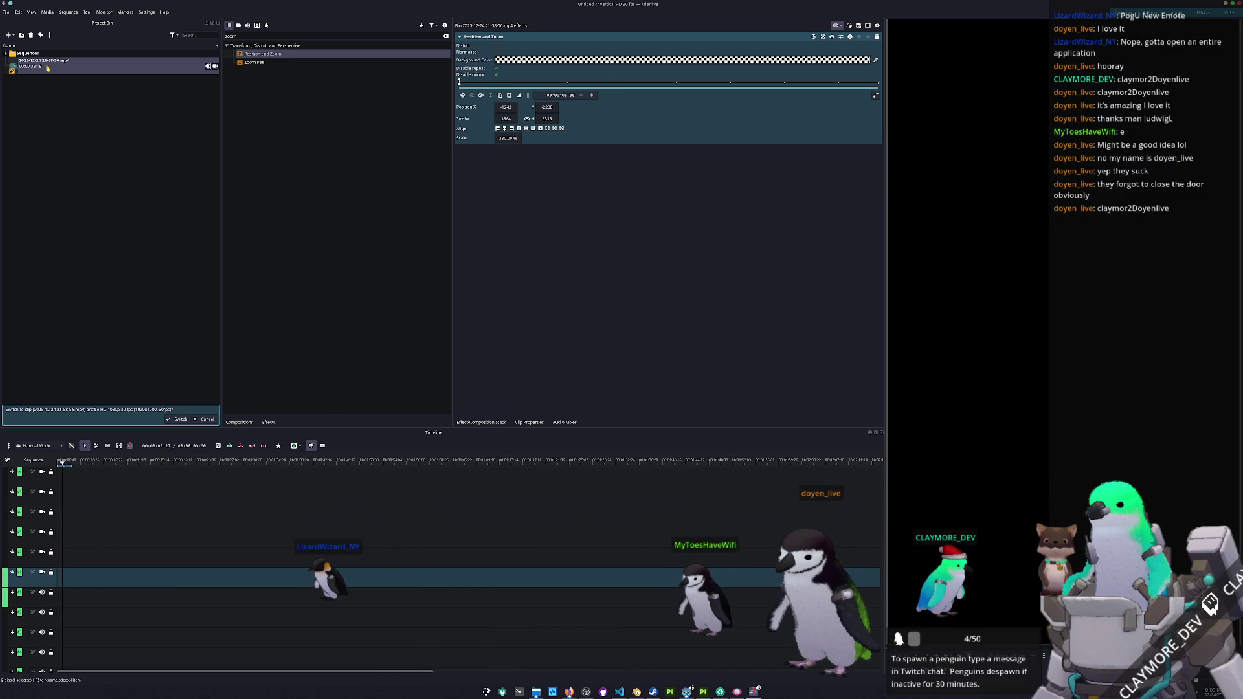
key("v")
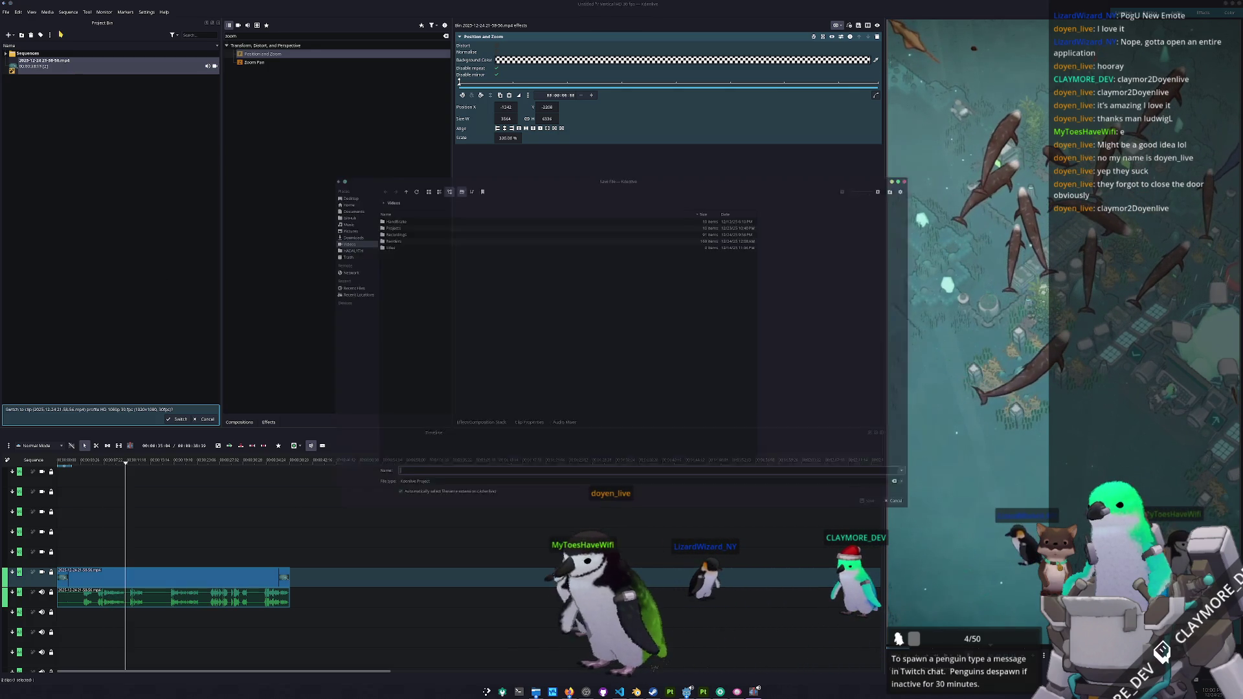
- Save the project as rissos_dolphin in a new rissos_dolphin folder under Projects/shorts
key("ctrl+s")
double_click(378, 217)
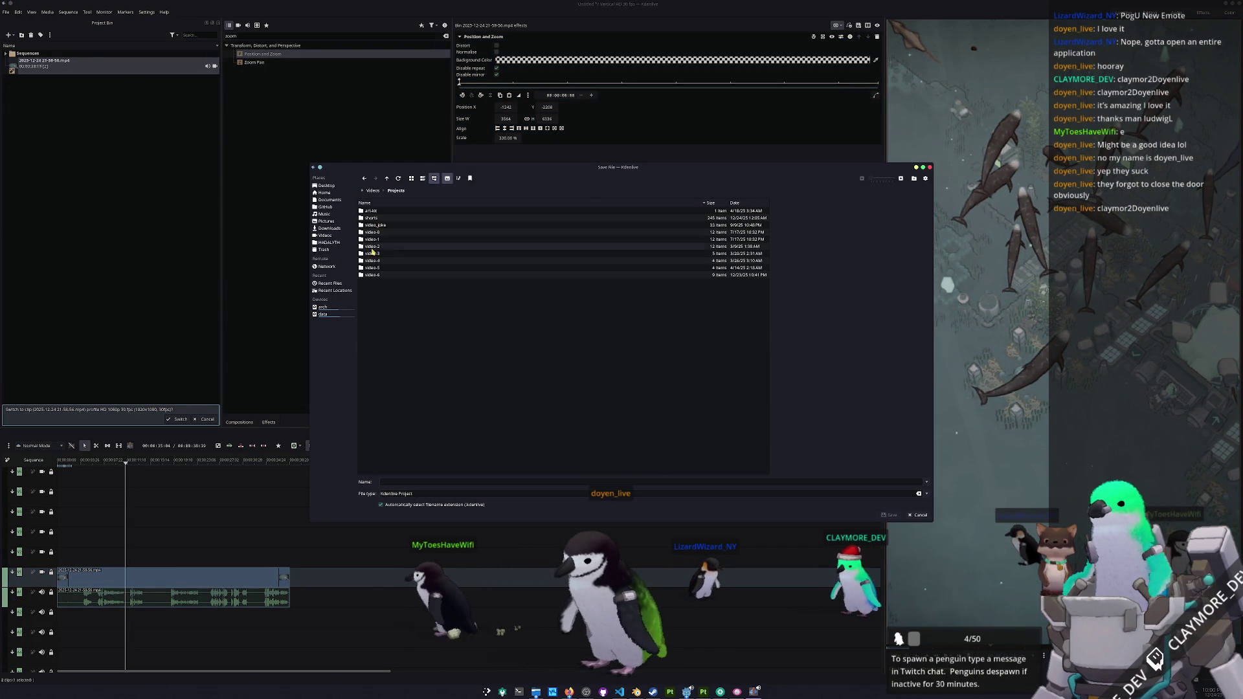
double_click(379, 217)
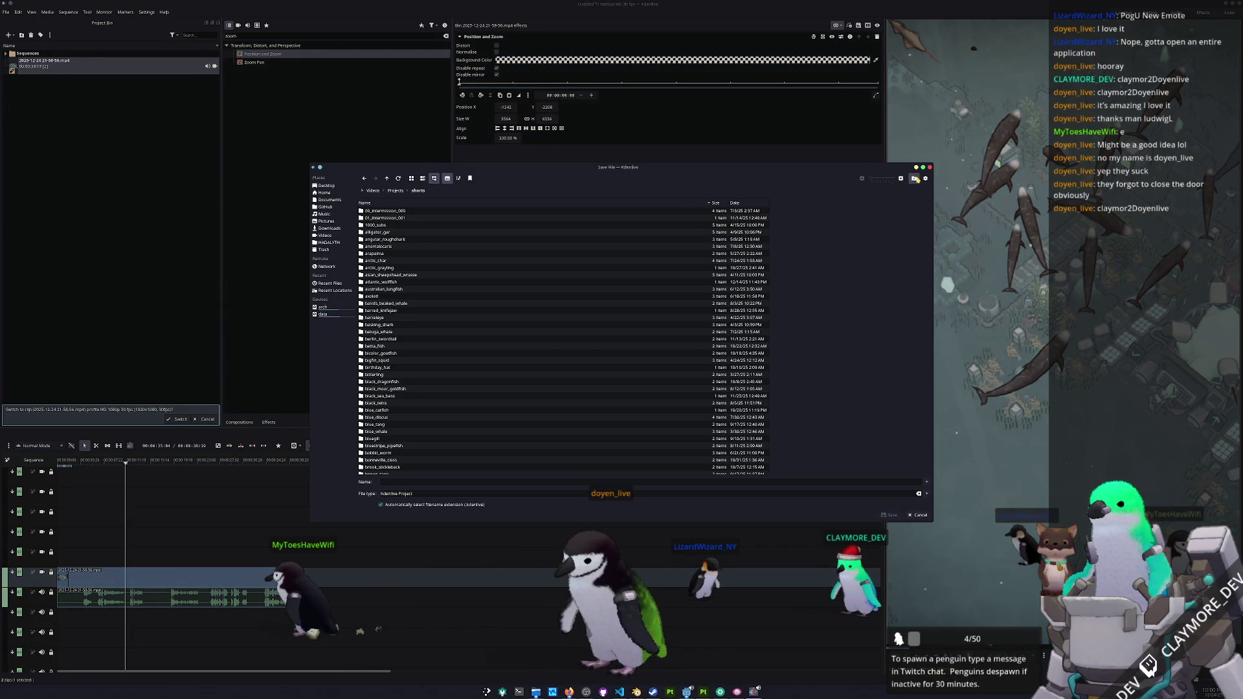
left_click(914, 178)
type("rissos_dolphin")
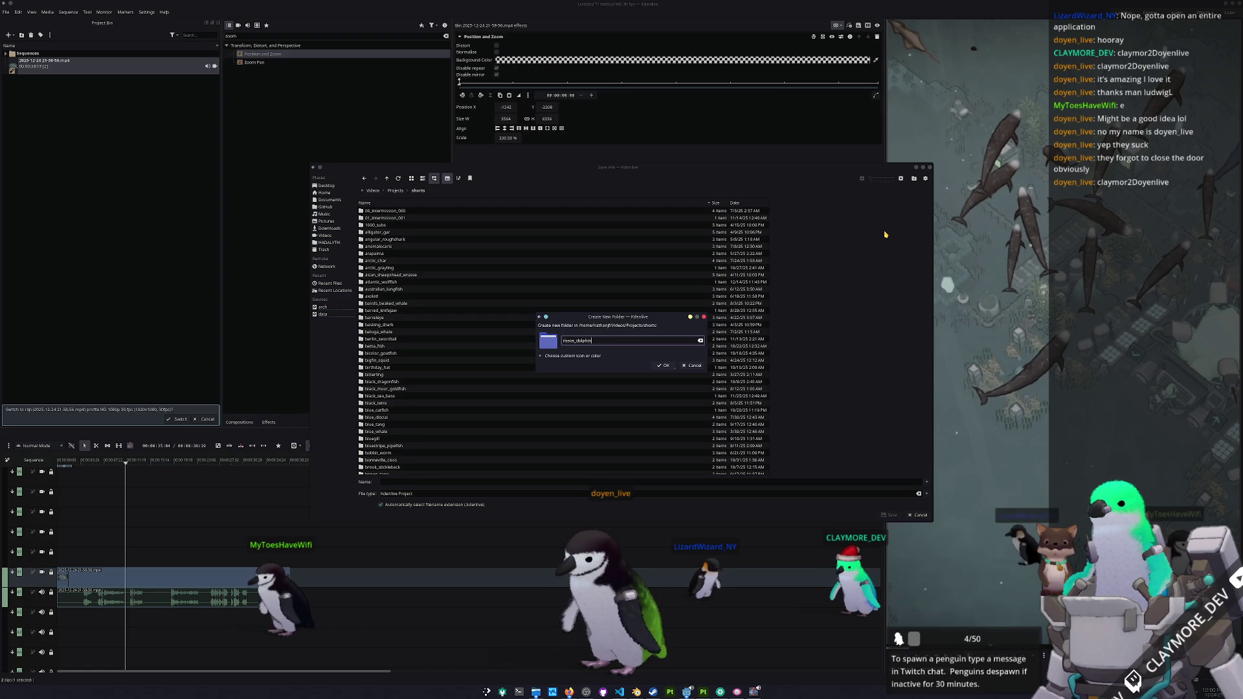
key("Return")
type("risso_")
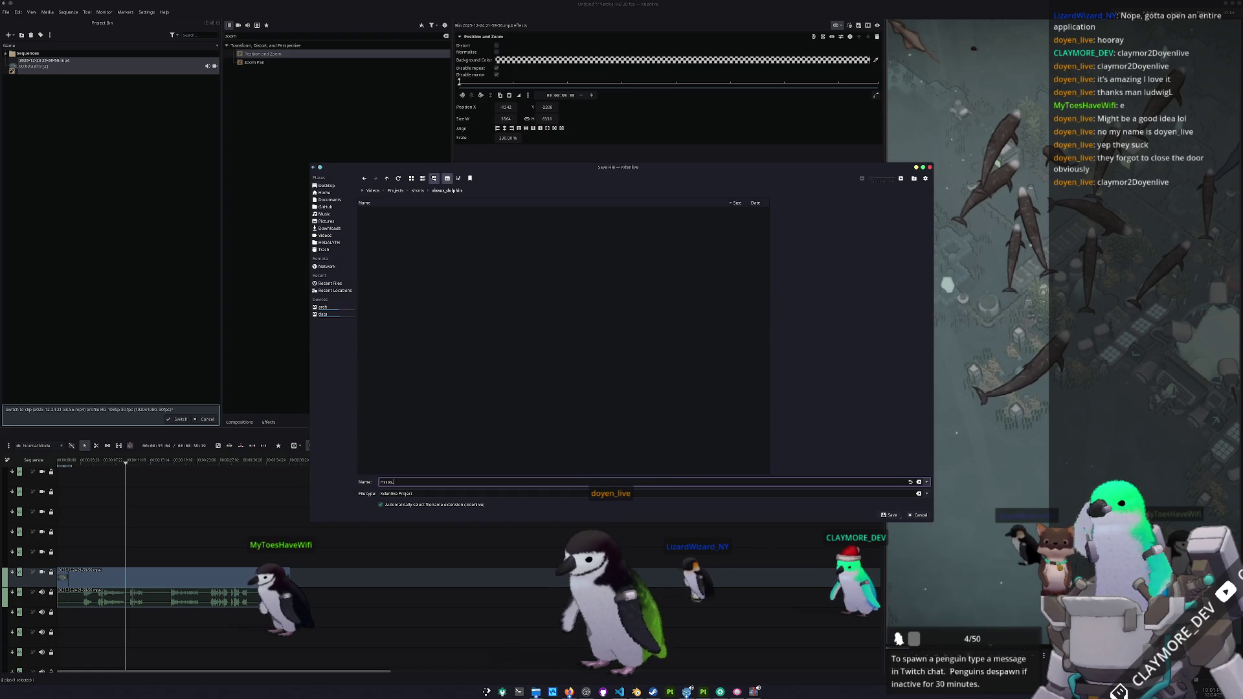
type("dolphin")
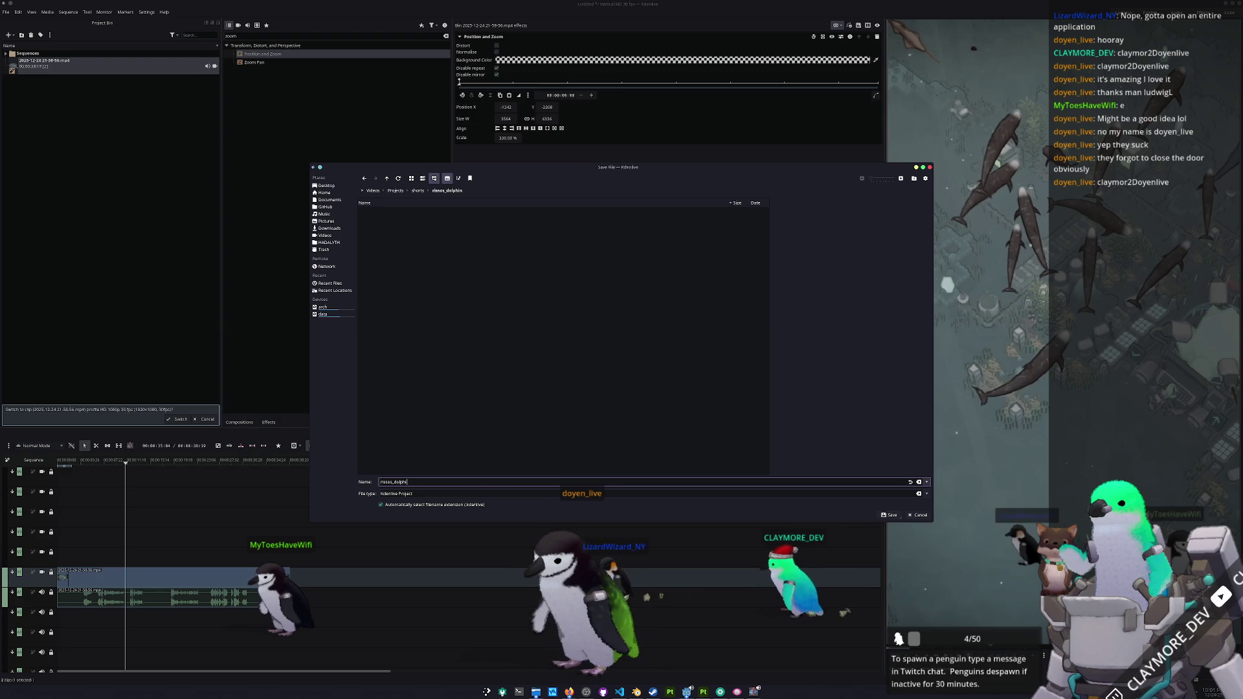
key("Return")
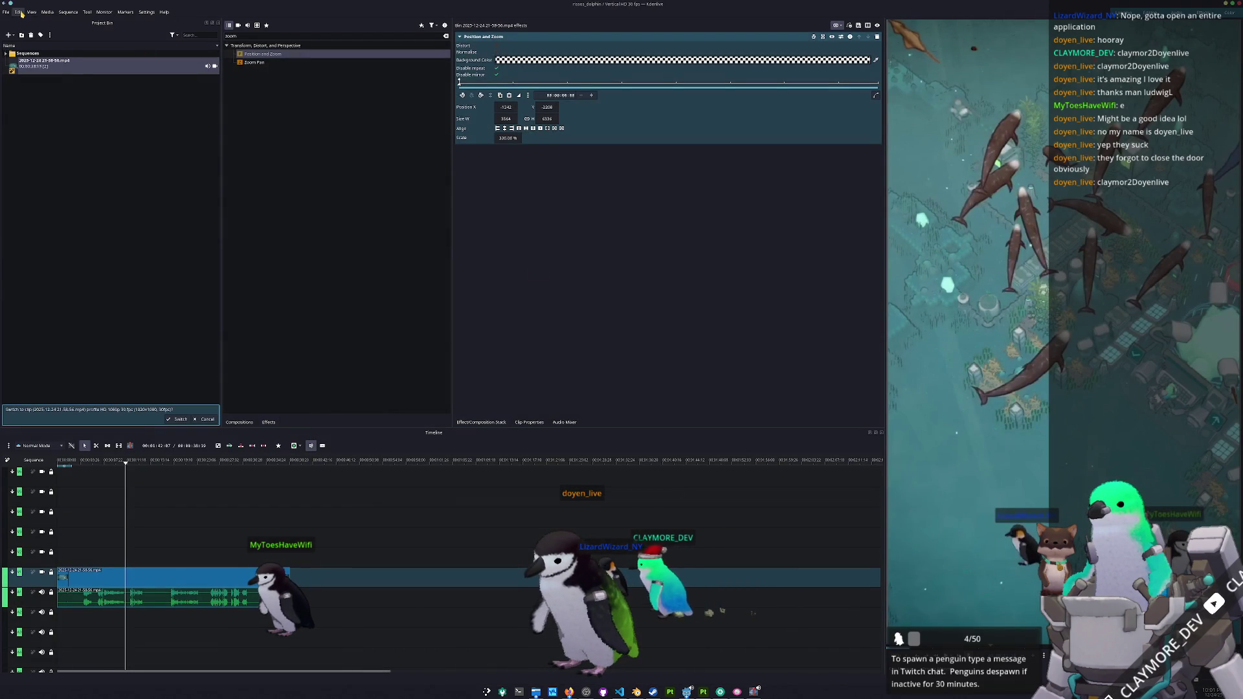
- Open the render settings and point the output path to Videos/Renders
mouse_move(5, 11)
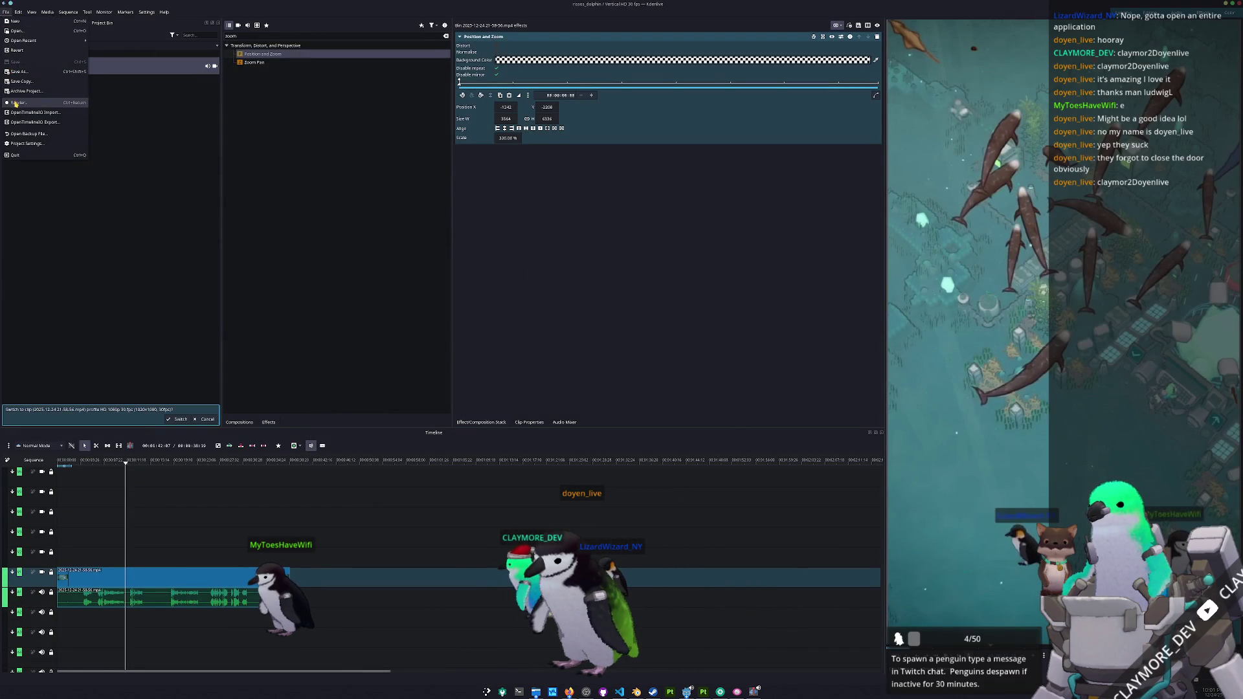
left_click(15, 103)
type("Rendered File Length: 00:00:38:19")
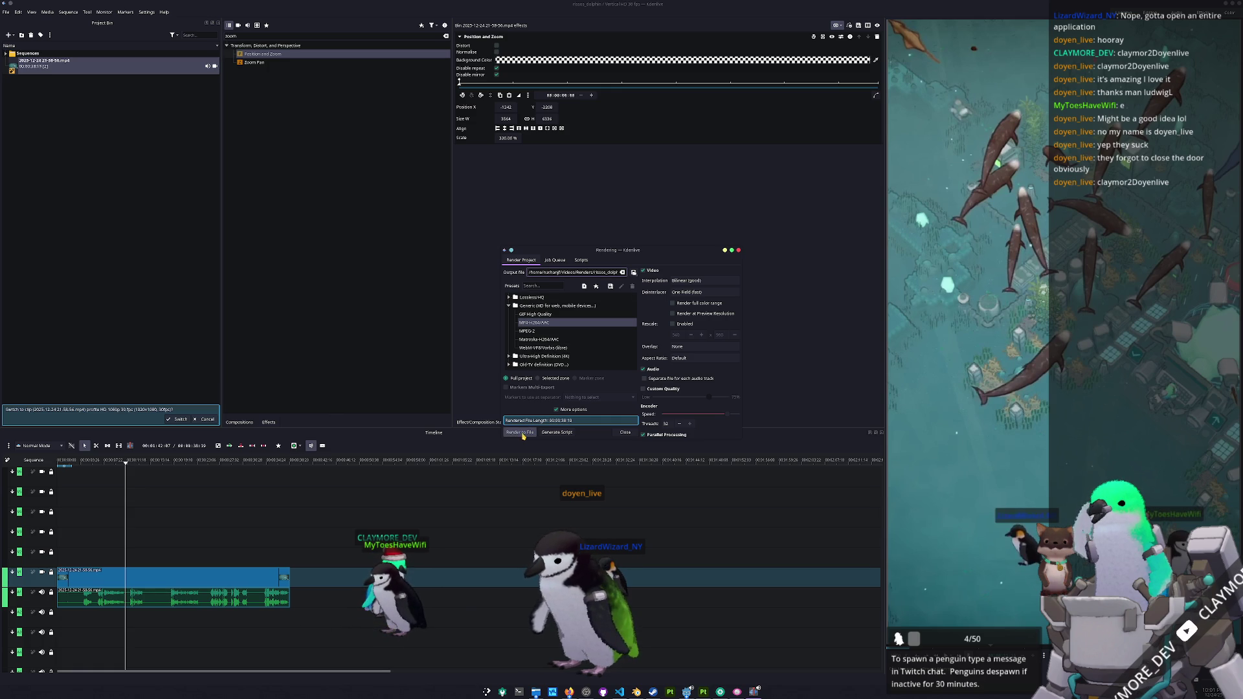
- Render the vertical short to rissos_dolphin.mp4 and move the progress window aside
left_click(522, 432)
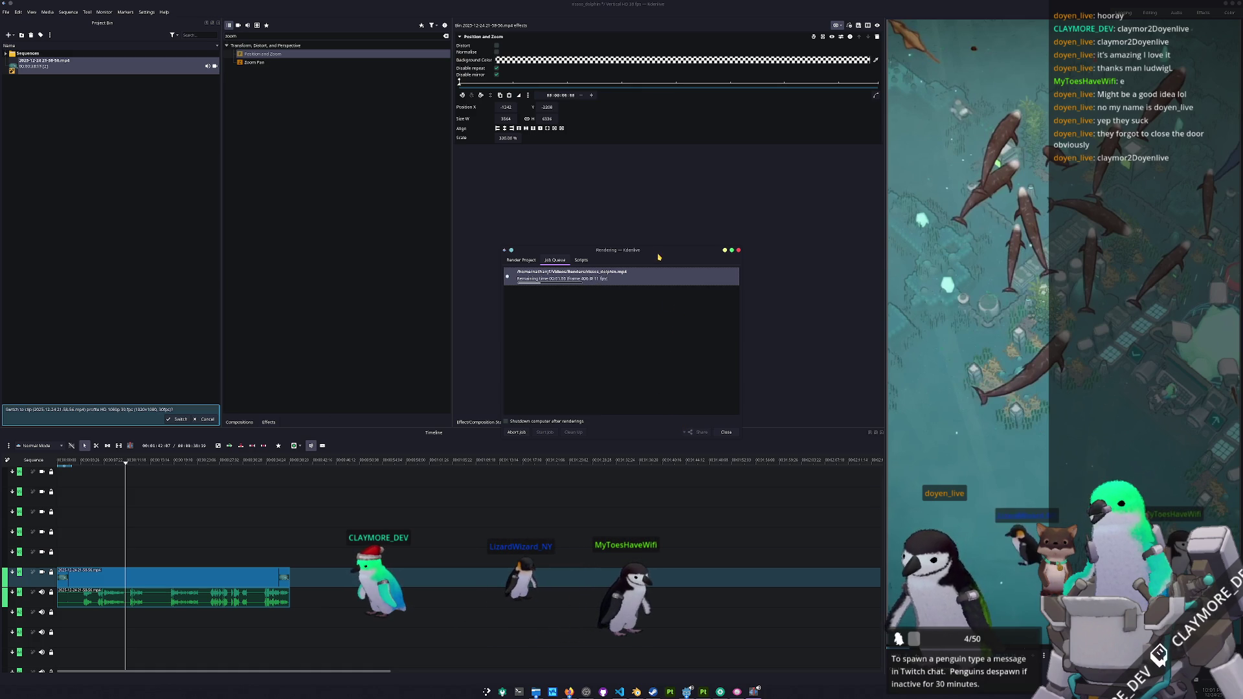
left_click_drag(656, 255, 795, 239)
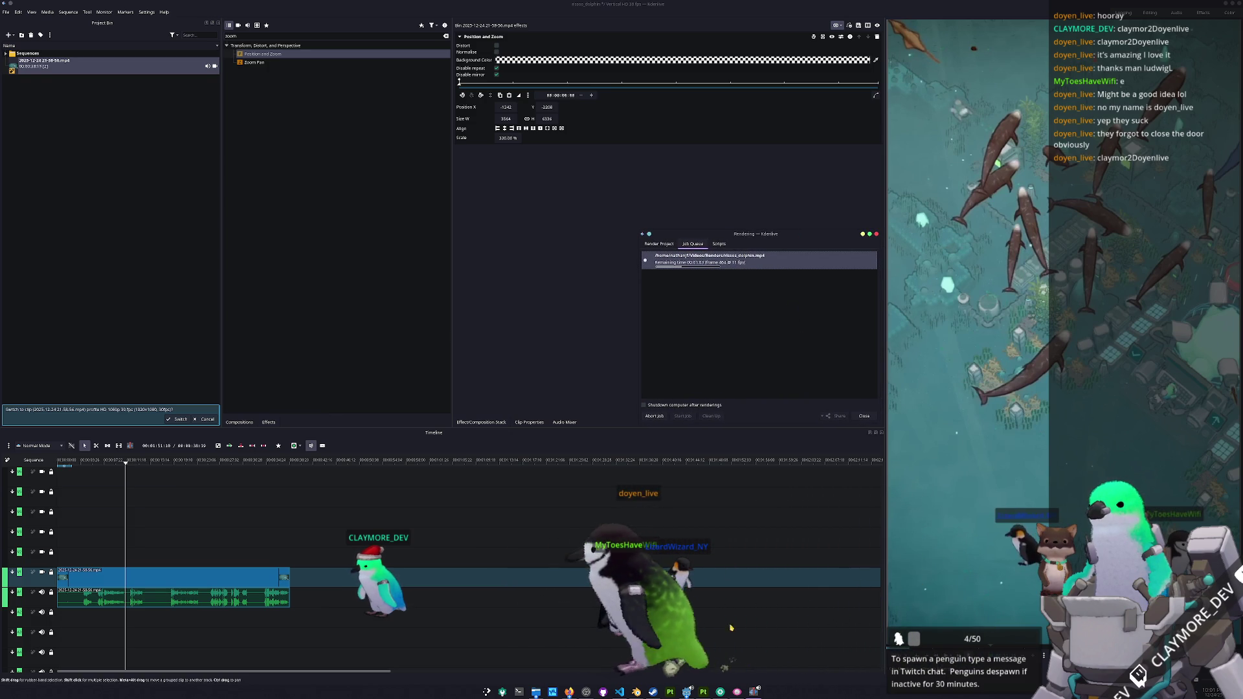
left_click(703, 692)
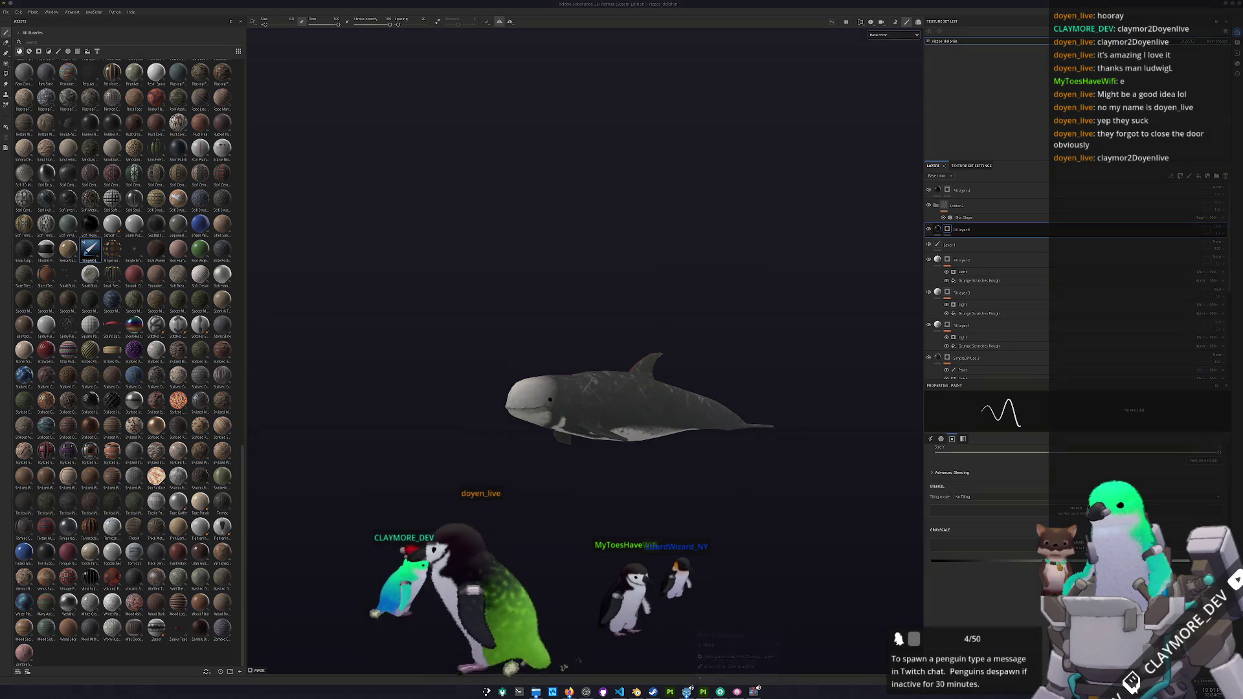
- Close Substance Painter, the screenshot tool, Steam, Blender (saving its file) and the file manager
left_click(639, 342)
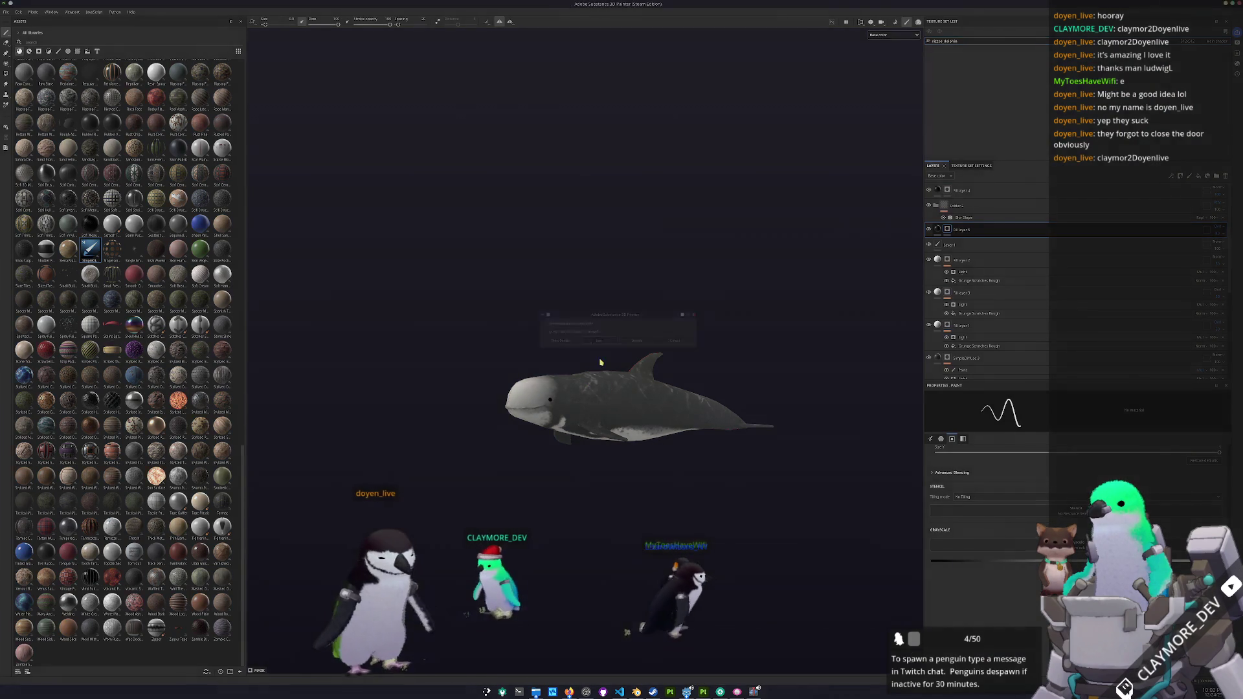
right_click(703, 691)
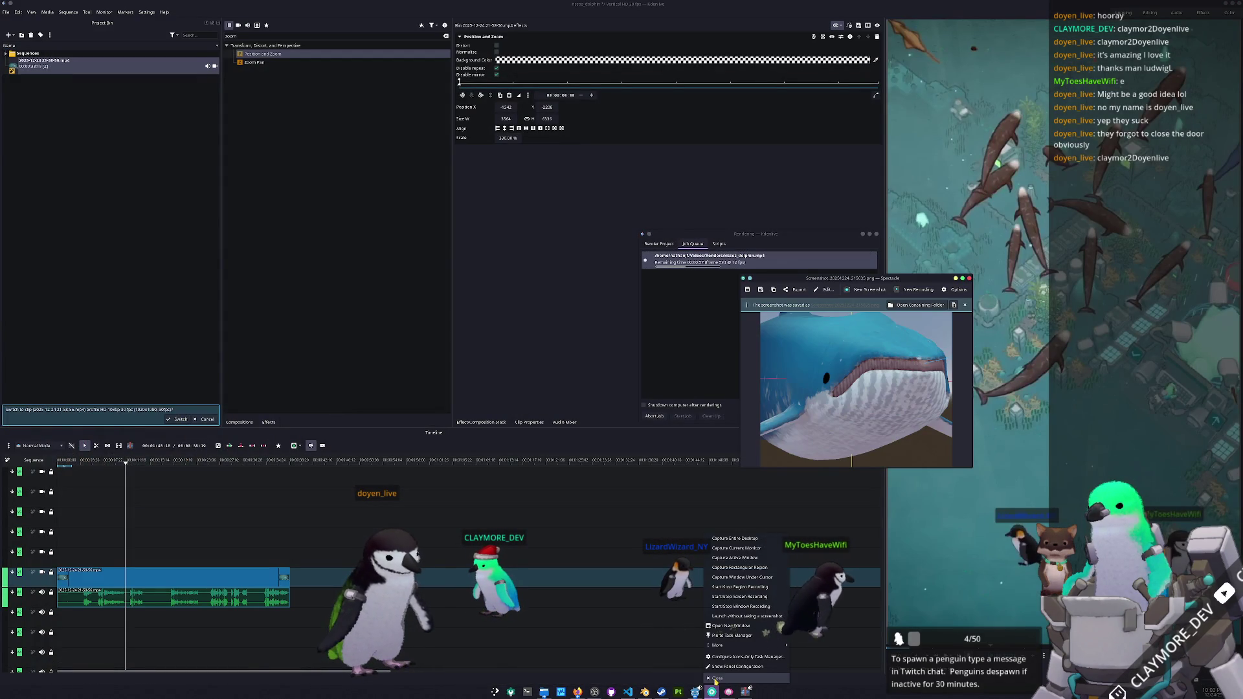
left_click(716, 678)
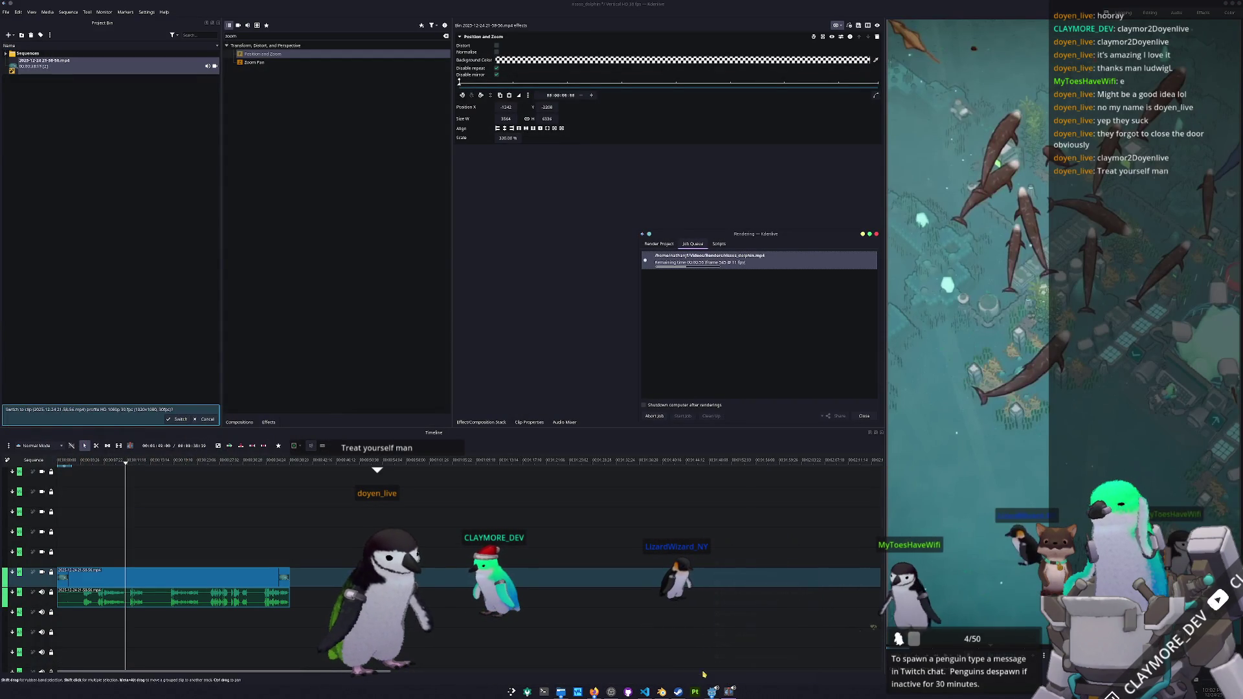
left_click(678, 691)
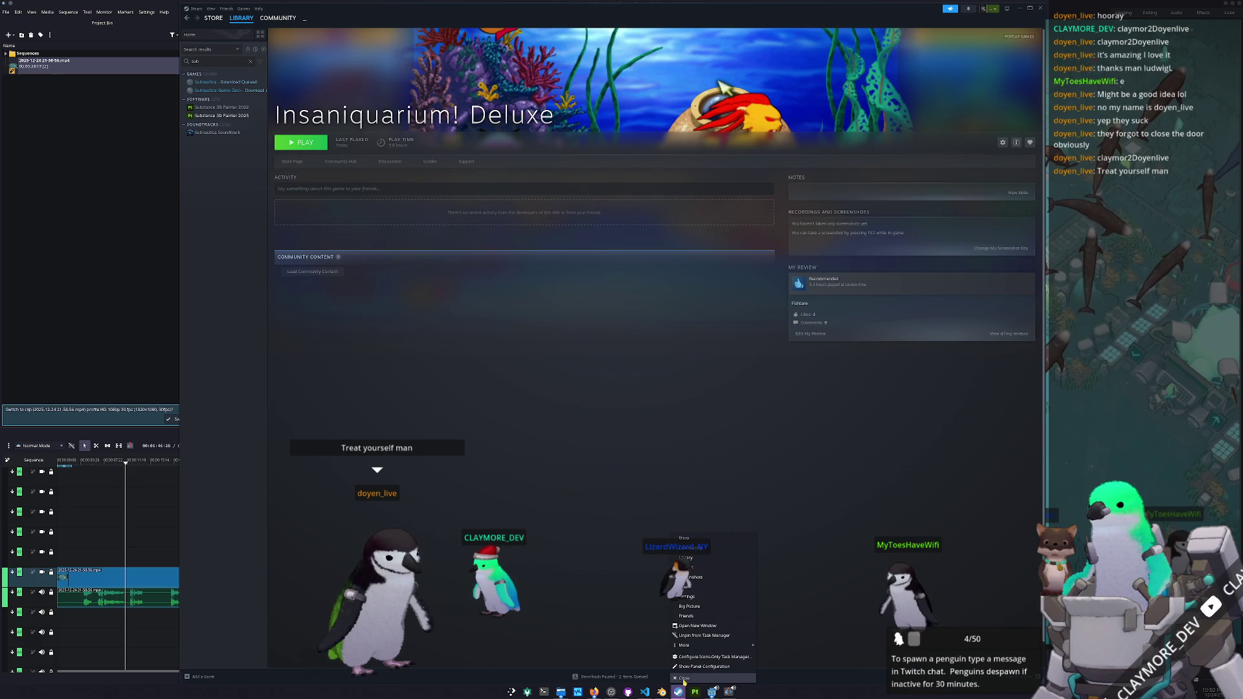
left_click(683, 678)
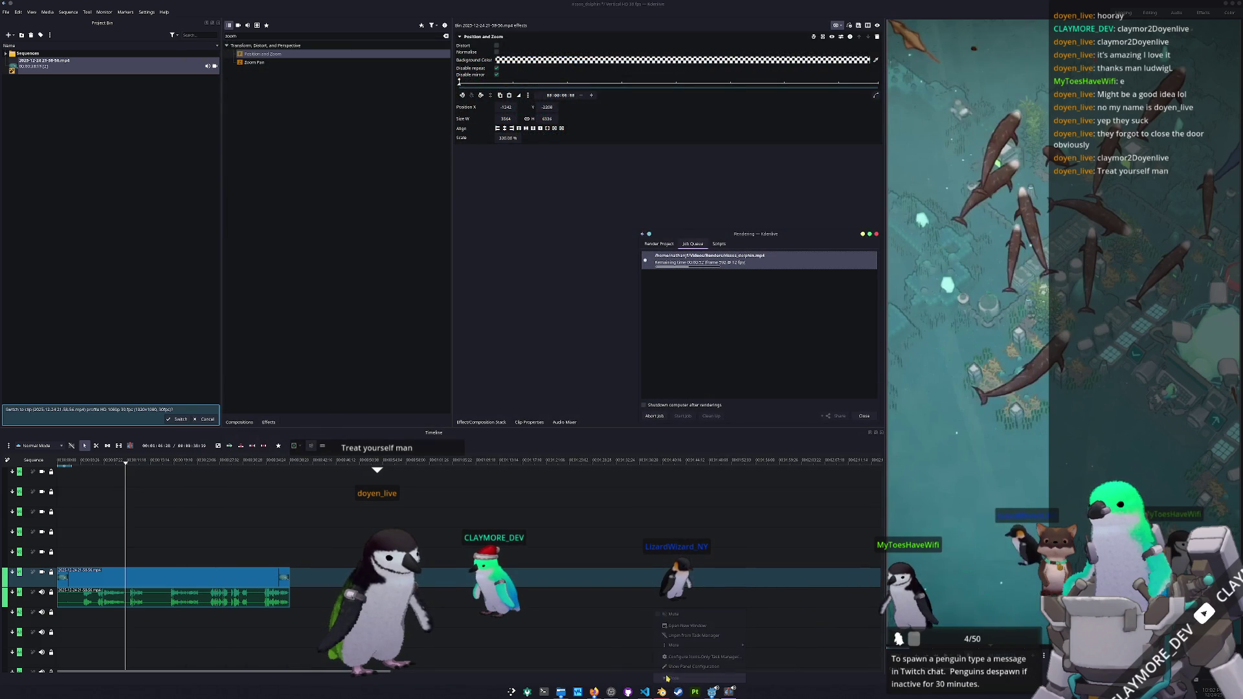
left_click(658, 681)
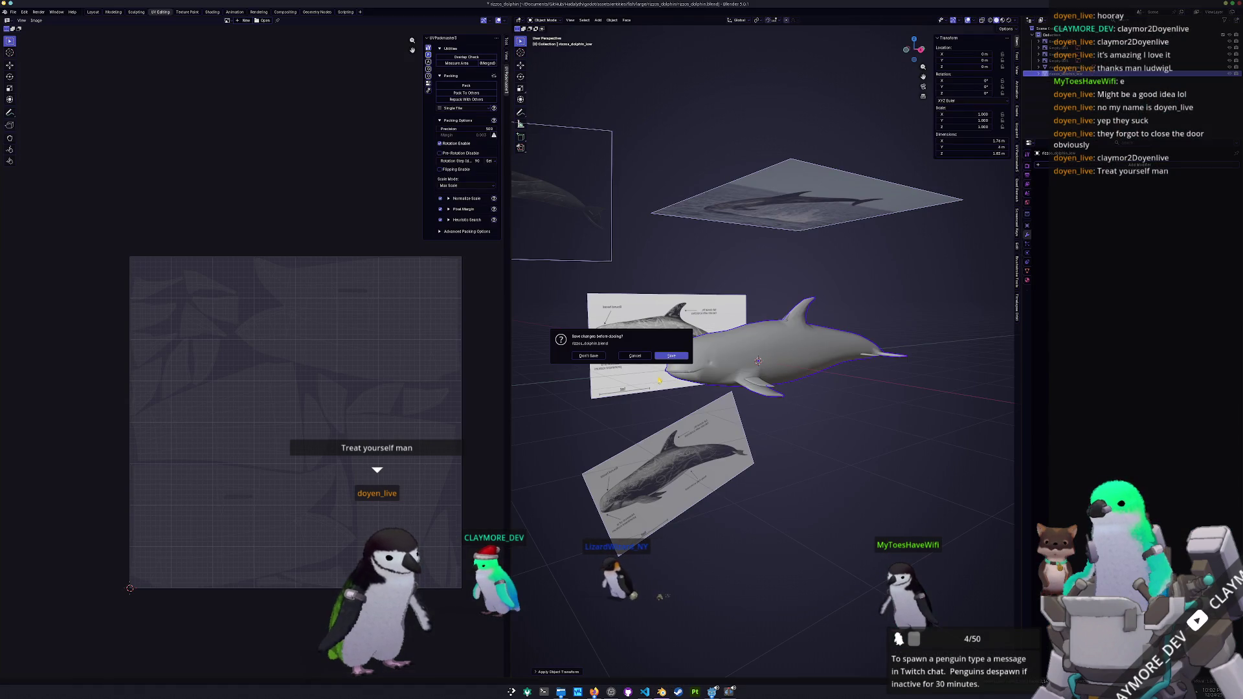
left_click(673, 357)
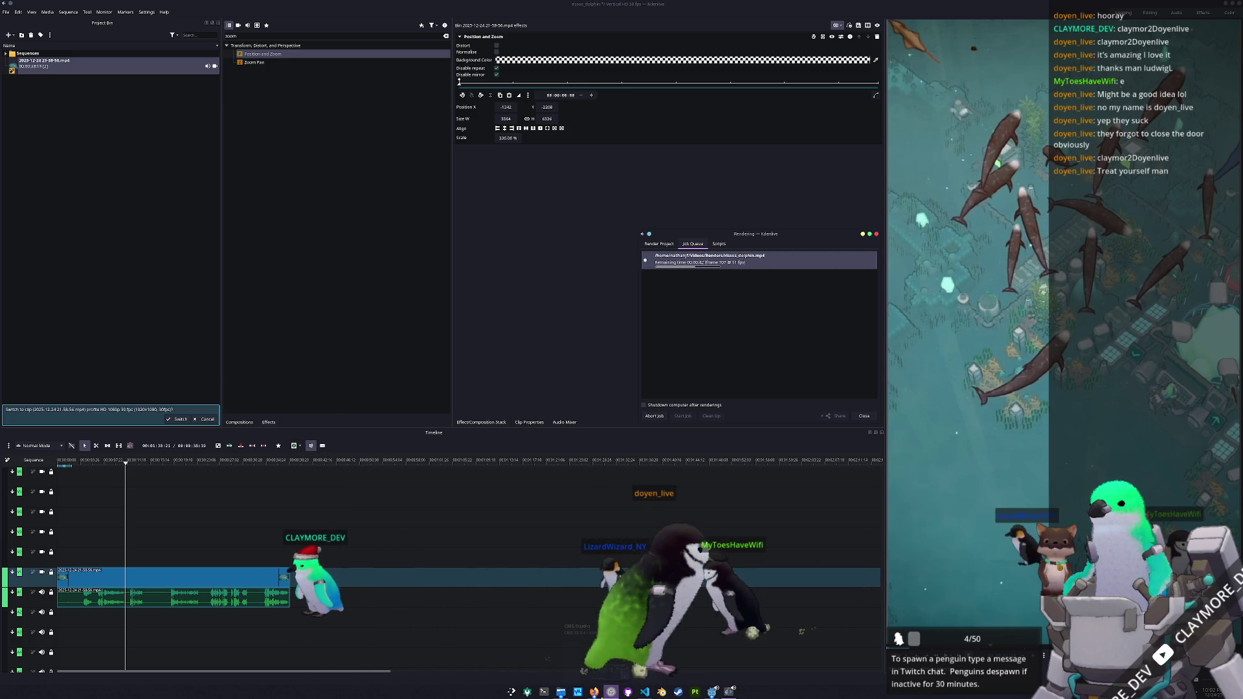
mouse_move(560, 692)
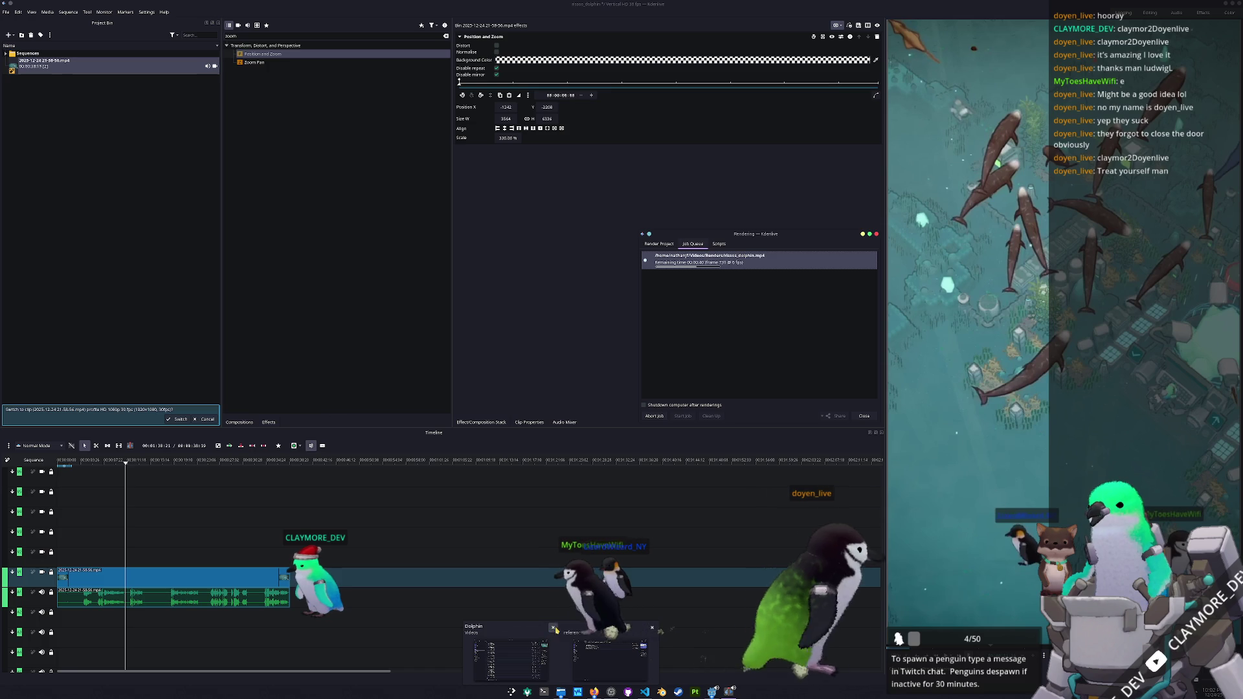
left_click(553, 627)
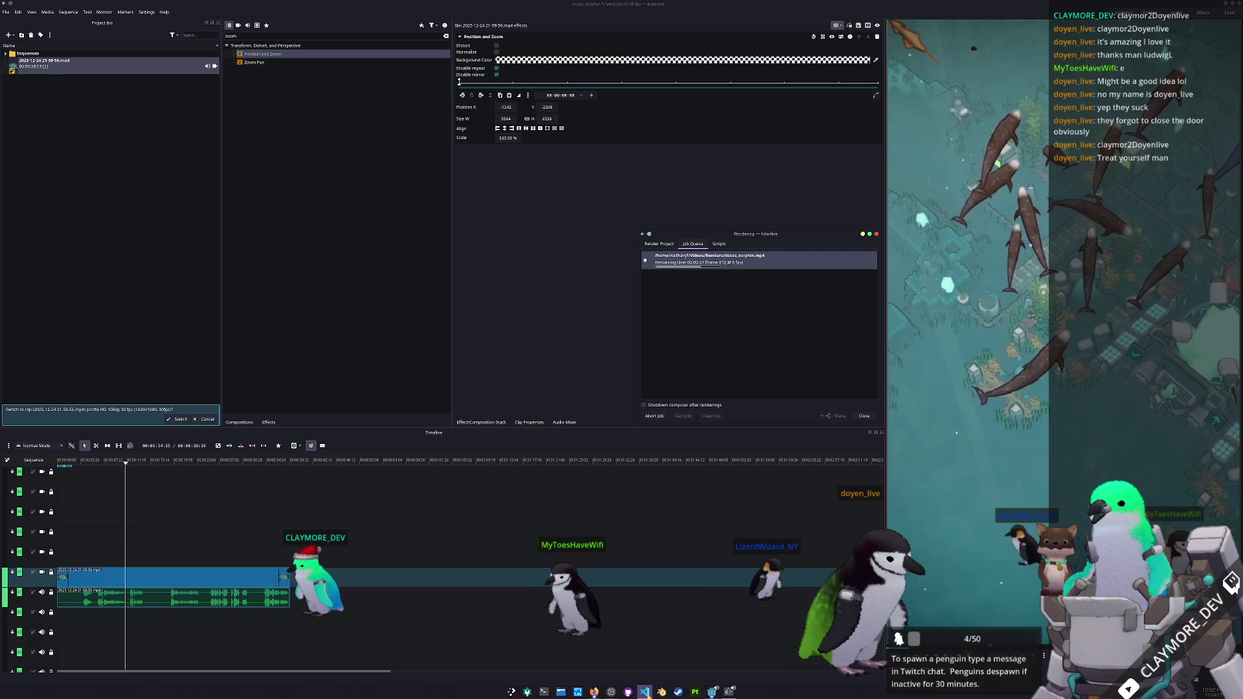
- Open the HADALYTH project for editing from the Godot Project Manager
left_click(646, 693)
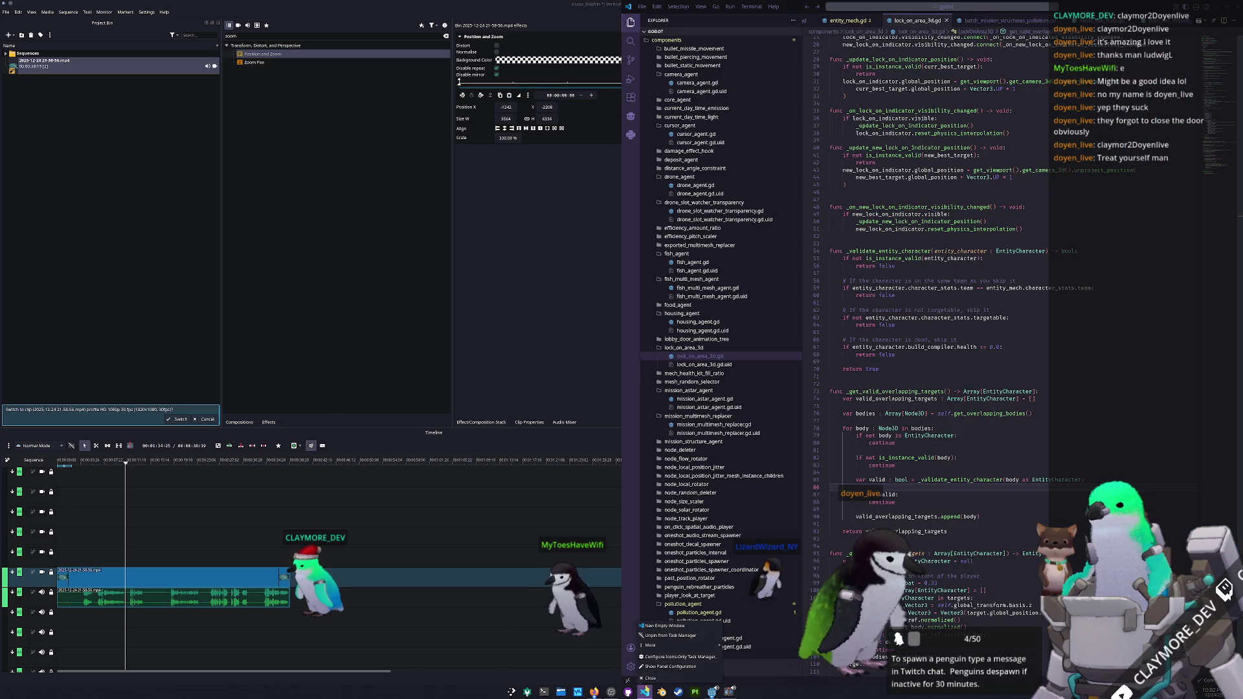
left_click(711, 691)
mouse_move(712, 691)
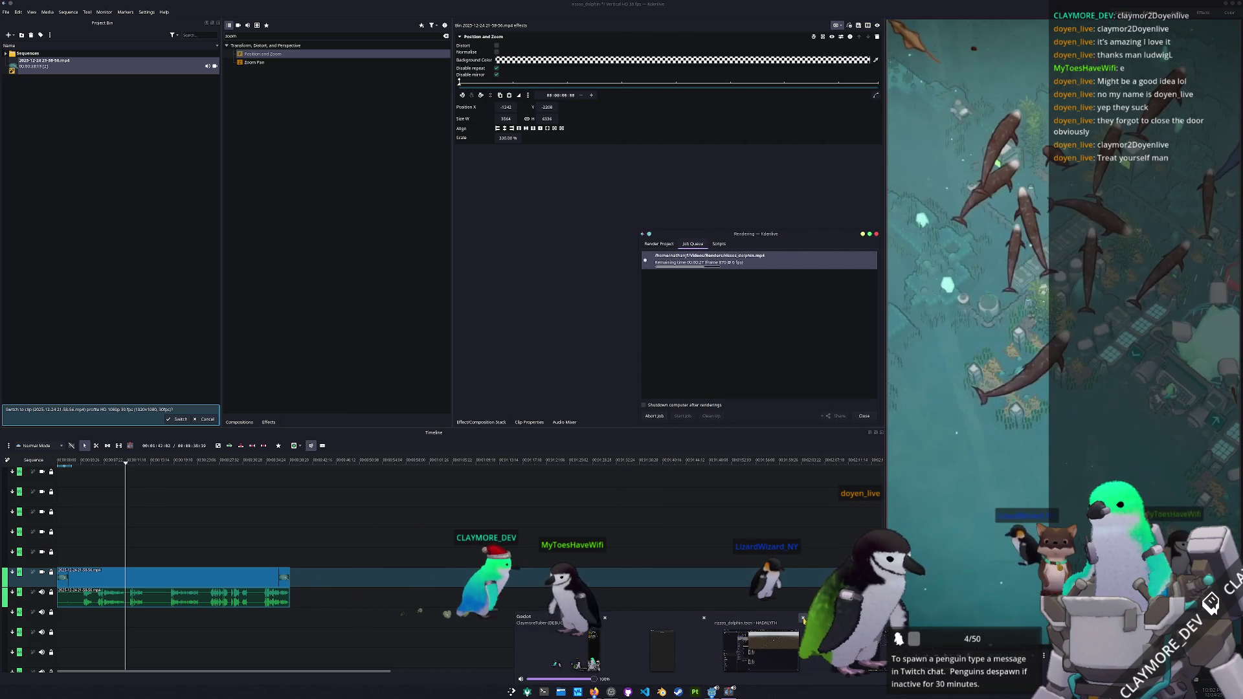
left_click(759, 656)
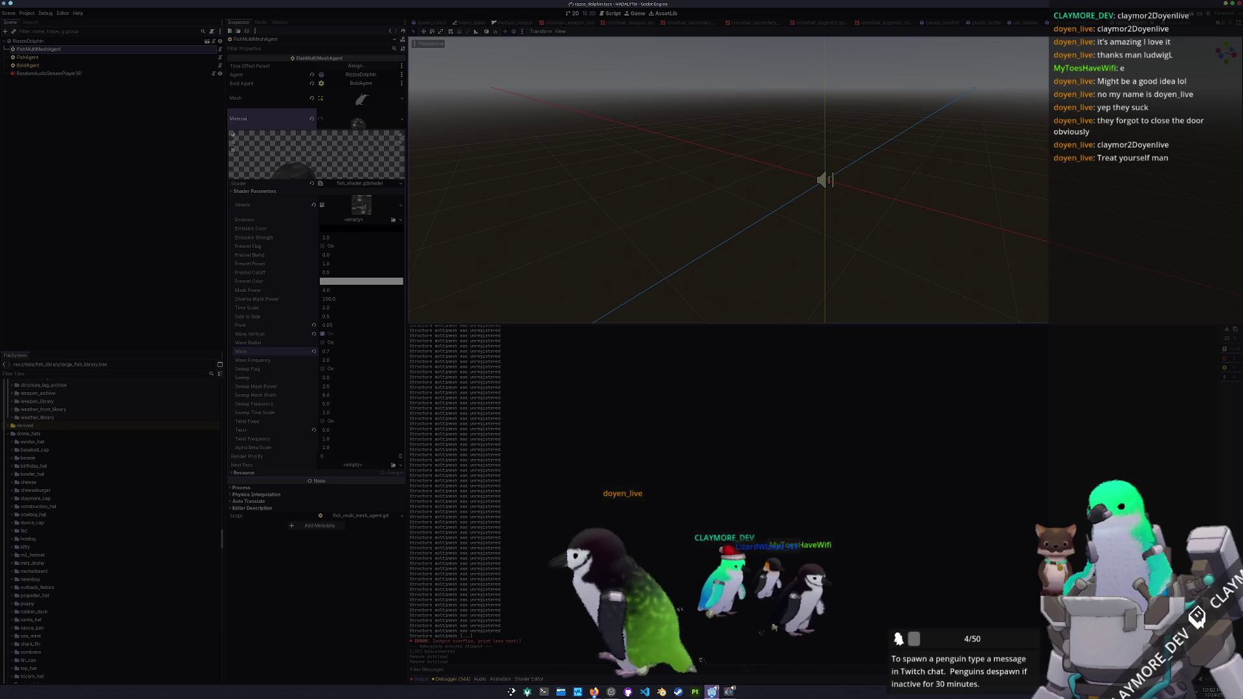
mouse_move(711, 691)
left_click(740, 665)
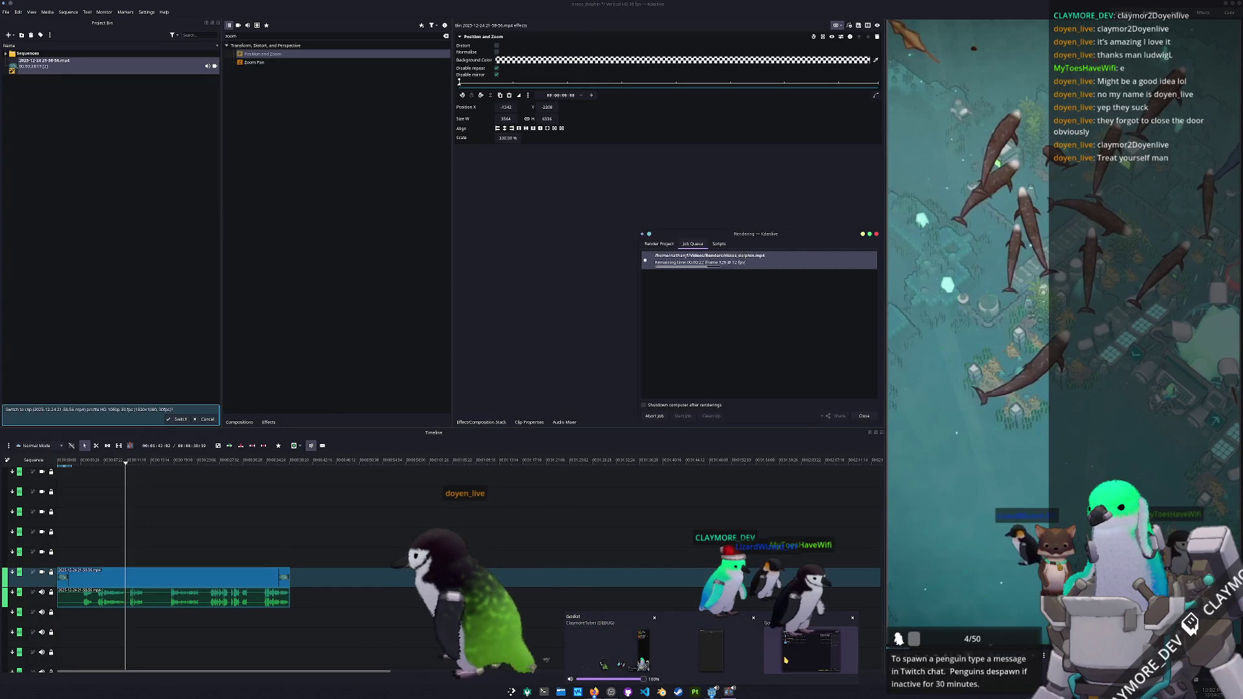
left_click(741, 665)
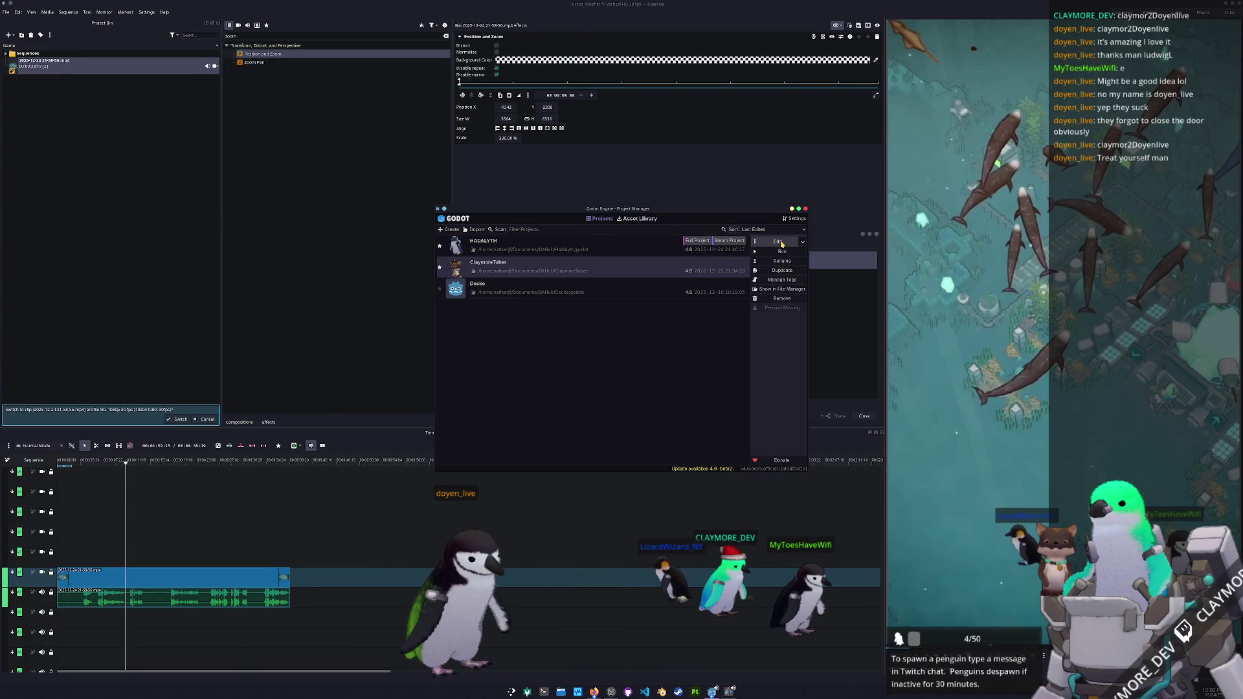
left_click(776, 241)
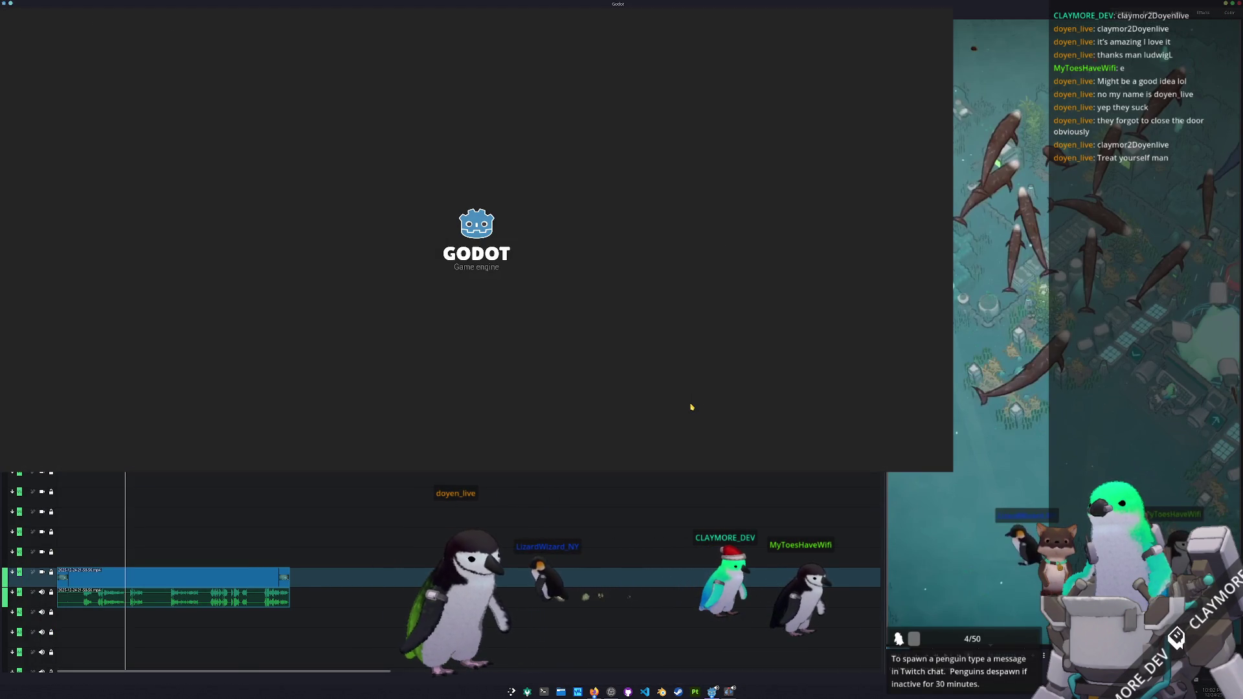